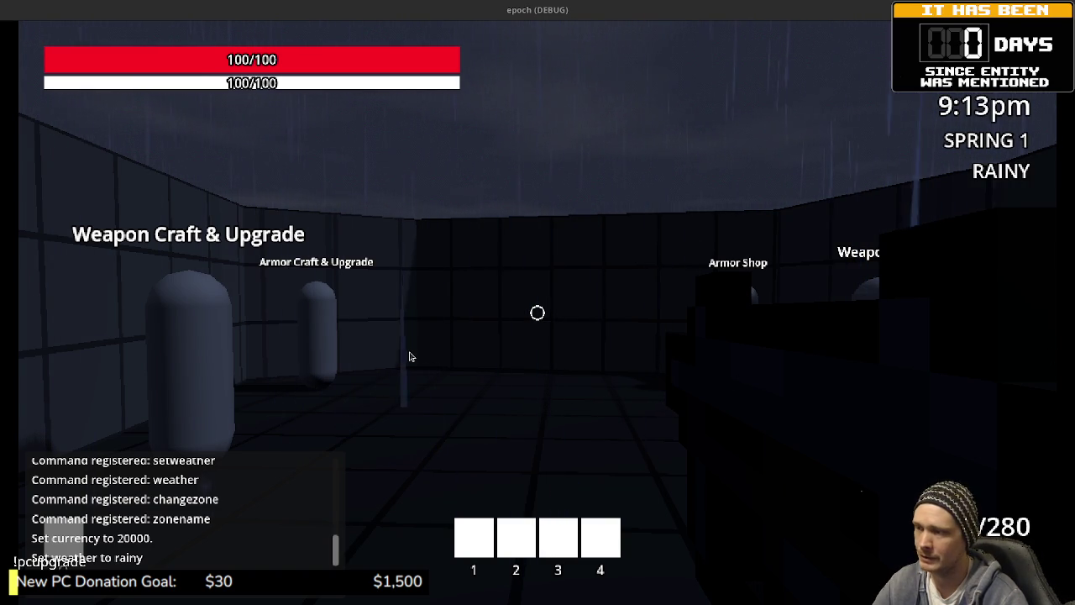
- Walk the player briefly, stop the Godot game test with F8, and switch to VS Code
{"action": "left_click", "coordinate": [560, 338]}
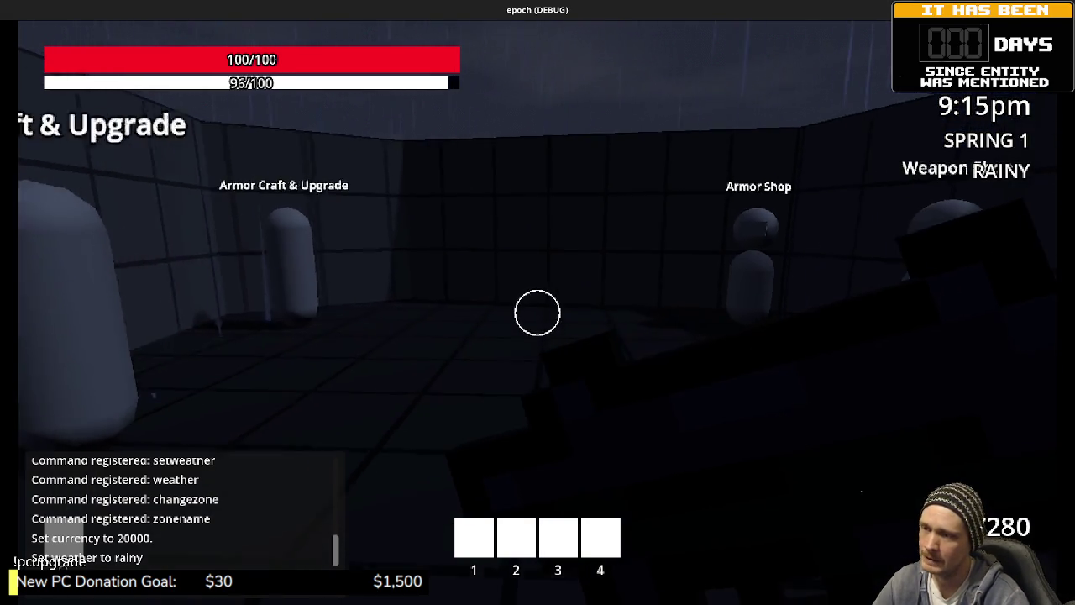
{"action": "key", "text": "space"}
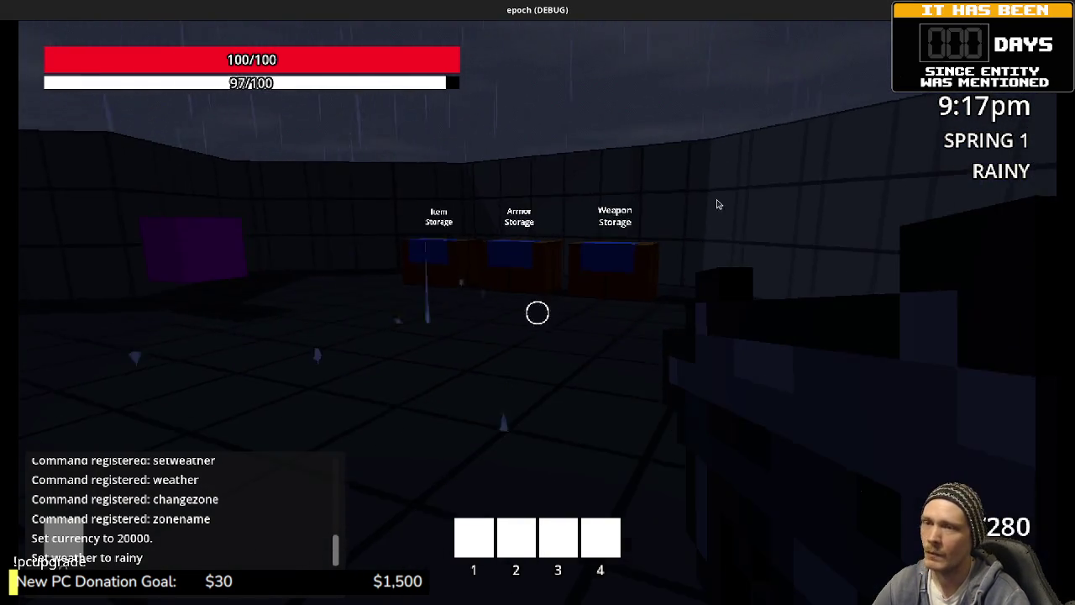
{"action": "key", "text": "F8"}
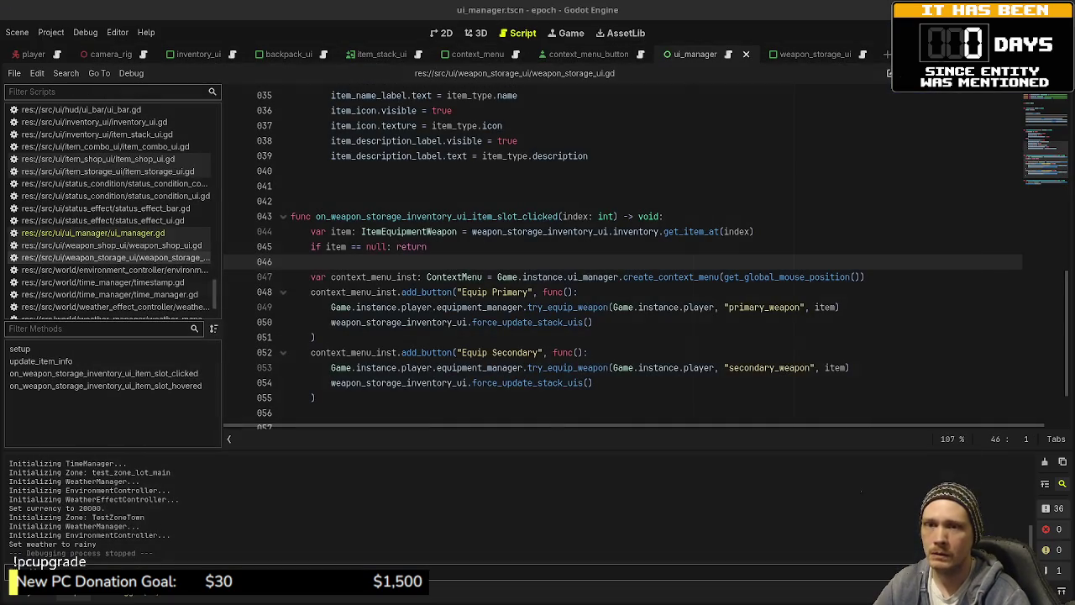
{"action": "key", "text": "alt+Tab"}
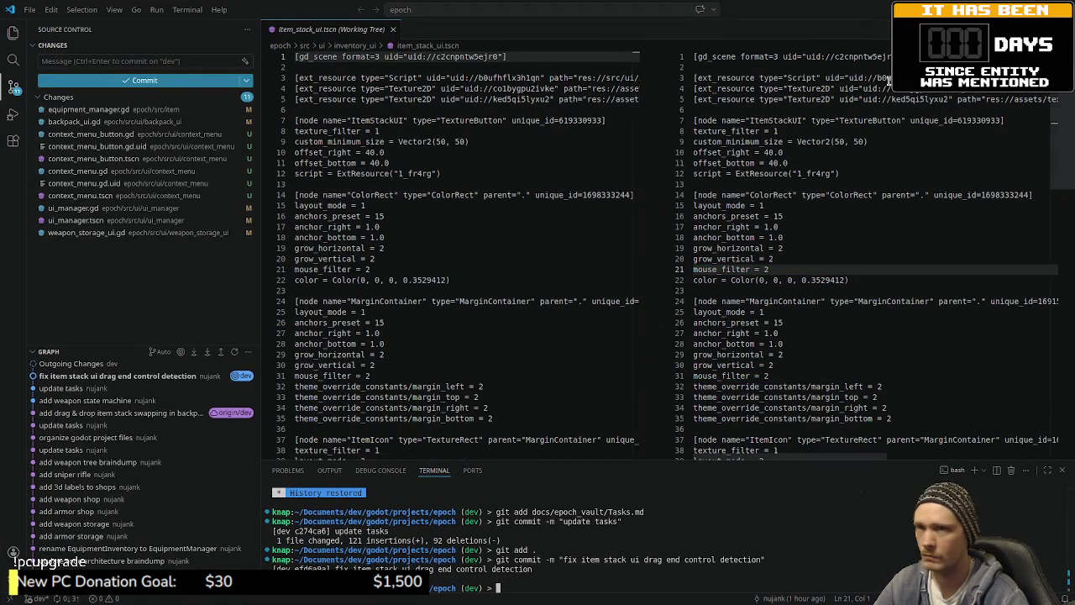
- Return to Godot and run the project again with F5
{"action": "key", "text": "alt+Tab"}
{"action": "key", "text": "F5"}
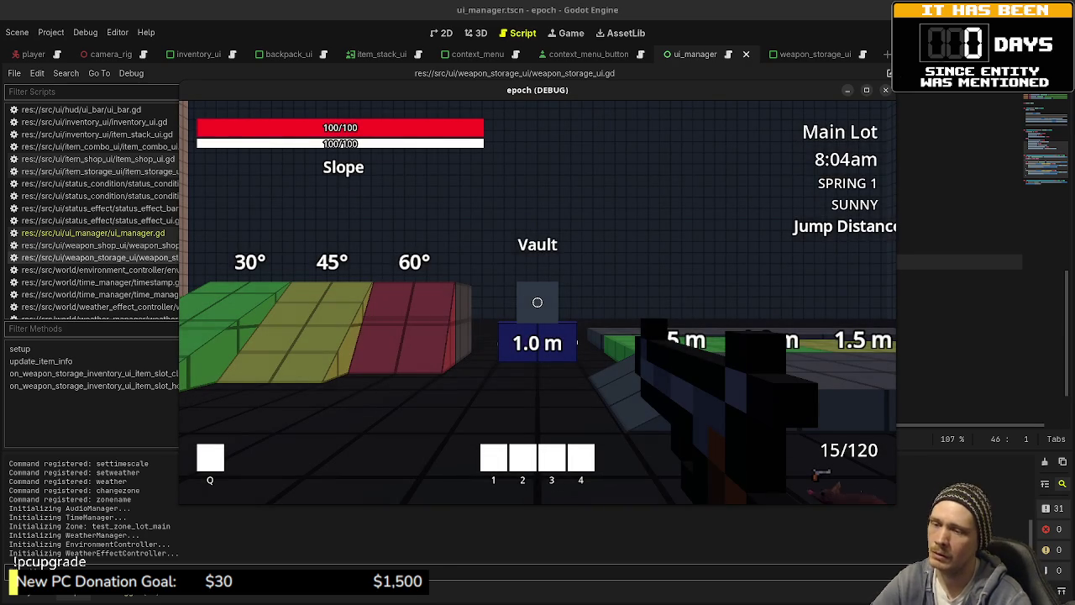
- Walk the player past the jump blocks, slopes and shop NPCs to the Weapon Storage counter
{"action": "key", "text": "w"}
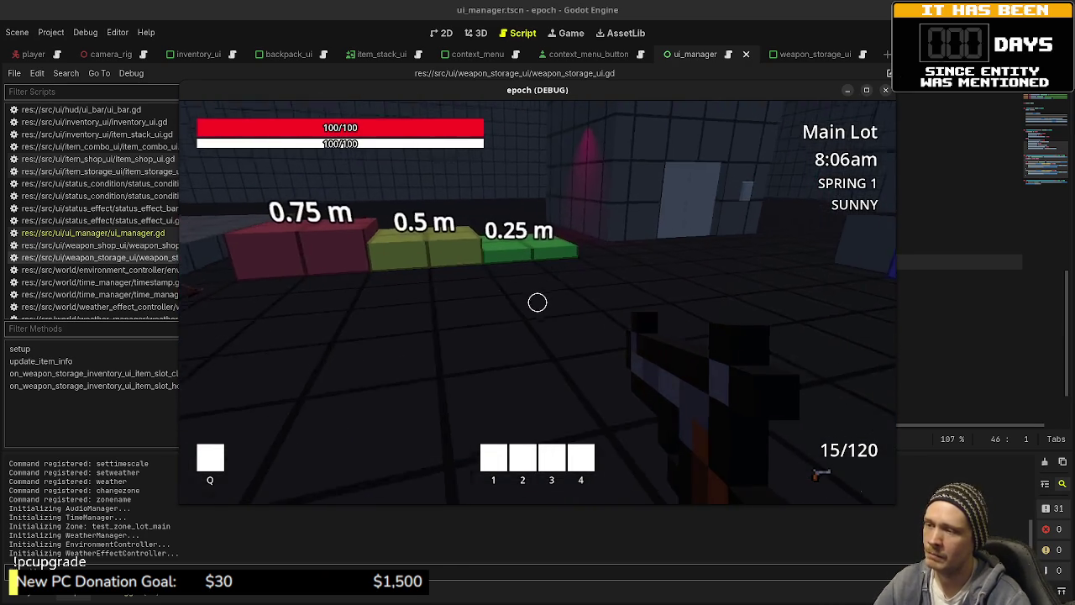
{"action": "key", "text": "w"}
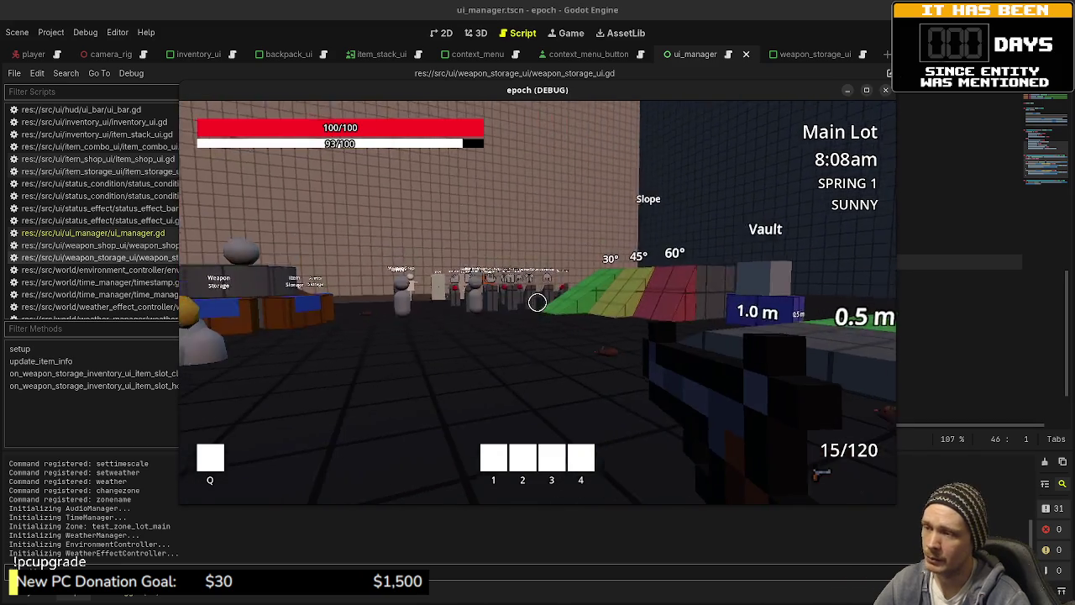
{"action": "key", "text": "w"}
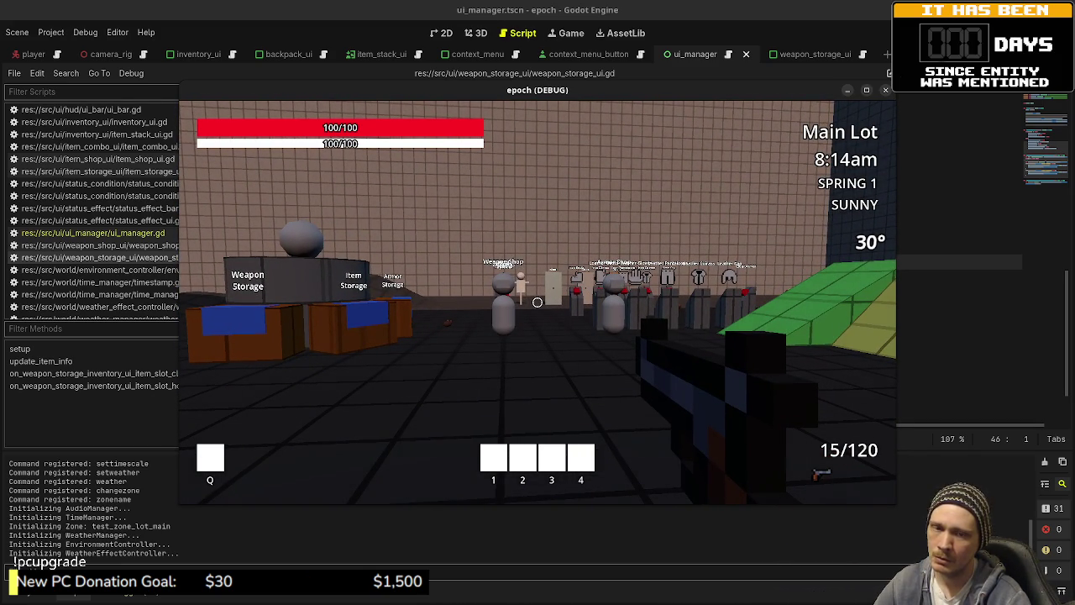
{"action": "key", "text": "w"}
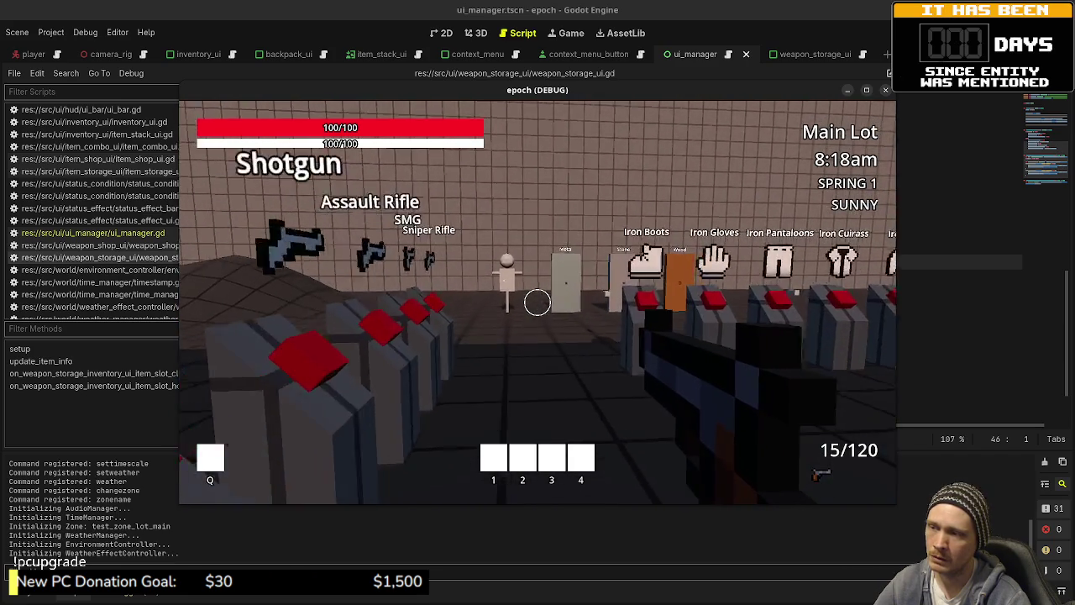
{"action": "key", "text": "w"}
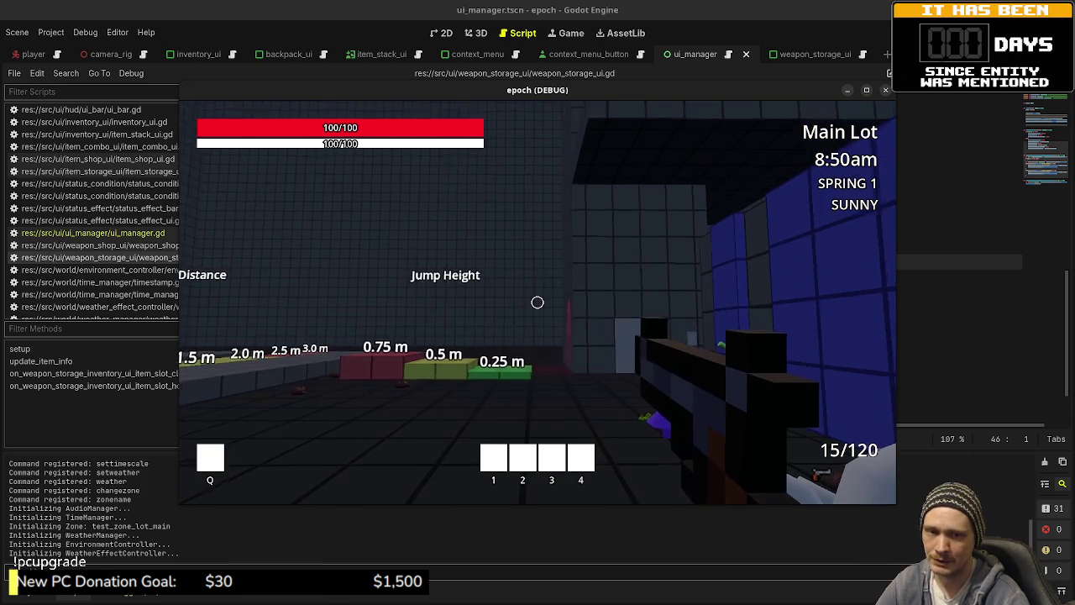
{"action": "key", "text": "w"}
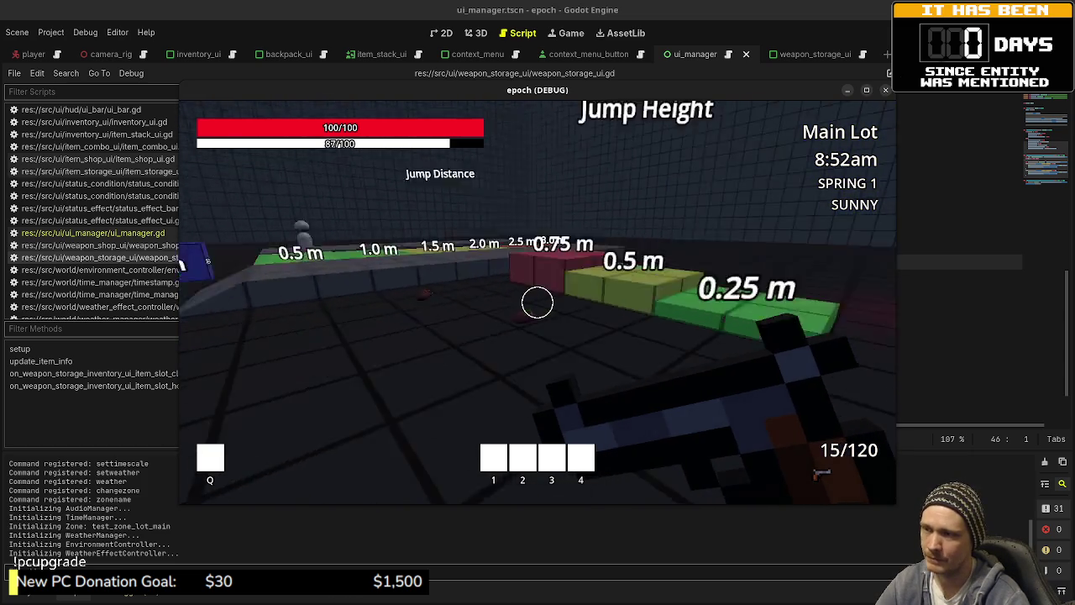
{"action": "key", "text": "Escape"}
{"action": "left_click", "coordinate": [495, 266]}
{"action": "key", "text": "w"}
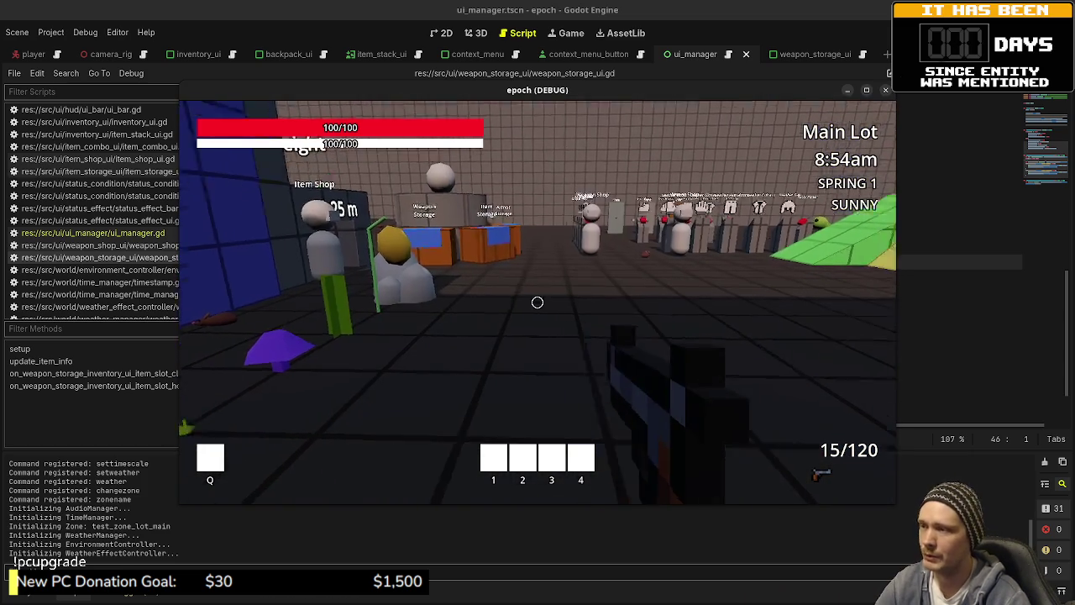
- Pick up iron ore, herbs, mushrooms and an insect, then open the inventory and Stats panel
{"action": "key", "text": "e"}
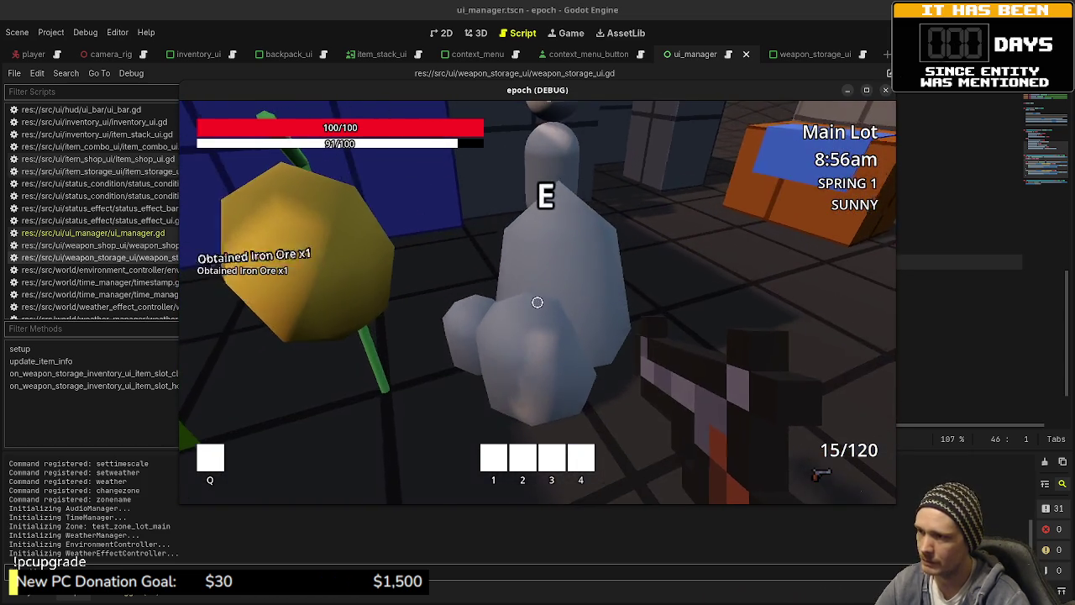
{"action": "key", "text": "e"}
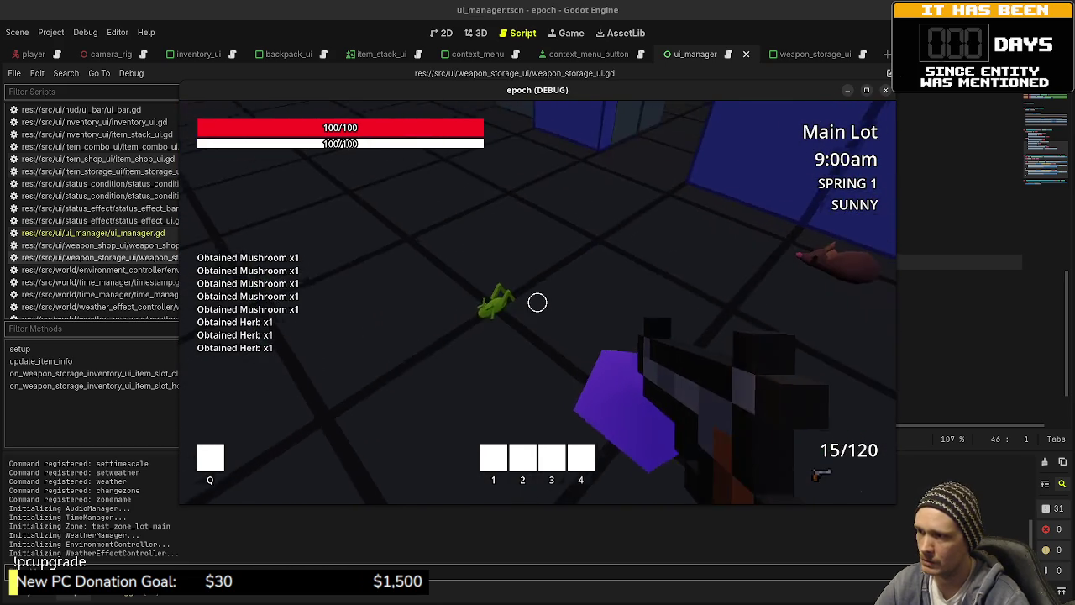
{"action": "key", "text": "e"}
{"action": "key", "text": "e"}
{"action": "key", "text": "e"}
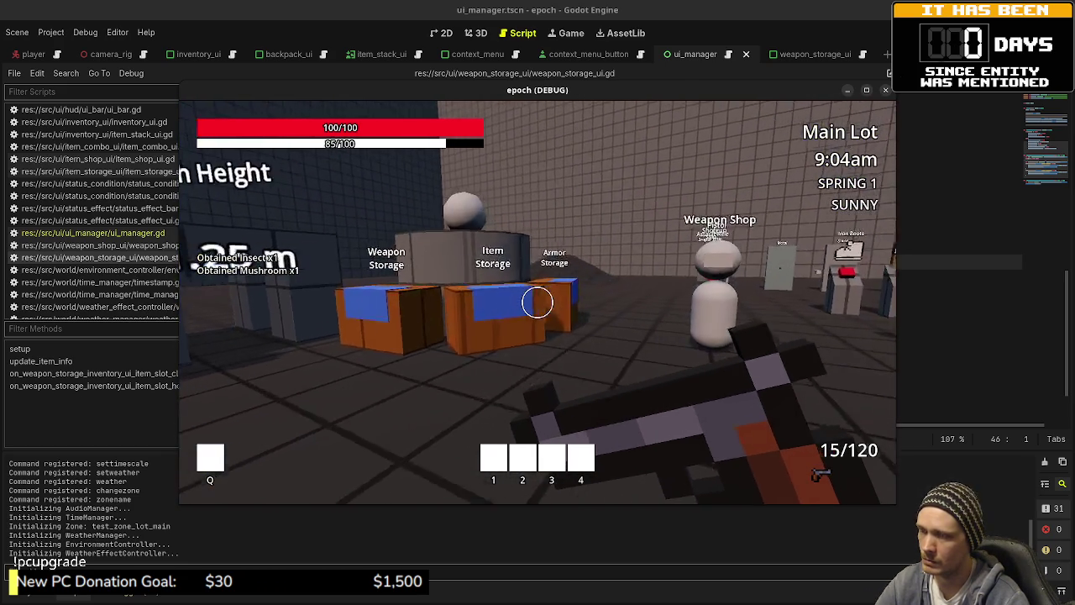
{"action": "key", "text": "Tab"}
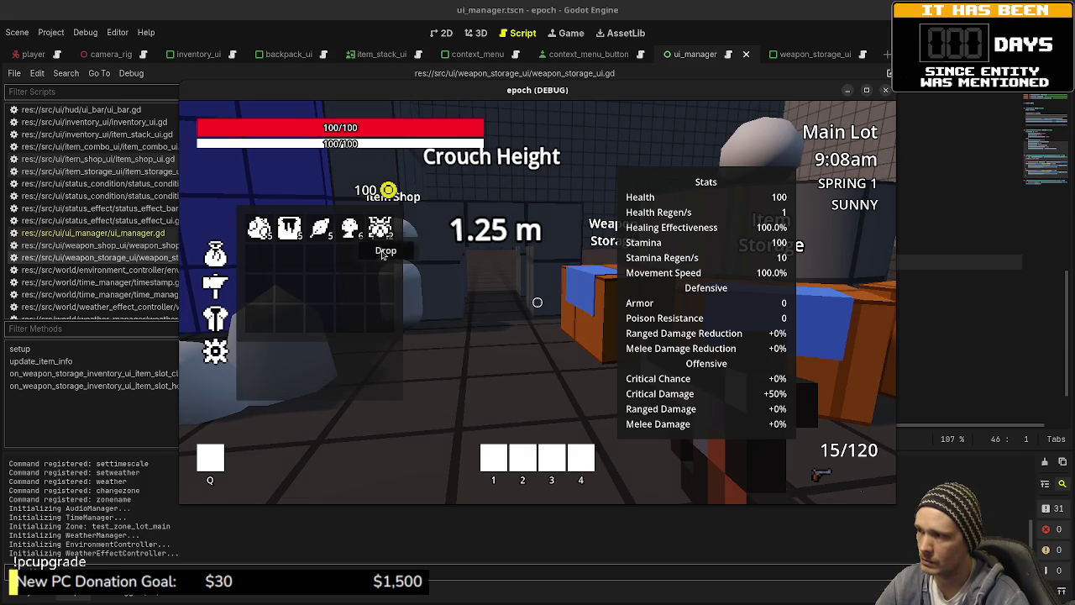
- Combine herbs with mushrooms and with insects into potion items
{"action": "left_click", "coordinate": [320, 229]}
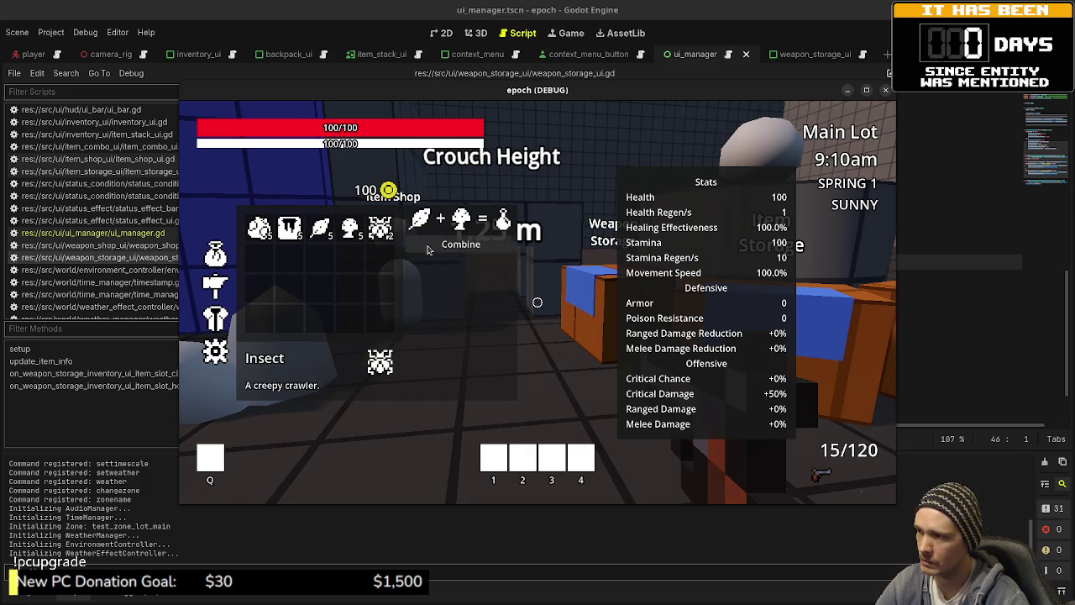
{"action": "left_click", "coordinate": [349, 228]}
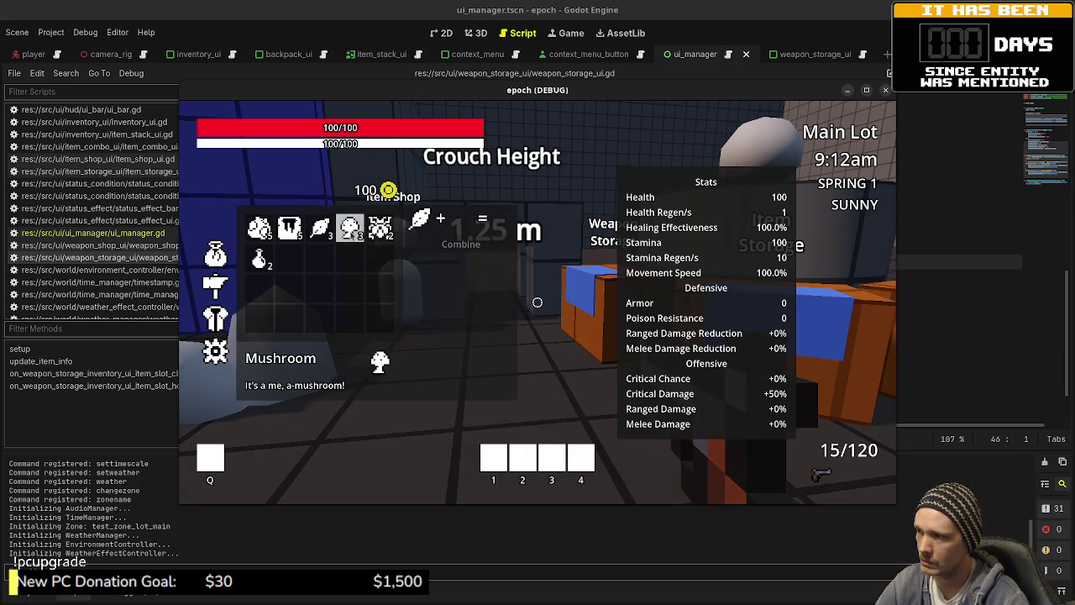
{"action": "left_click", "coordinate": [461, 244]}
{"action": "left_click", "coordinate": [349, 228]}
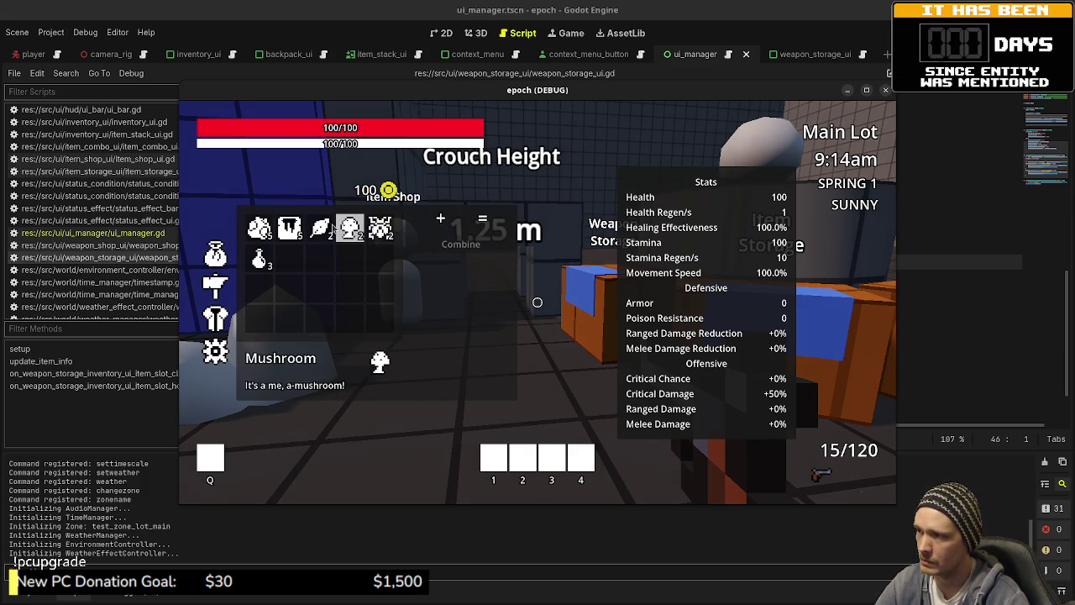
{"action": "left_click", "coordinate": [379, 228]}
{"action": "left_click", "coordinate": [461, 244]}
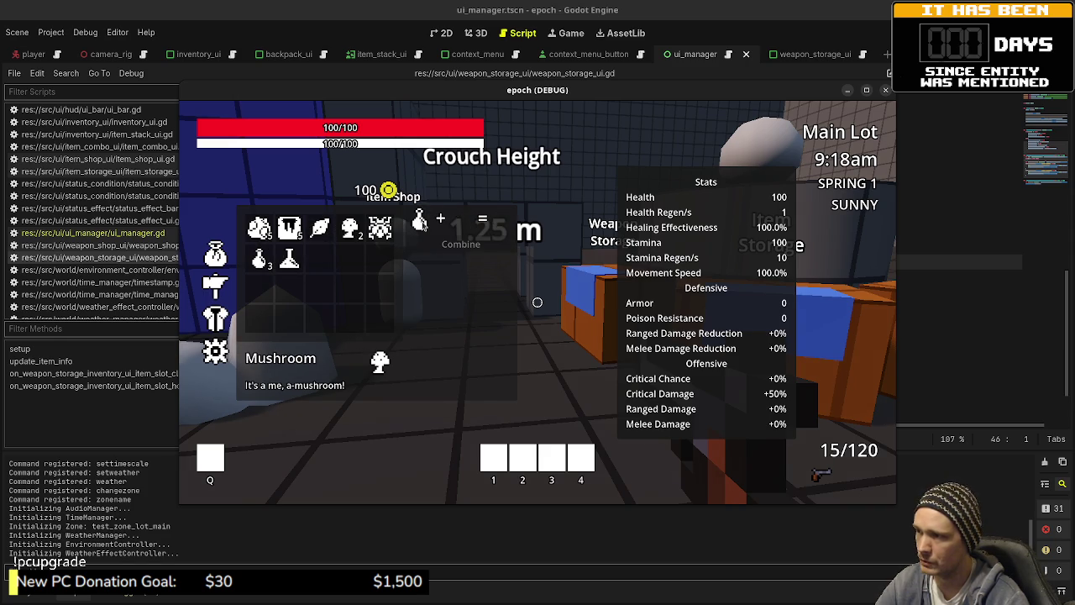
- Combine honey with a potion to create a Mega Potion
{"action": "left_click", "coordinate": [320, 227]}
{"action": "left_click", "coordinate": [450, 242]}
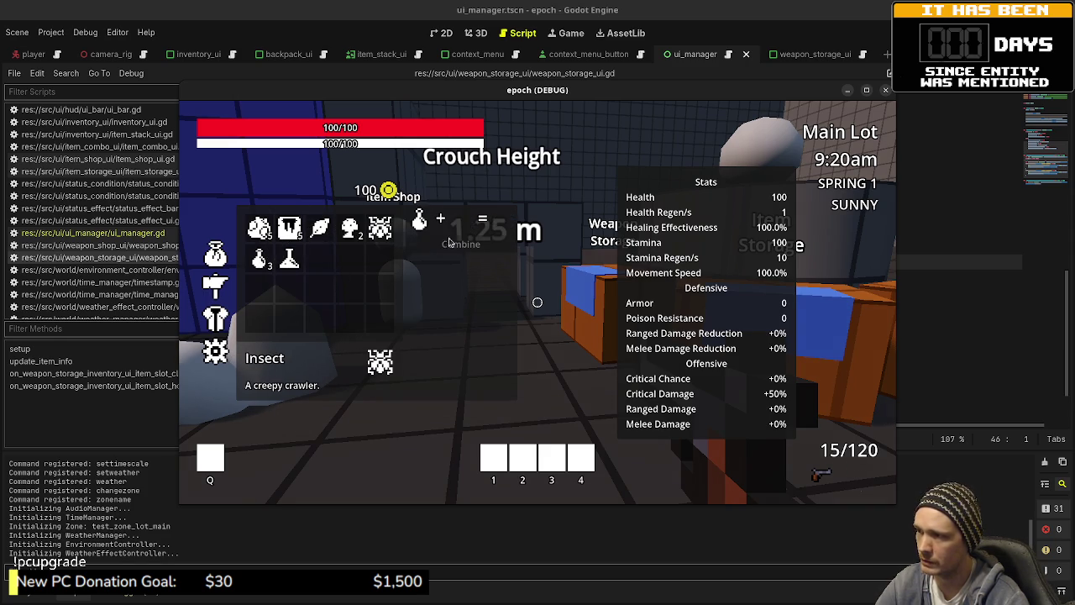
{"action": "left_click", "coordinate": [289, 235]}
{"action": "left_click", "coordinate": [462, 243]}
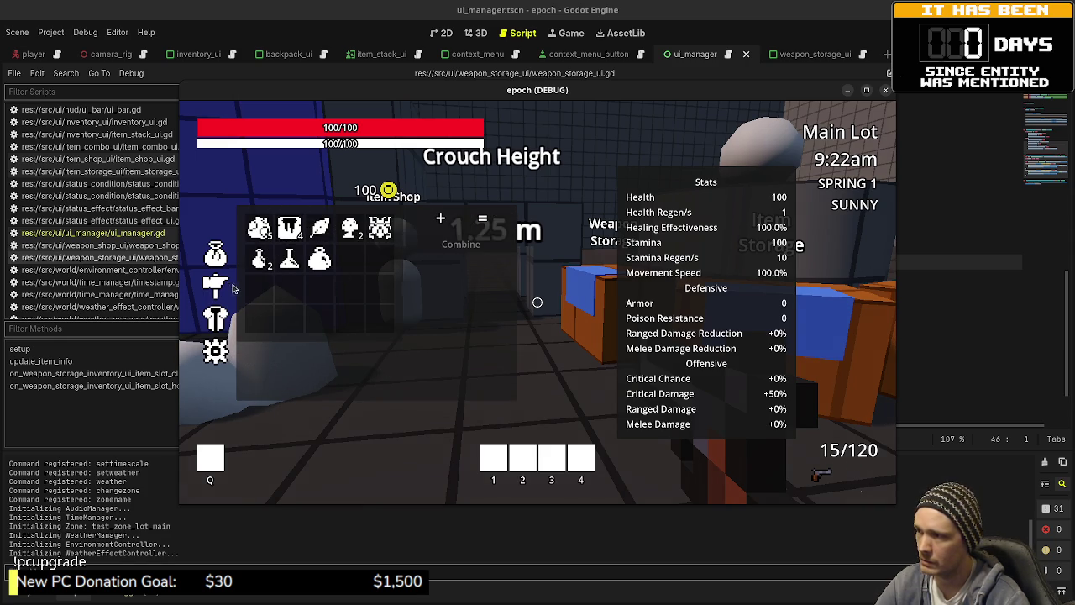
- Consume a potion to restore health to 100/100 and test dropping an item on its slot
{"action": "right_click", "coordinate": [265, 260]}
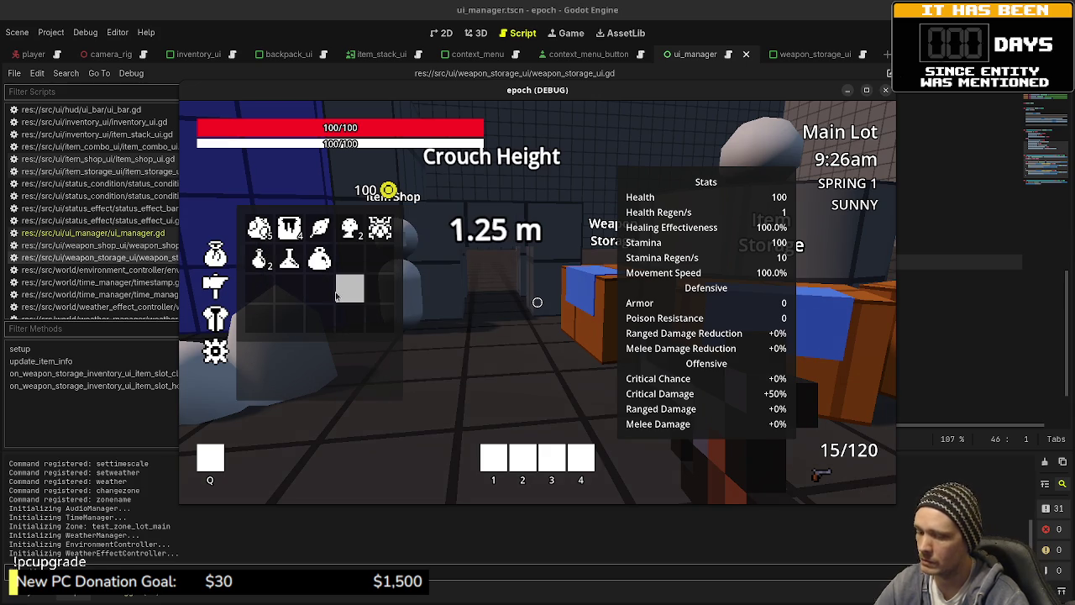
{"action": "right_click", "coordinate": [260, 259]}
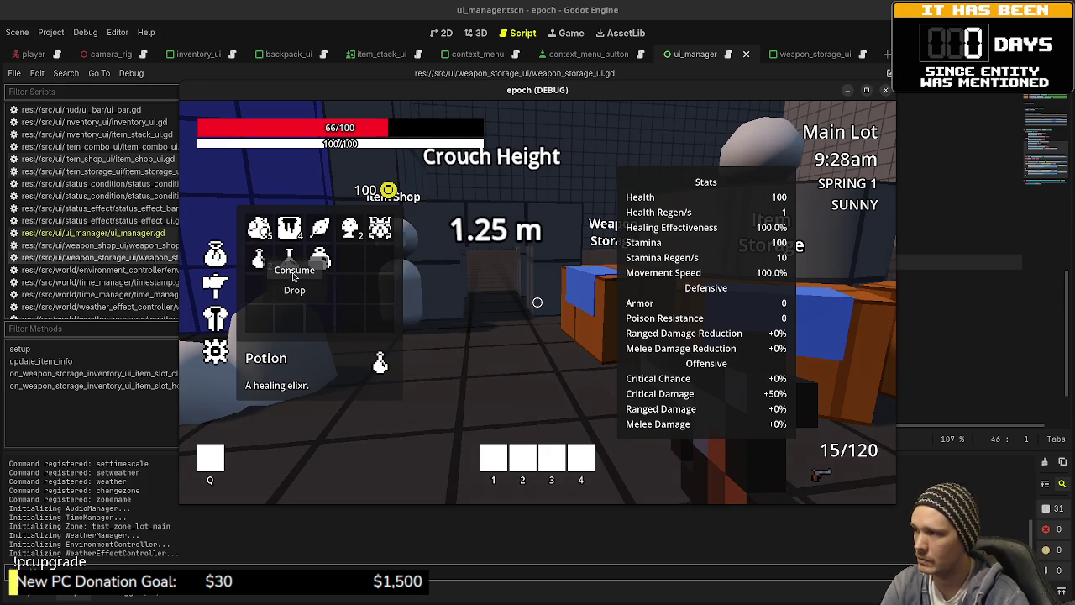
{"action": "left_click", "coordinate": [291, 266]}
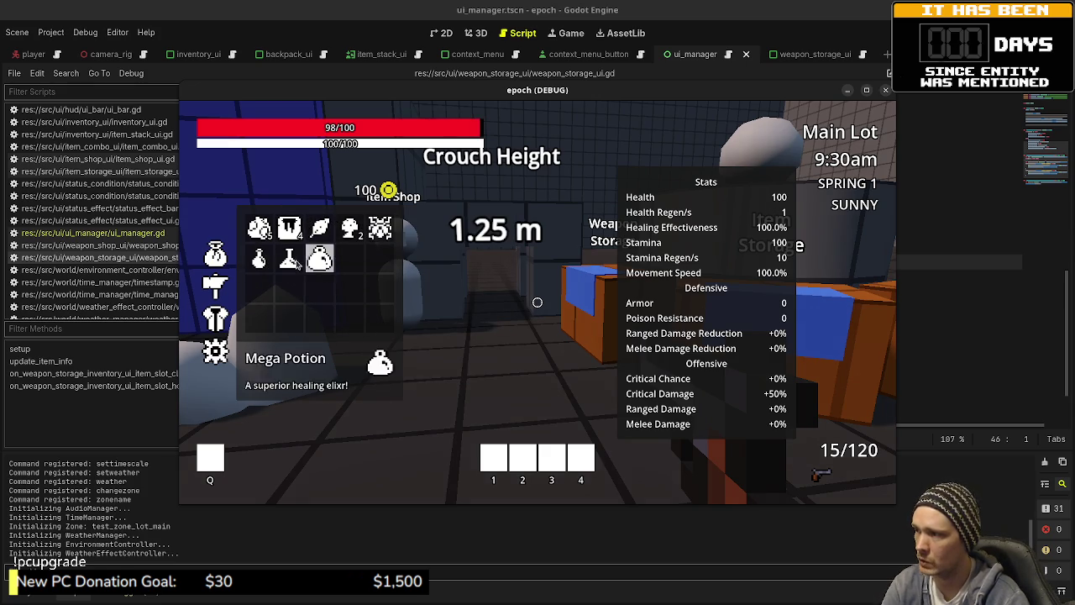
{"action": "mouse_move", "coordinate": [359, 269]}
{"action": "left_mouse_down"}
{"action": "mouse_move", "coordinate": [373, 287]}
{"action": "mouse_move", "coordinate": [352, 267]}
{"action": "mouse_move", "coordinate": [349, 283]}
{"action": "mouse_move", "coordinate": [351, 267]}
{"action": "left_mouse_up"}
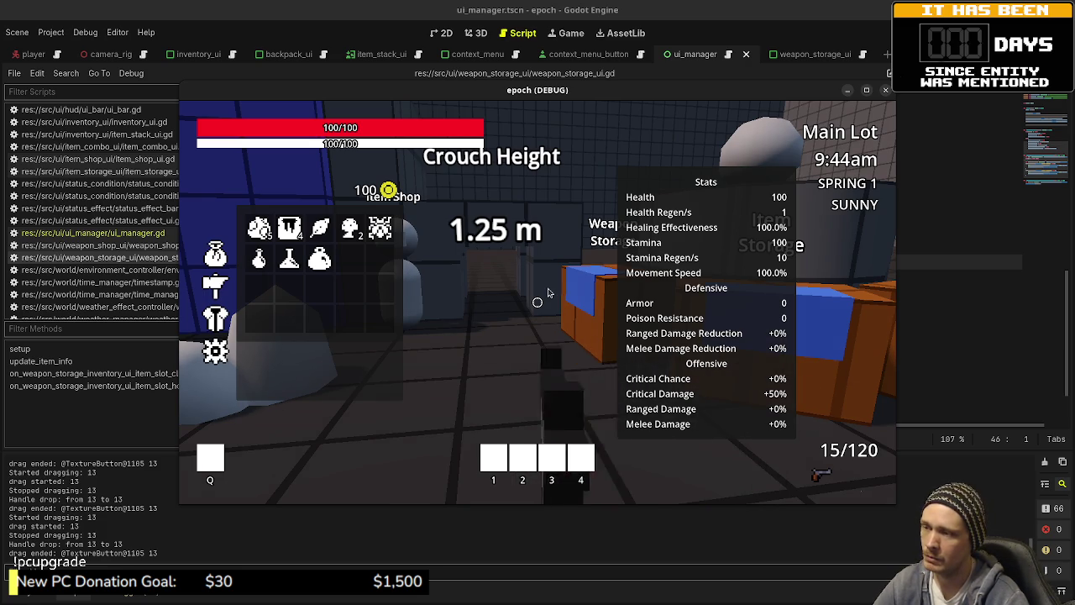
- Stop the running game and switch through VS Code to the Obsidian Tasks kanban board
{"action": "key", "text": "F8"}
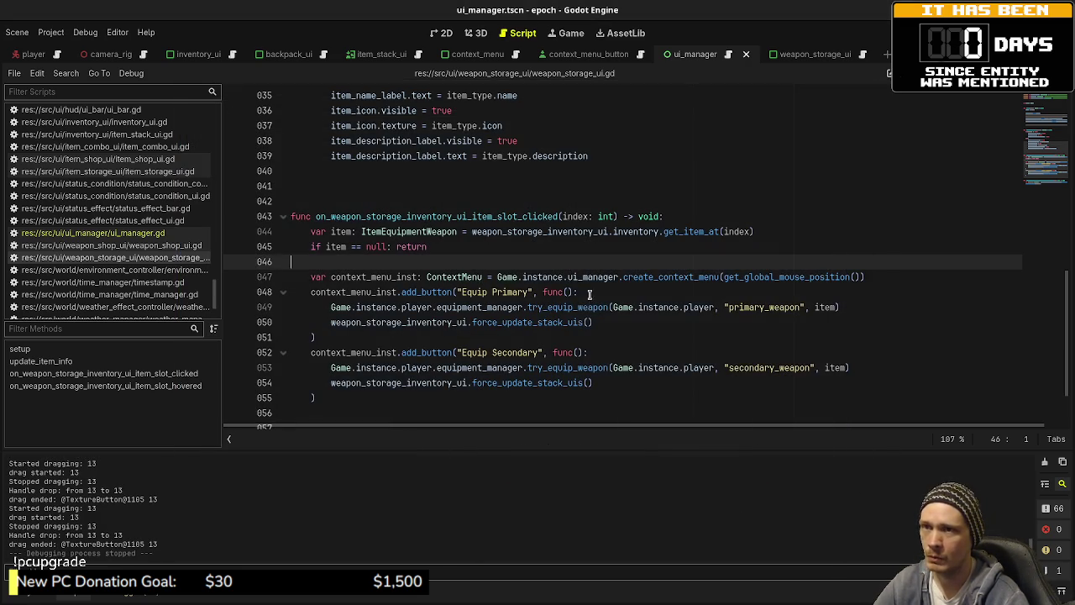
{"action": "left_click", "coordinate": [723, 308]}
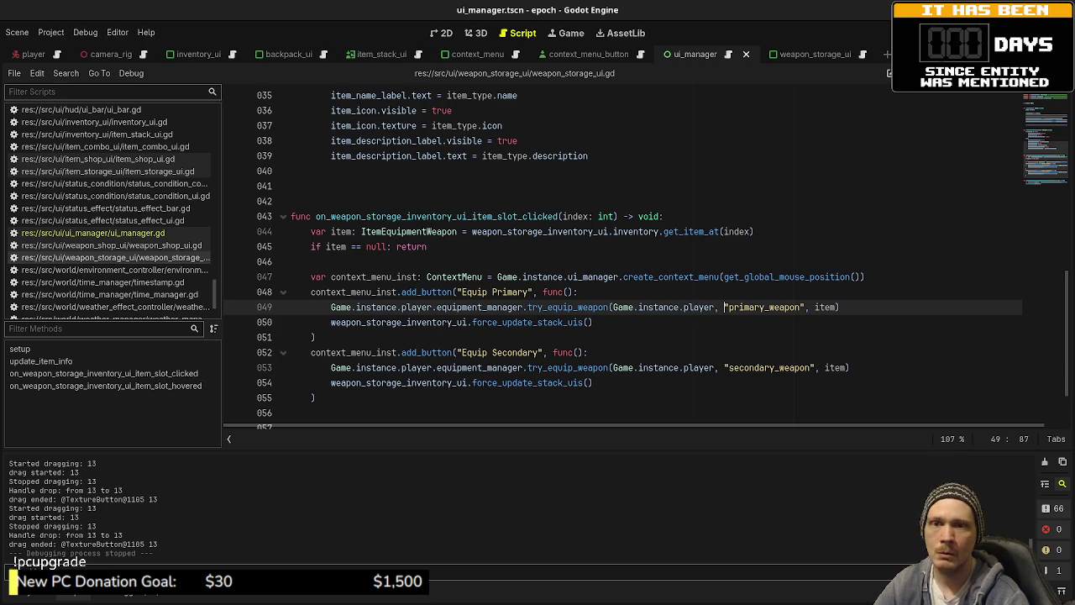
{"action": "key", "text": "alt+Tab"}
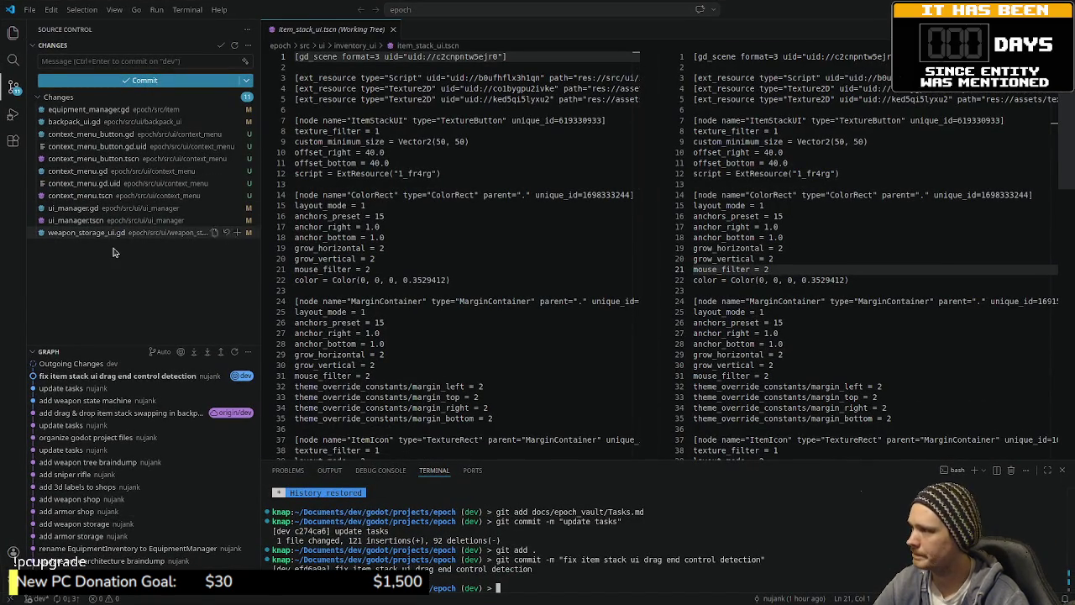
{"action": "key", "text": "alt+Tab"}
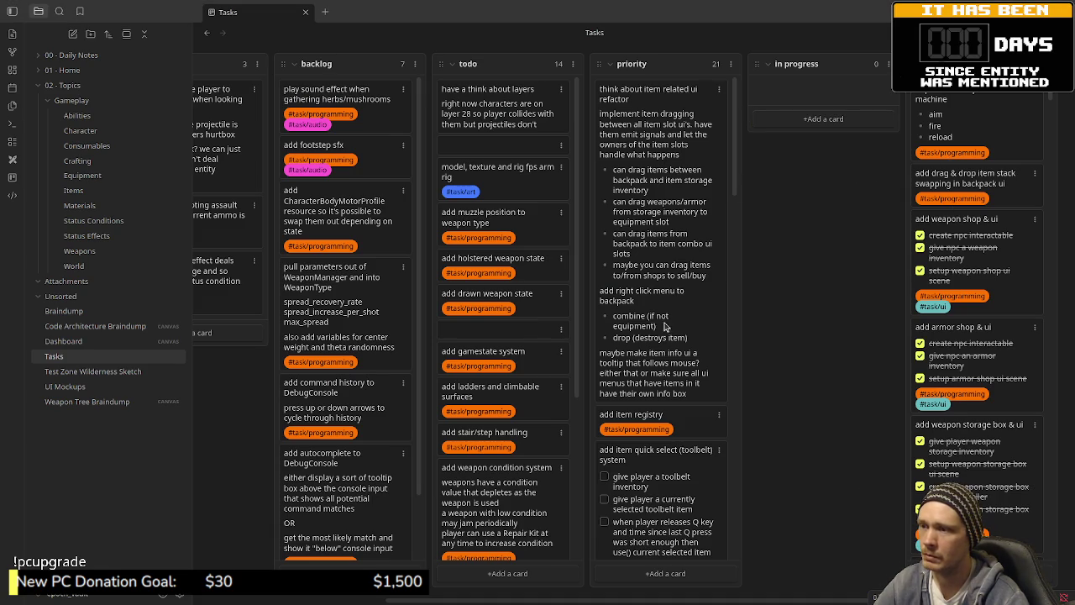
- Create an In progress card 'add context menu' with backpack (consume, drop) and weapon storage bullets
{"action": "left_click", "coordinate": [807, 120]}
{"action": "type", "text": "add r"}
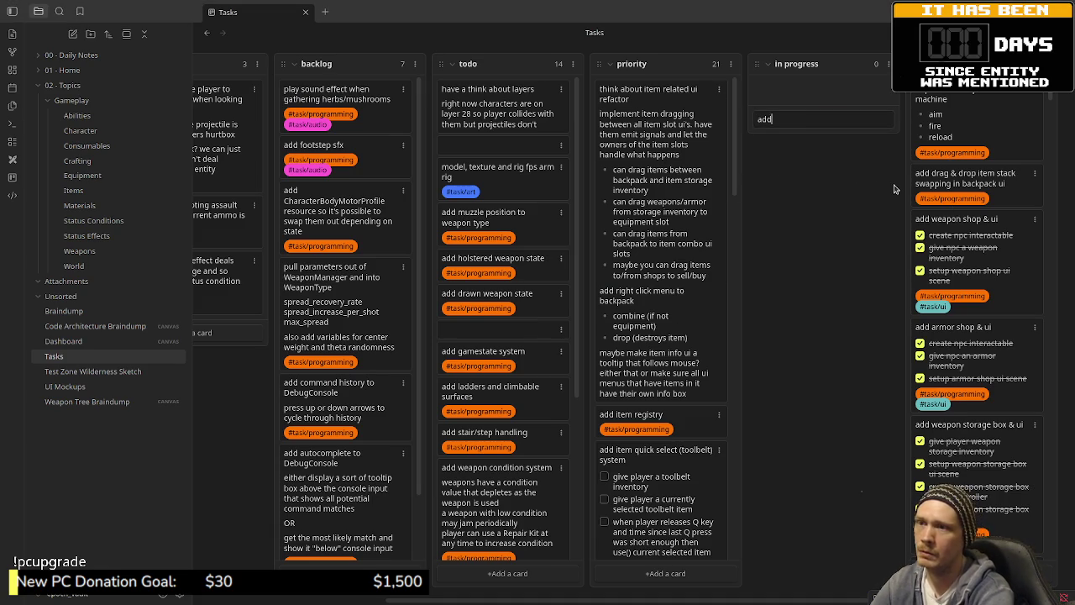
{"action": "key", "text": "BackSpace"}
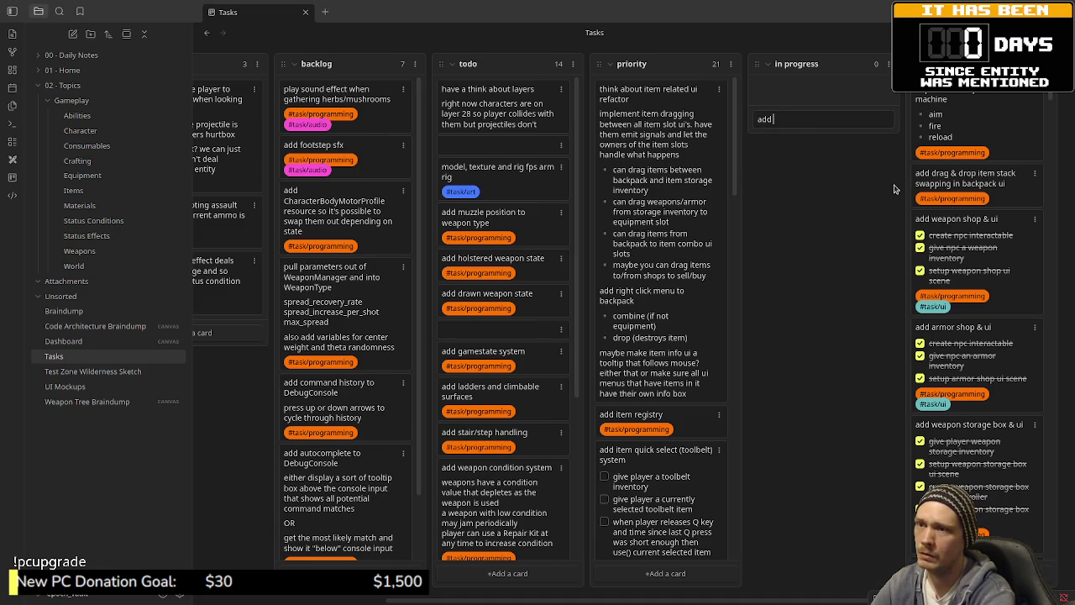
{"action": "type", "text": " context menu"}
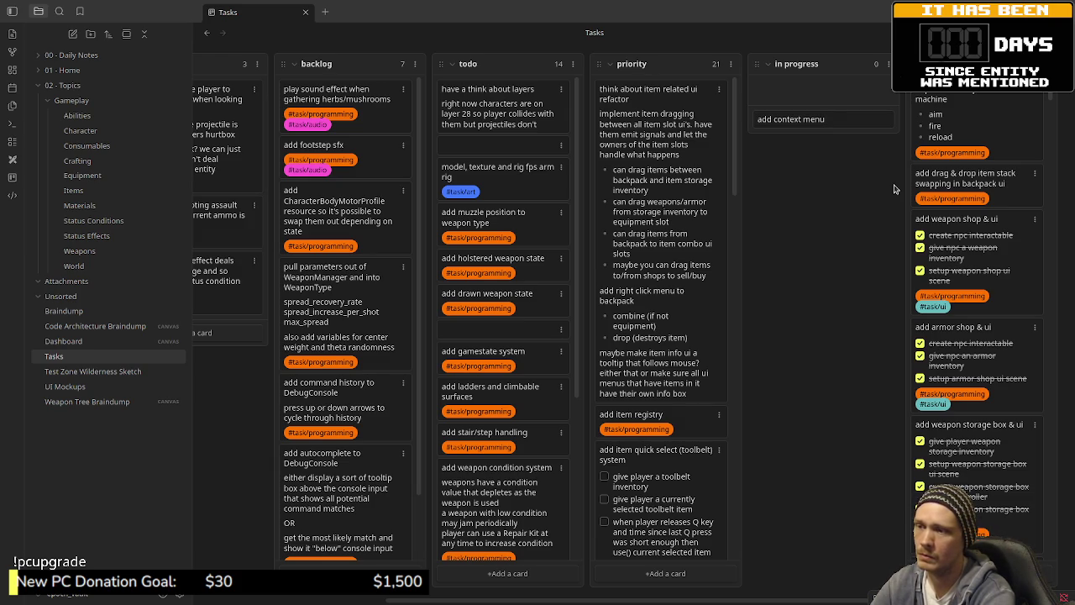
{"action": "key", "text": "shift+Return"}
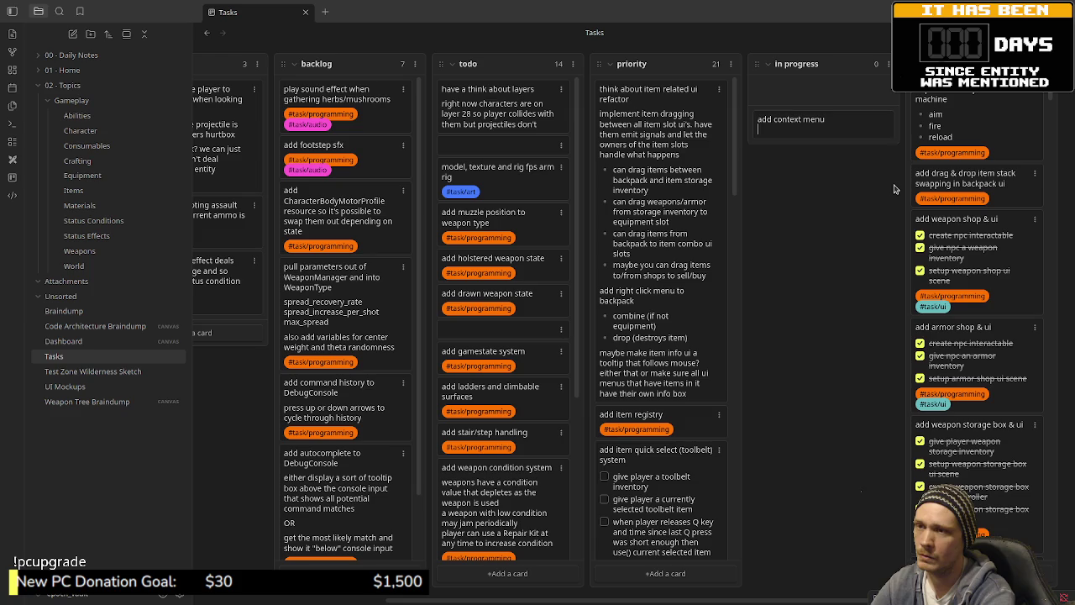
{"action": "type", "text": "- backpack"}
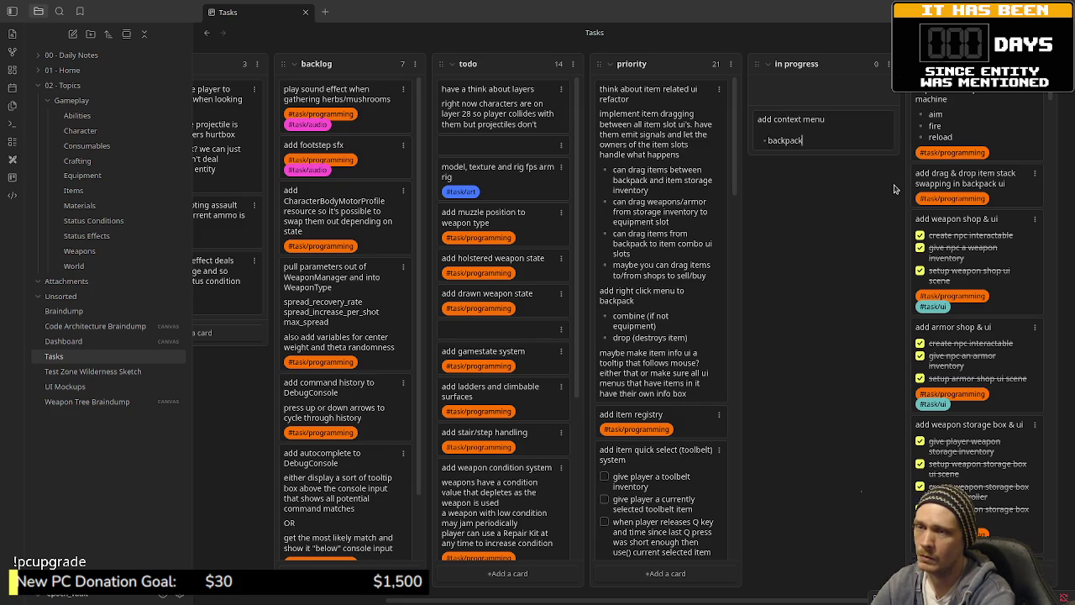
{"action": "type", "text": " (consume, "}
{"action": "type", "text": "drop)"}
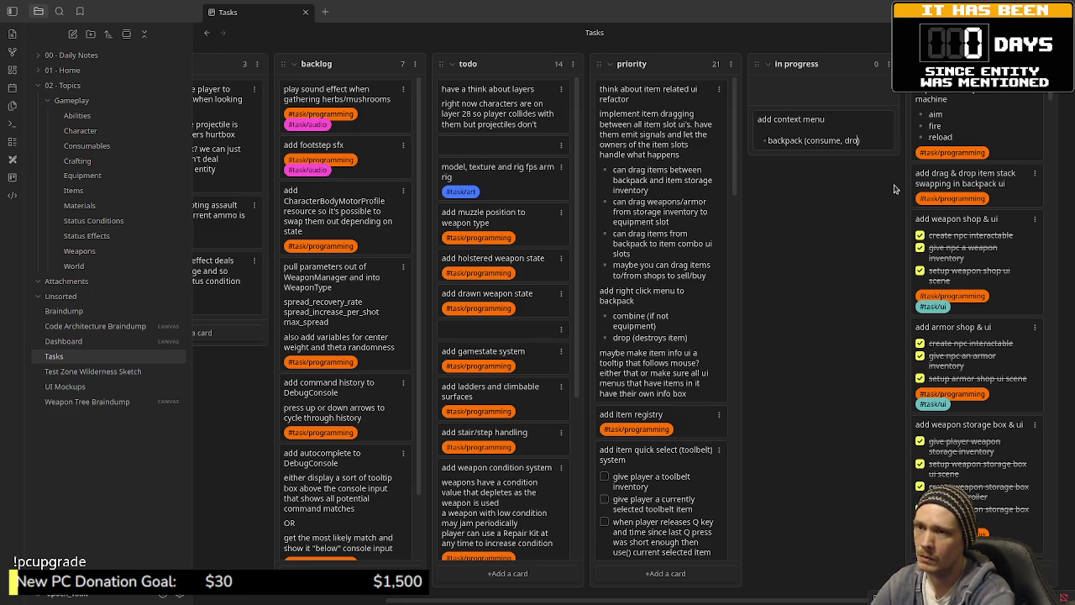
{"action": "key", "text": "Return"}
{"action": "type", "text": "apon"}
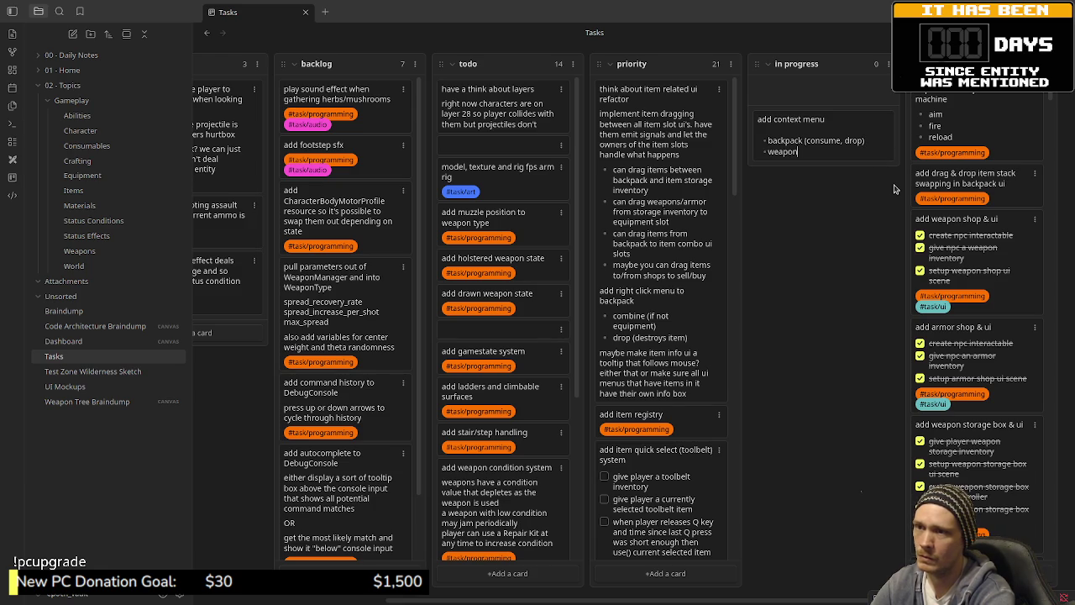
{"action": "type", "text": " storage (equ"}
{"action": "type", "text": "ip prima"}
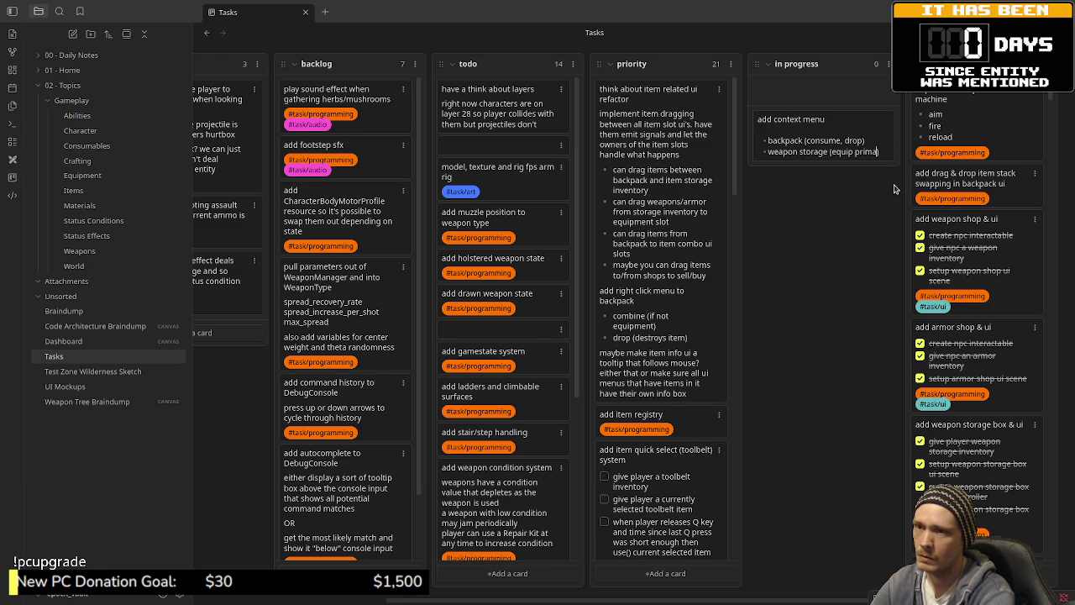
{"action": "type", "text": "ry)/secondary"}
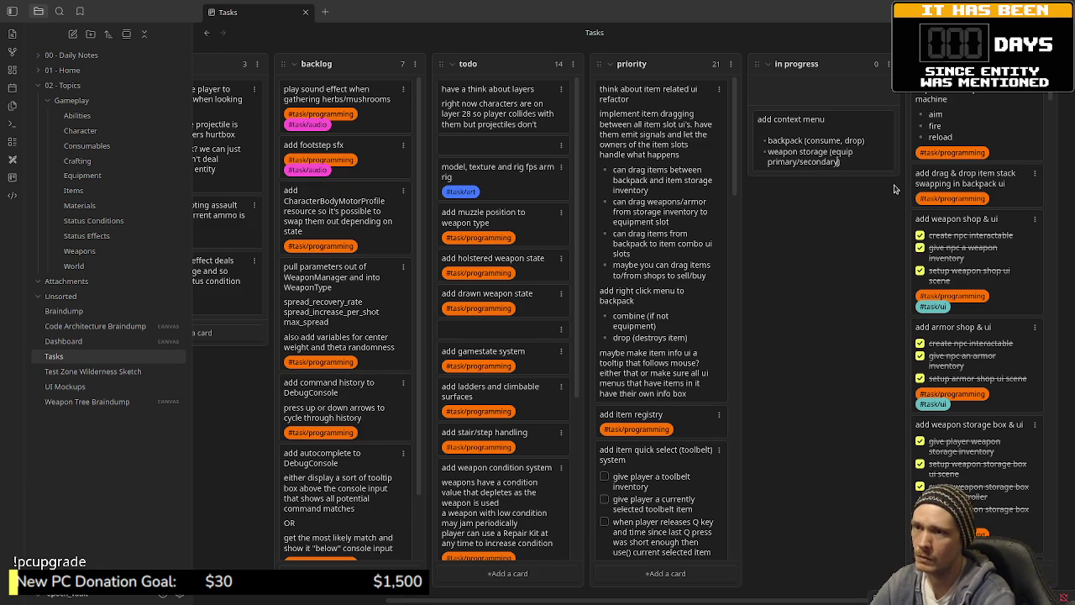
- Tag the card #task/programming and #task/ui and save it
{"action": "key", "text": "Return"}
{"action": "key", "text": "Return"}
{"action": "type", "text": "#"}
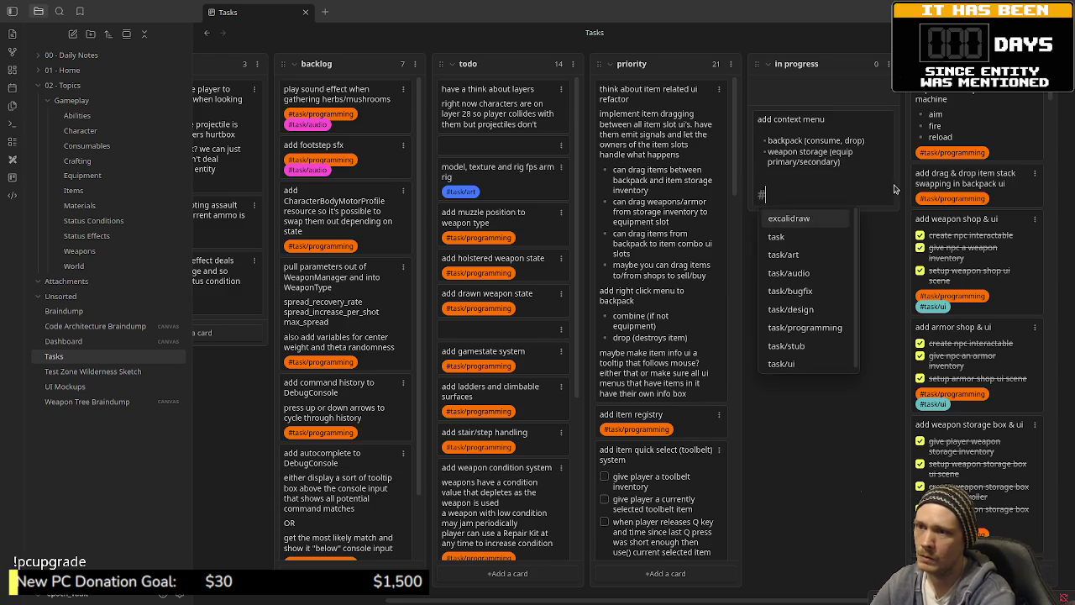
{"action": "type", "text": "task/programm"}
{"action": "key", "text": "Return"}
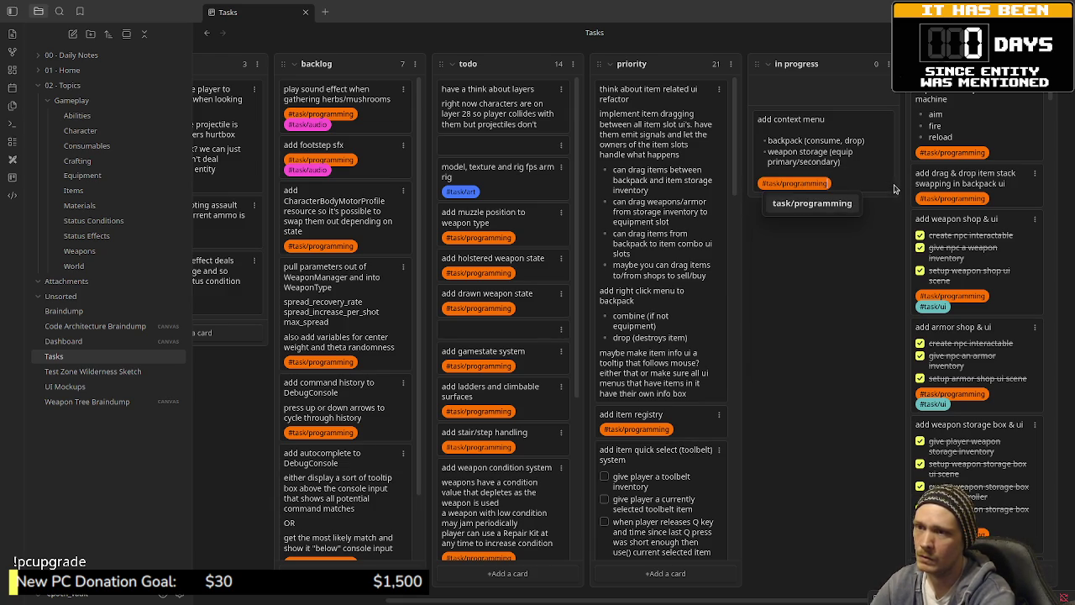
{"action": "key", "text": "Return"}
{"action": "type", "text": "#task/u"}
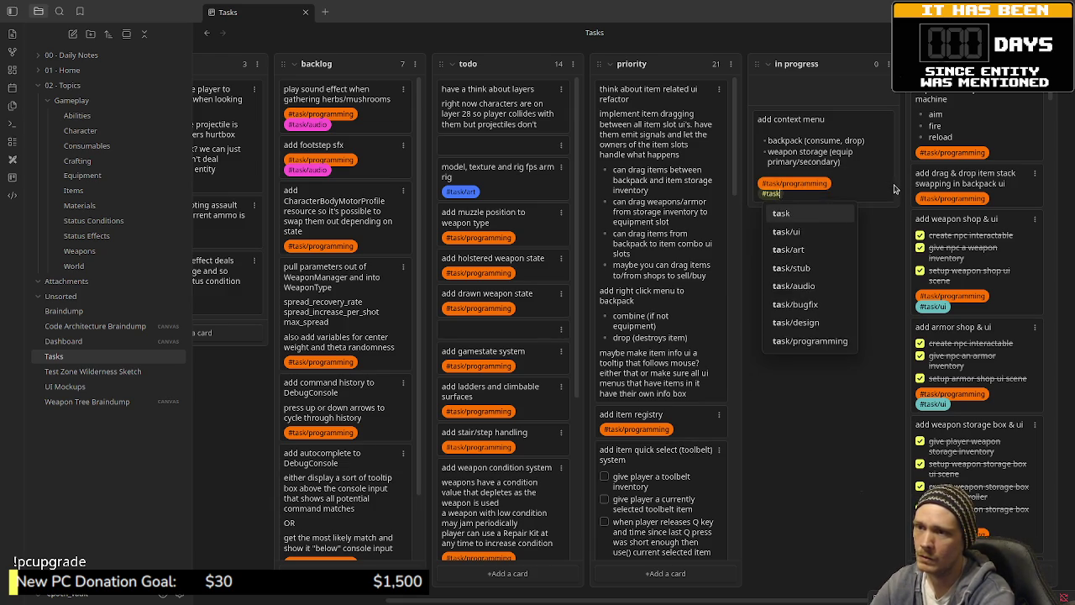
{"action": "key", "text": "Return"}
{"action": "key", "text": "Return"}
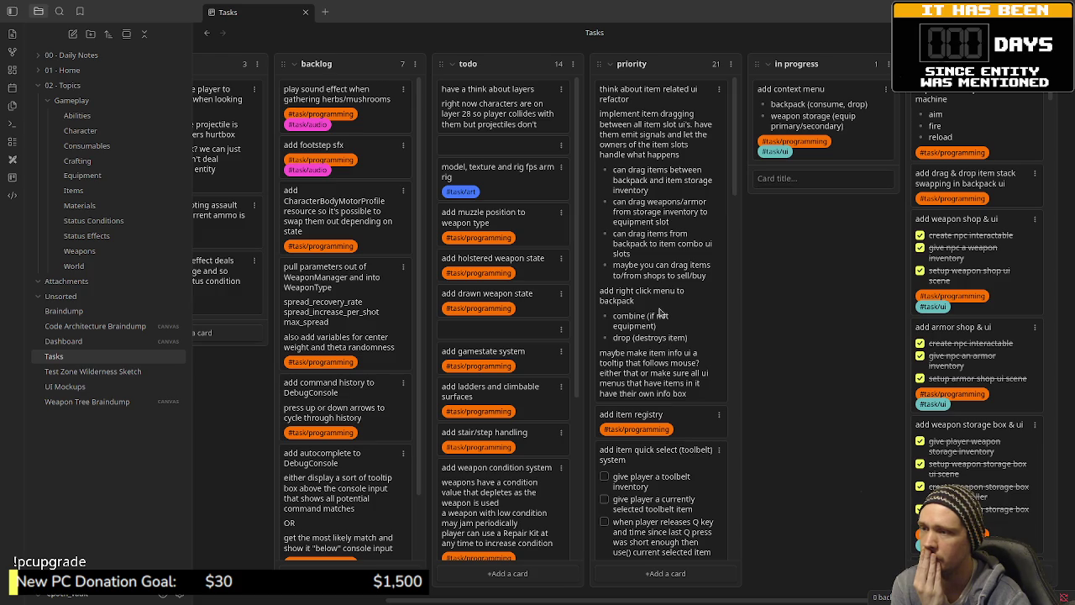
- Delete the right-click menu lines from the item ui refactor card
{"action": "left_click", "coordinate": [645, 317]}
{"action": "left_click_drag", "start_coordinate": [688, 329], "coordinate": [593, 304]}
{"action": "key", "text": "BackSpace"}
{"action": "key", "text": "BackSpace"}
{"action": "key", "text": "BackSpace"}
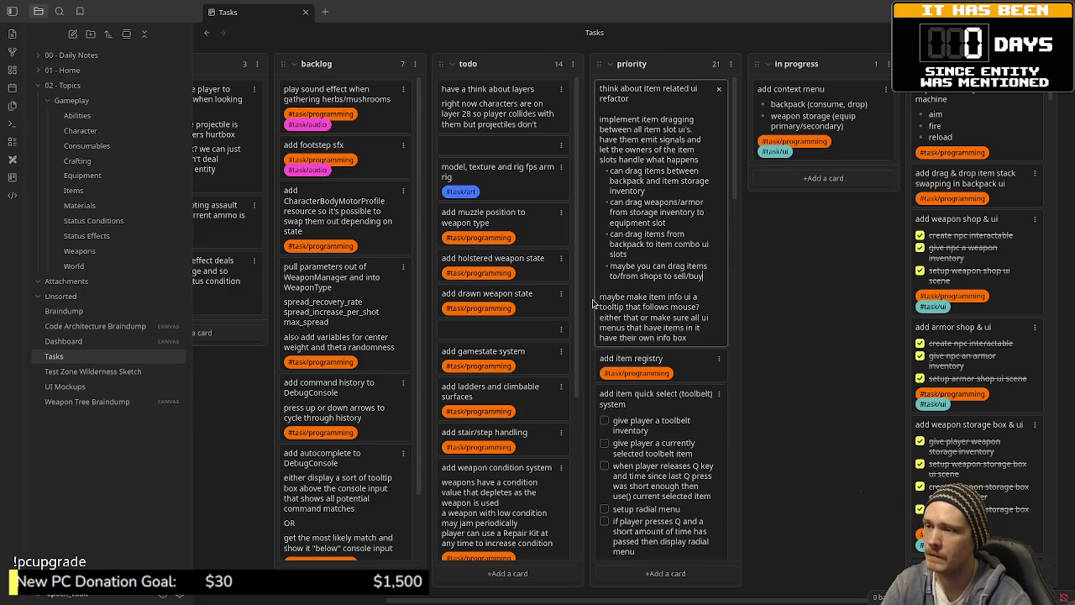
{"action": "left_click", "coordinate": [585, 294]}
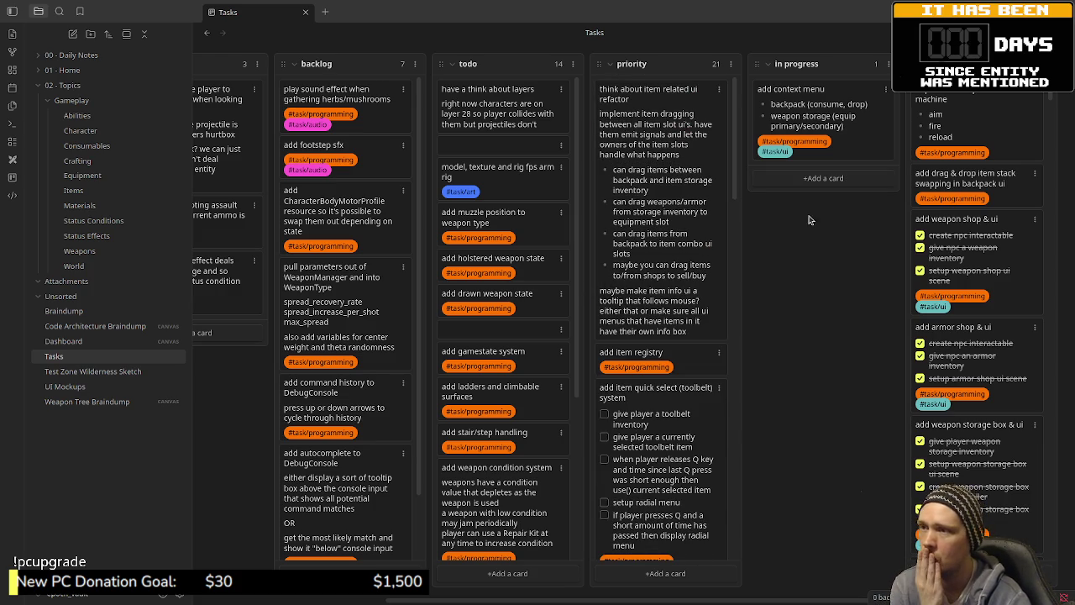
- Drag the 'add context menu' card to the top of the rightmost column and show the window overview
{"action": "left_click_drag", "start_coordinate": [805, 113], "coordinate": [973, 150]}
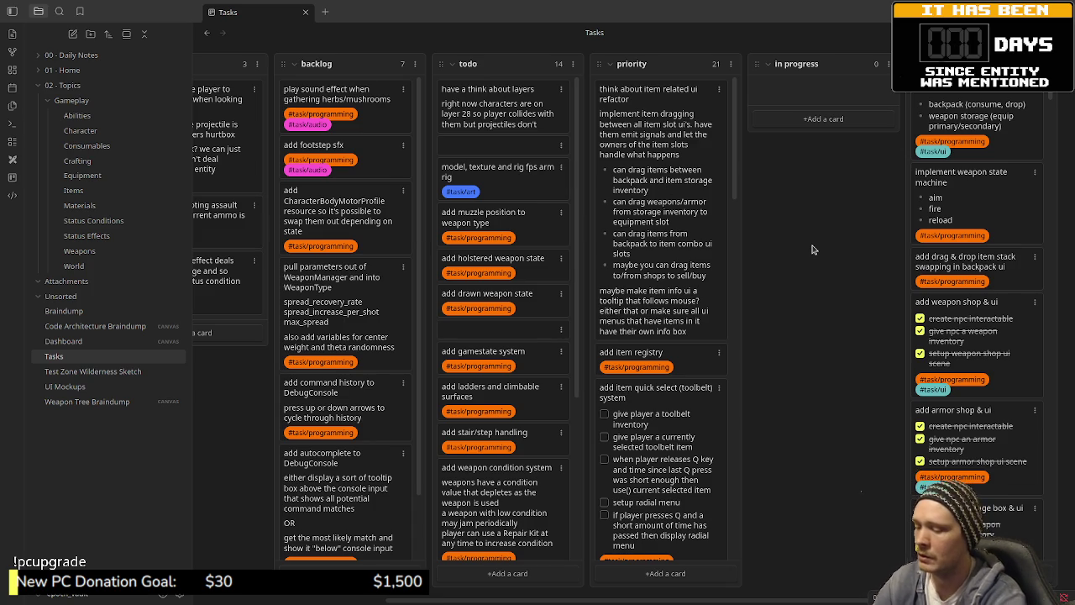
{"action": "key", "text": "super+w"}
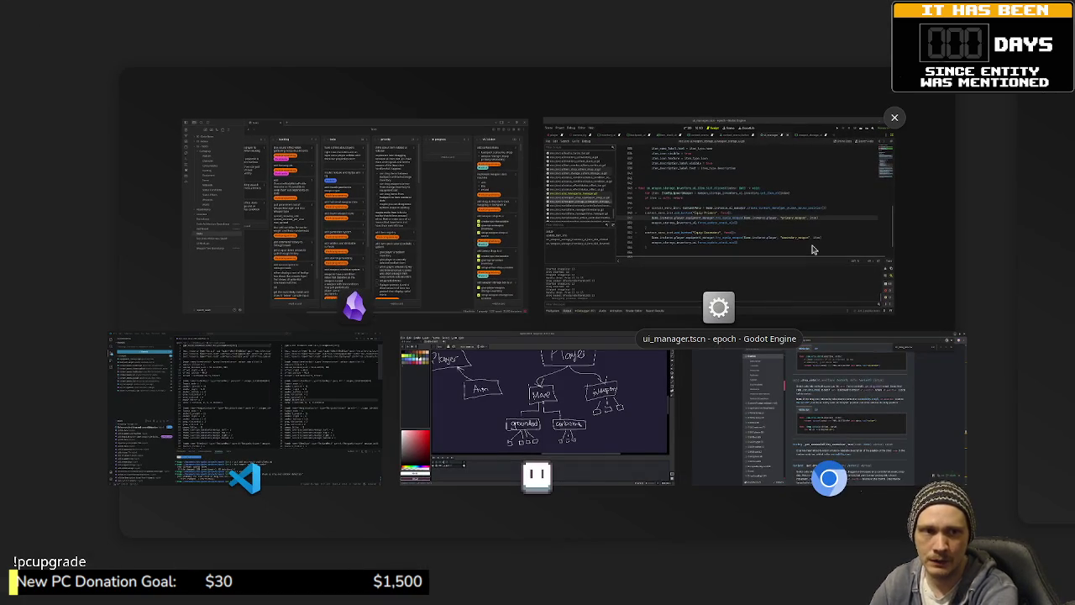
- Close the window overview to return to the Tasks board
{"action": "key", "text": "Escape"}
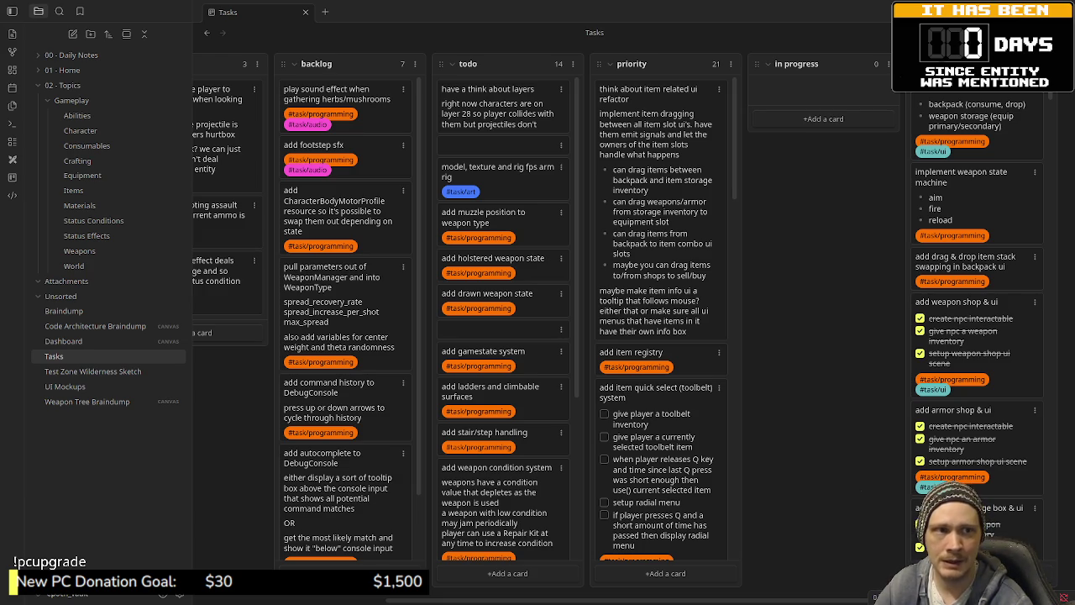
{"action": "key", "text": "alt+Tab"}
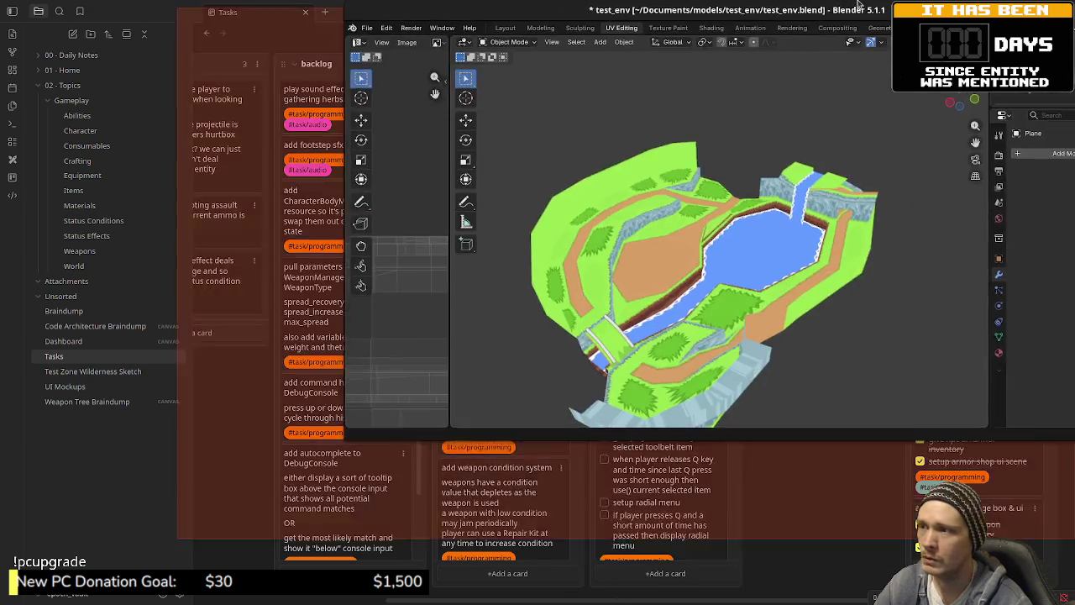
{"action": "scroll", "coordinate": [637, 380], "scroll_direction": "up", "scroll_amount": 3}
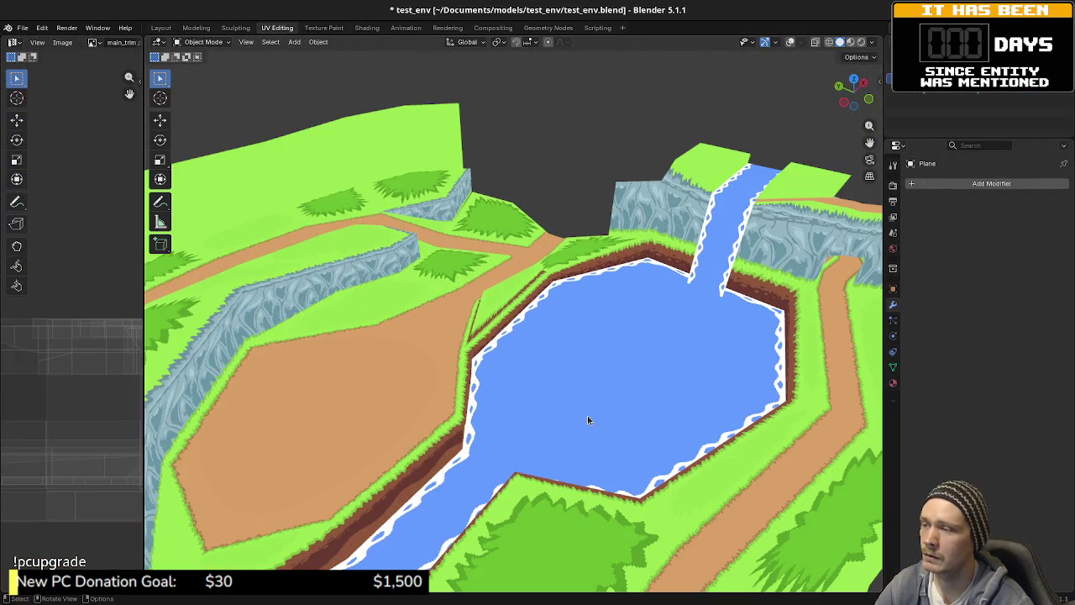
{"action": "scroll", "coordinate": [588, 403], "scroll_direction": "down", "scroll_amount": 3}
{"action": "mouse_move", "coordinate": [588, 404]}
{"action": "left_mouse_down"}
{"action": "mouse_move", "coordinate": [601, 375]}
{"action": "mouse_move", "coordinate": [577, 377]}
{"action": "mouse_move", "coordinate": [607, 386]}
{"action": "left_mouse_up"}
{"action": "scroll", "coordinate": [672, 404], "scroll_direction": "up", "scroll_amount": 4}
{"action": "scroll", "coordinate": [652, 427], "scroll_direction": "down", "scroll_amount": 4}
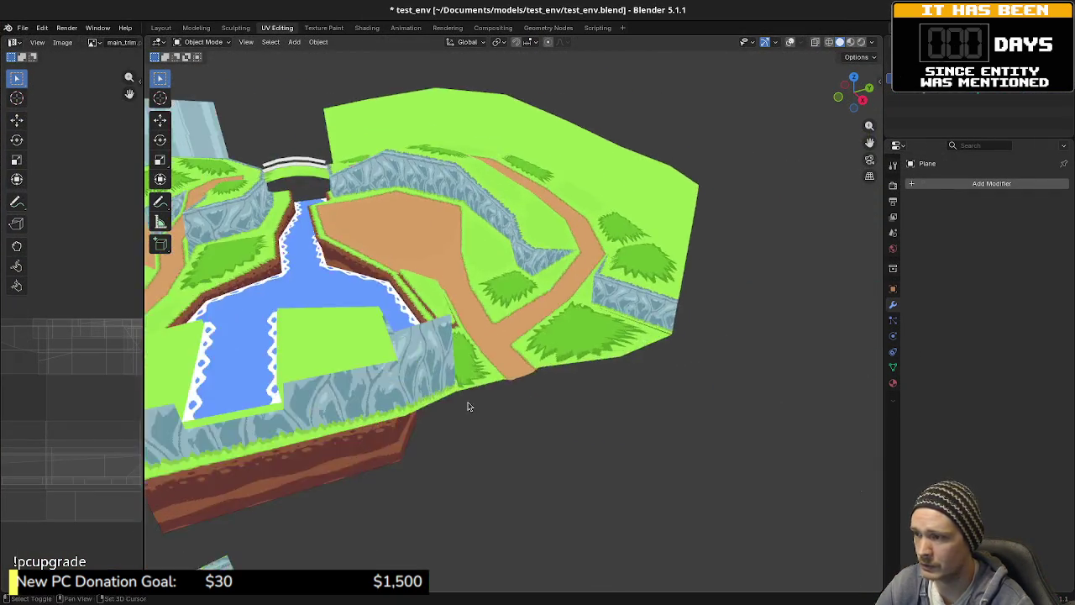
{"action": "mouse_move", "coordinate": [653, 428]}
{"action": "left_mouse_down"}
{"action": "mouse_move", "coordinate": [684, 438]}
{"action": "mouse_move", "coordinate": [636, 409]}
{"action": "mouse_move", "coordinate": [650, 423]}
{"action": "mouse_move", "coordinate": [624, 457]}
{"action": "mouse_move", "coordinate": [614, 417]}
{"action": "left_mouse_up"}
{"action": "scroll", "coordinate": [664, 424], "scroll_direction": "up", "scroll_amount": 3}
{"action": "scroll", "coordinate": [615, 417], "scroll_direction": "up", "scroll_amount": 3}
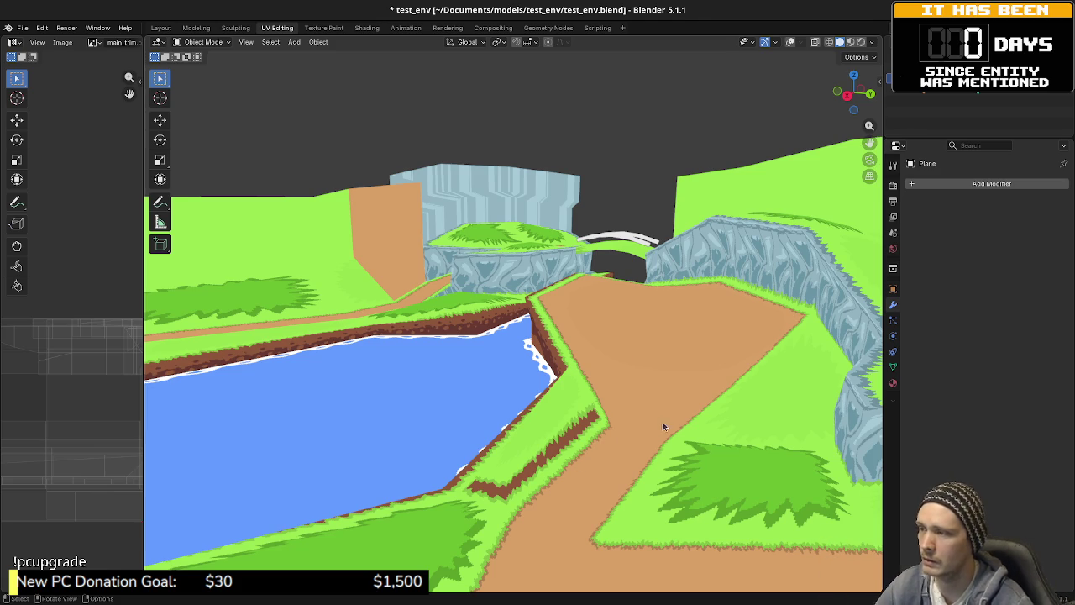
{"action": "key", "text": "shift"}
{"action": "key", "text": "w"}
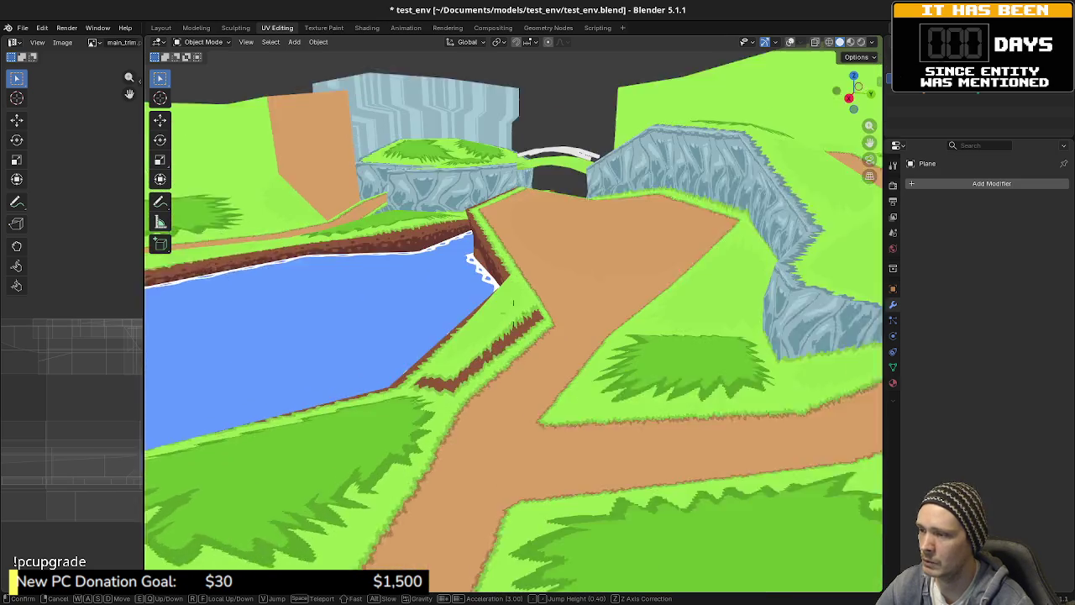
{"action": "key", "text": "w"}
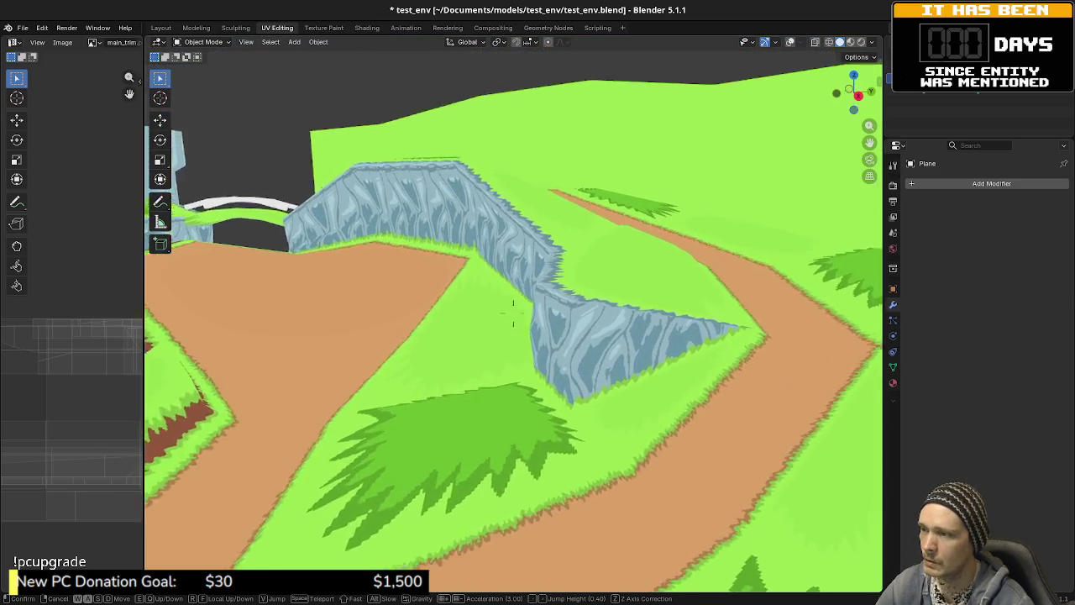
{"action": "key", "text": "w"}
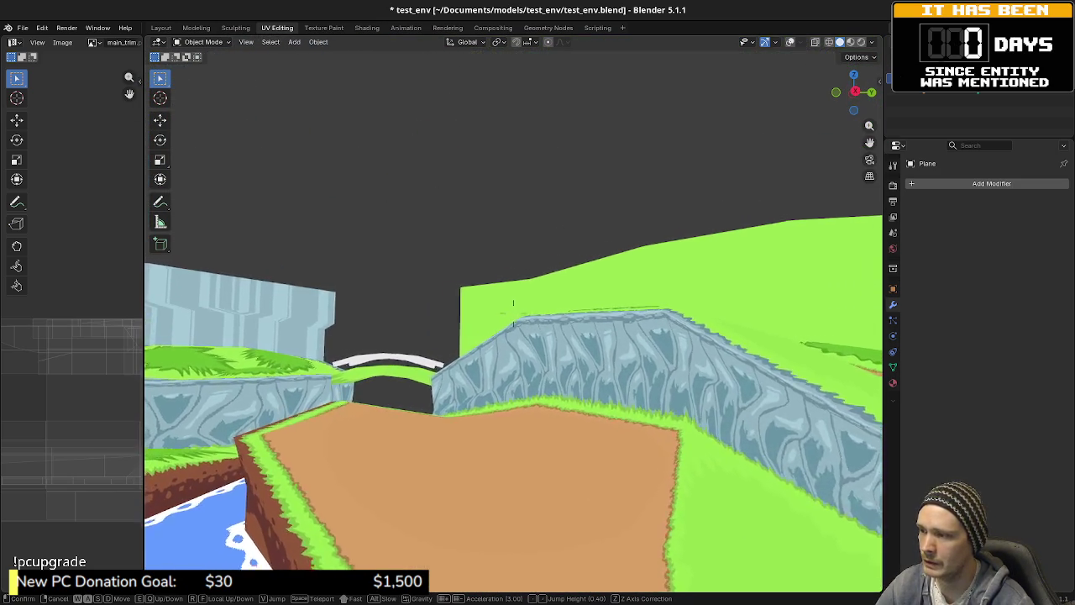
{"action": "key", "text": "w"}
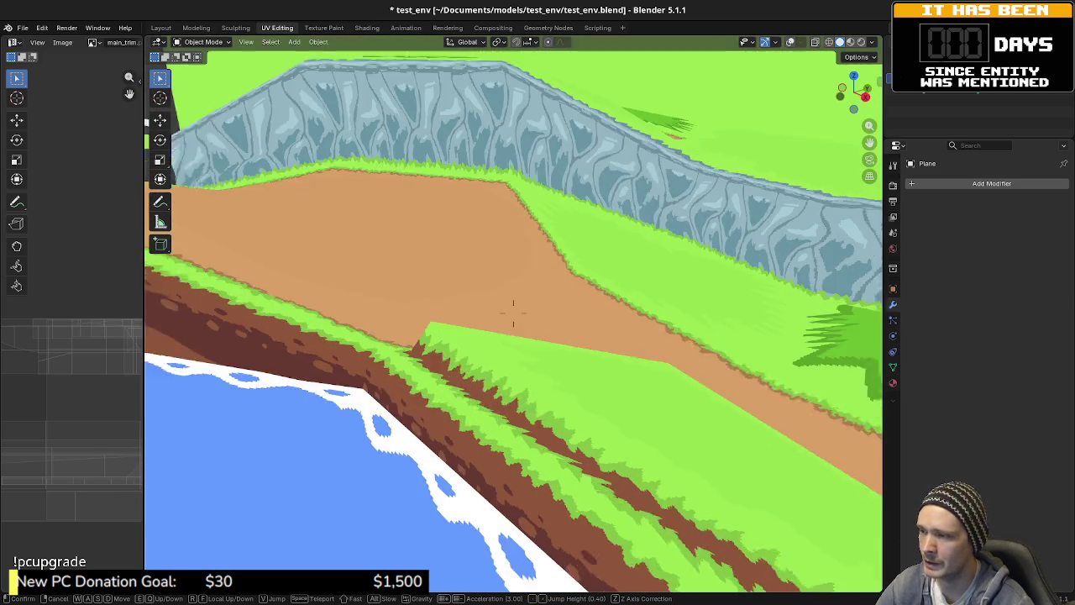
{"action": "key", "text": "s"}
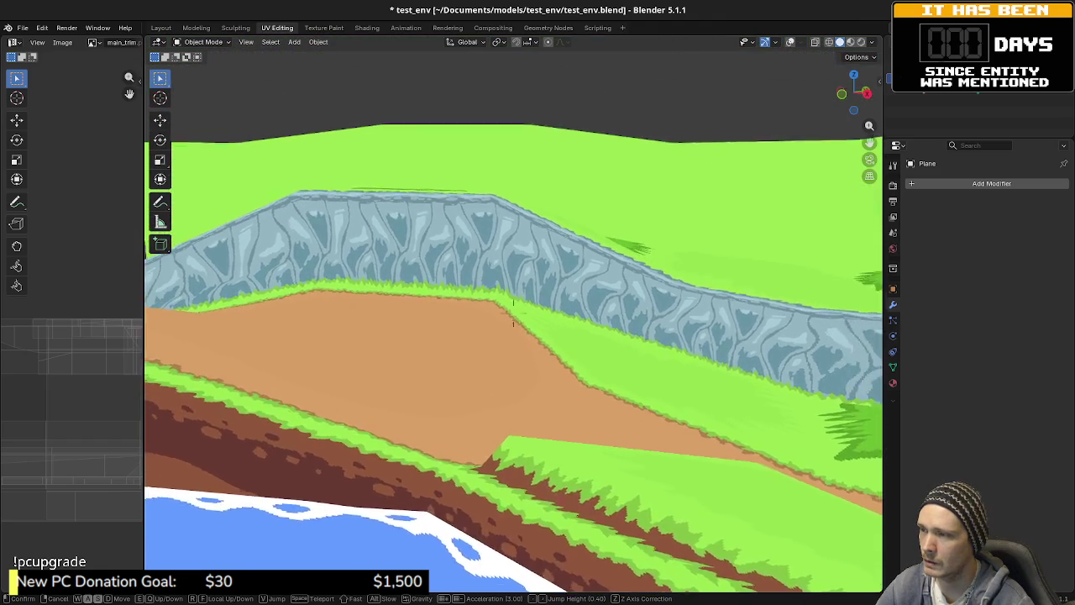
{"action": "key", "text": "Return"}
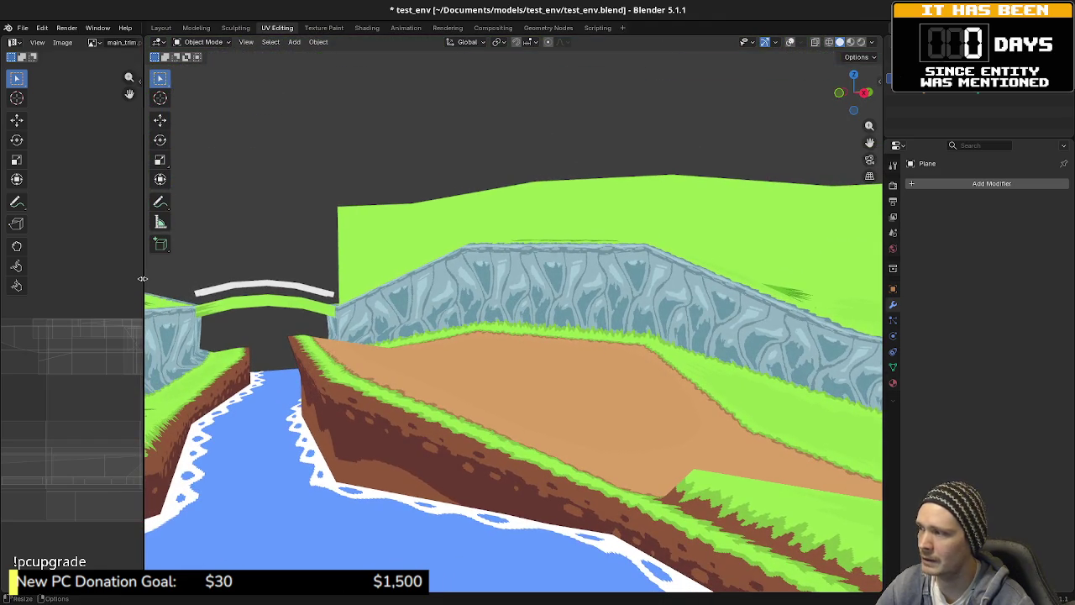
{"action": "left_click_drag", "start_coordinate": [144, 295], "coordinate": [276, 295]}
{"action": "left_click_drag", "start_coordinate": [223, 402], "coordinate": [165, 330]}
{"action": "scroll", "coordinate": [166, 331], "scroll_direction": "up", "scroll_amount": 4}
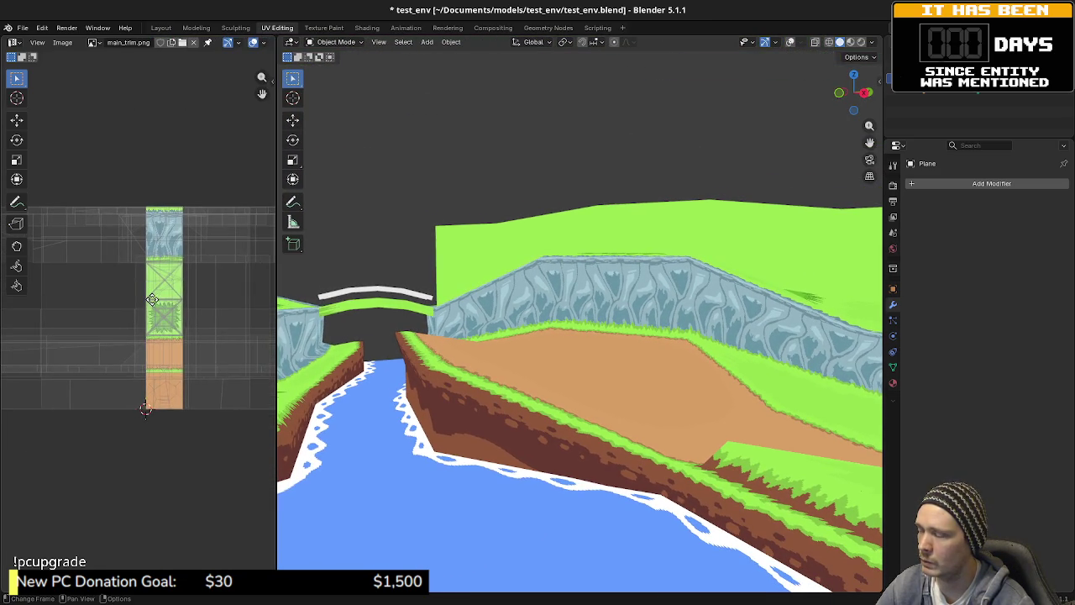
{"action": "scroll", "coordinate": [156, 370], "scroll_direction": "up", "scroll_amount": 1}
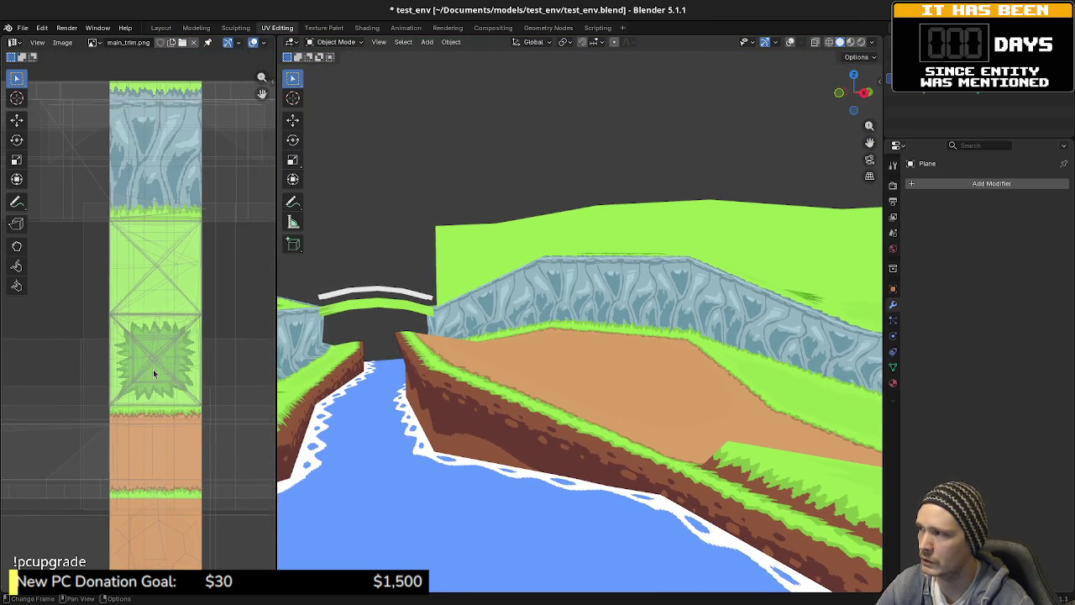
{"action": "scroll", "coordinate": [170, 375], "scroll_direction": "down", "scroll_amount": 2}
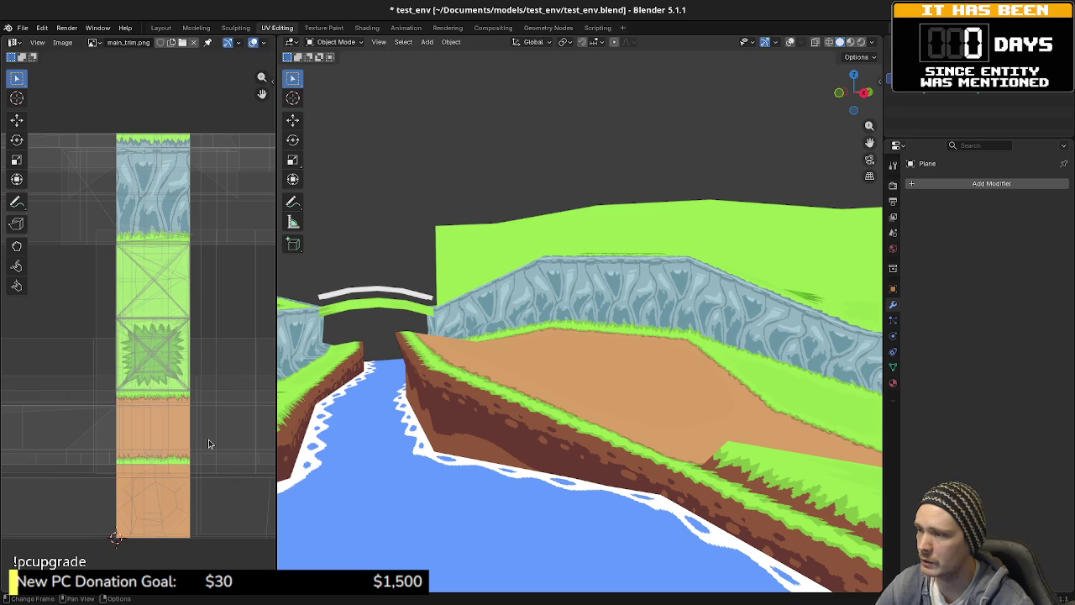
{"action": "scroll", "coordinate": [646, 371], "scroll_direction": "down", "scroll_amount": 2}
{"action": "scroll", "coordinate": [645, 368], "scroll_direction": "up", "scroll_amount": 5}
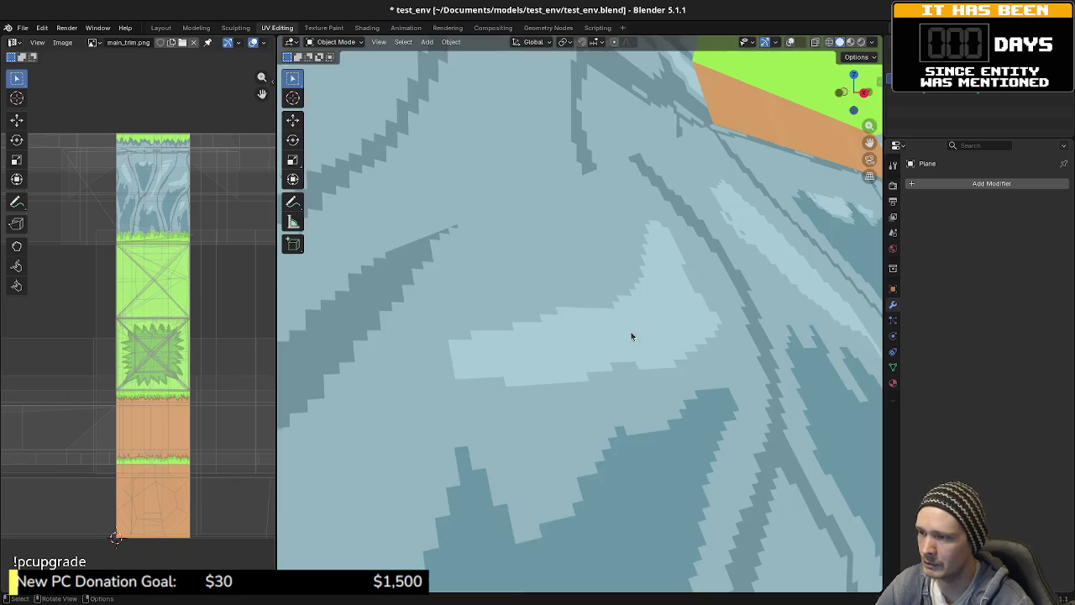
{"action": "scroll", "coordinate": [631, 336], "scroll_direction": "down", "scroll_amount": 5}
{"action": "mouse_move", "coordinate": [631, 336]}
{"action": "left_mouse_down"}
{"action": "mouse_move", "coordinate": [583, 400]}
{"action": "mouse_move", "coordinate": [599, 342]}
{"action": "mouse_move", "coordinate": [616, 350]}
{"action": "left_mouse_up"}
{"action": "key", "text": "shift+grave"}
{"action": "key", "text": "w"}
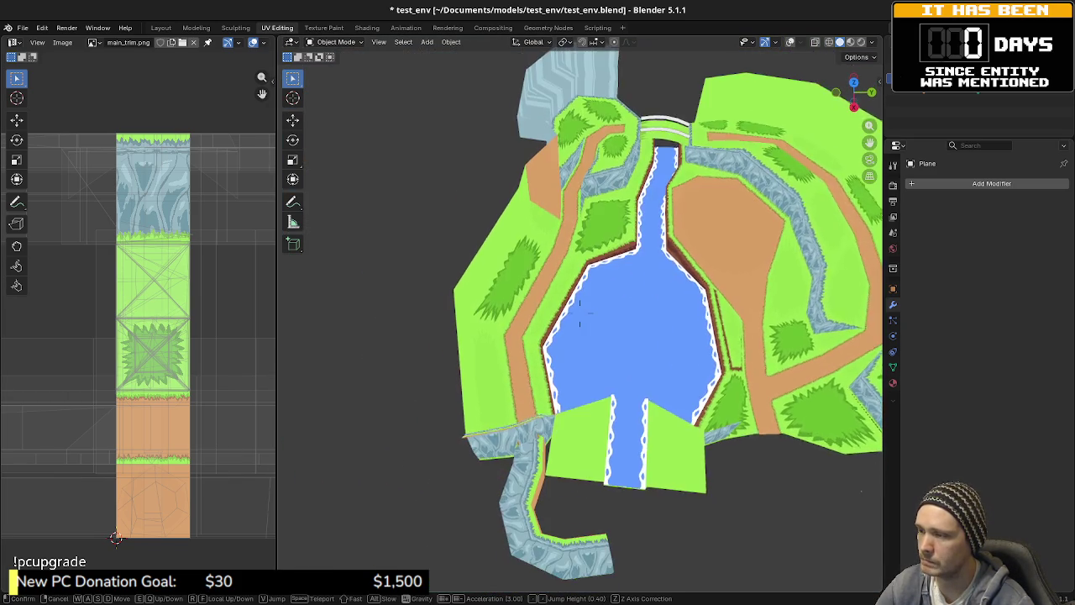
{"action": "key", "text": "a"}
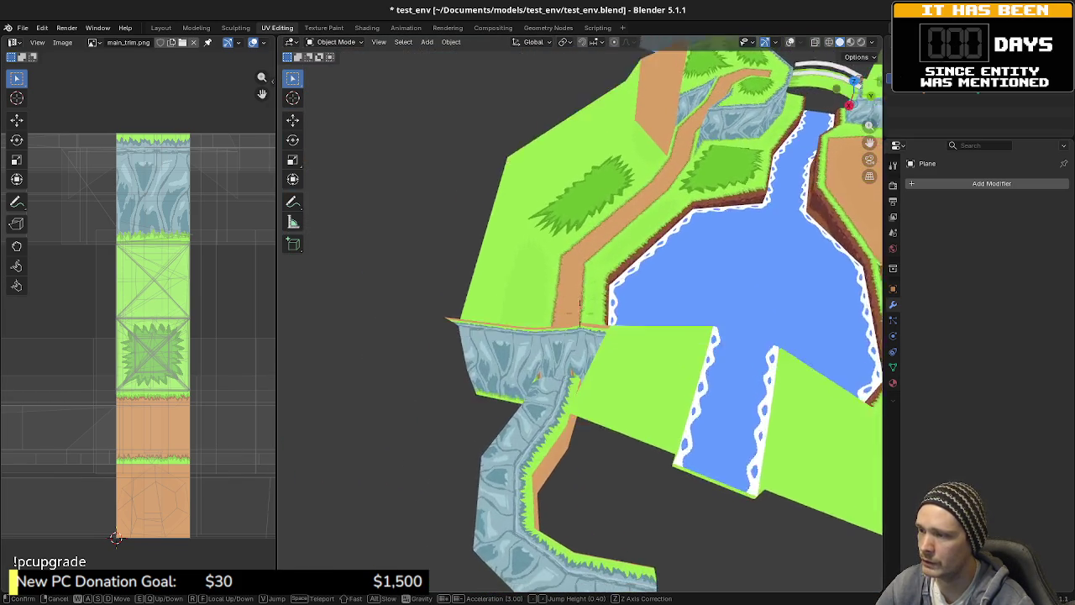
{"action": "key", "text": "w"}
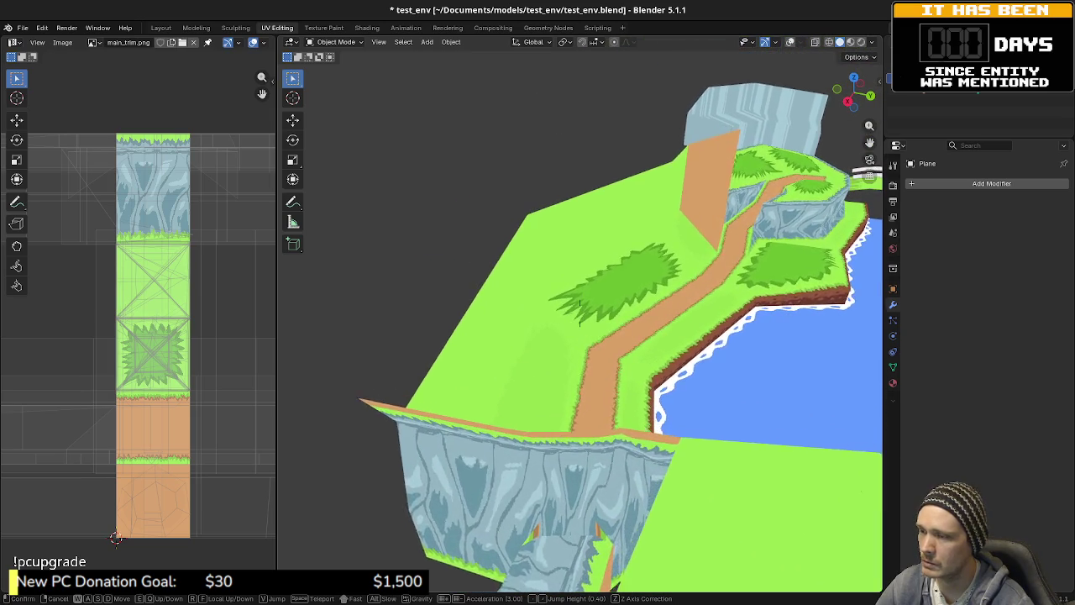
{"action": "key", "text": "w"}
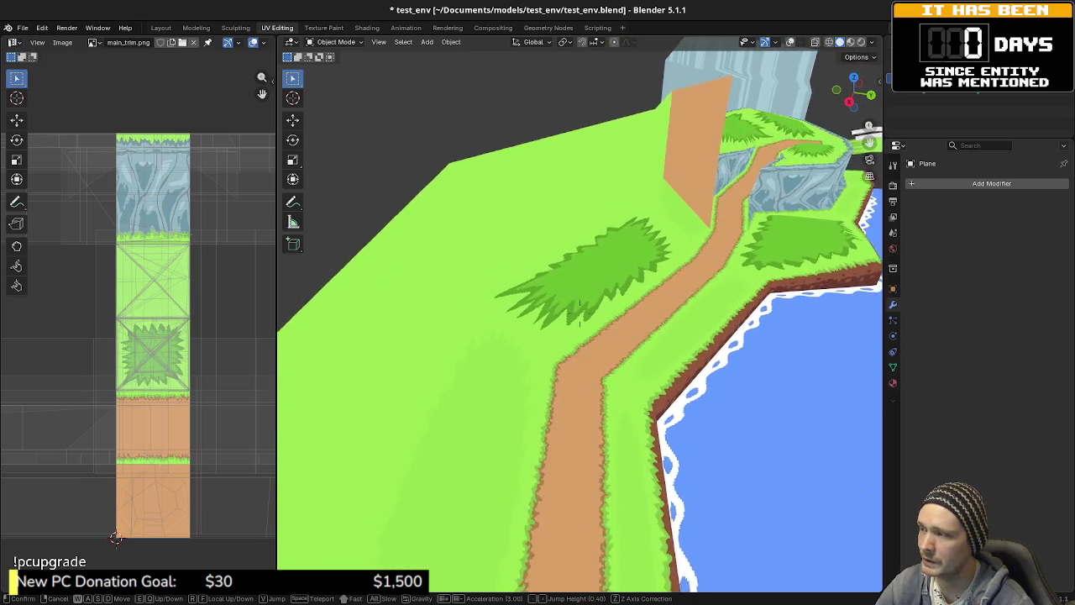
{"action": "mouse_move", "coordinate": [579, 313]}
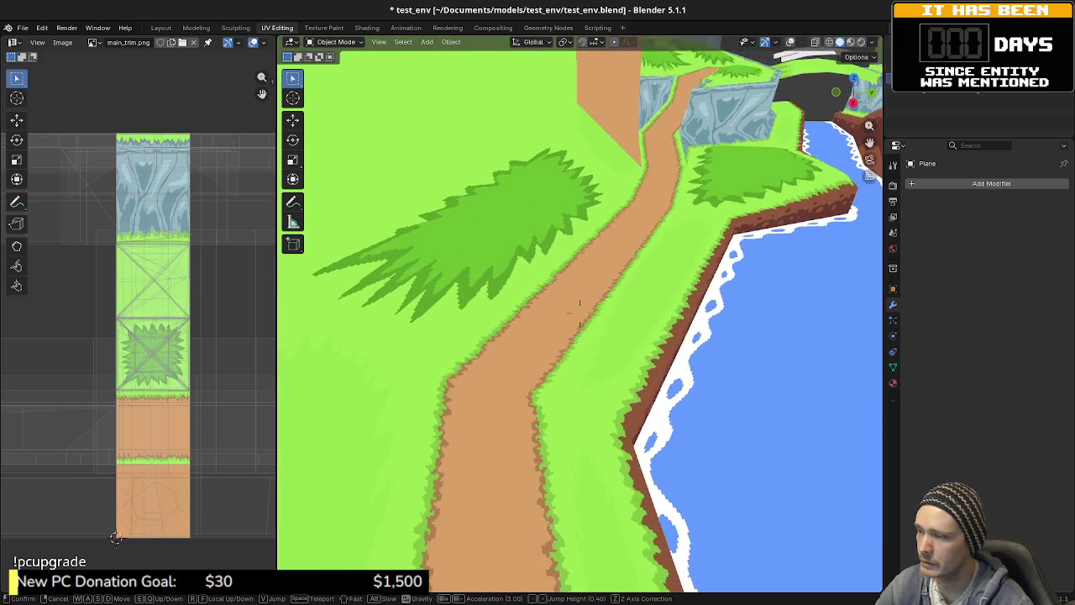
{"action": "key", "text": "s"}
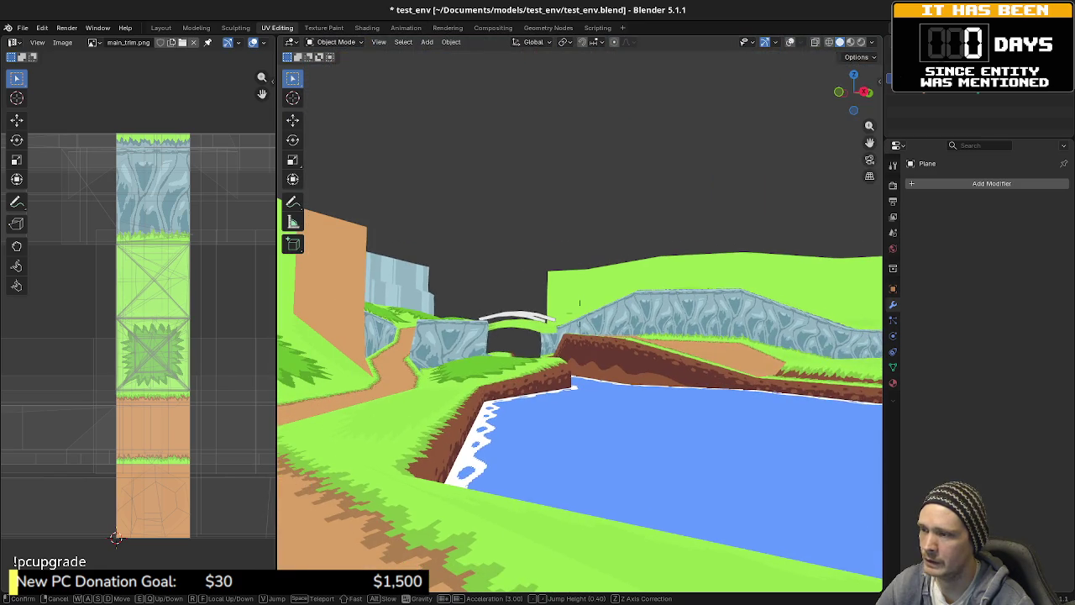
{"action": "key", "text": "w"}
{"action": "key", "text": "Escape"}
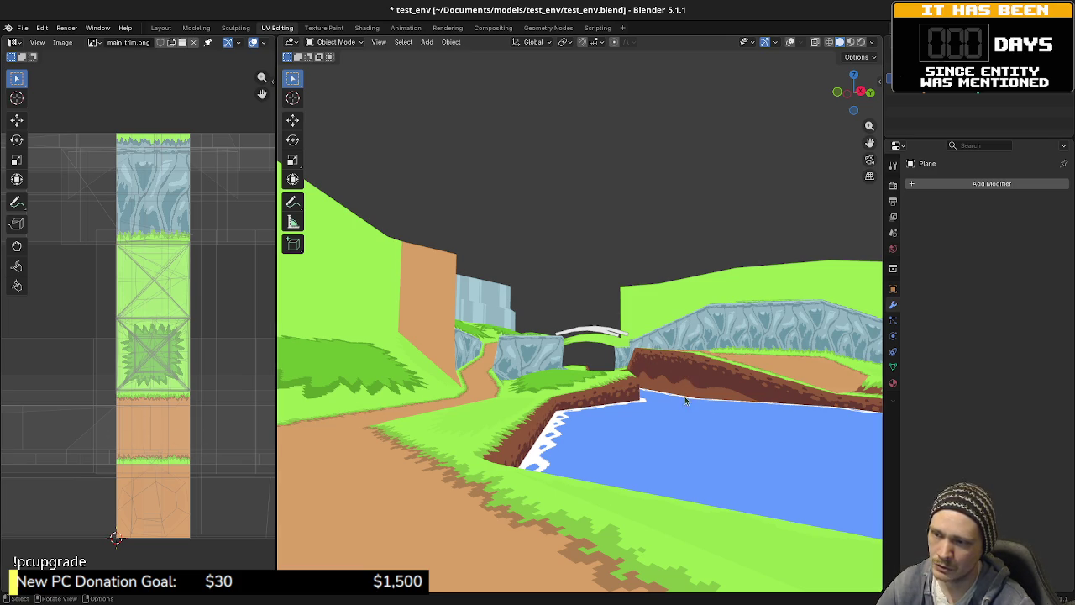
- Show dirt_trim.png in the image editor and walk the viewport down past the water
{"action": "left_click", "coordinate": [94, 43]}
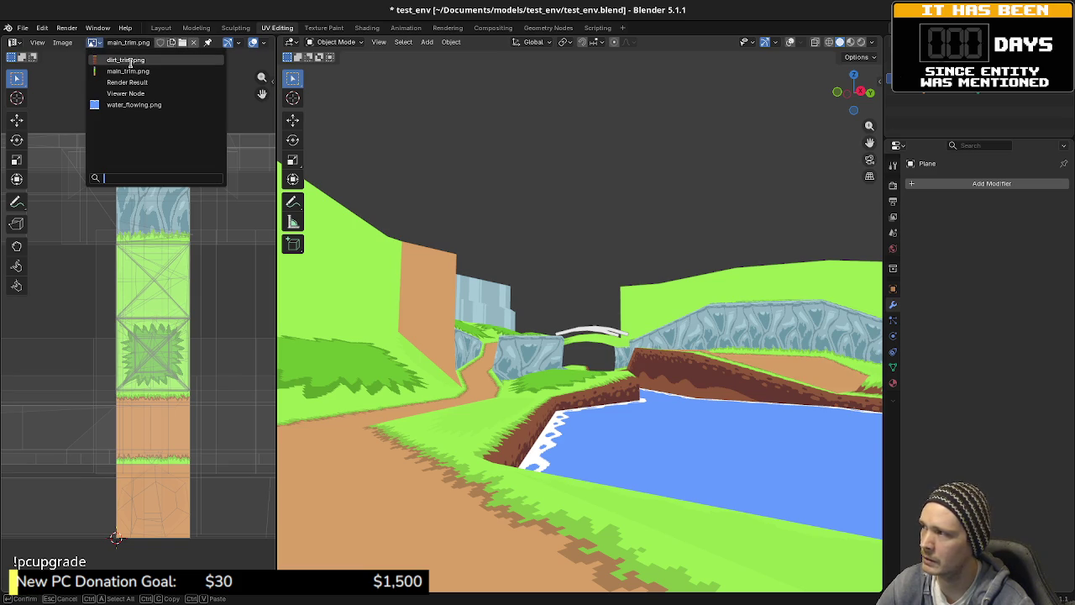
{"action": "left_click", "coordinate": [127, 61]}
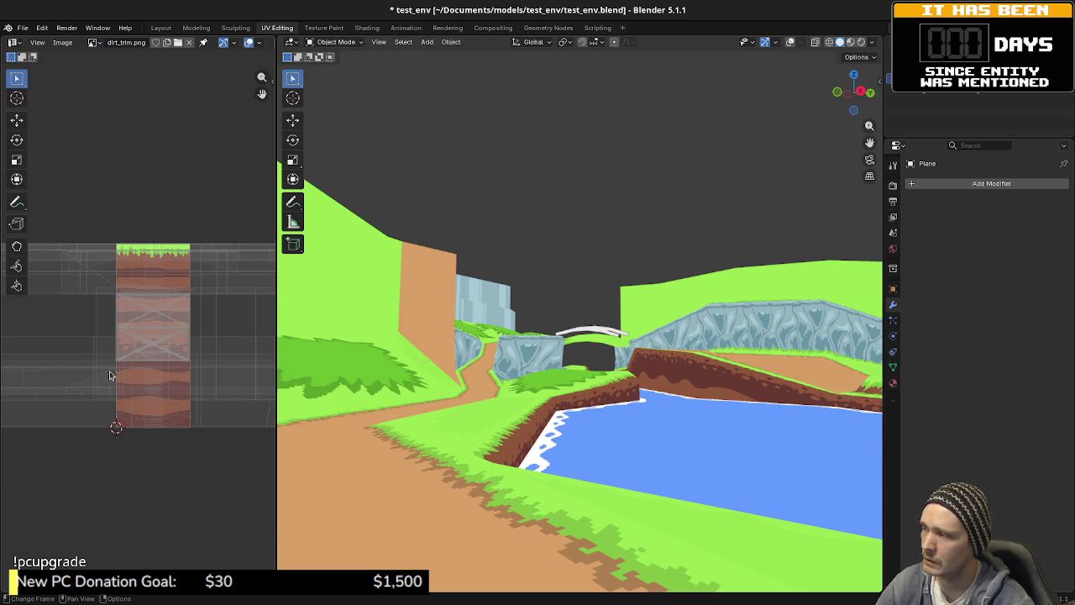
{"action": "scroll", "coordinate": [175, 357], "scroll_direction": "up", "scroll_amount": 2}
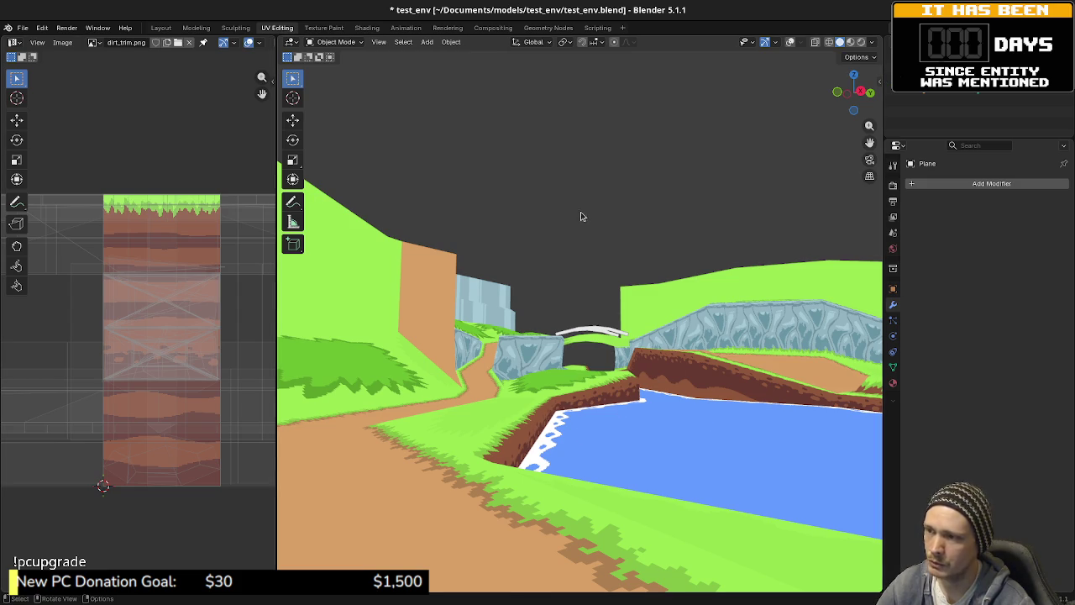
{"action": "key", "text": "shift+grave"}
{"action": "key", "text": "w"}
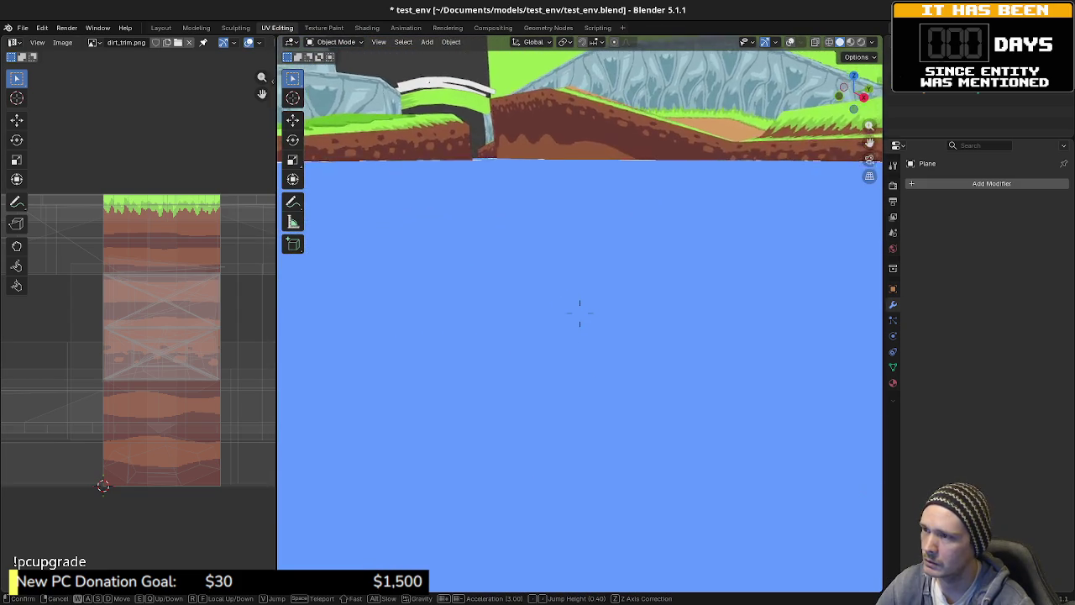
{"action": "key", "text": "space"}
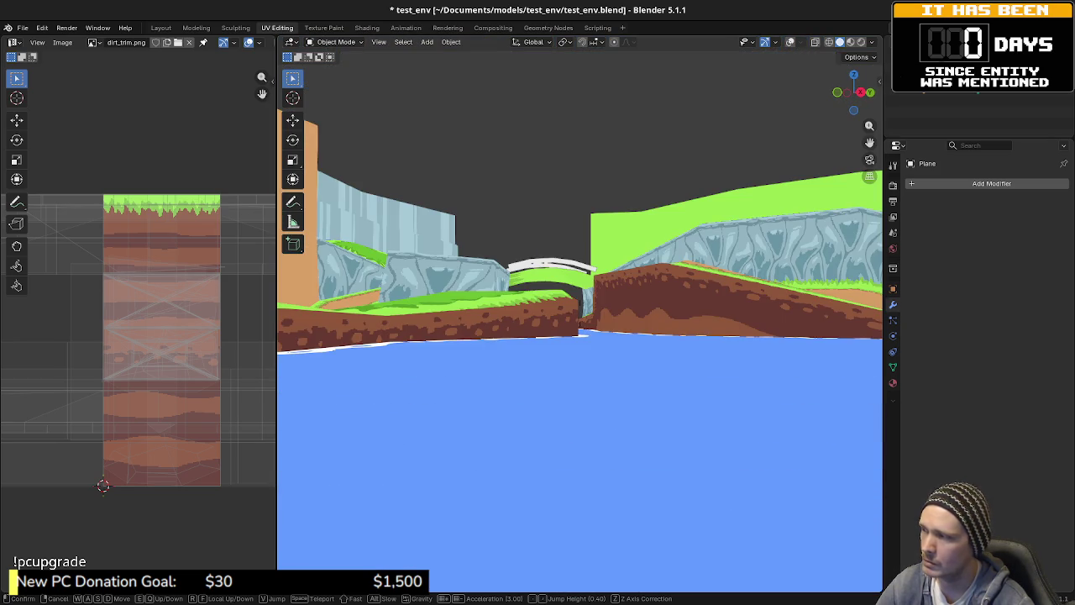
{"action": "left_click", "coordinate": [580, 314]}
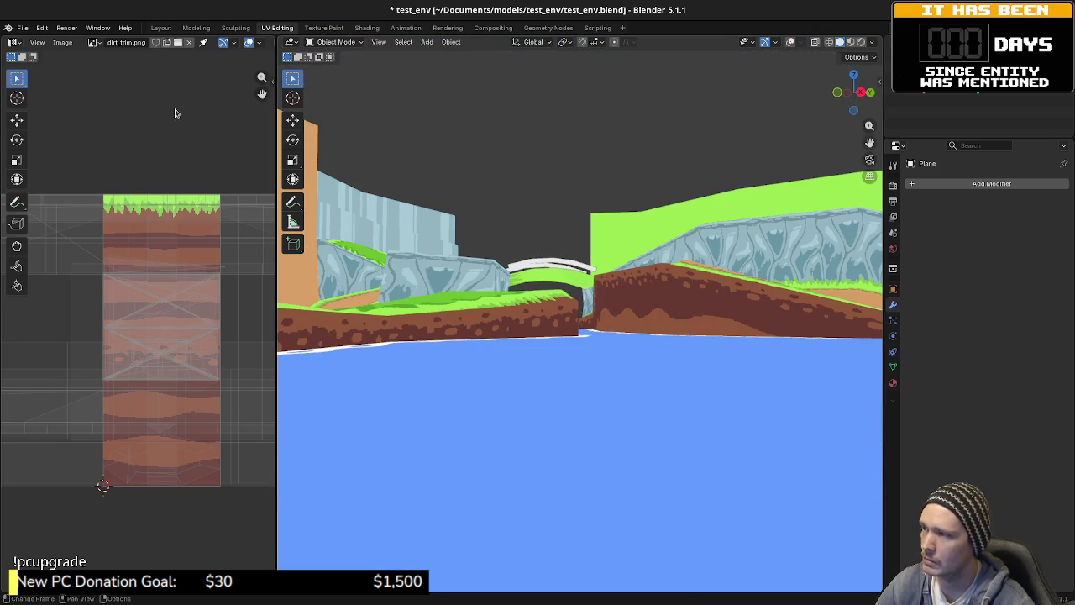
{"action": "left_click", "coordinate": [93, 43]}
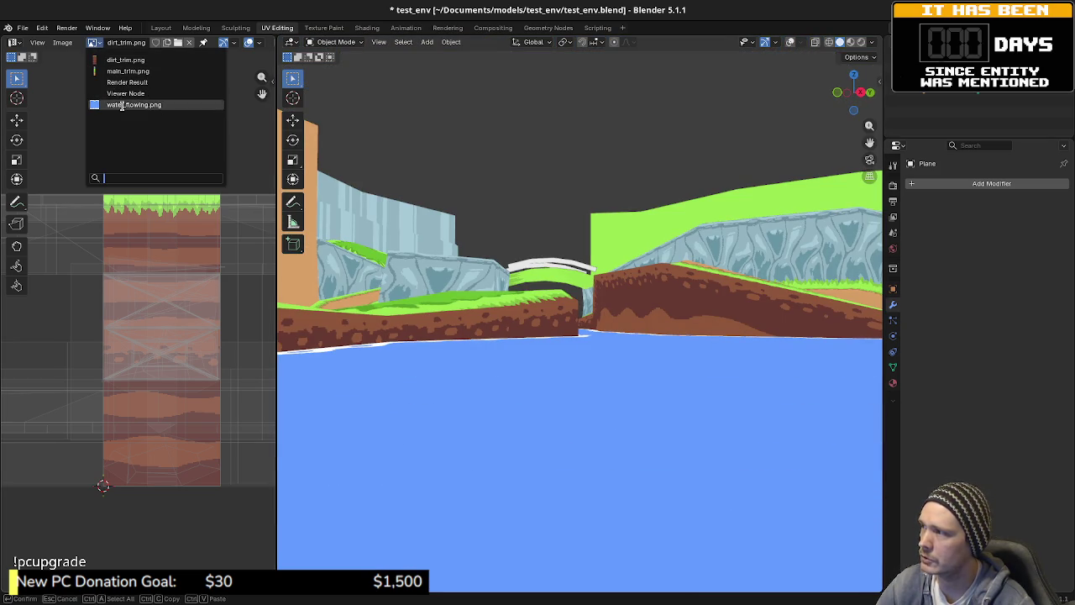
- Display water_flowing.png and frame a near top-down view of the river basin
{"action": "left_click", "coordinate": [110, 107]}
{"action": "key", "text": "Home"}
{"action": "mouse_move", "coordinate": [633, 293]}
{"action": "left_mouse_down"}
{"action": "mouse_move", "coordinate": [607, 284]}
{"action": "mouse_move", "coordinate": [637, 311]}
{"action": "mouse_move", "coordinate": [632, 348]}
{"action": "left_mouse_up"}
{"action": "scroll", "coordinate": [607, 285], "scroll_direction": "up", "scroll_amount": 5}
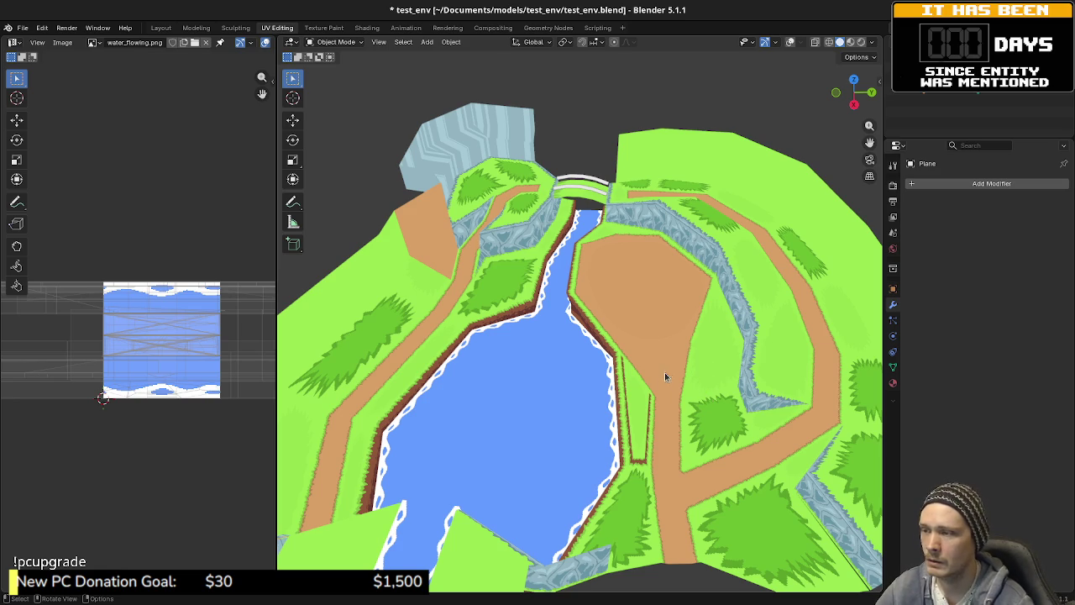
- Zoom in and back out on the textured river in the Blender viewport
{"action": "scroll", "coordinate": [716, 376], "scroll_direction": "up", "scroll_amount": 4}
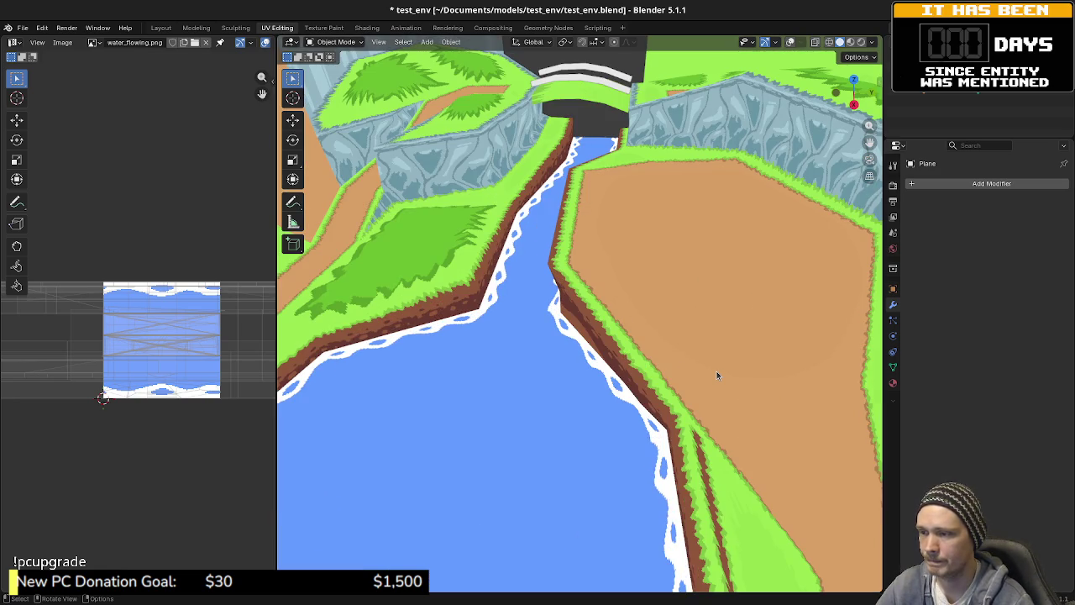
{"action": "scroll", "coordinate": [716, 376], "scroll_direction": "down", "scroll_amount": 3}
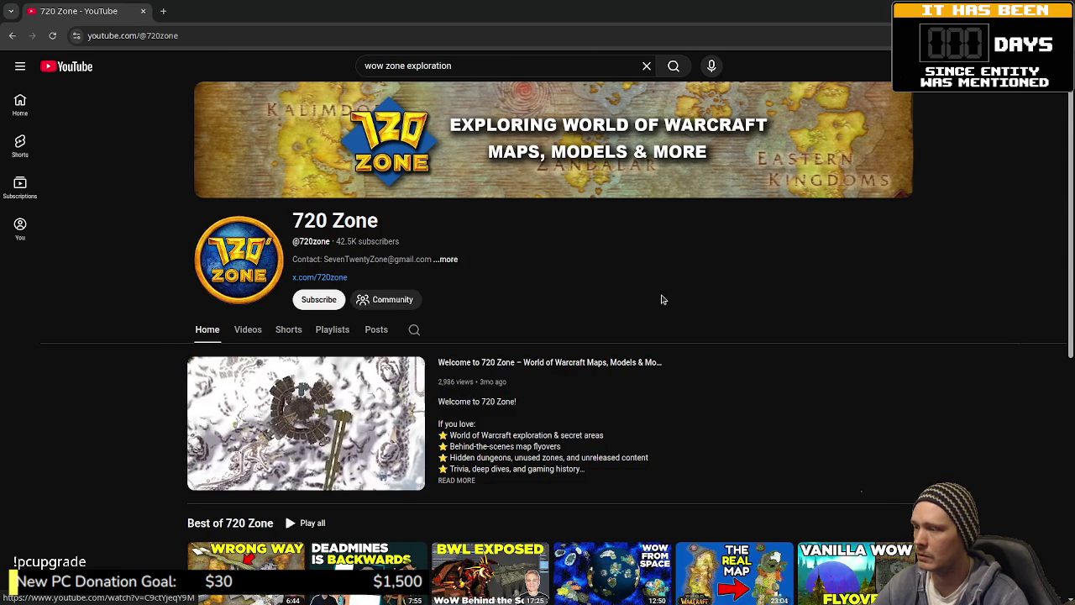
- Open the 'Deeprun Tram is Aired the Wrong Way' video from Best of 720 Zone
{"action": "scroll", "coordinate": [378, 420], "scroll_direction": "down", "scroll_amount": 3}
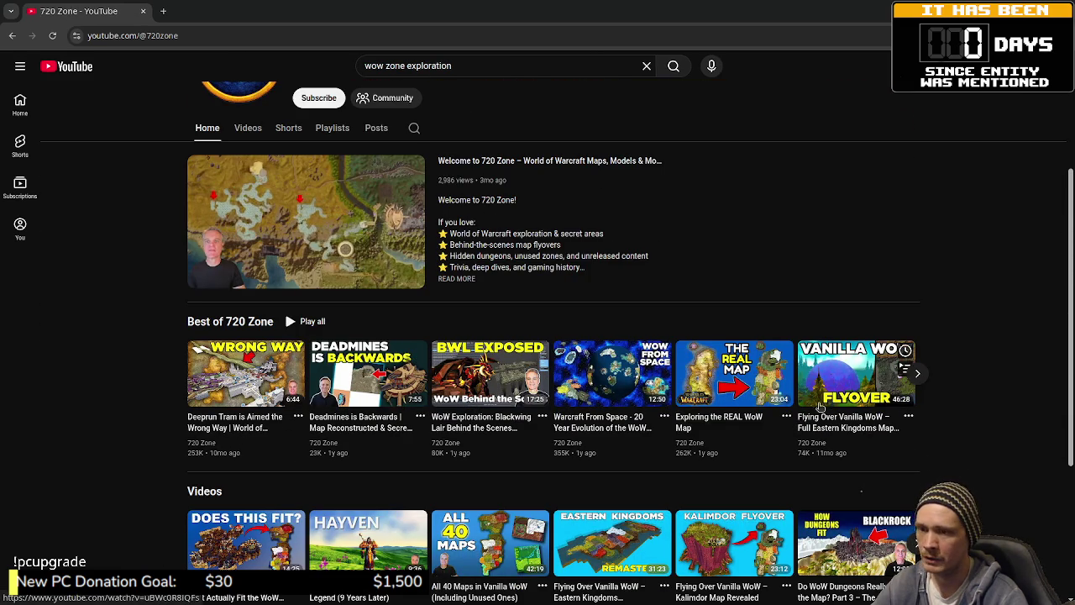
{"action": "scroll", "coordinate": [377, 432], "scroll_direction": "down", "scroll_amount": 2}
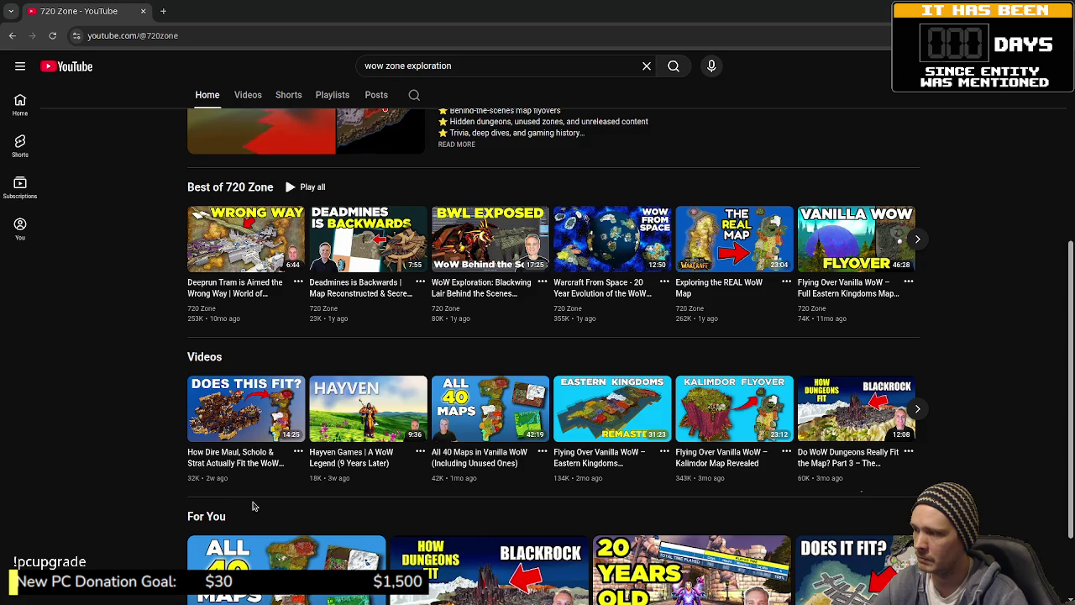
{"action": "scroll", "coordinate": [286, 496], "scroll_direction": "up", "scroll_amount": 2}
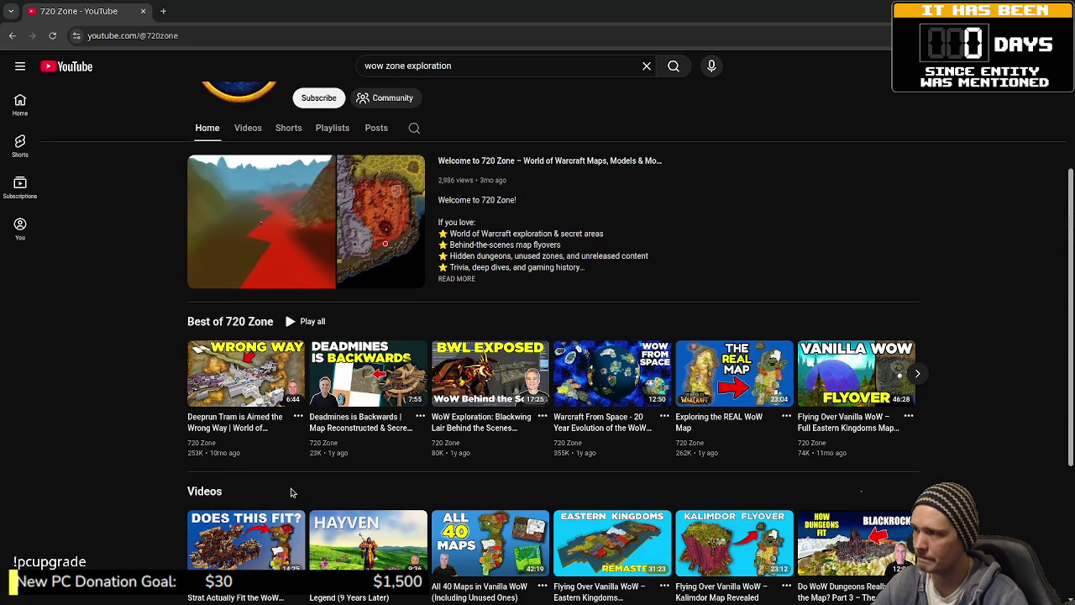
{"action": "scroll", "coordinate": [356, 336], "scroll_direction": "up", "scroll_amount": 1}
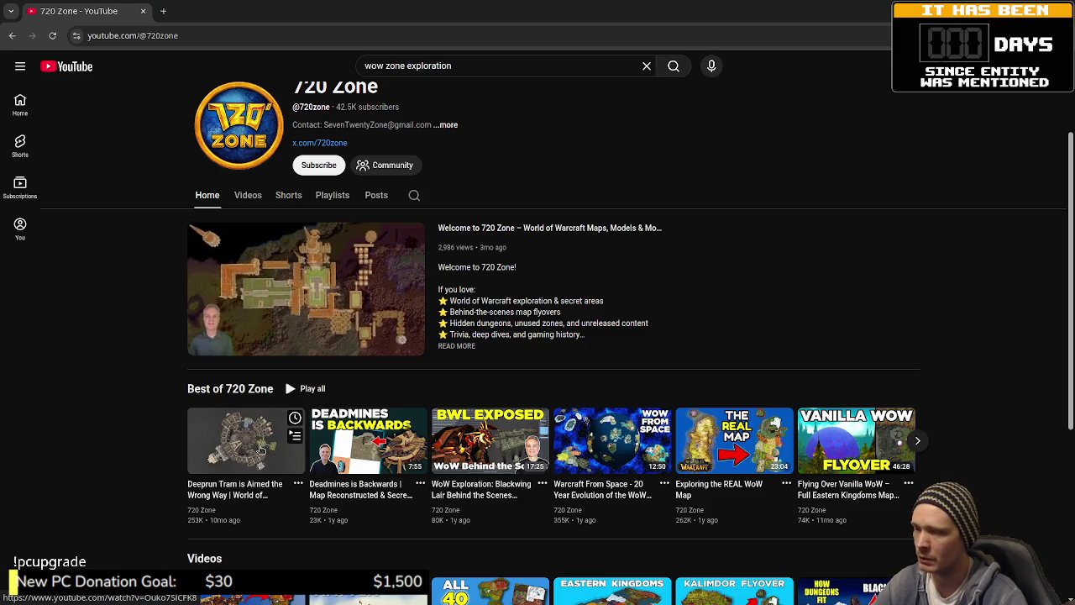
{"action": "left_click", "coordinate": [252, 444]}
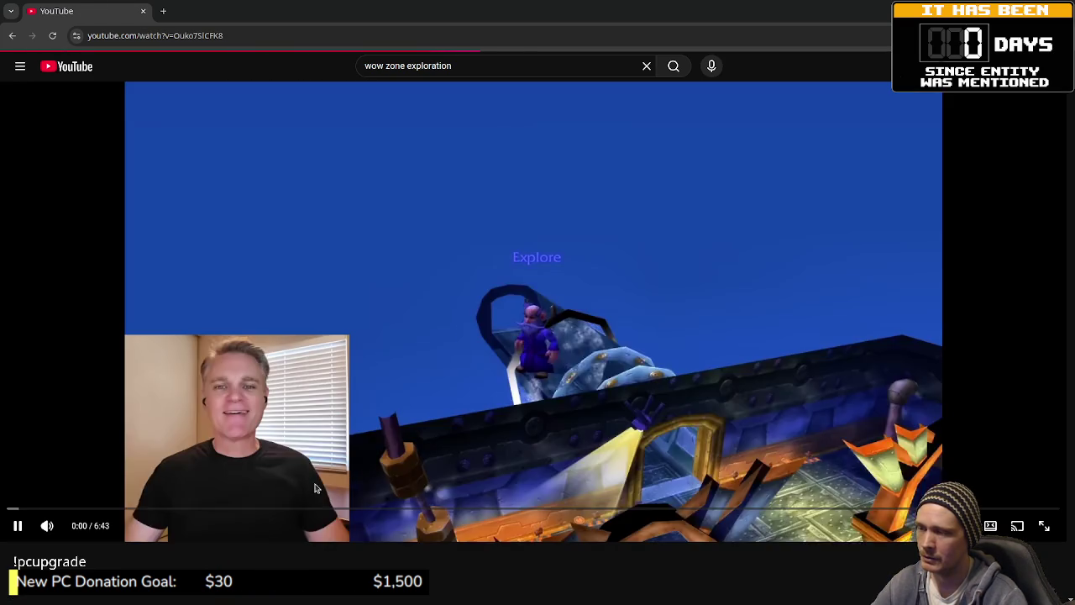
- Mute the video, seek to about 3:07, and pause at 3:08 on the snowy map
{"action": "left_click", "coordinate": [127, 509]}
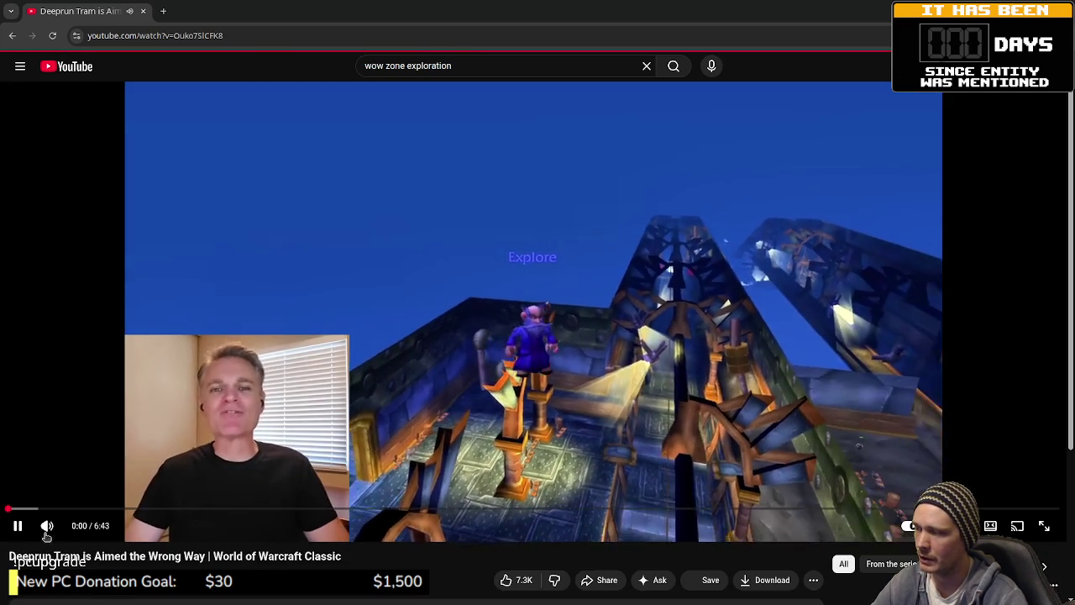
{"action": "left_click", "coordinate": [47, 525]}
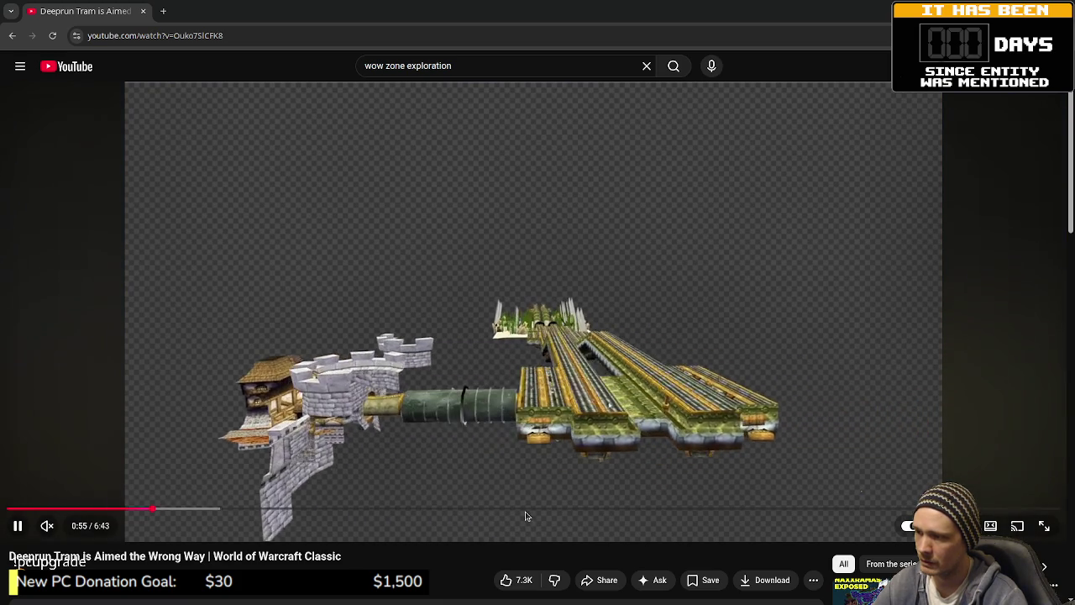
{"action": "left_click", "coordinate": [495, 509]}
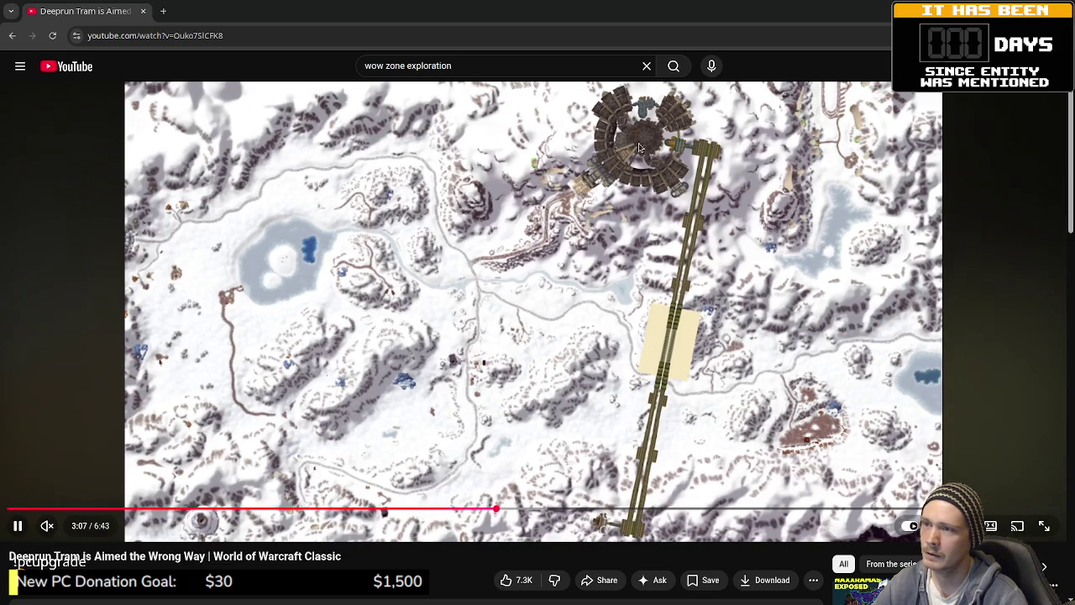
{"action": "left_click", "coordinate": [626, 294]}
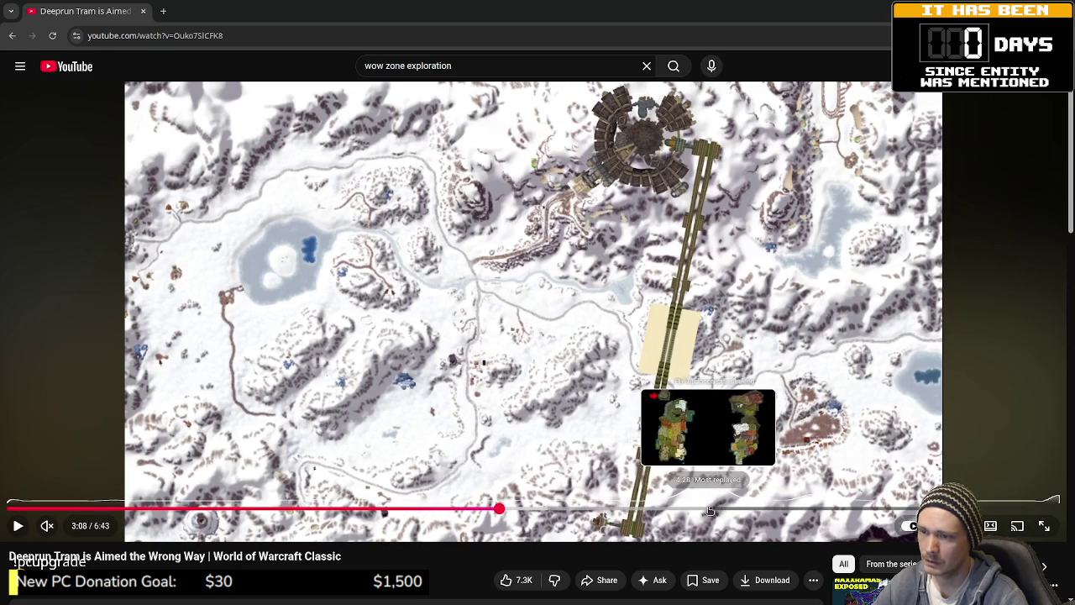
- Skip the video ahead to 4:20, then close the YouTube browser window
{"action": "left_click", "coordinate": [689, 509]}
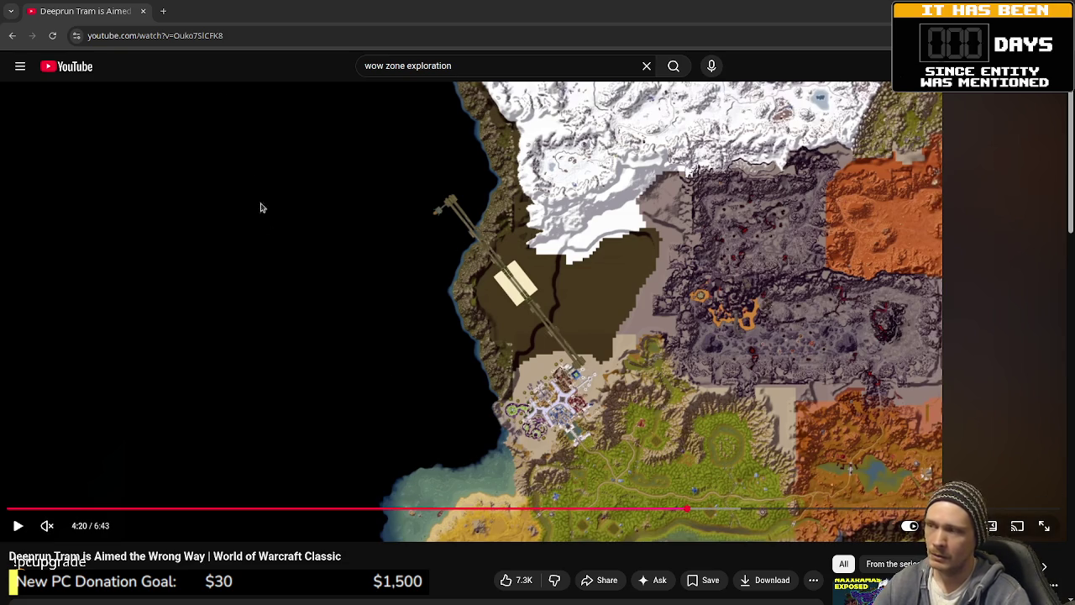
{"action": "left_click", "coordinate": [144, 13]}
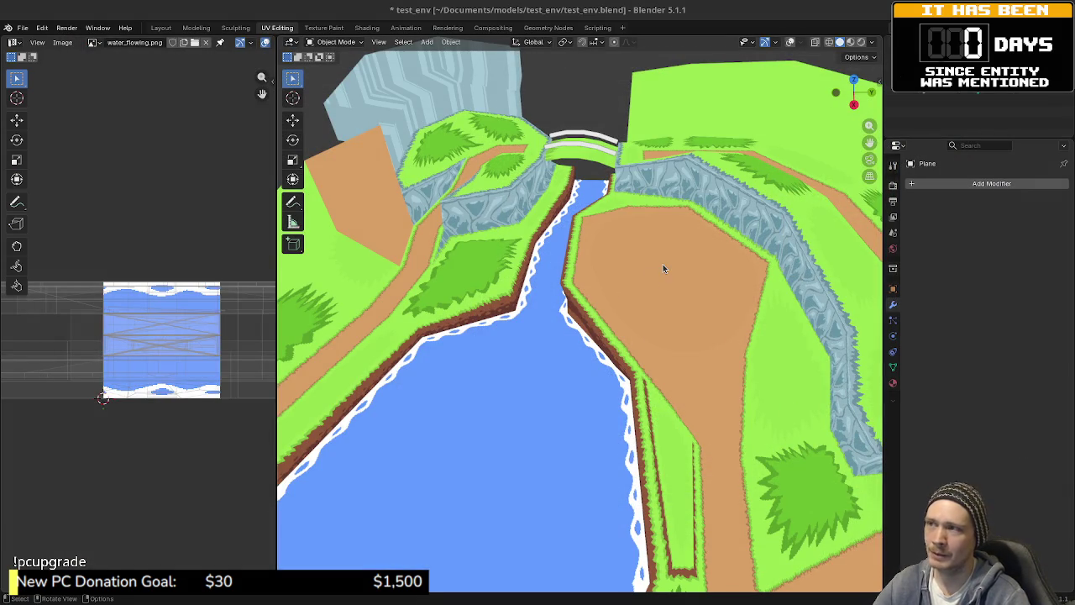
- Quit Blender with Don't Save for the test_env scene and switch to VS Code
{"action": "key", "text": "ctrl+q"}
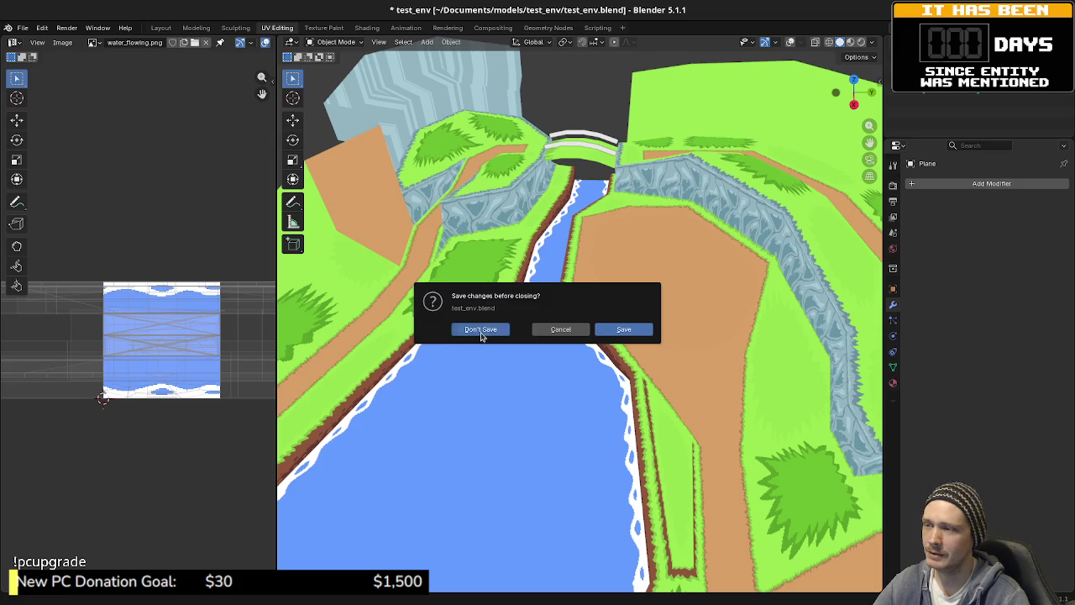
{"action": "left_click", "coordinate": [480, 329]}
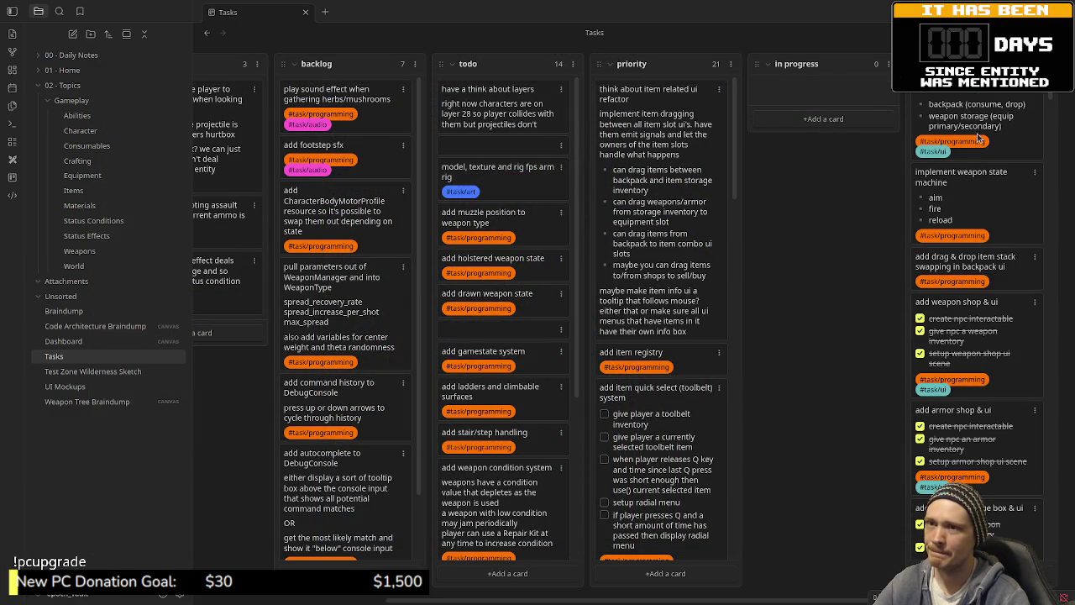
{"action": "key", "text": "alt+Tab"}
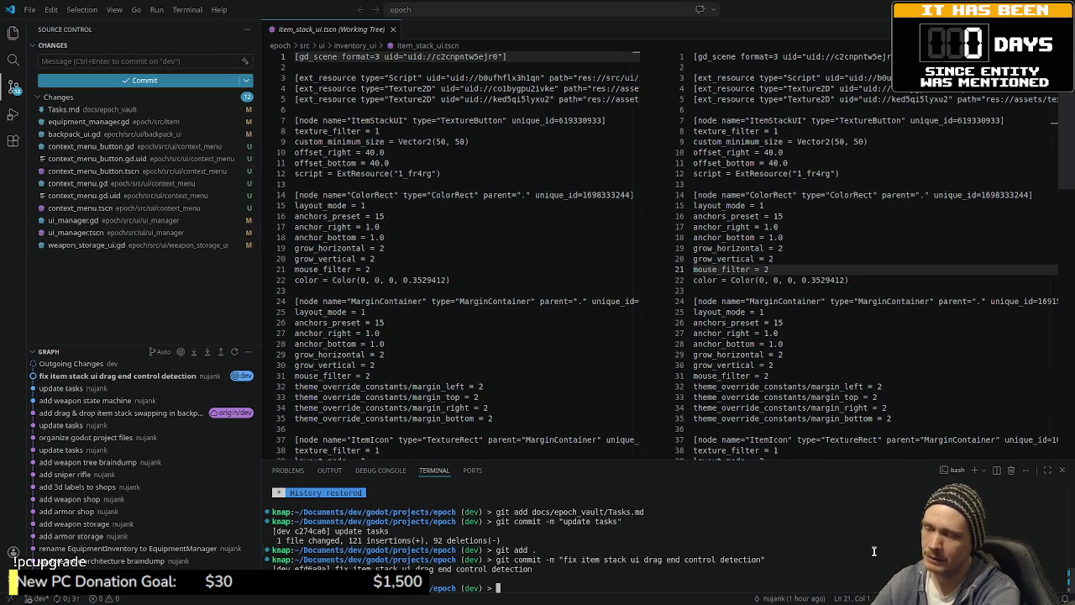
- Stage all changes and commit them with the message 'add context menu ui'
{"action": "type", "text": "git a"}
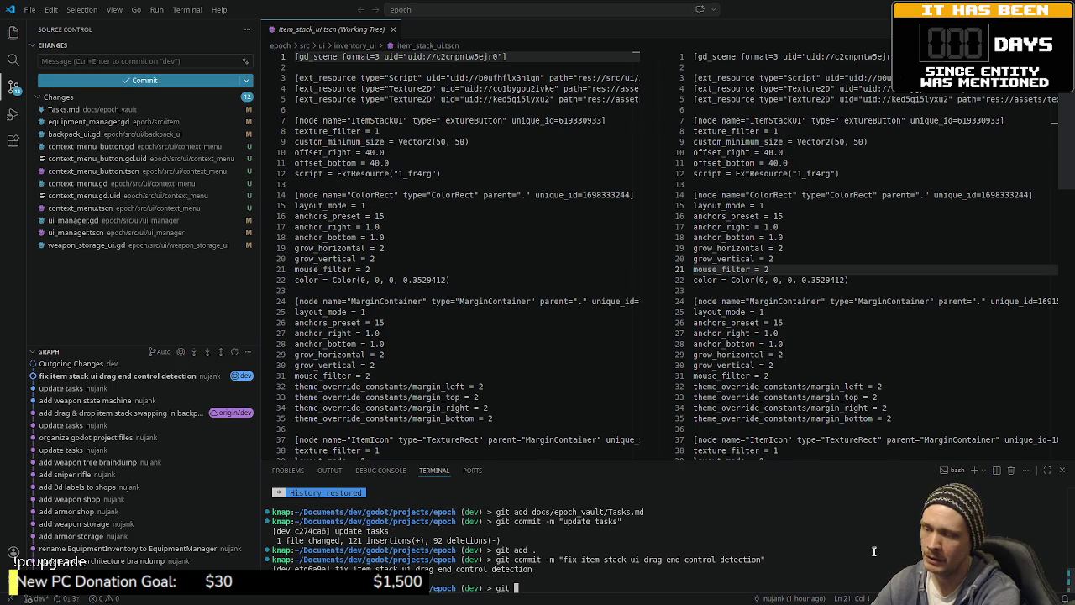
{"action": "type", "text": "dd ."}
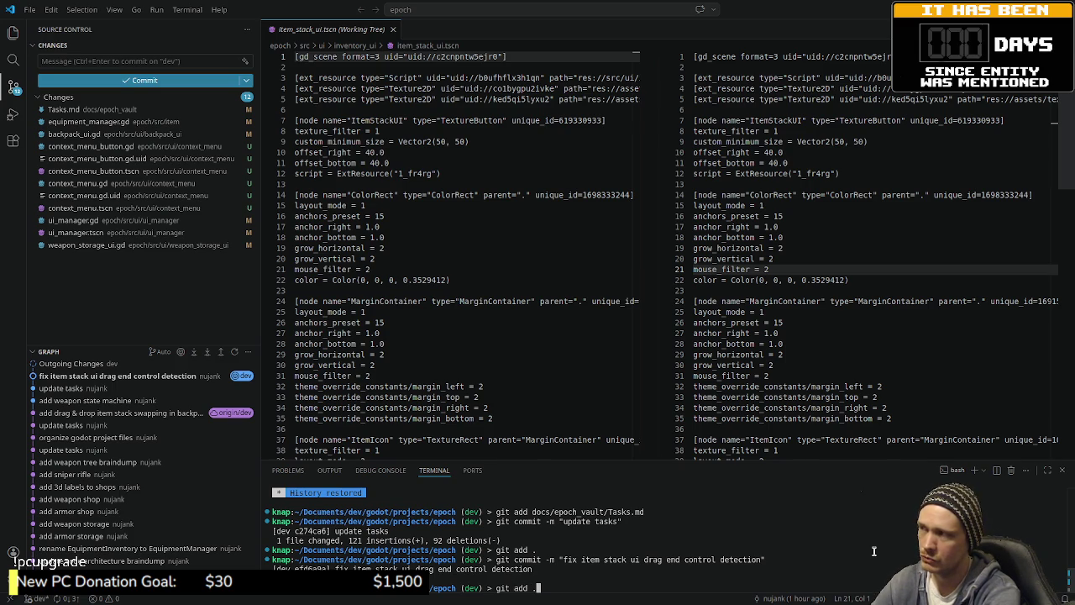
{"action": "key", "text": "Return"}
{"action": "type", "text": "git commi"}
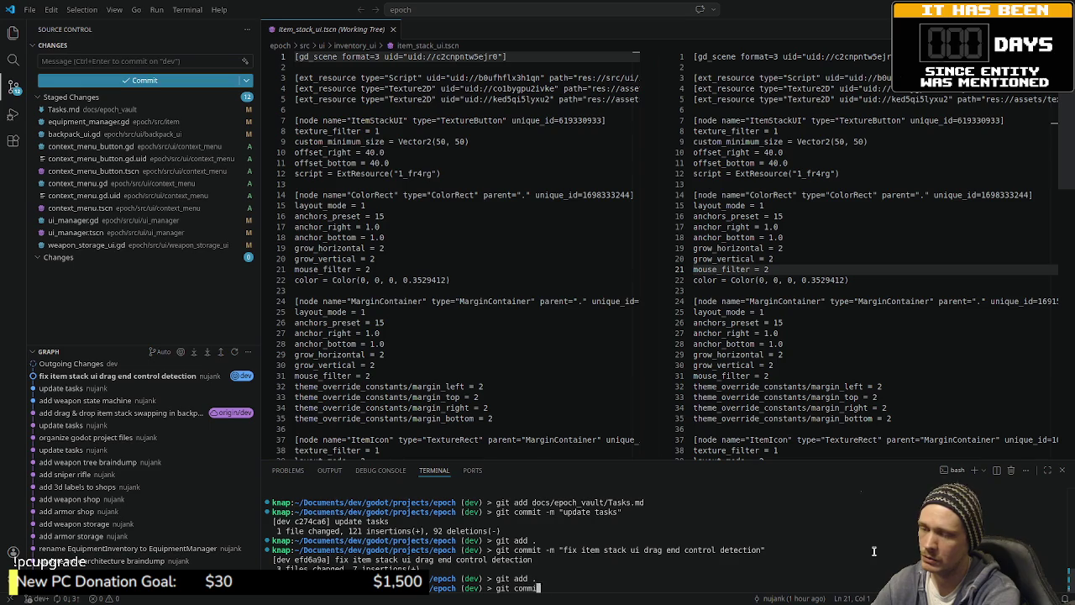
{"action": "type", "text": "t -m \"add co"}
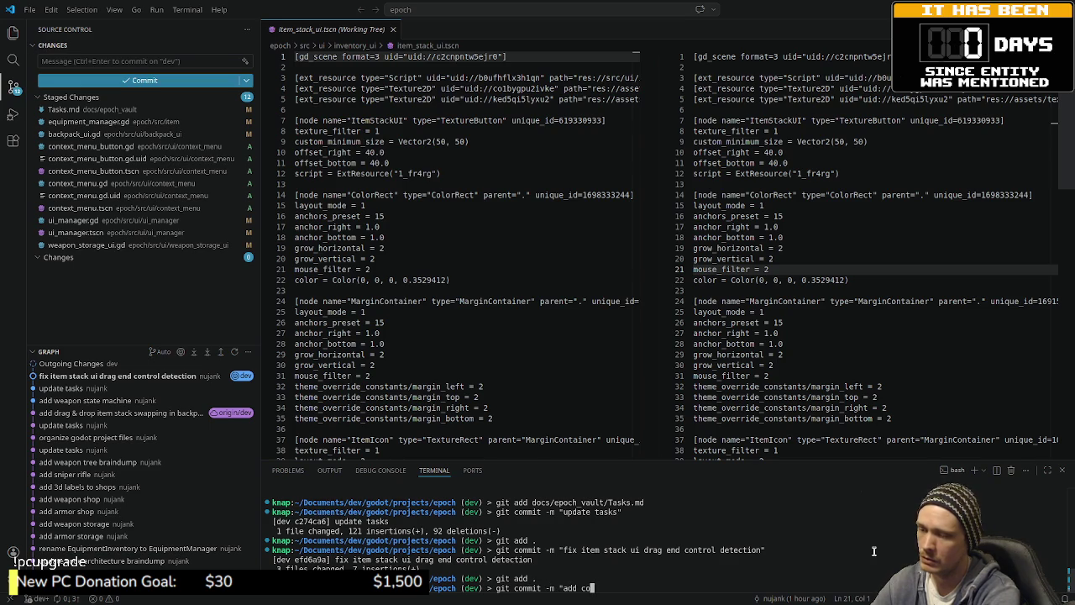
{"action": "type", "text": "ntext menu ui\""}
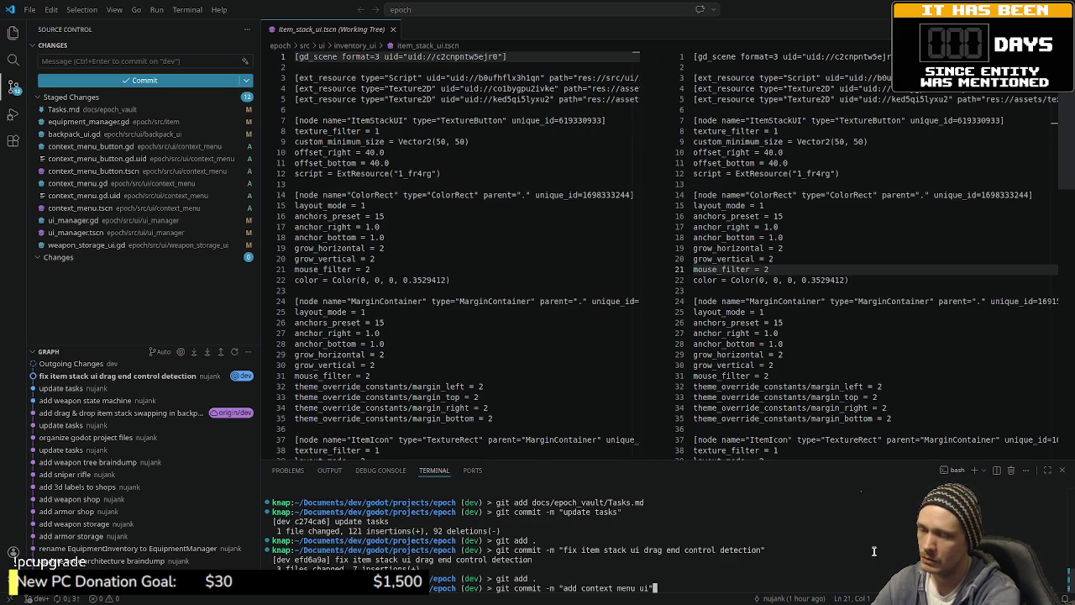
{"action": "key", "text": "Return"}
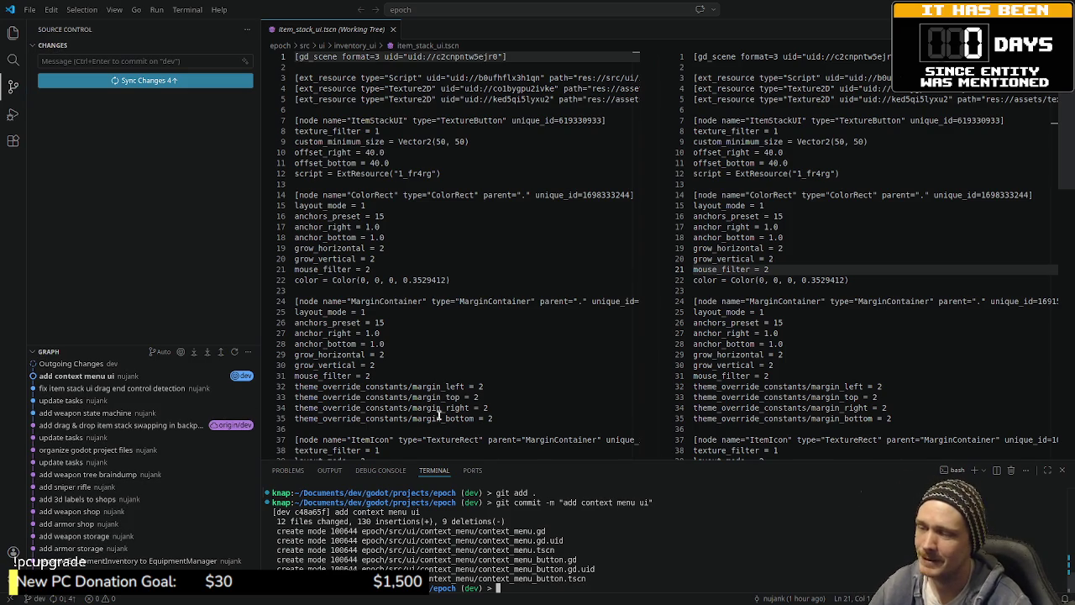
- Enlarge the terminal panel slightly and switch back to the Obsidian task board
{"action": "left_click_drag", "start_coordinate": [578, 462], "coordinate": [578, 437]}
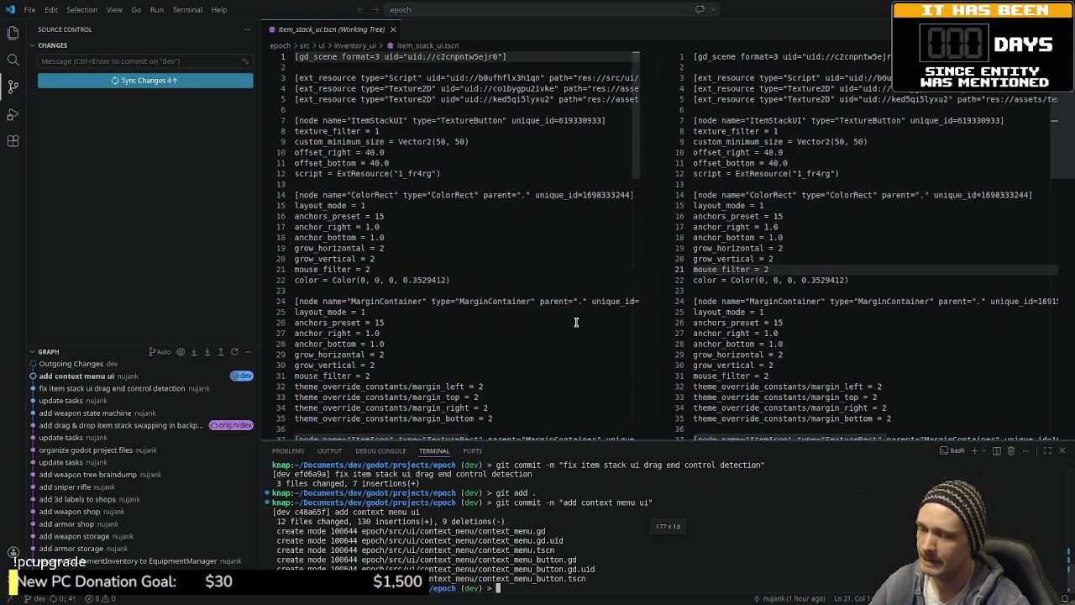
{"action": "left_click", "coordinate": [577, 322]}
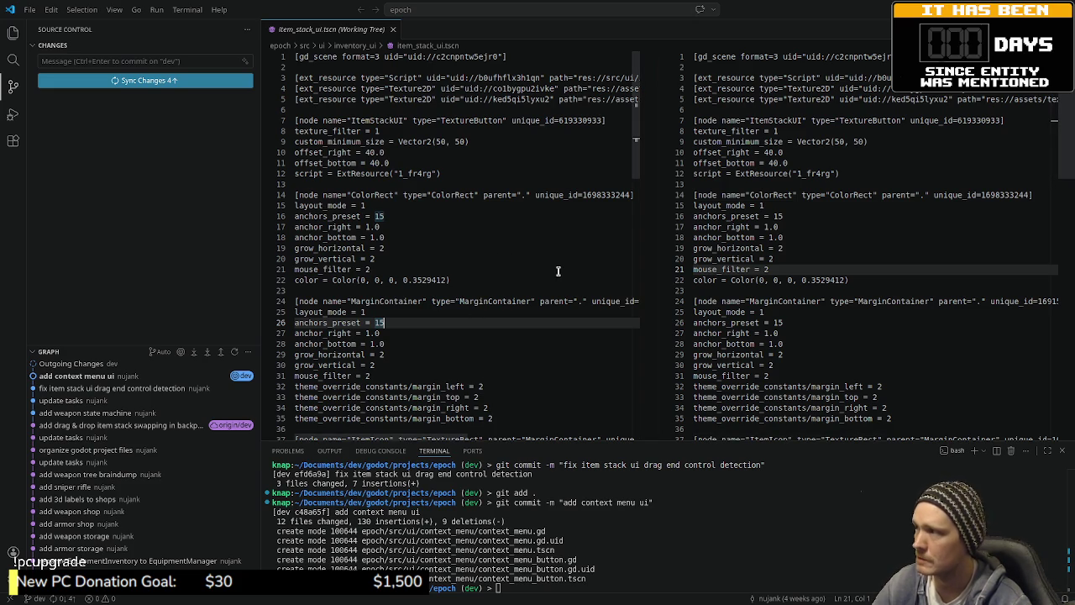
{"action": "key", "text": "alt+Tab"}
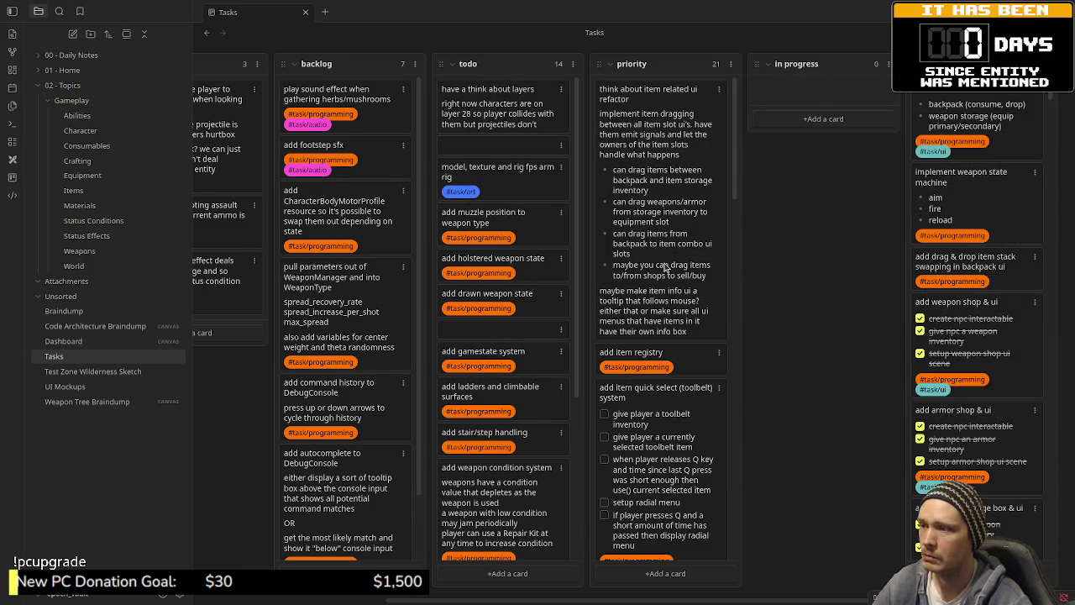
- In Godot, close the extra scene tabs and open the test_zone_town scene
{"action": "key", "text": "alt+Tab"}
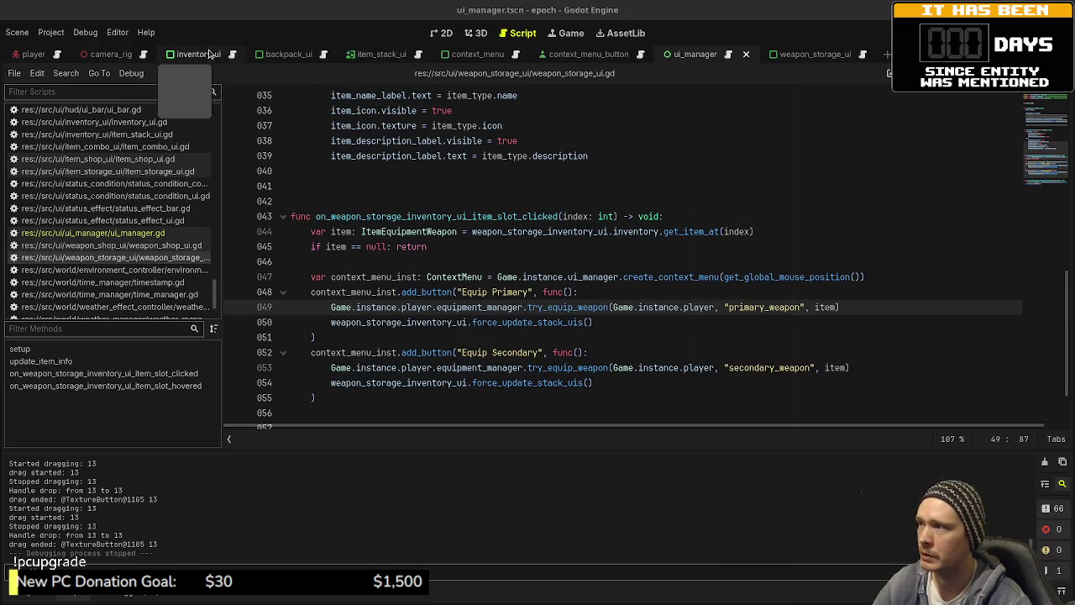
{"action": "left_click", "coordinate": [746, 54]}
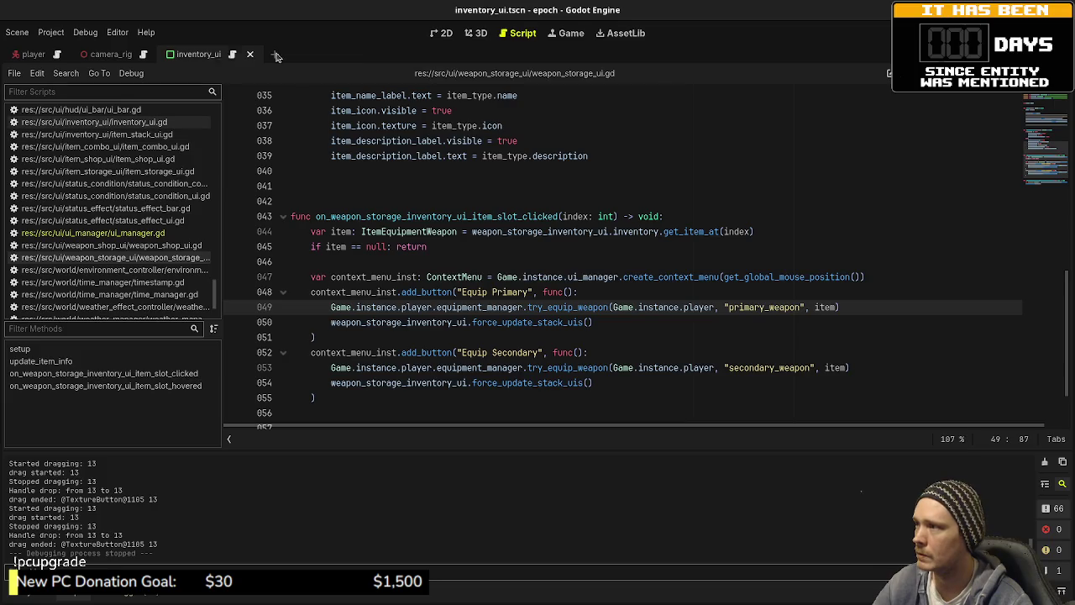
{"action": "left_click", "coordinate": [234, 54]}
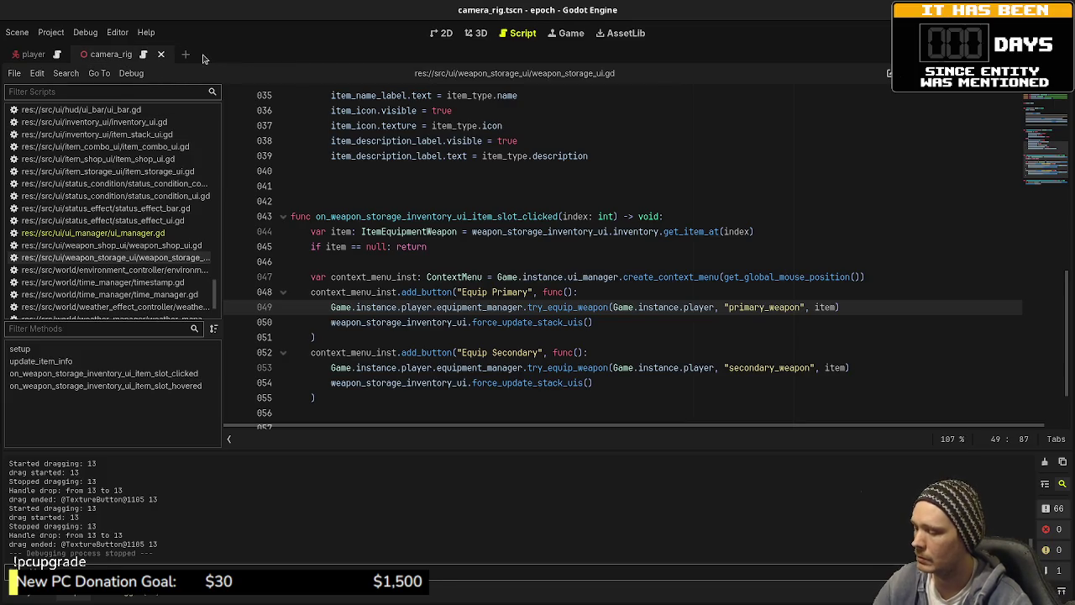
{"action": "key", "text": "ctrl+shift+o"}
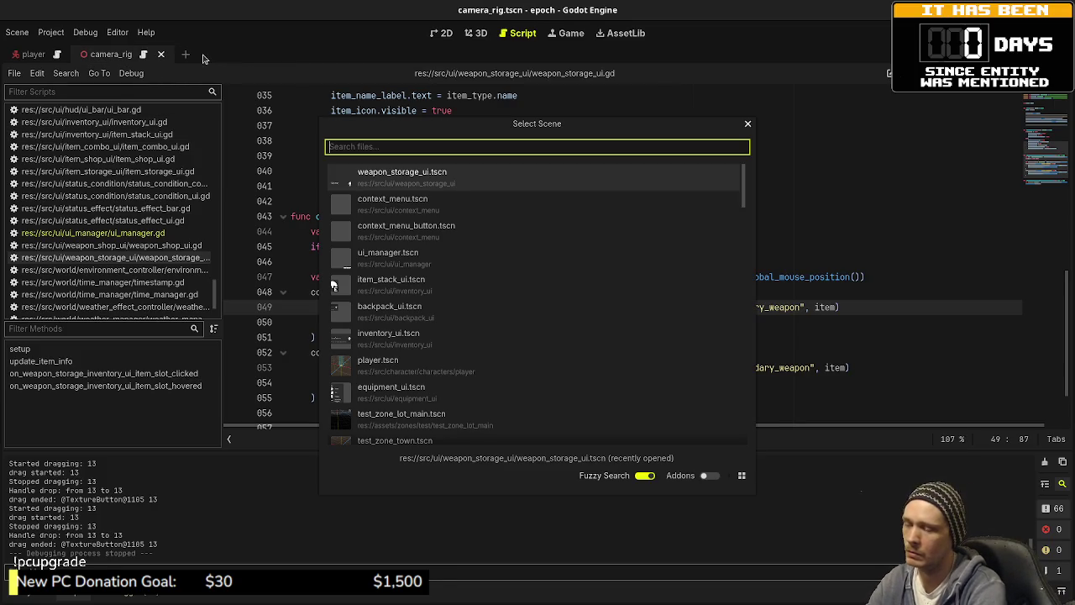
{"action": "type", "text": "town"}
{"action": "key", "text": "Return"}
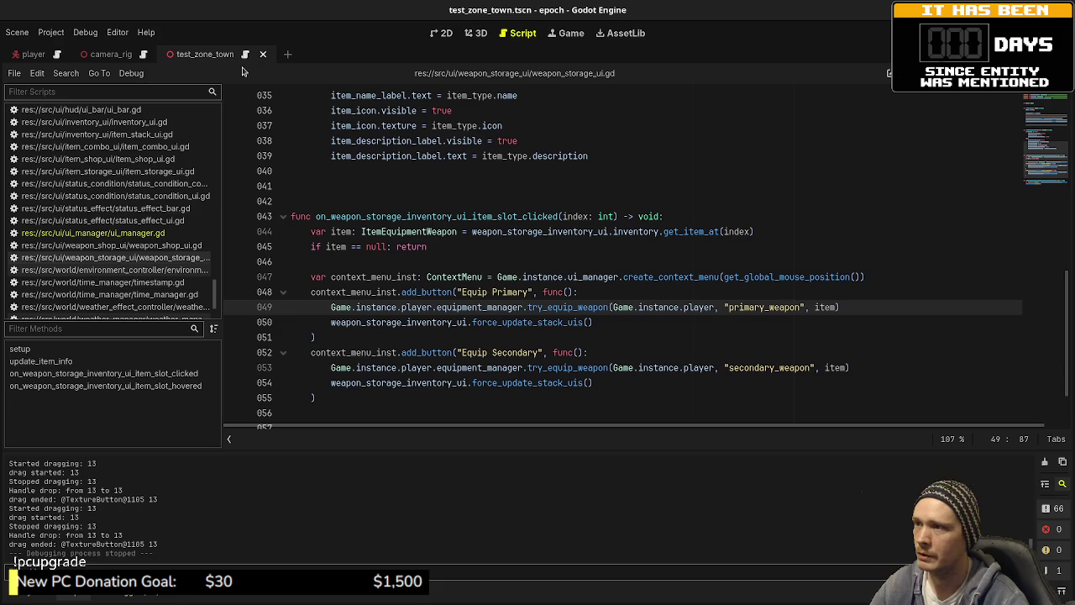
- View the town floor layout from a top-down orthographic 3D view
{"action": "left_click", "coordinate": [476, 33]}
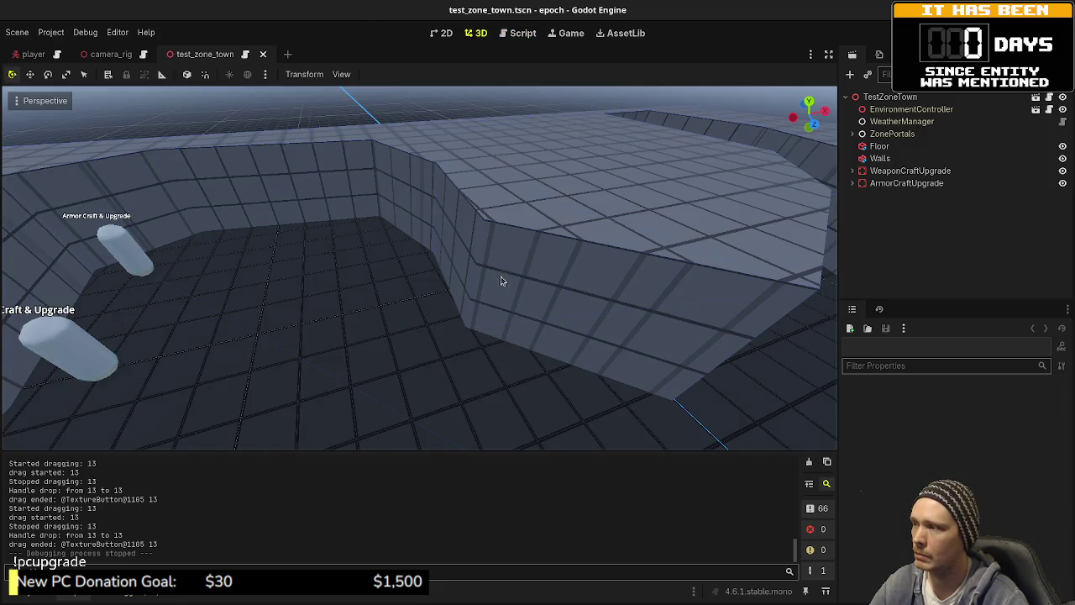
{"action": "scroll", "coordinate": [481, 315], "scroll_direction": "down", "scroll_amount": 5}
{"action": "scroll", "coordinate": [481, 317], "scroll_direction": "down", "scroll_amount": 3}
{"action": "mouse_move", "coordinate": [481, 318]}
{"action": "left_mouse_down"}
{"action": "mouse_move", "coordinate": [468, 299]}
{"action": "mouse_move", "coordinate": [504, 348]}
{"action": "mouse_move", "coordinate": [549, 339]}
{"action": "mouse_move", "coordinate": [526, 338]}
{"action": "left_mouse_up"}
{"action": "key", "text": "KP_7"}
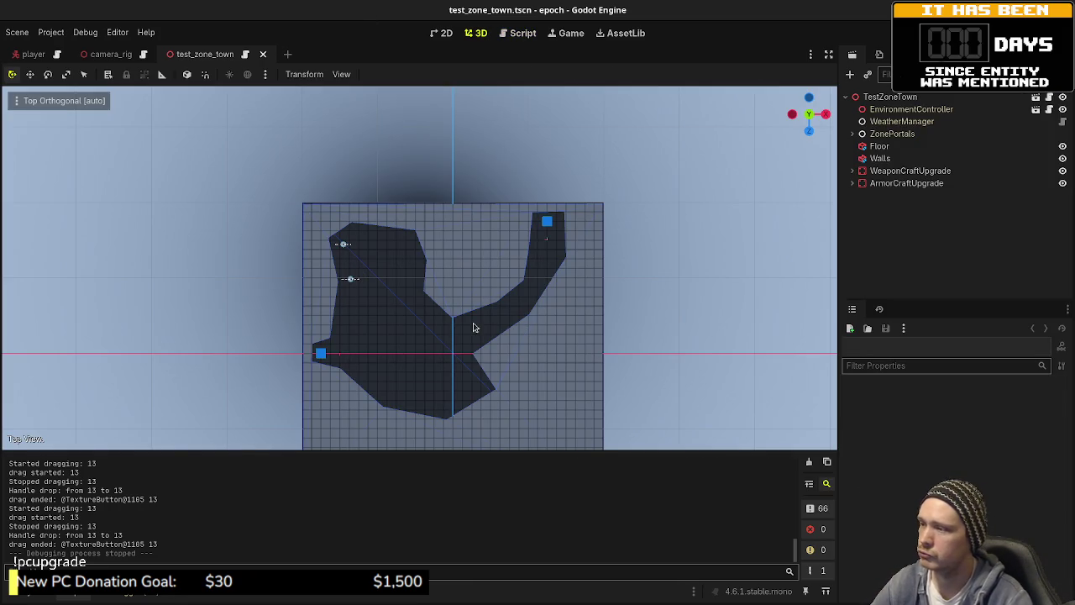
{"action": "mouse_move", "coordinate": [450, 358]}
{"action": "left_mouse_down"}
{"action": "mouse_move", "coordinate": [463, 336]}
{"action": "mouse_move", "coordinate": [457, 288]}
{"action": "mouse_move", "coordinate": [422, 268]}
{"action": "mouse_move", "coordinate": [434, 271]}
{"action": "left_mouse_up"}
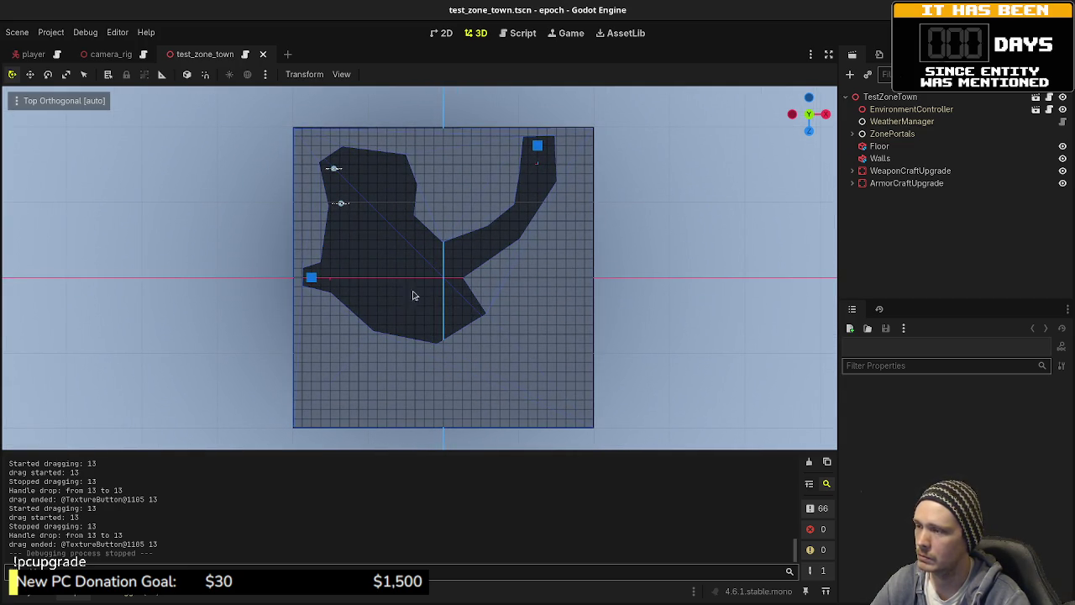
- Zoom out, undo all Player diagram strokes with Ctrl+Z, and reselect the Pencil tool
{"action": "key", "text": "alt+Tab"}
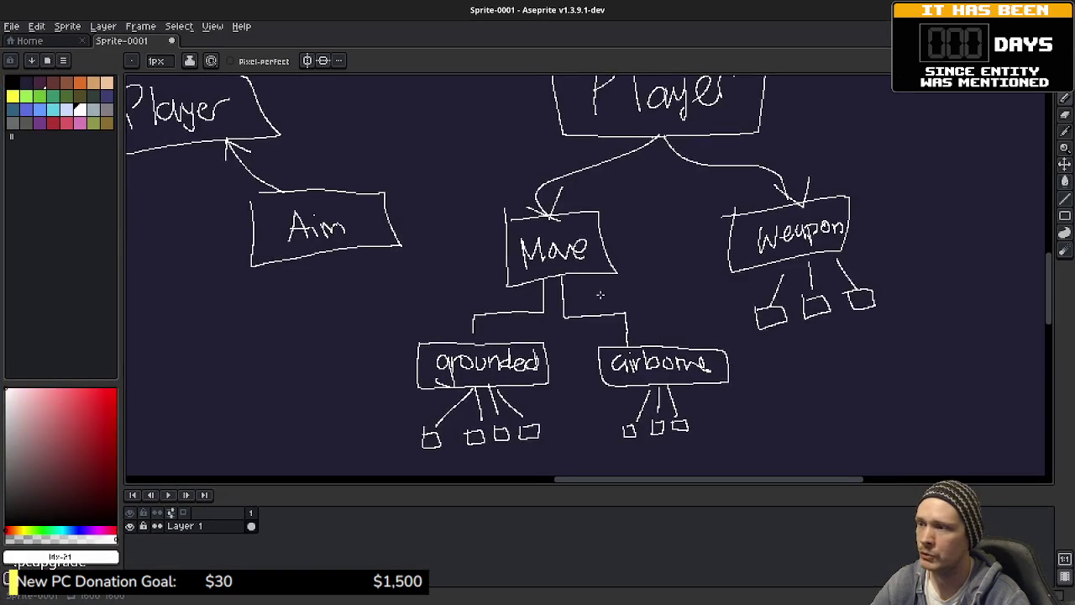
{"action": "scroll", "coordinate": [620, 301], "scroll_direction": "down", "scroll_amount": 3}
{"action": "key", "text": "v"}
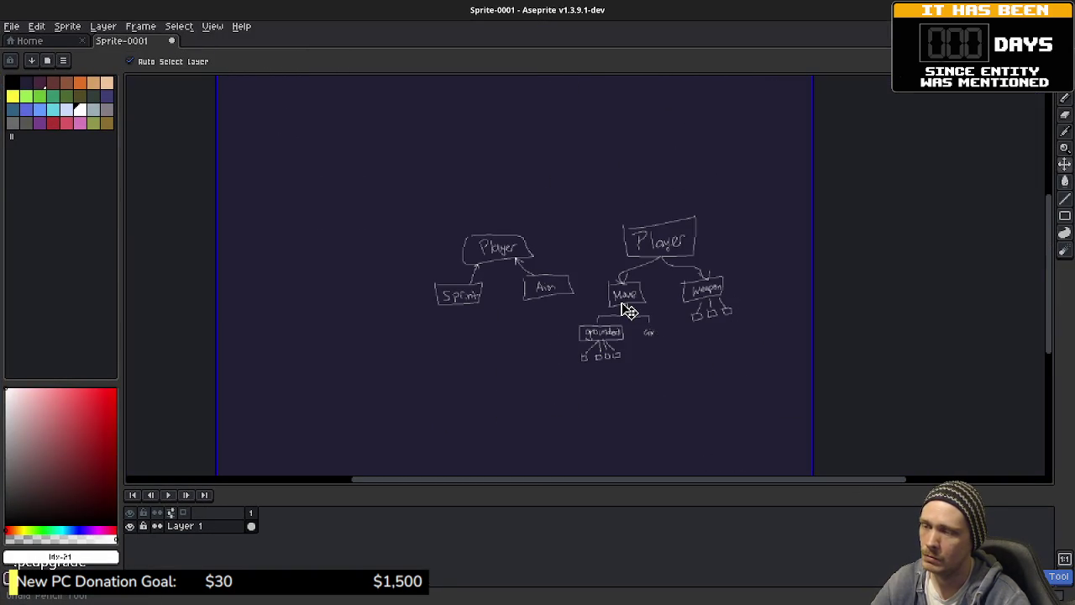
{"action": "key", "text": "ctrl+z"}
{"action": "key", "text": "ctrl+z"}
{"action": "key", "text": "ctrl+z"}
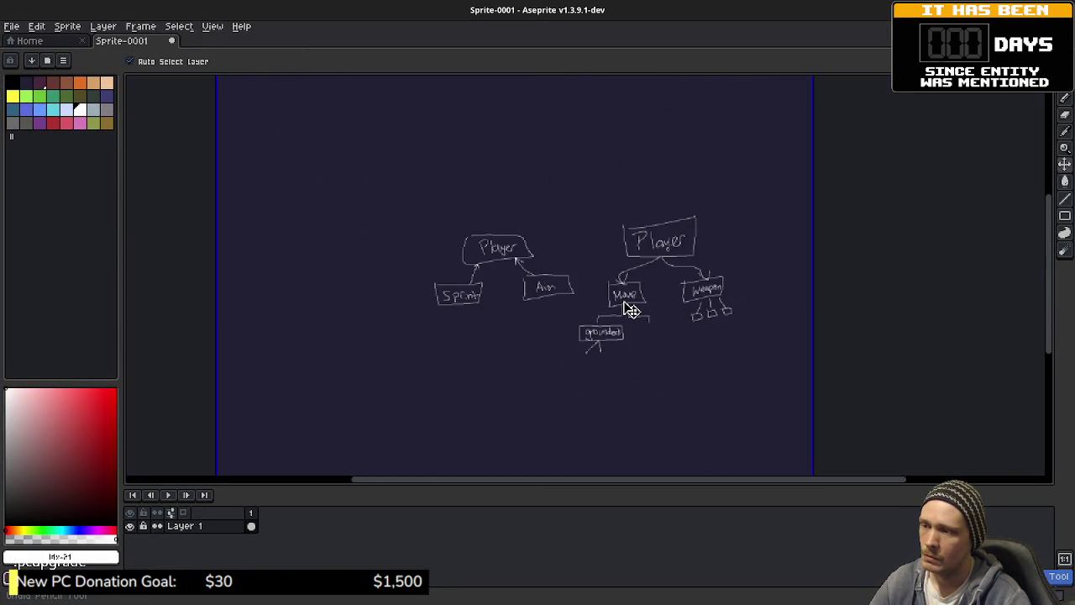
{"action": "key", "text": "ctrl+z"}
{"action": "key", "text": "ctrl+z"}
{"action": "key", "text": "ctrl+z"}
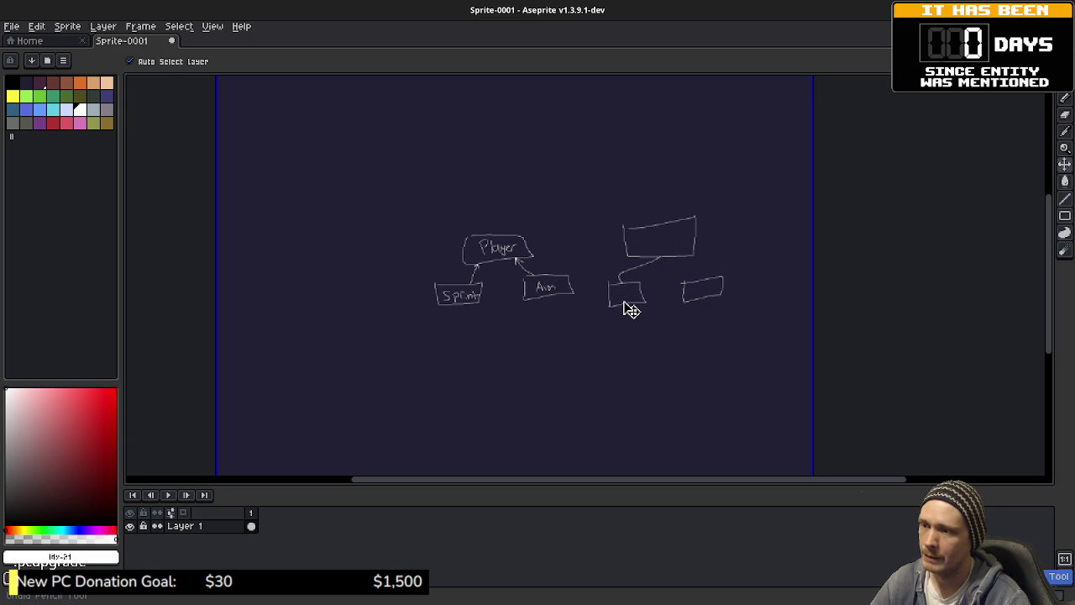
{"action": "key", "text": "ctrl+z"}
{"action": "key", "text": "ctrl+z"}
{"action": "key", "text": "ctrl+z"}
{"action": "key", "text": "ctrl+z"}
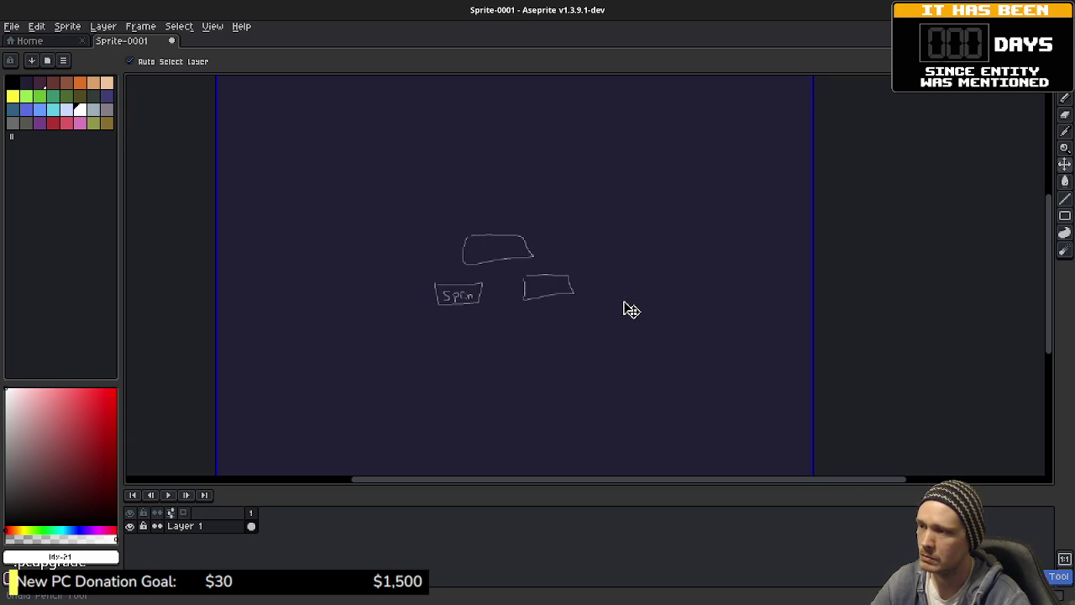
{"action": "key", "text": "ctrl+z"}
{"action": "key", "text": "ctrl+z"}
{"action": "key", "text": "ctrl+z"}
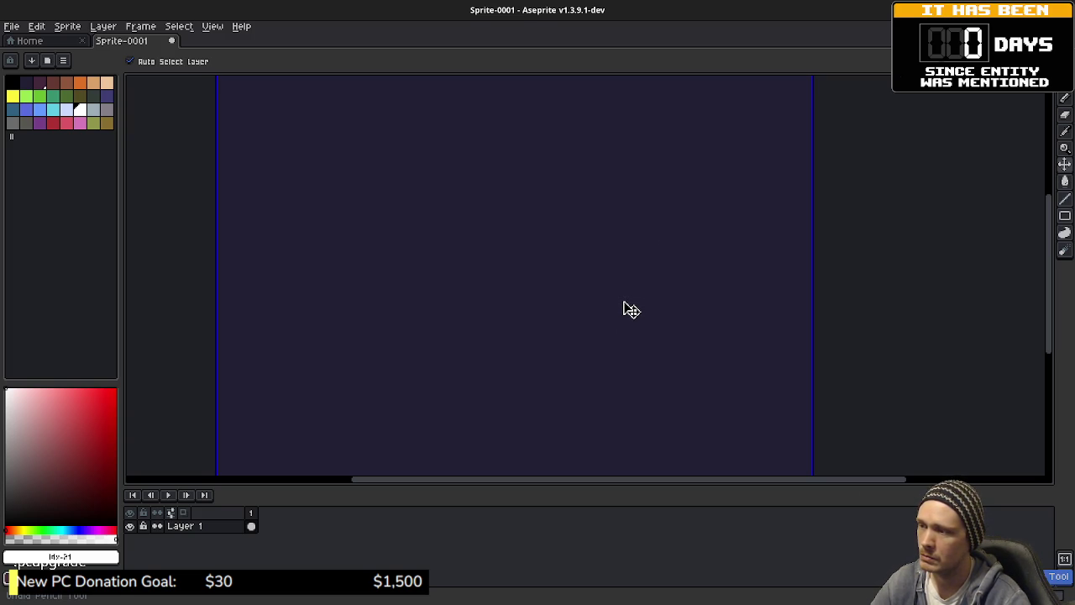
{"action": "key", "text": "b"}
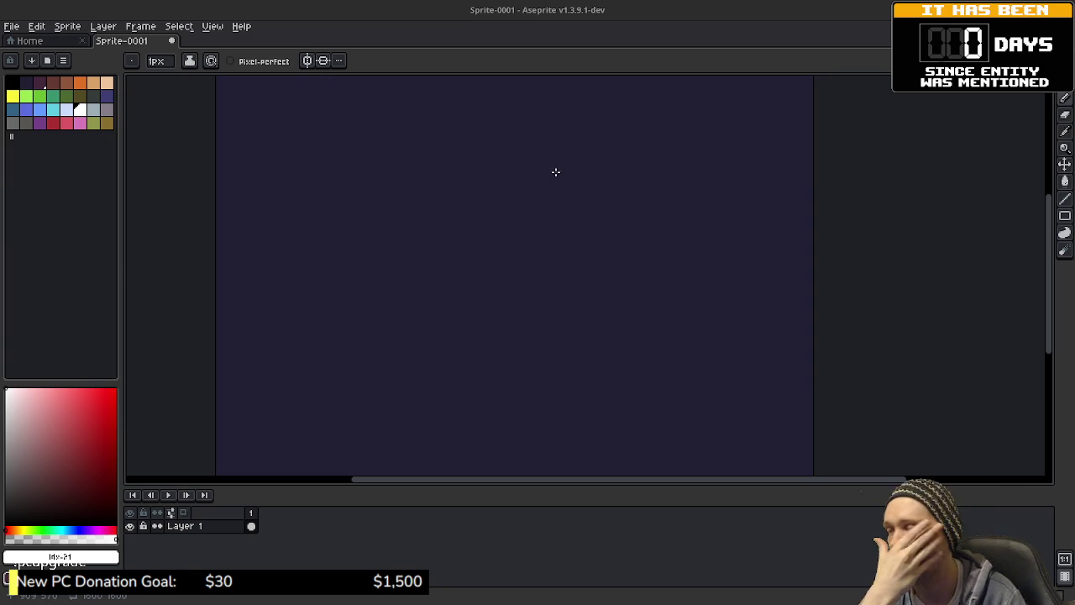
- Add a new layer, Layer 2, above Layer 1
{"action": "right_click", "coordinate": [191, 527]}
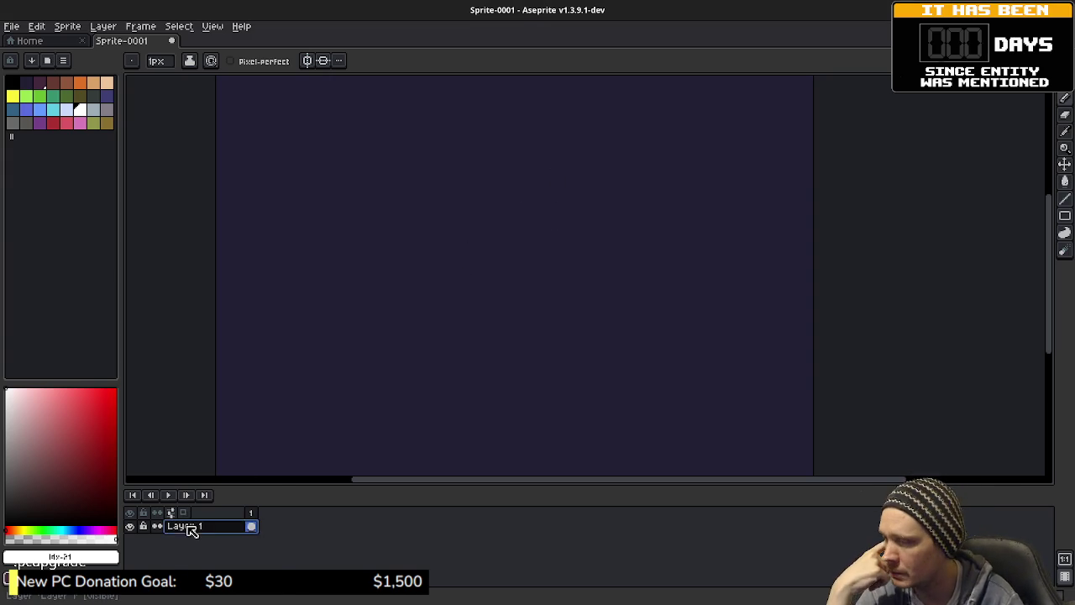
{"action": "mouse_move", "coordinate": [240, 515]}
{"action": "left_click", "coordinate": [315, 515]}
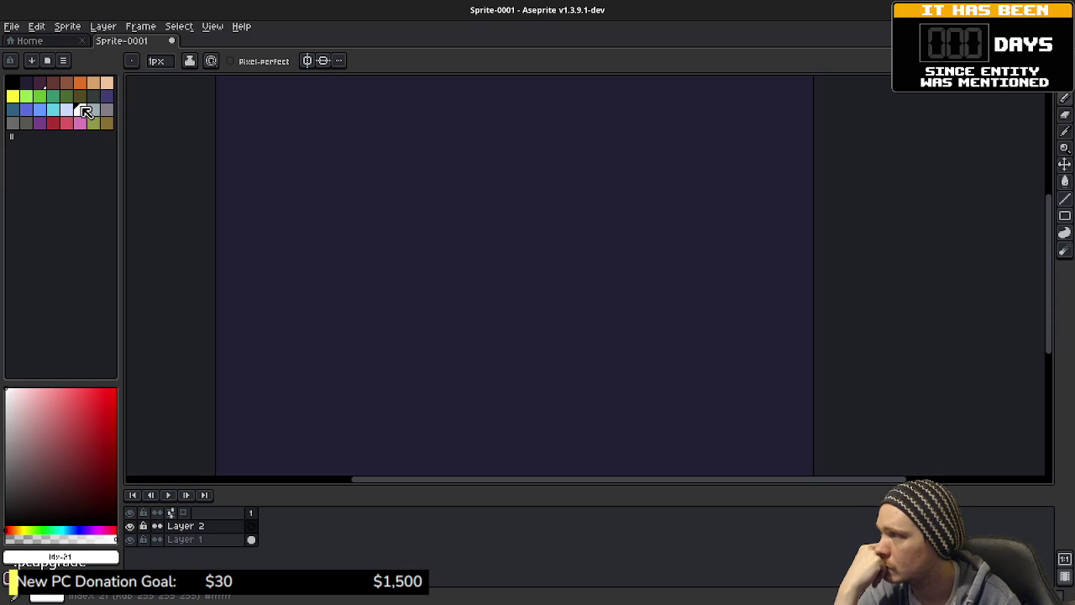
- Choose blue and the Pencil tool, sketching and undoing a first trial arc
{"action": "left_click", "coordinate": [39, 109]}
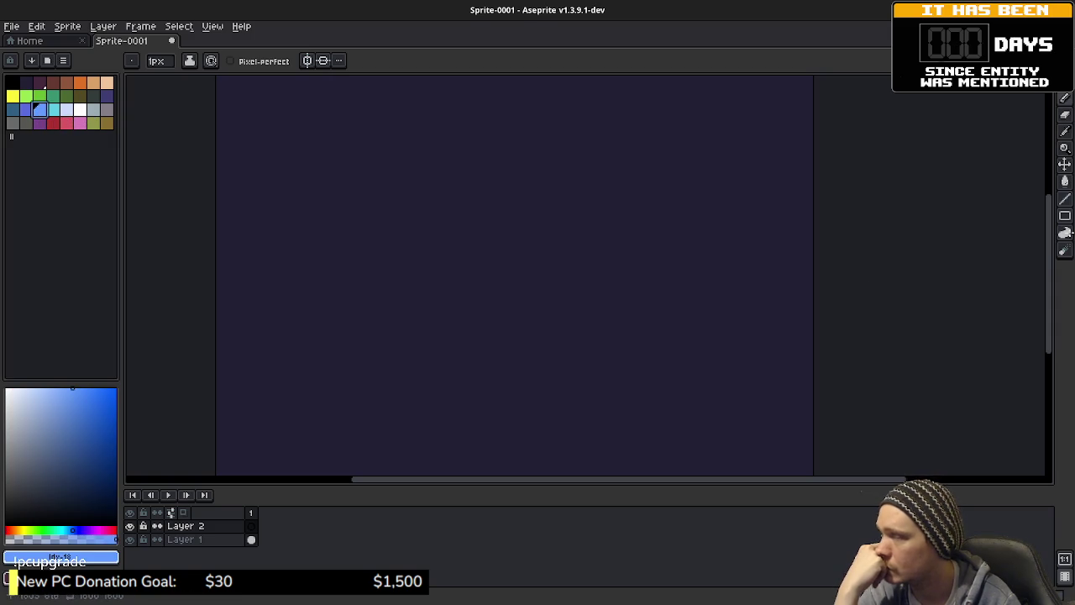
{"action": "left_click", "coordinate": [1065, 216]}
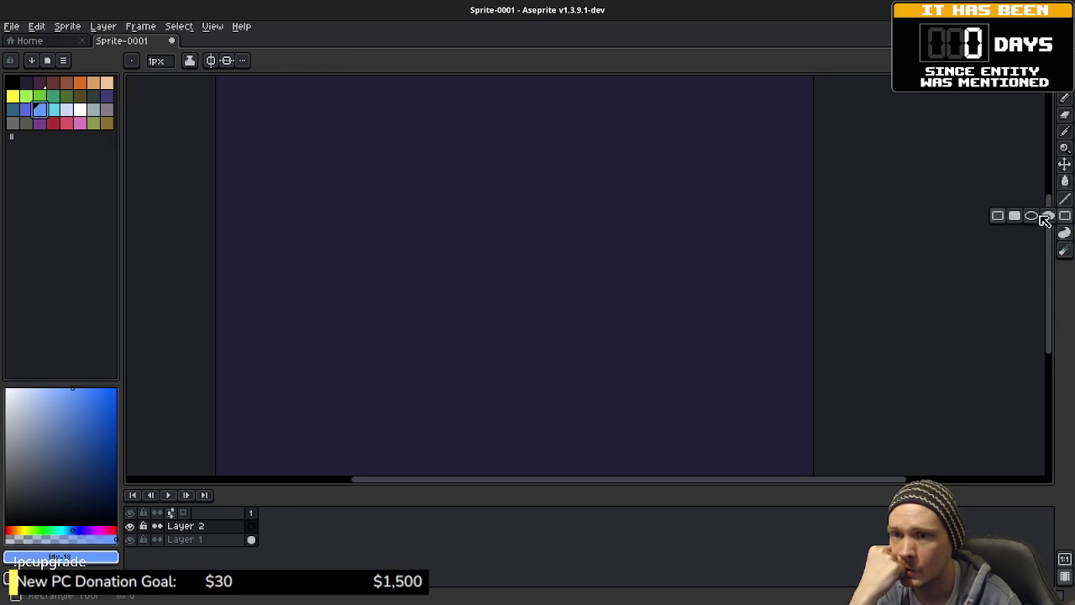
{"action": "left_click", "coordinate": [1031, 215]}
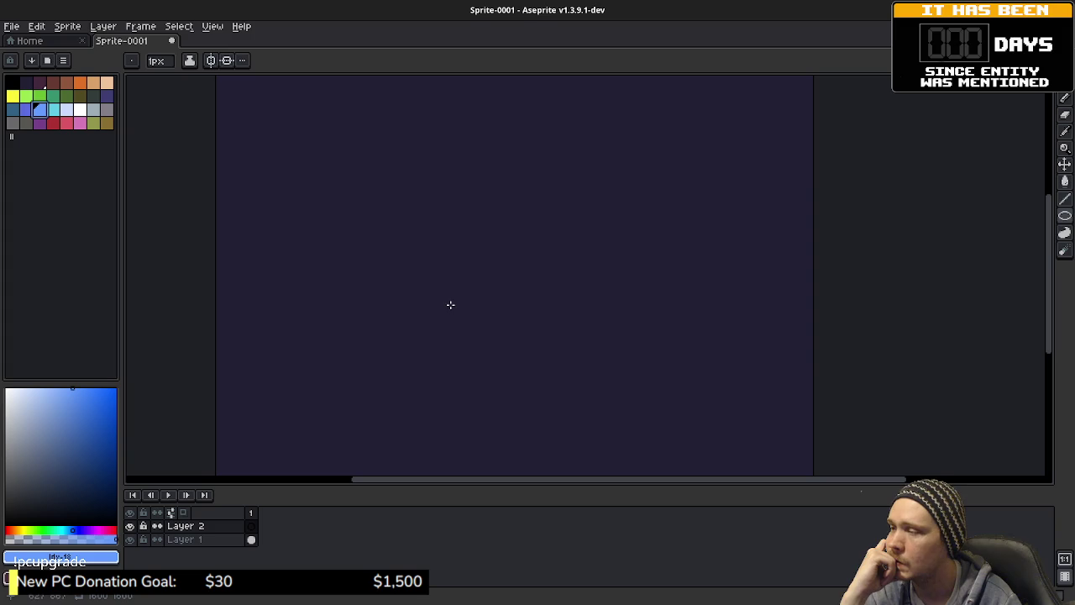
{"action": "left_click", "coordinate": [1065, 100]}
{"action": "mouse_move", "coordinate": [590, 160]}
{"action": "left_mouse_down"}
{"action": "mouse_move", "coordinate": [612, 137]}
{"action": "mouse_move", "coordinate": [593, 161]}
{"action": "mouse_move", "coordinate": [644, 166]}
{"action": "mouse_move", "coordinate": [611, 164]}
{"action": "left_mouse_up"}
{"action": "key", "text": "ctrl+z"}
{"action": "key", "text": "b"}
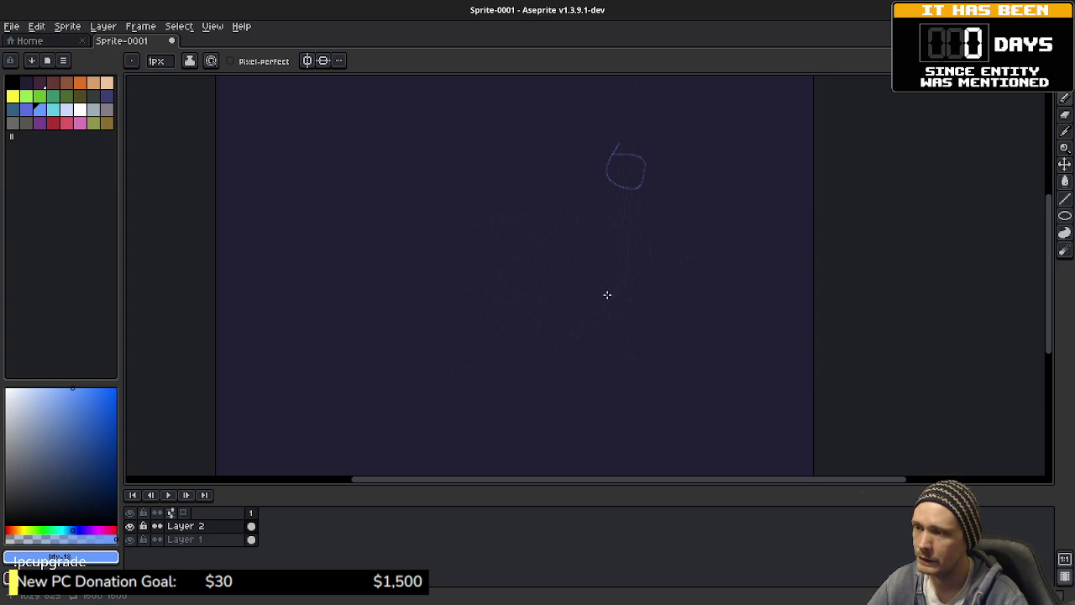
- Draw blue freehand circles at right, lower-middle, upper-left and lower-left on Layer 2
{"action": "mouse_move", "coordinate": [648, 248]}
{"action": "left_mouse_down"}
{"action": "mouse_move", "coordinate": [719, 277]}
{"action": "mouse_move", "coordinate": [681, 227]}
{"action": "left_mouse_up"}
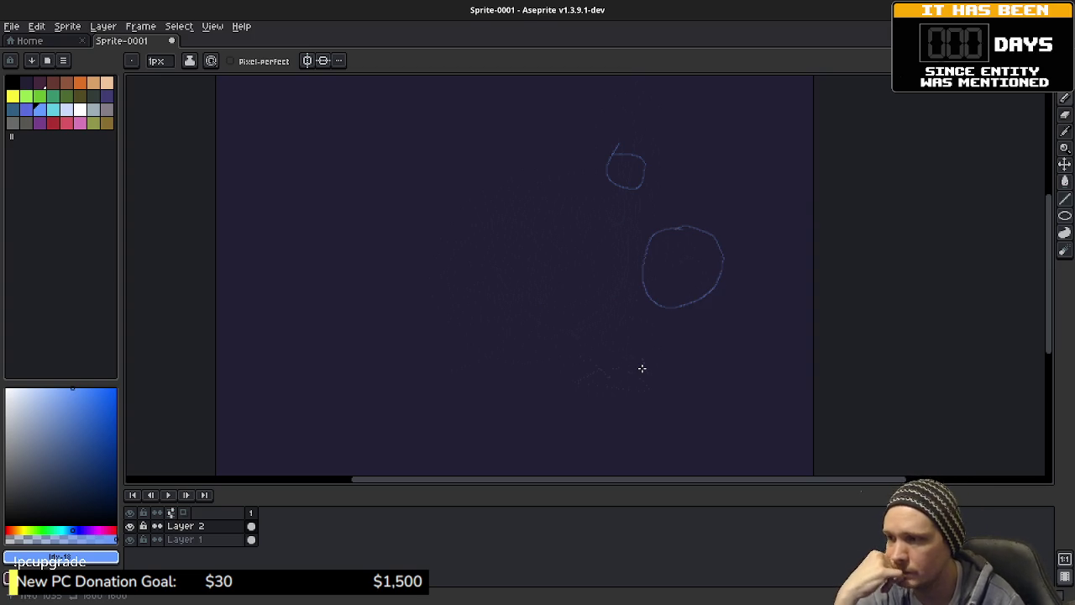
{"action": "mouse_move", "coordinate": [661, 353]}
{"action": "left_mouse_down"}
{"action": "mouse_move", "coordinate": [555, 357]}
{"action": "mouse_move", "coordinate": [569, 424]}
{"action": "mouse_move", "coordinate": [615, 349]}
{"action": "left_mouse_up"}
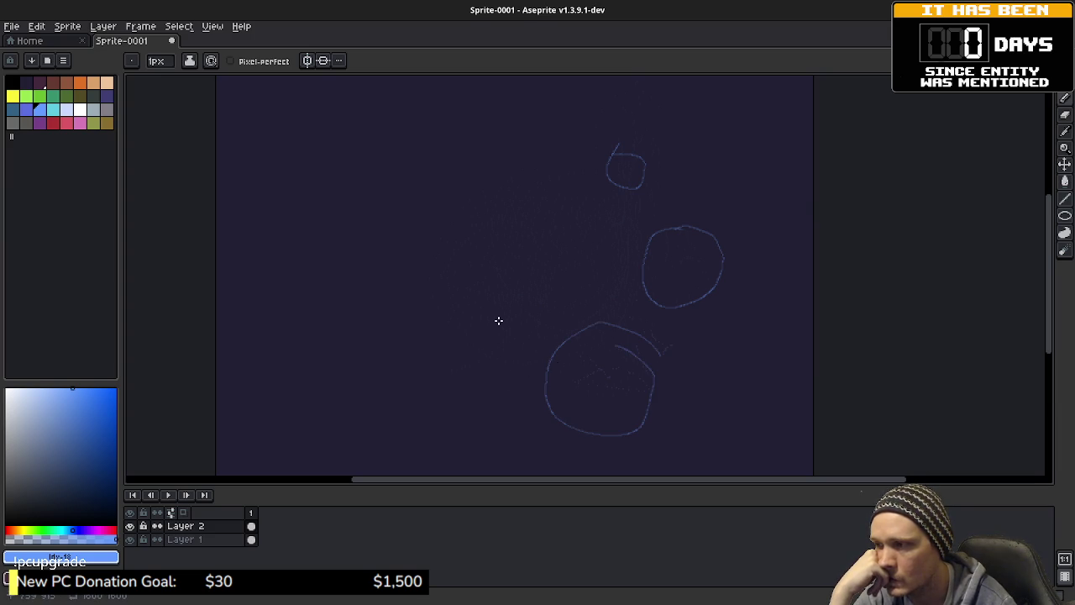
{"action": "mouse_move", "coordinate": [497, 289]}
{"action": "left_mouse_down"}
{"action": "mouse_move", "coordinate": [462, 210]}
{"action": "mouse_move", "coordinate": [496, 276]}
{"action": "left_mouse_up"}
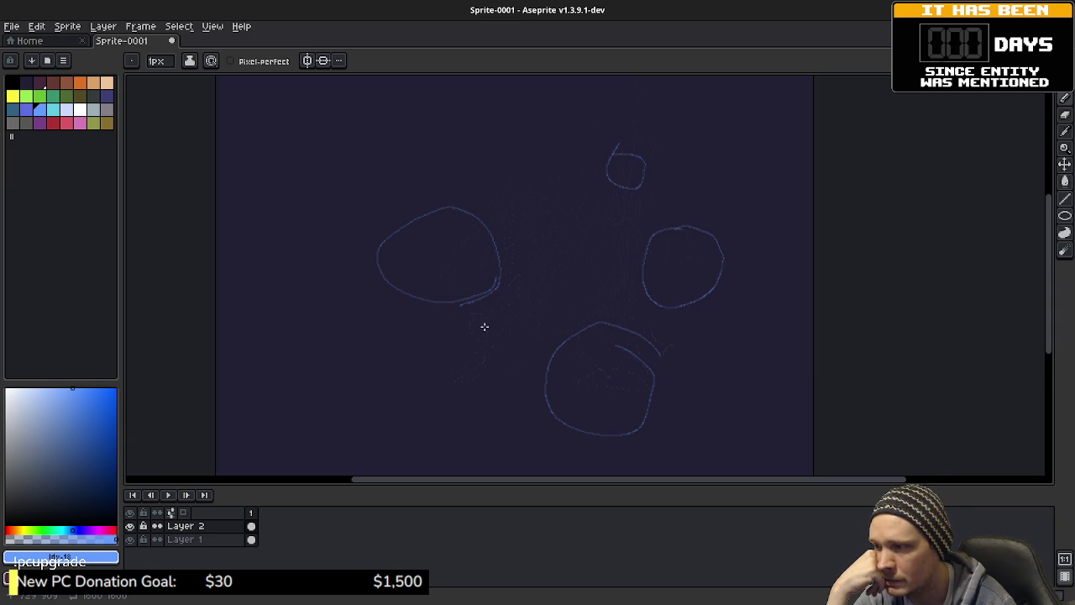
{"action": "mouse_move", "coordinate": [488, 333]}
{"action": "left_mouse_down"}
{"action": "mouse_move", "coordinate": [467, 378]}
{"action": "mouse_move", "coordinate": [396, 333]}
{"action": "mouse_move", "coordinate": [480, 334]}
{"action": "mouse_move", "coordinate": [488, 353]}
{"action": "left_mouse_up"}
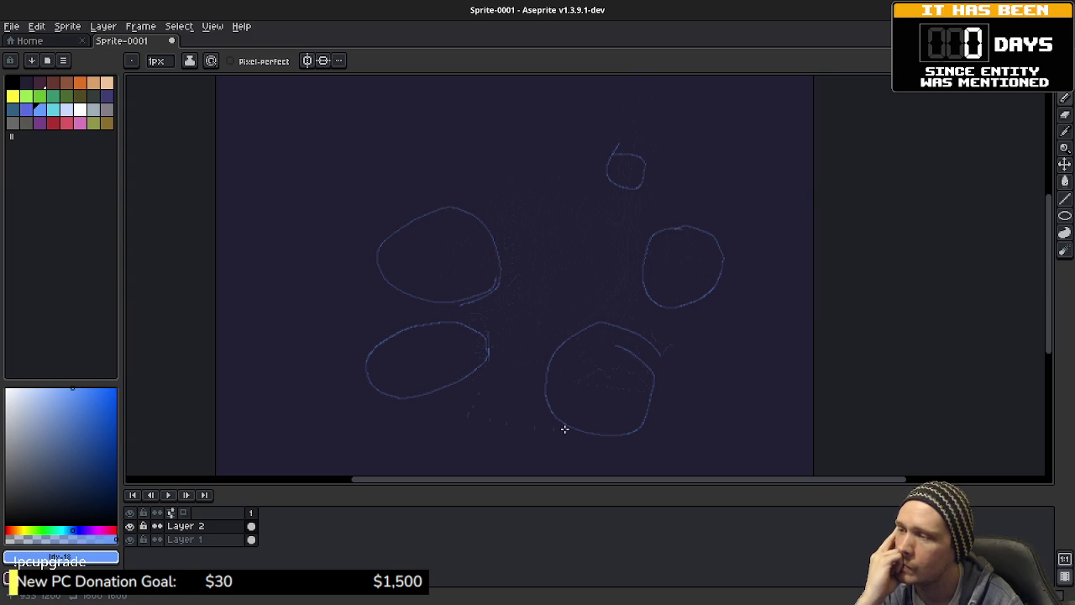
{"action": "scroll", "coordinate": [609, 375], "scroll_direction": "up", "scroll_amount": 1}
{"action": "scroll", "coordinate": [609, 375], "scroll_direction": "down", "scroll_amount": 1}
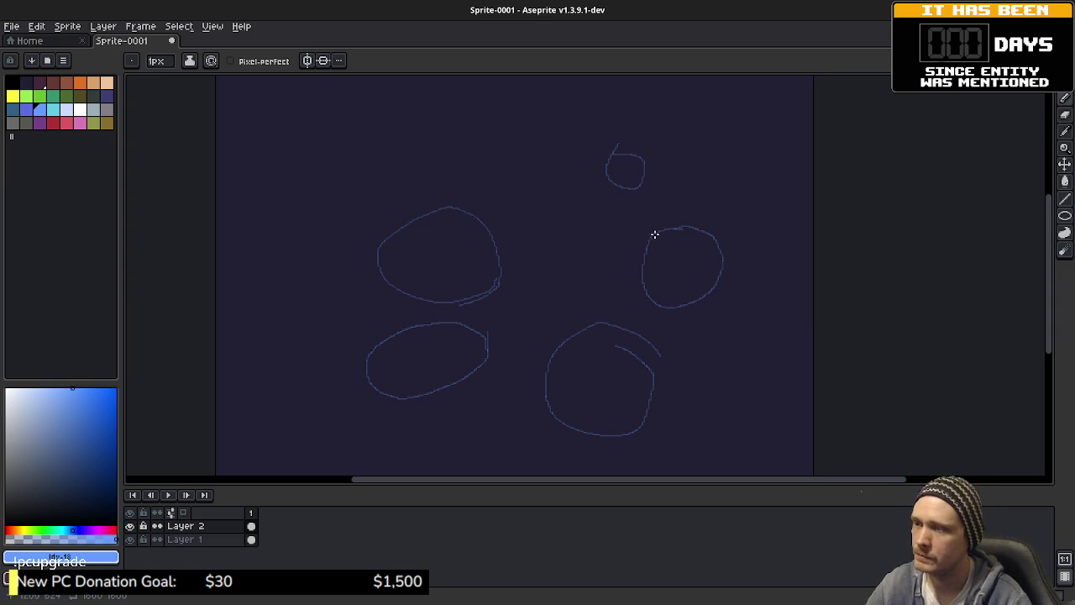
- Add a new Layer 3 and select white as the drawing colour
{"action": "right_click", "coordinate": [189, 526]}
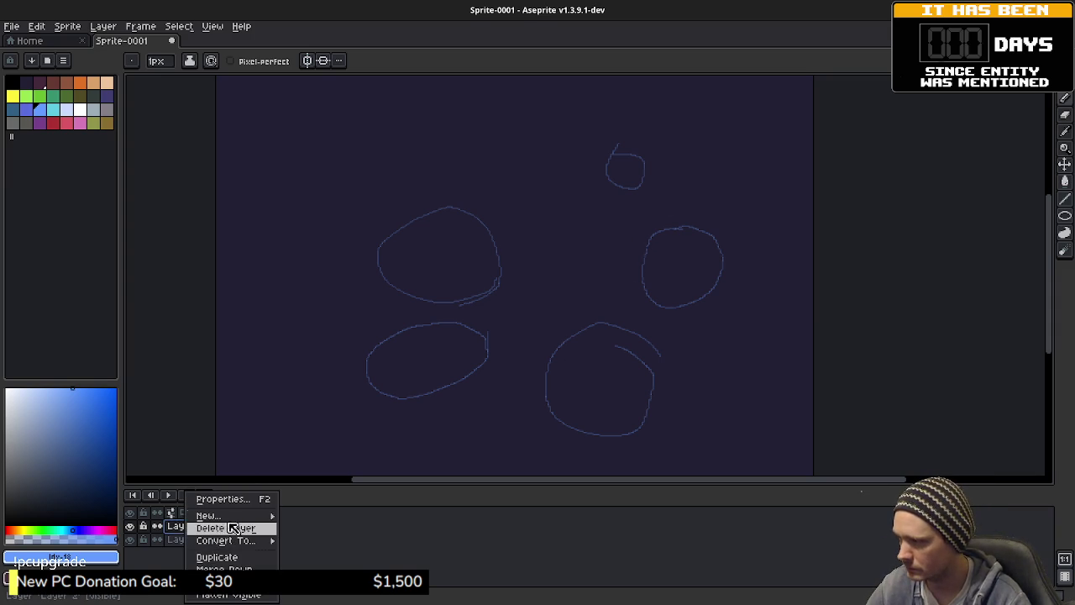
{"action": "mouse_move", "coordinate": [240, 516]}
{"action": "left_click", "coordinate": [317, 523]}
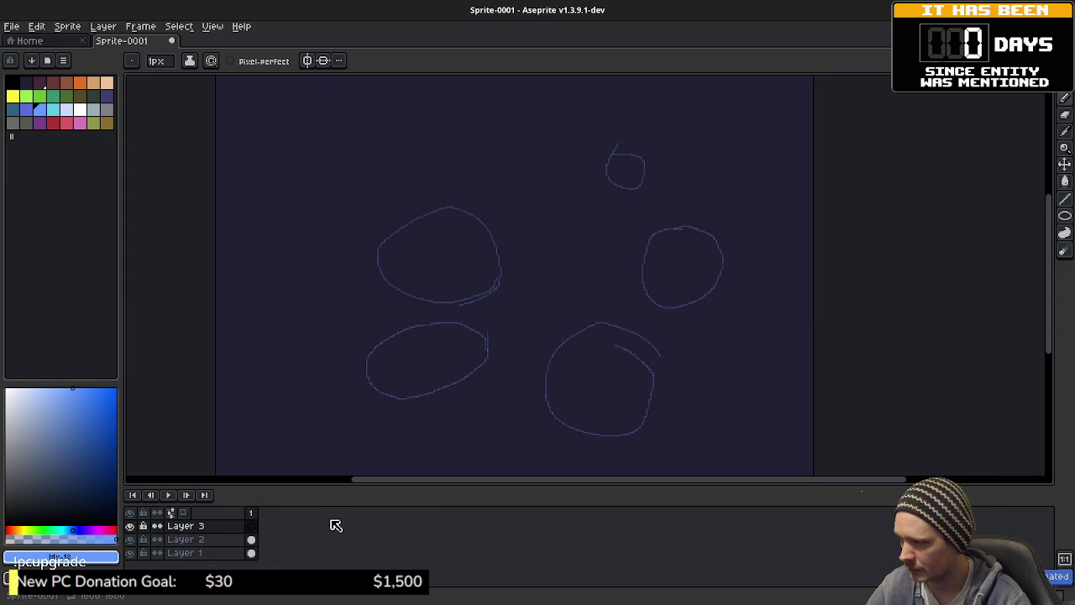
{"action": "left_click", "coordinate": [80, 111]}
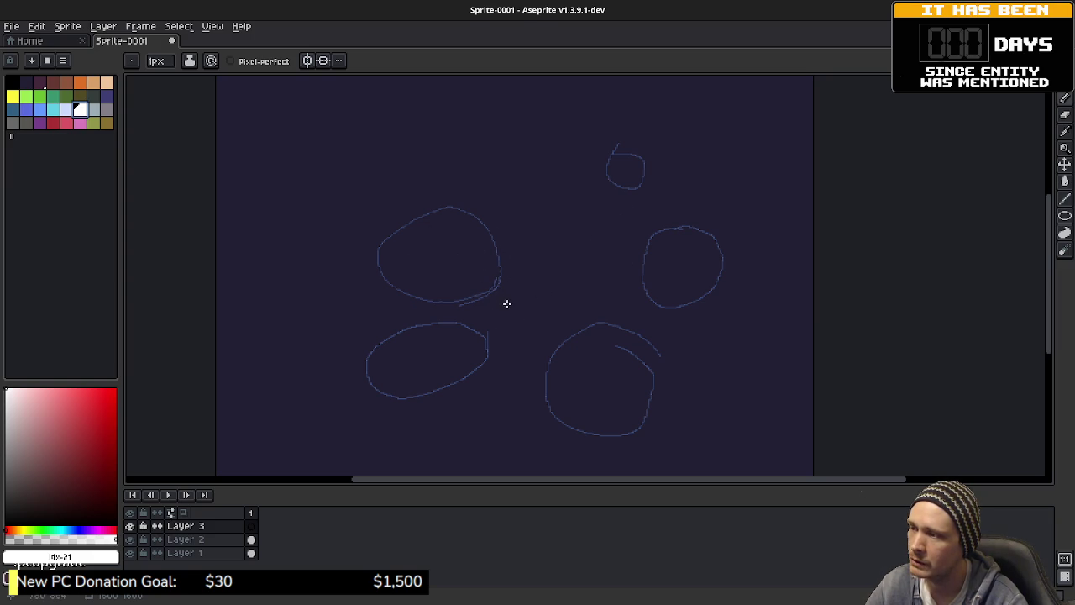
- Draw white outline strokes weaving around the upper-left, right and lower-left blue circles
{"action": "left_click_drag", "start_coordinate": [356, 310], "coordinate": [500, 305]}
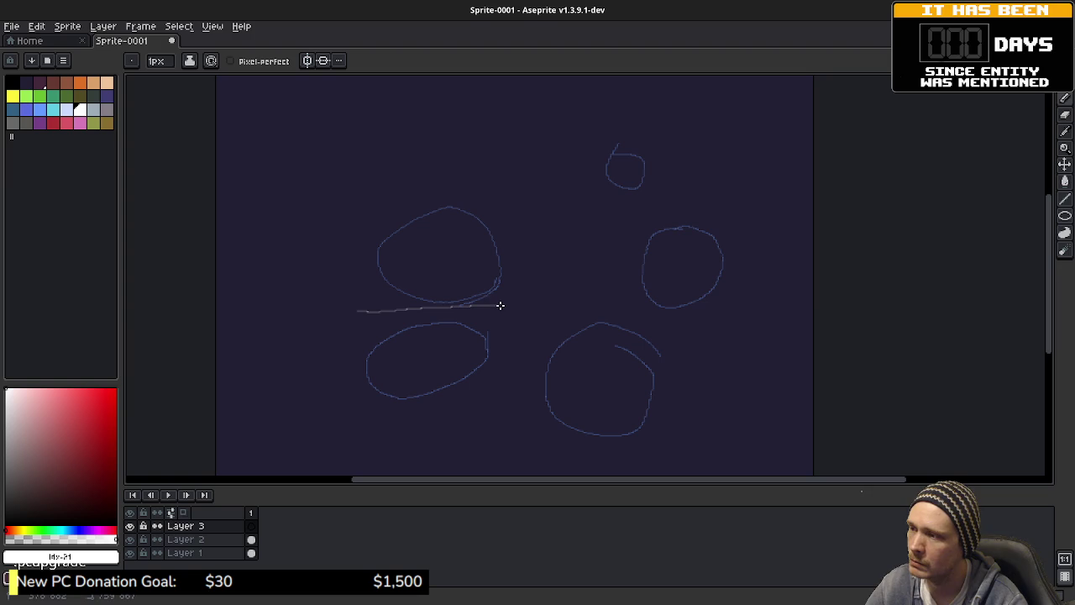
{"action": "left_click_drag", "start_coordinate": [528, 271], "coordinate": [519, 192]}
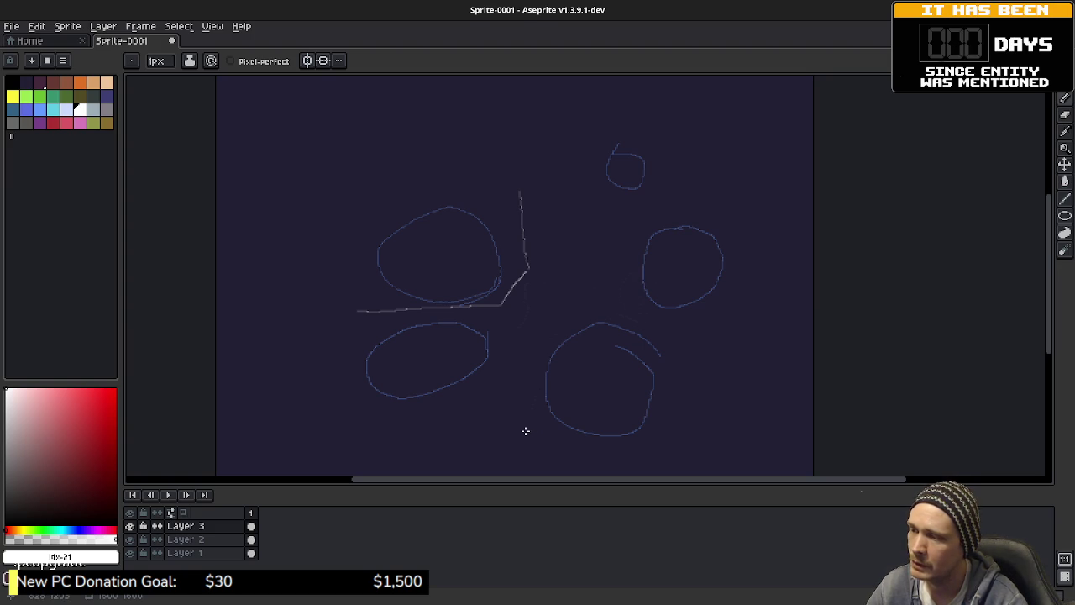
{"action": "mouse_move", "coordinate": [533, 431]}
{"action": "left_mouse_down"}
{"action": "mouse_move", "coordinate": [531, 343]}
{"action": "mouse_move", "coordinate": [592, 303]}
{"action": "mouse_move", "coordinate": [691, 353]}
{"action": "left_mouse_up"}
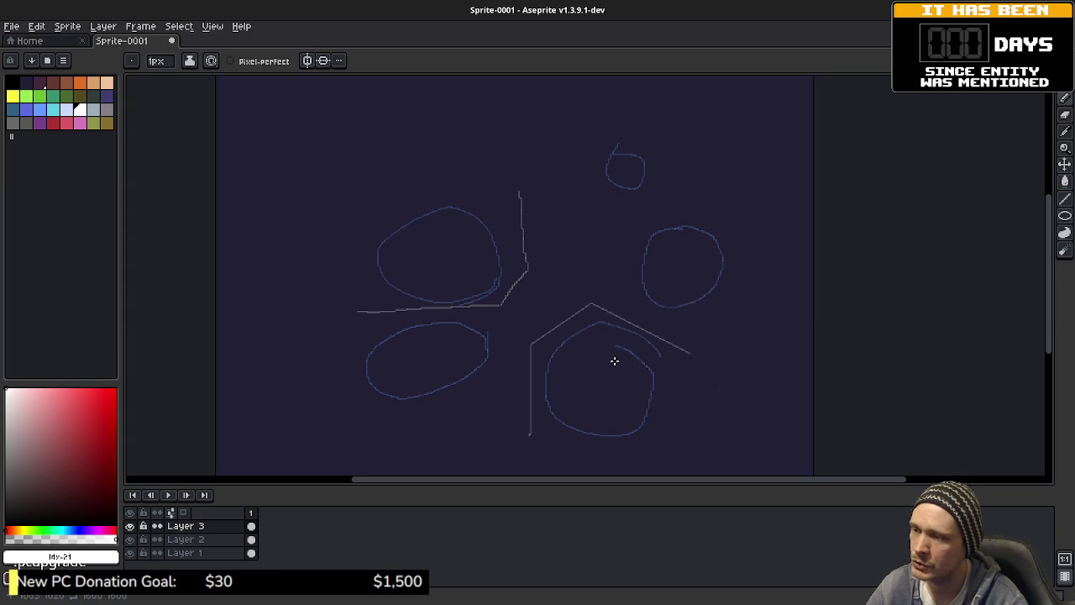
{"action": "scroll", "coordinate": [588, 357], "scroll_direction": "up", "scroll_amount": 1}
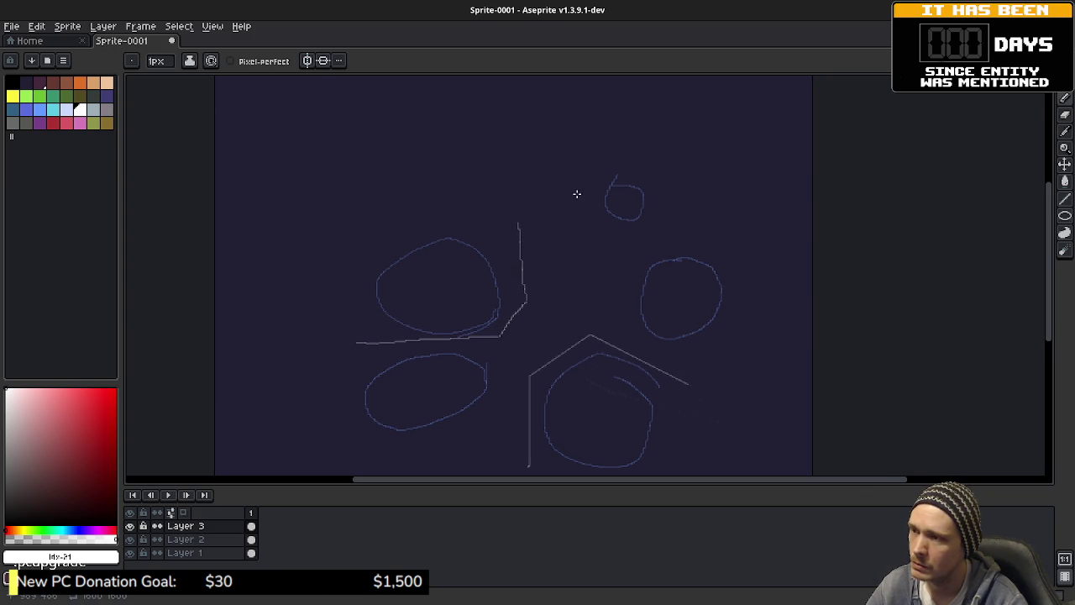
{"action": "left_click_drag", "start_coordinate": [577, 194], "coordinate": [700, 225]}
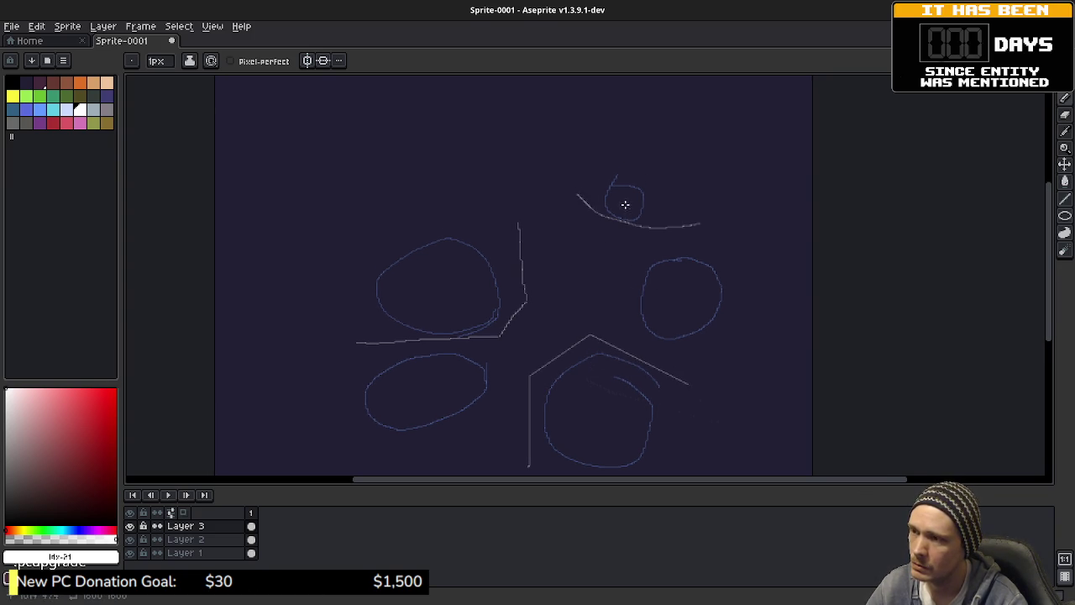
{"action": "key", "text": "ctrl+z"}
{"action": "mouse_move", "coordinate": [666, 178]}
{"action": "left_mouse_down"}
{"action": "mouse_move", "coordinate": [676, 229]}
{"action": "mouse_move", "coordinate": [724, 265]}
{"action": "mouse_move", "coordinate": [730, 325]}
{"action": "mouse_move", "coordinate": [692, 381]}
{"action": "left_mouse_up"}
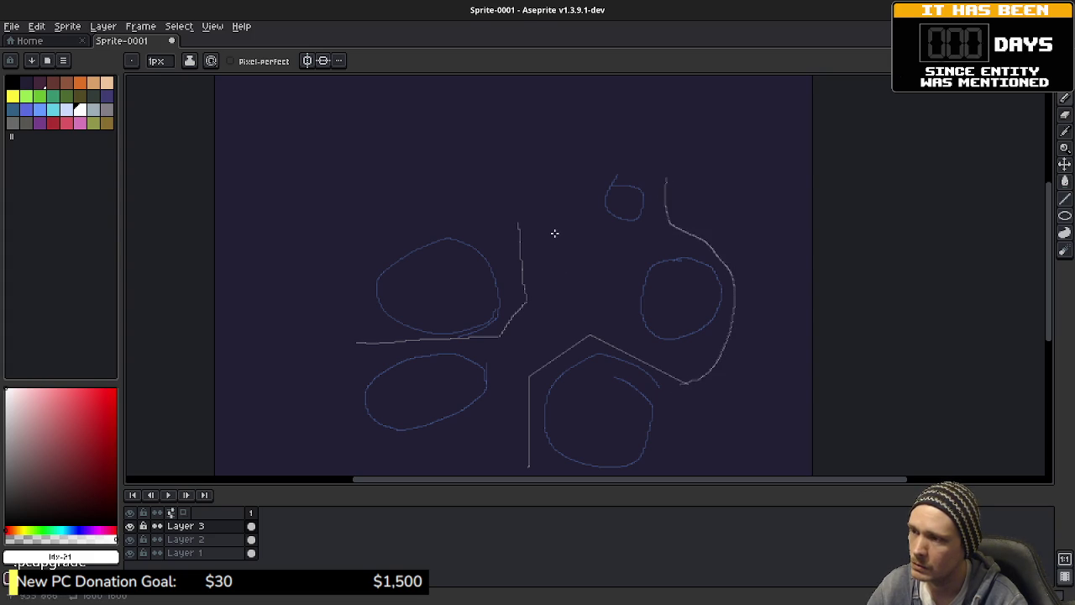
{"action": "mouse_move", "coordinate": [517, 222]}
{"action": "left_mouse_down"}
{"action": "mouse_move", "coordinate": [564, 202]}
{"action": "mouse_move", "coordinate": [591, 170]}
{"action": "left_mouse_up"}
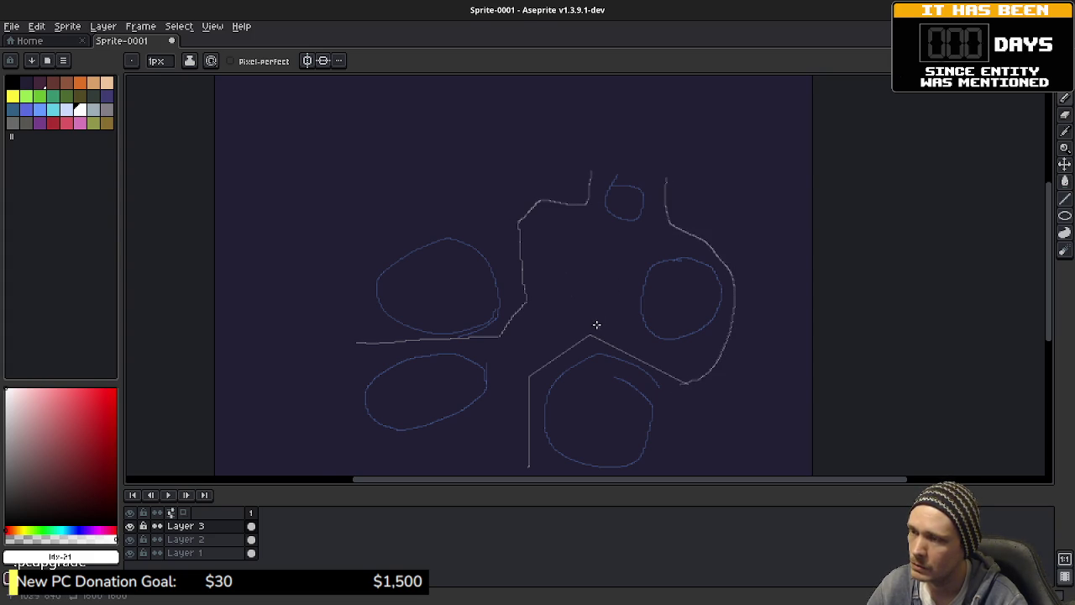
{"action": "left_click_drag", "start_coordinate": [595, 325], "coordinate": [637, 267]}
{"action": "mouse_move", "coordinate": [392, 287]}
{"action": "left_mouse_down"}
{"action": "mouse_move", "coordinate": [423, 395]}
{"action": "mouse_move", "coordinate": [569, 410]}
{"action": "mouse_move", "coordinate": [552, 377]}
{"action": "left_mouse_up"}
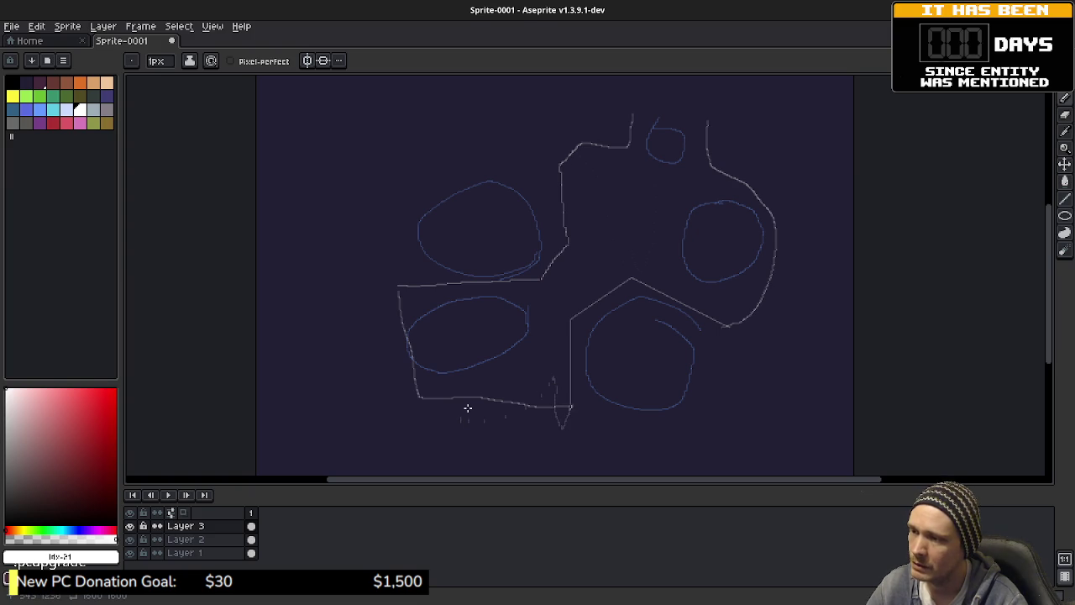
- Extend the white outline along the bottom and draw a diamond inside the lower circle
{"action": "scroll", "coordinate": [549, 325], "scroll_direction": "up", "scroll_amount": 2}
{"action": "mouse_move", "coordinate": [421, 227]}
{"action": "left_mouse_down"}
{"action": "mouse_move", "coordinate": [434, 277]}
{"action": "mouse_move", "coordinate": [526, 292]}
{"action": "mouse_move", "coordinate": [459, 221]}
{"action": "mouse_move", "coordinate": [432, 220]}
{"action": "left_mouse_up"}
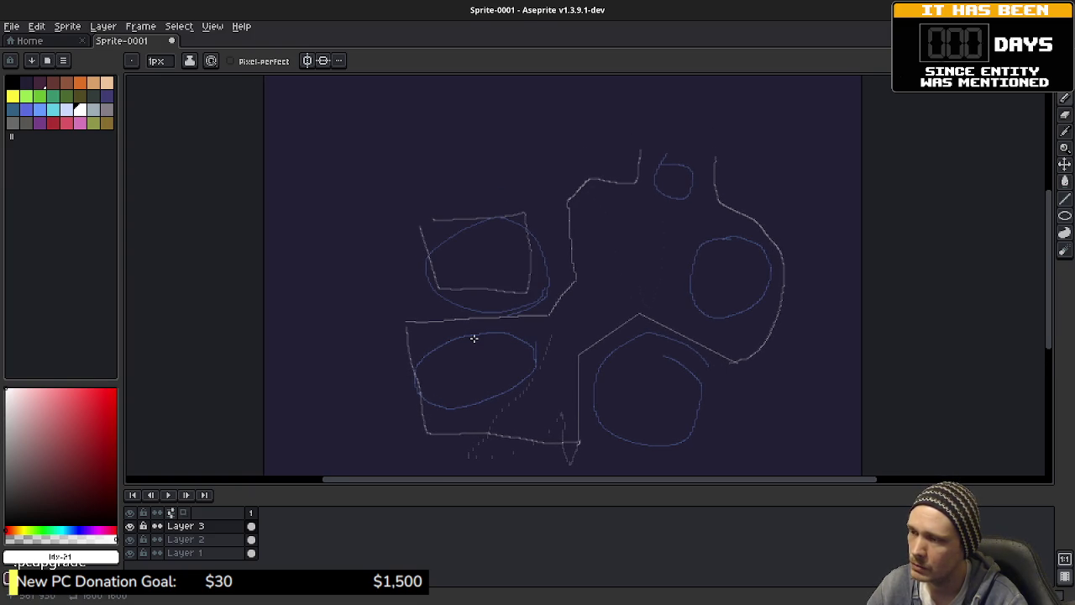
{"action": "left_click_drag", "start_coordinate": [629, 391], "coordinate": [605, 341]}
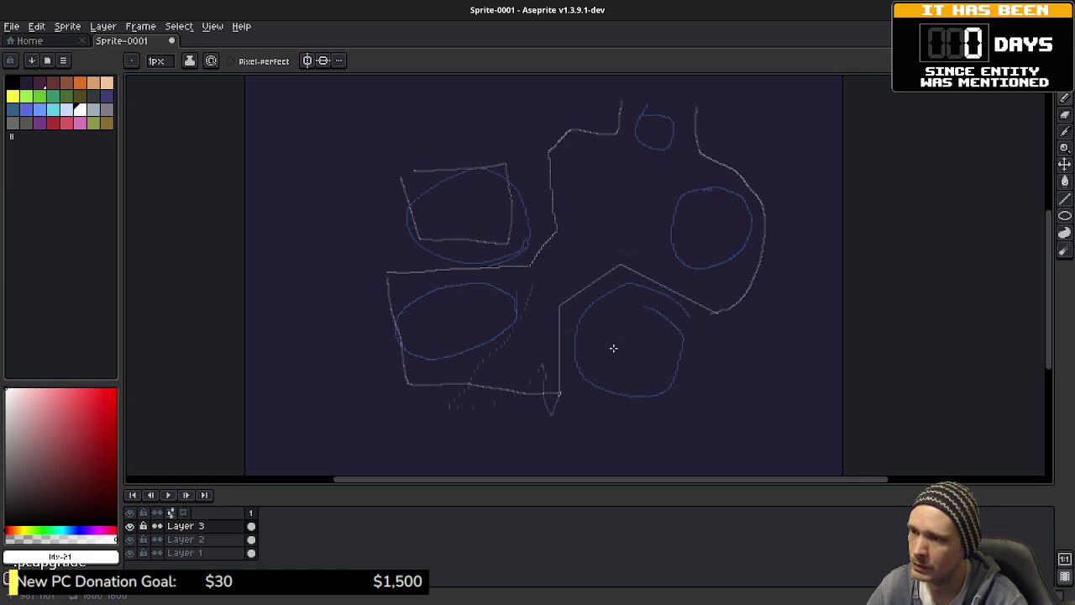
{"action": "left_click_drag", "start_coordinate": [583, 334], "coordinate": [605, 315]}
{"action": "mouse_move", "coordinate": [682, 327]}
{"action": "left_mouse_down"}
{"action": "mouse_move", "coordinate": [665, 374]}
{"action": "mouse_move", "coordinate": [635, 395]}
{"action": "mouse_move", "coordinate": [582, 334]}
{"action": "left_mouse_up"}
- Add small angular shapes in the right circle and a diagonal line joining the lower shapes
{"action": "left_click_drag", "start_coordinate": [669, 308], "coordinate": [637, 387]}
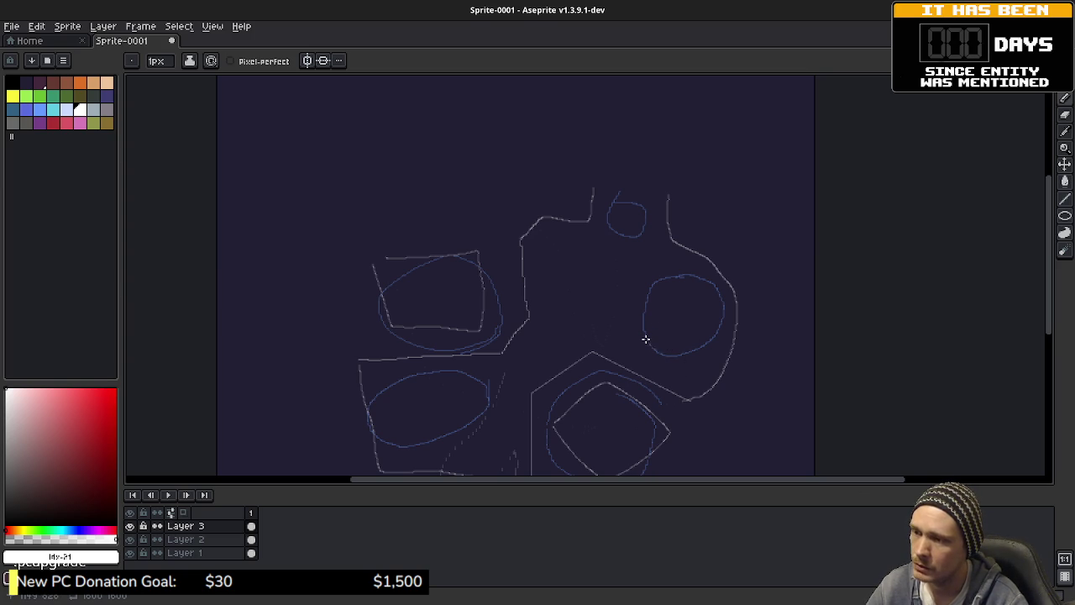
{"action": "mouse_move", "coordinate": [637, 346]}
{"action": "left_mouse_down"}
{"action": "mouse_move", "coordinate": [672, 353]}
{"action": "mouse_move", "coordinate": [703, 328]}
{"action": "left_mouse_up"}
{"action": "left_click_drag", "start_coordinate": [679, 283], "coordinate": [709, 280]}
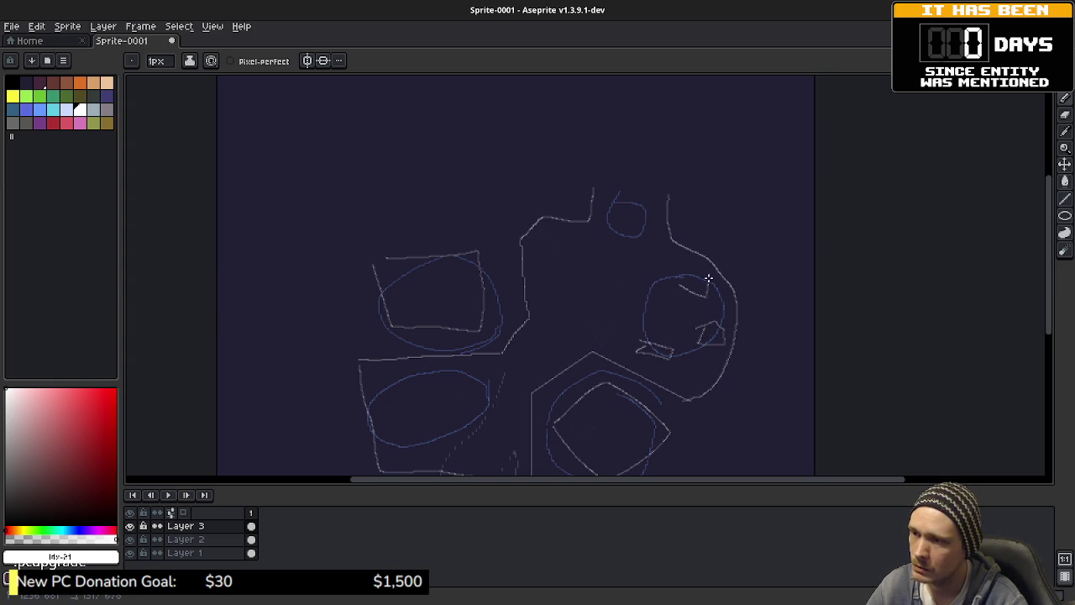
{"action": "scroll", "coordinate": [683, 391], "scroll_direction": "down", "scroll_amount": 2}
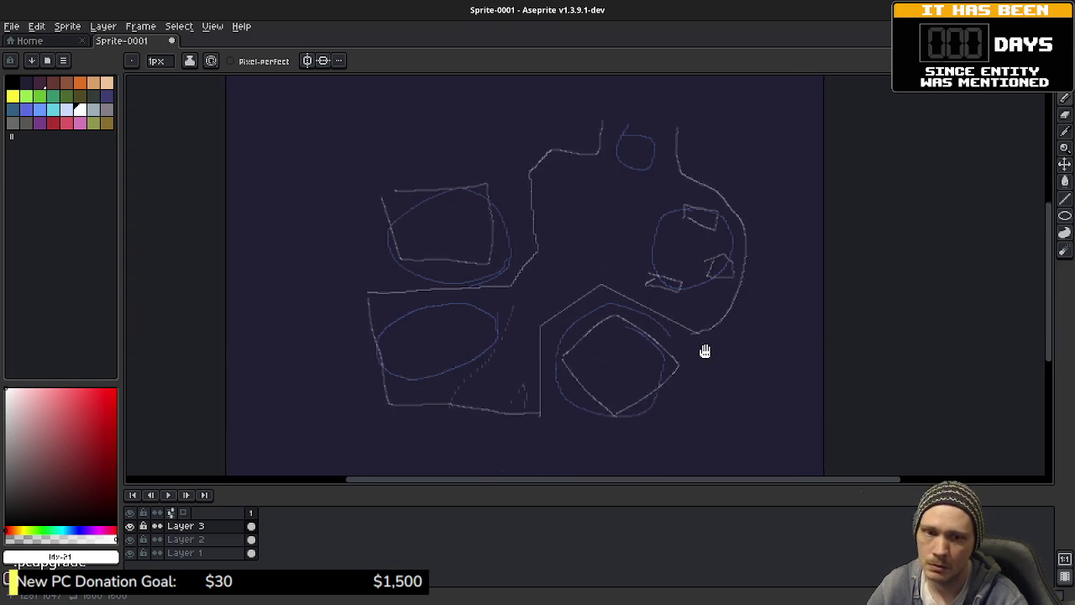
{"action": "left_click_drag", "start_coordinate": [705, 356], "coordinate": [686, 366]}
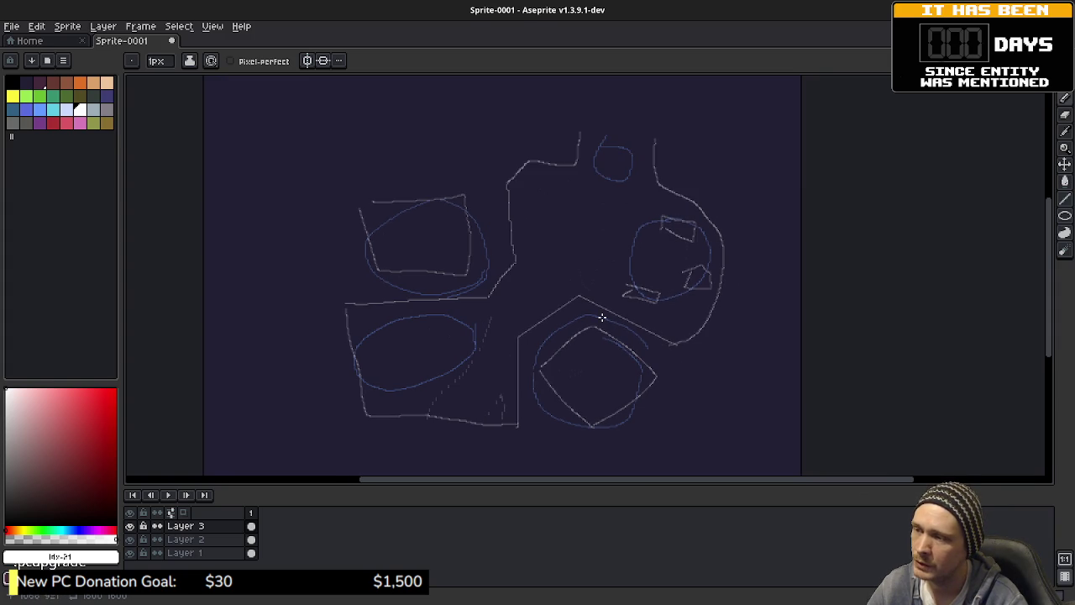
{"action": "left_click_drag", "start_coordinate": [475, 300], "coordinate": [518, 348]}
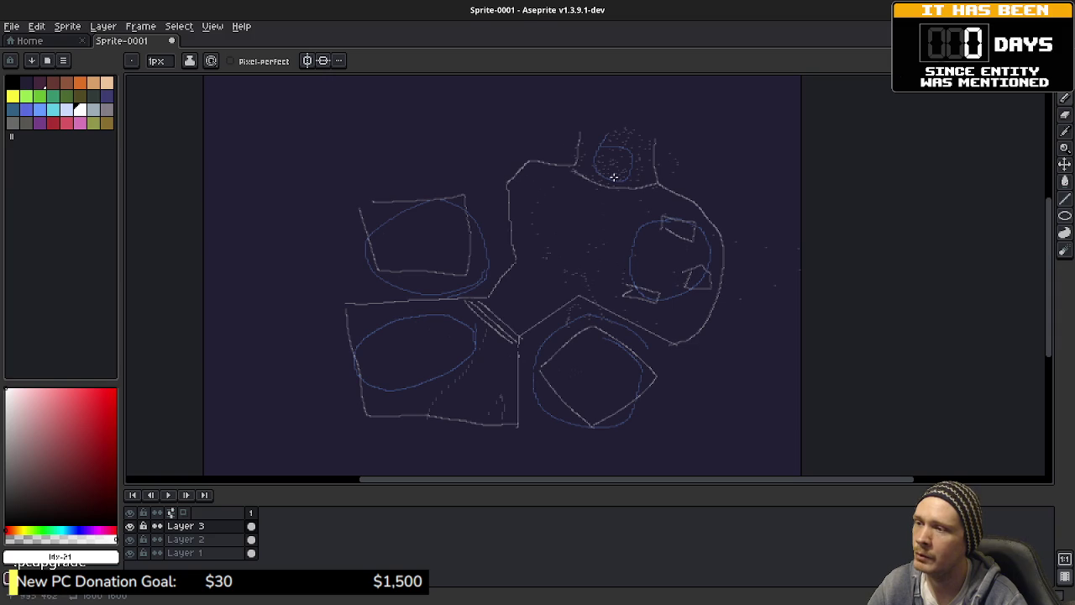
- Draw a long horizontal line across the top and an elongated shape at the top right
{"action": "scroll", "coordinate": [677, 275], "scroll_direction": "up", "scroll_amount": 3}
{"action": "scroll", "coordinate": [660, 294], "scroll_direction": "down", "scroll_amount": 1}
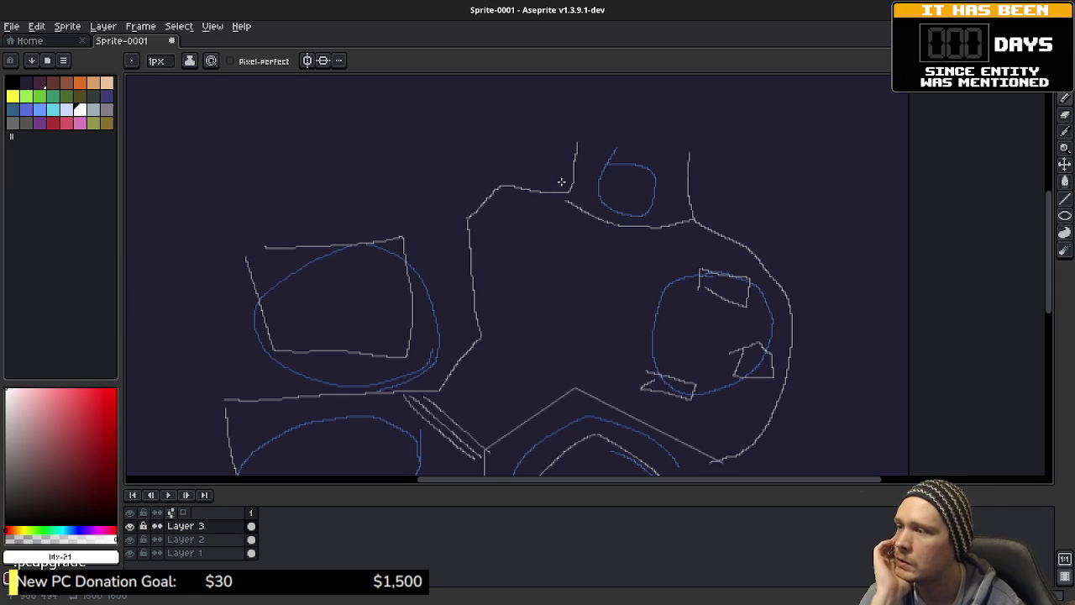
{"action": "mouse_move", "coordinate": [566, 172]}
{"action": "left_mouse_down"}
{"action": "mouse_move", "coordinate": [208, 168]}
{"action": "mouse_move", "coordinate": [229, 147]}
{"action": "mouse_move", "coordinate": [358, 144]}
{"action": "mouse_move", "coordinate": [579, 149]}
{"action": "mouse_move", "coordinate": [577, 168]}
{"action": "left_mouse_up"}
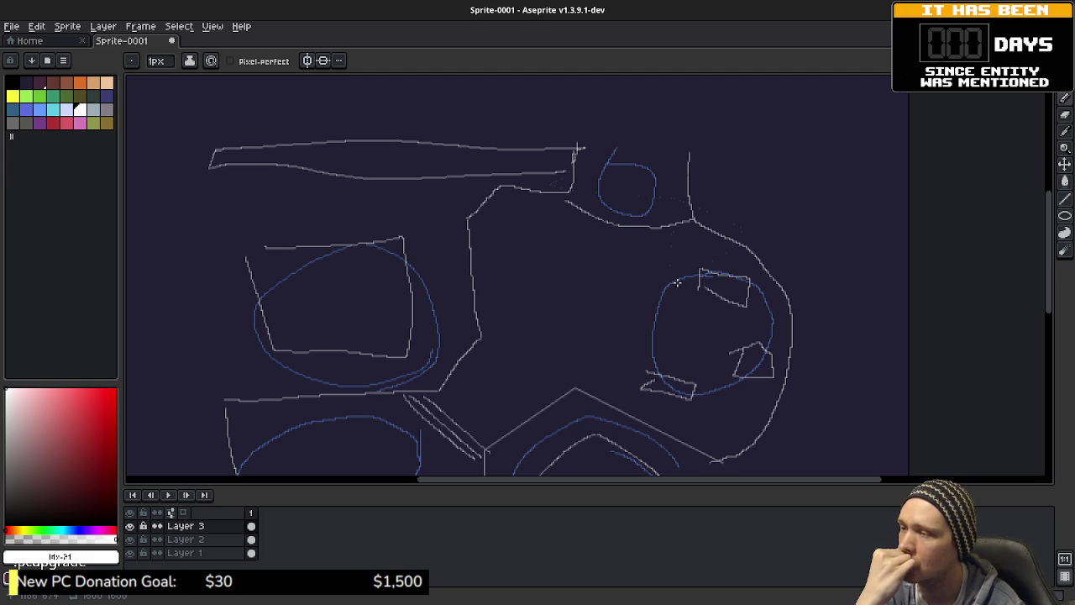
{"action": "mouse_move", "coordinate": [694, 153]}
{"action": "left_mouse_down"}
{"action": "mouse_move", "coordinate": [698, 179]}
{"action": "mouse_move", "coordinate": [830, 172]}
{"action": "mouse_move", "coordinate": [701, 148]}
{"action": "left_mouse_up"}
{"action": "left_click_drag", "start_coordinate": [811, 146], "coordinate": [827, 172]}
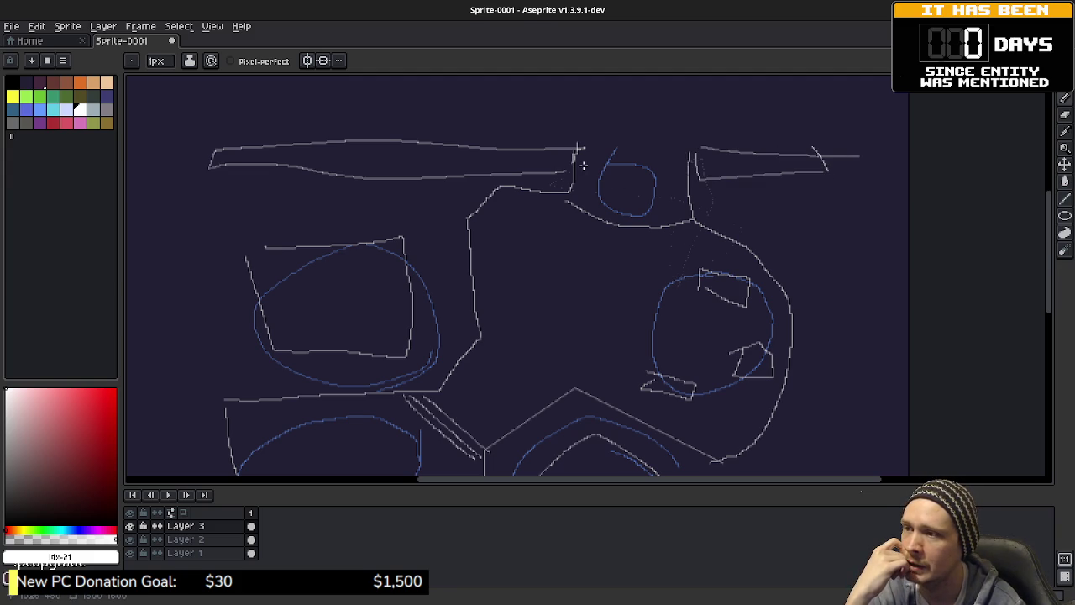
- Lengthen the vertical lines beside the top circle and ring it with a white oval
{"action": "left_click_drag", "start_coordinate": [576, 109], "coordinate": [578, 149]}
{"action": "left_click_drag", "start_coordinate": [683, 103], "coordinate": [690, 164]}
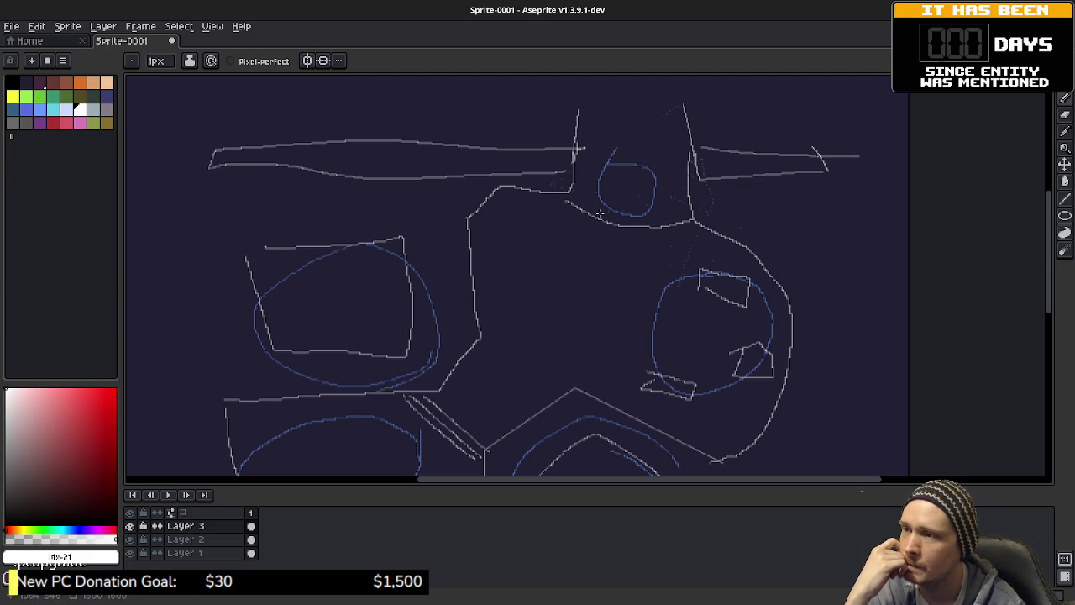
{"action": "mouse_move", "coordinate": [593, 171]}
{"action": "left_mouse_down"}
{"action": "mouse_move", "coordinate": [679, 164]}
{"action": "mouse_move", "coordinate": [630, 207]}
{"action": "left_mouse_up"}
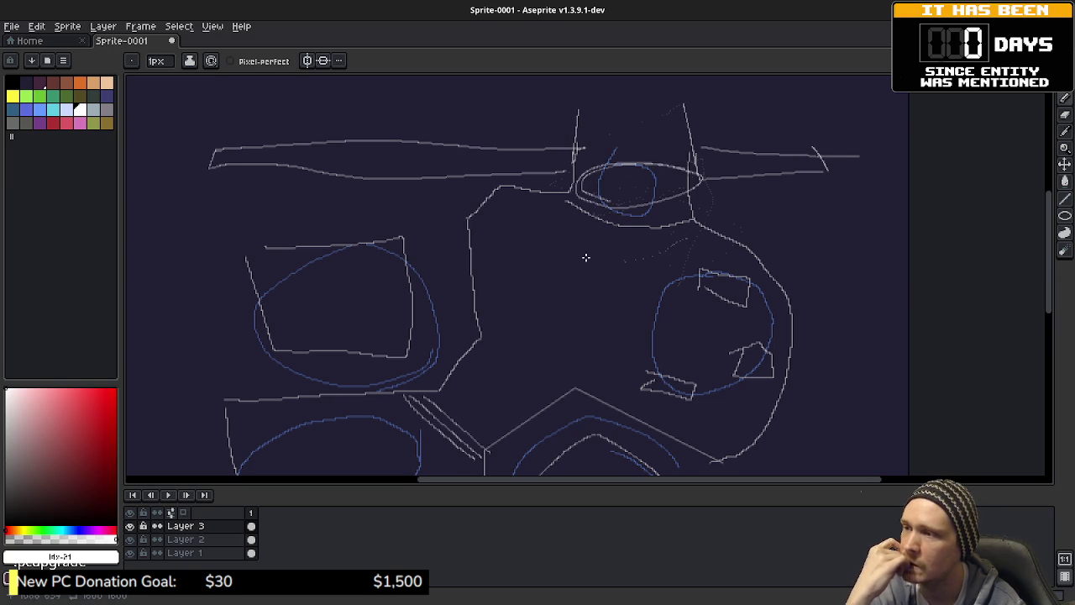
{"action": "scroll", "coordinate": [588, 276], "scroll_direction": "up", "scroll_amount": 2}
{"action": "left_click_drag", "start_coordinate": [629, 318], "coordinate": [646, 326]}
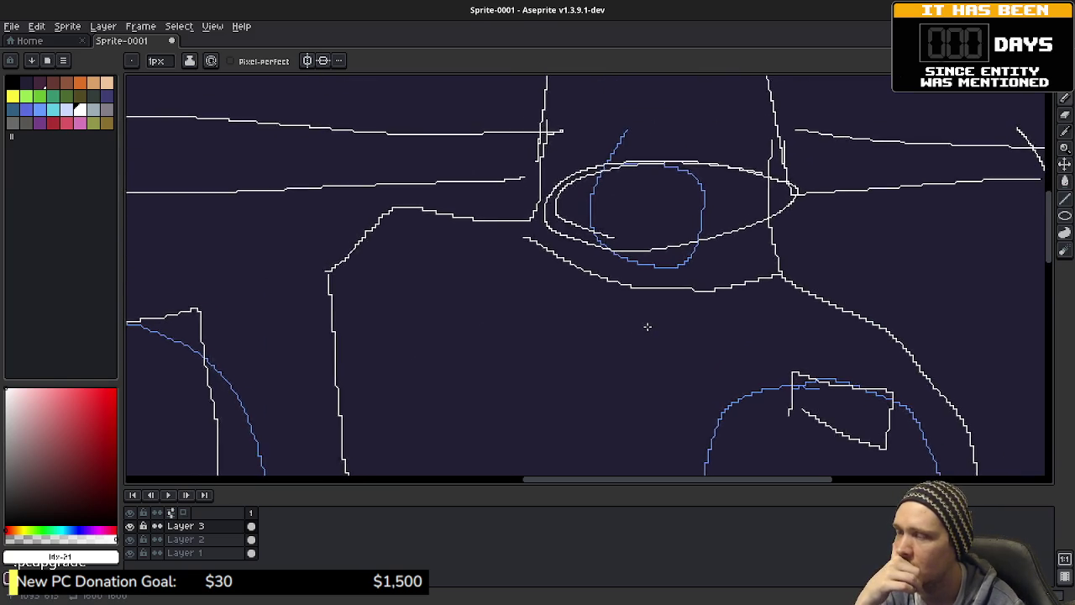
{"action": "scroll", "coordinate": [646, 327], "scroll_direction": "down", "scroll_amount": 3}
{"action": "scroll", "coordinate": [670, 263], "scroll_direction": "up", "scroll_amount": 2}
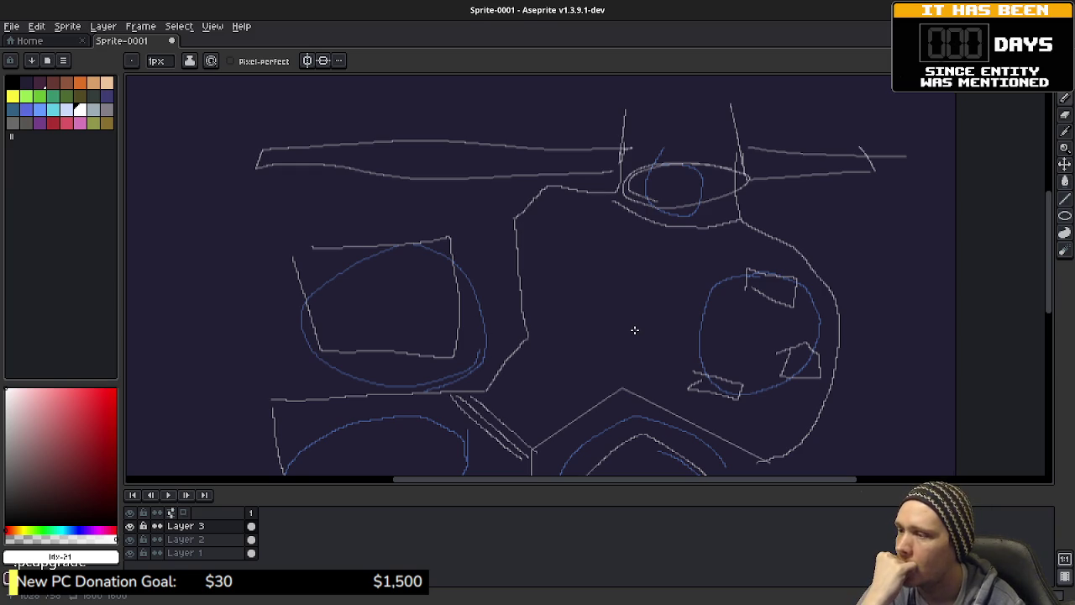
{"action": "mouse_move", "coordinate": [634, 330]}
{"action": "left_mouse_down"}
{"action": "mouse_move", "coordinate": [656, 210]}
{"action": "mouse_move", "coordinate": [639, 294]}
{"action": "left_mouse_up"}
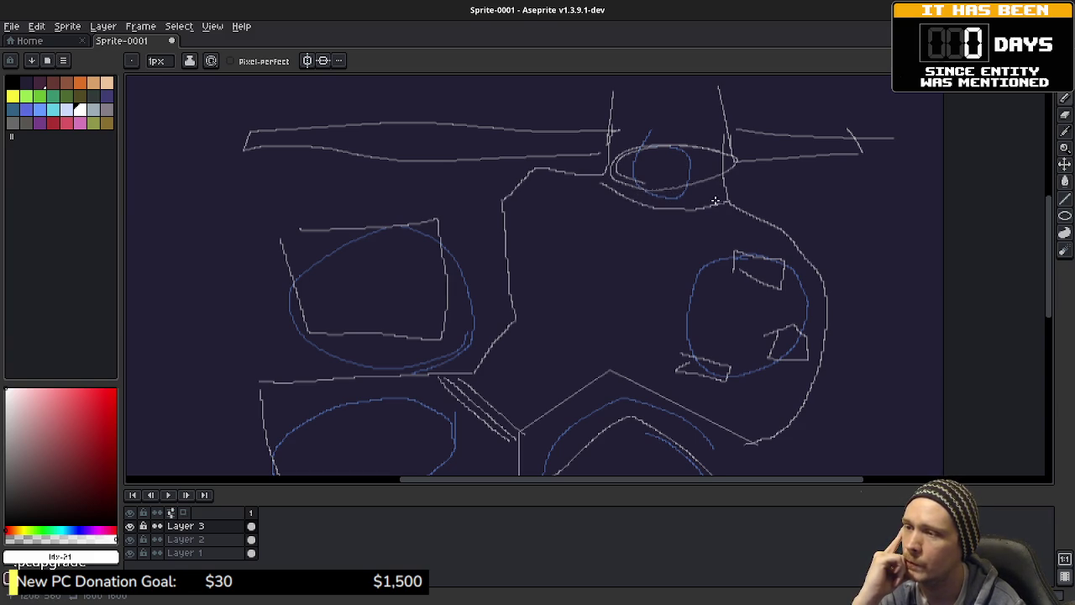
- Draw a double white oval on a stepped jagged base, with a long horizontal line above
{"action": "scroll", "coordinate": [665, 187], "scroll_direction": "up", "scroll_amount": 5}
{"action": "scroll", "coordinate": [665, 188], "scroll_direction": "left", "scroll_amount": 3}
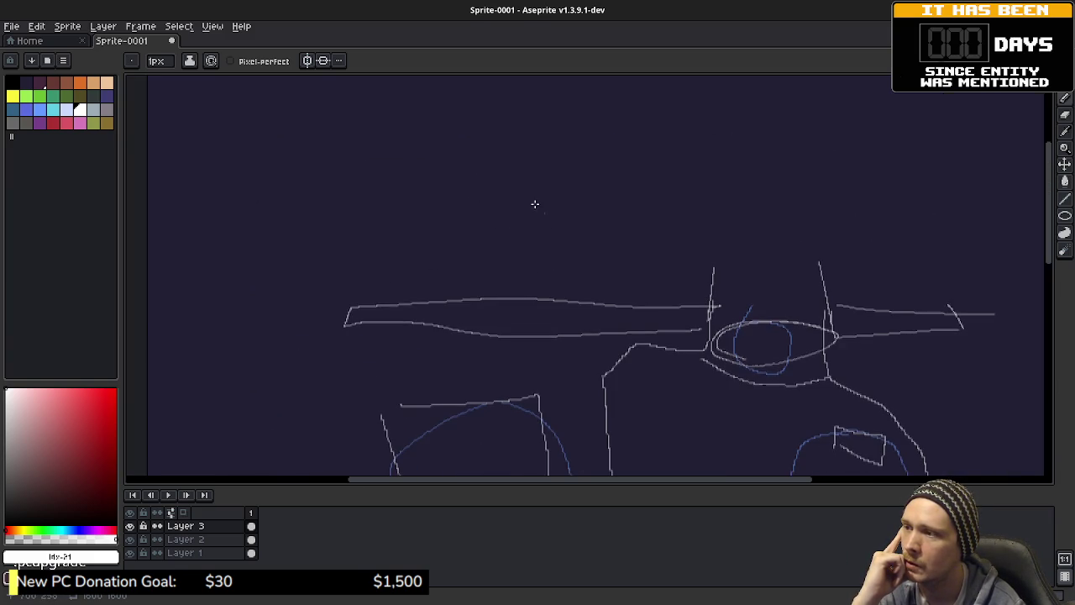
{"action": "mouse_move", "coordinate": [593, 229]}
{"action": "left_mouse_down"}
{"action": "mouse_move", "coordinate": [629, 215]}
{"action": "mouse_move", "coordinate": [608, 223]}
{"action": "left_mouse_up"}
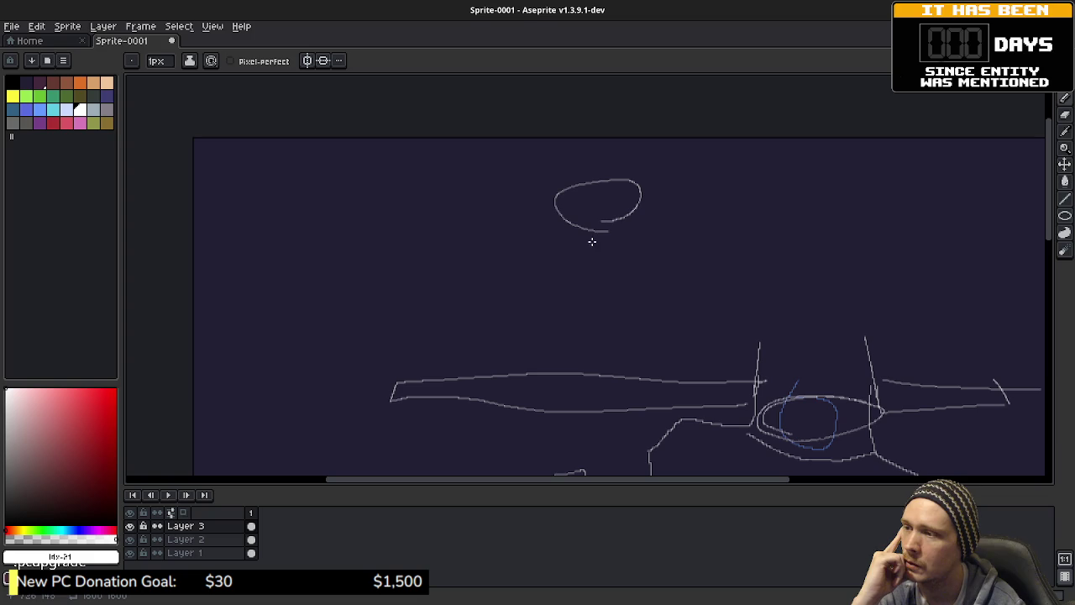
{"action": "mouse_move", "coordinate": [542, 230]}
{"action": "left_mouse_down"}
{"action": "mouse_move", "coordinate": [647, 221]}
{"action": "mouse_move", "coordinate": [646, 258]}
{"action": "left_mouse_up"}
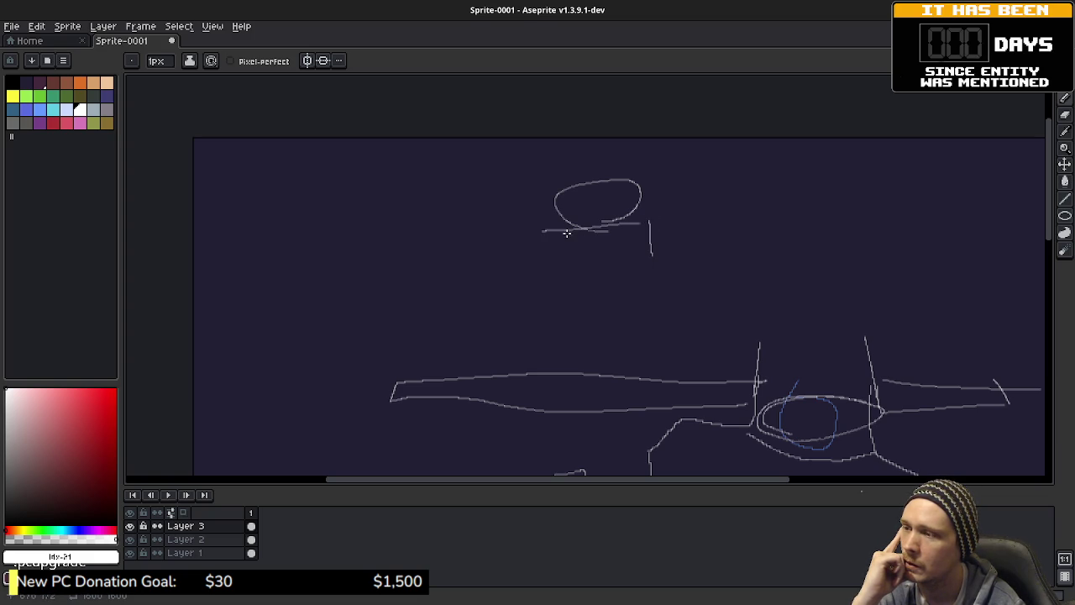
{"action": "left_click_drag", "start_coordinate": [576, 234], "coordinate": [621, 249]}
{"action": "left_click_drag", "start_coordinate": [548, 230], "coordinate": [556, 265]}
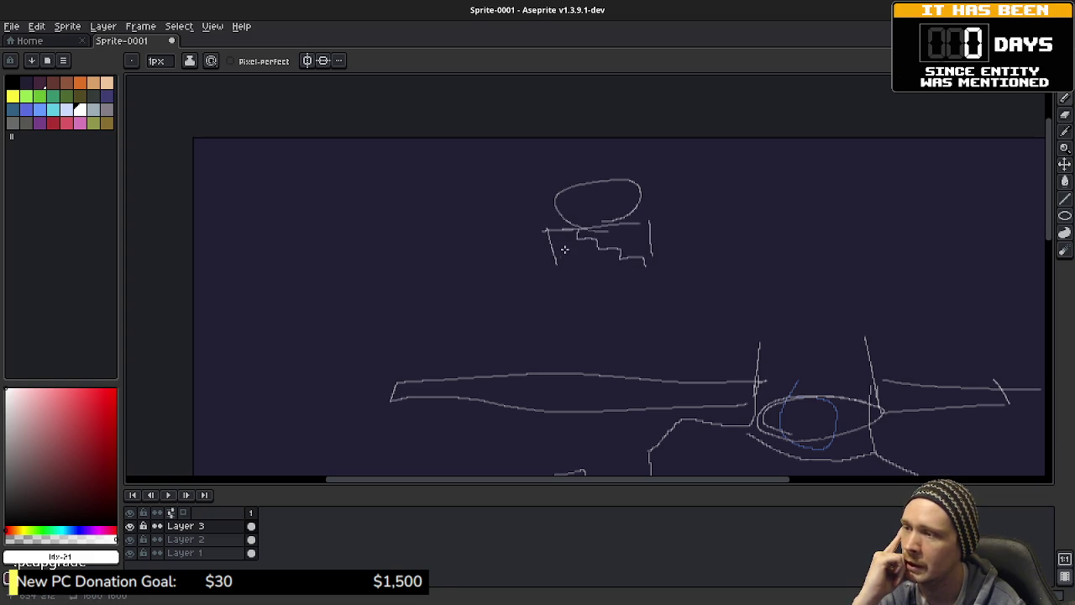
{"action": "left_click_drag", "start_coordinate": [558, 227], "coordinate": [548, 217]}
{"action": "left_click_drag", "start_coordinate": [629, 168], "coordinate": [645, 222]}
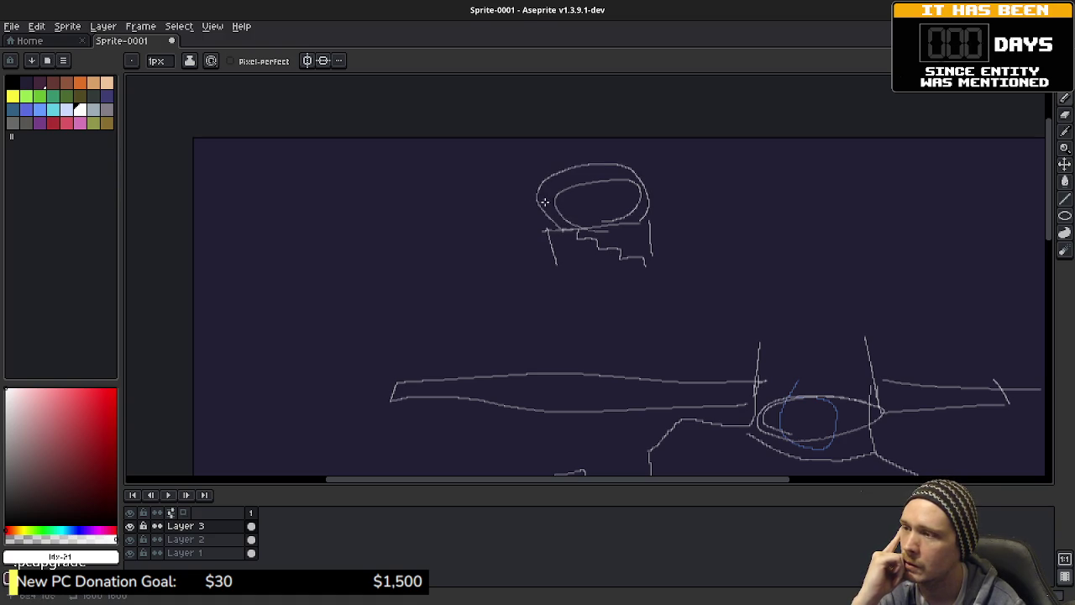
{"action": "left_click_drag", "start_coordinate": [457, 159], "coordinate": [760, 158]}
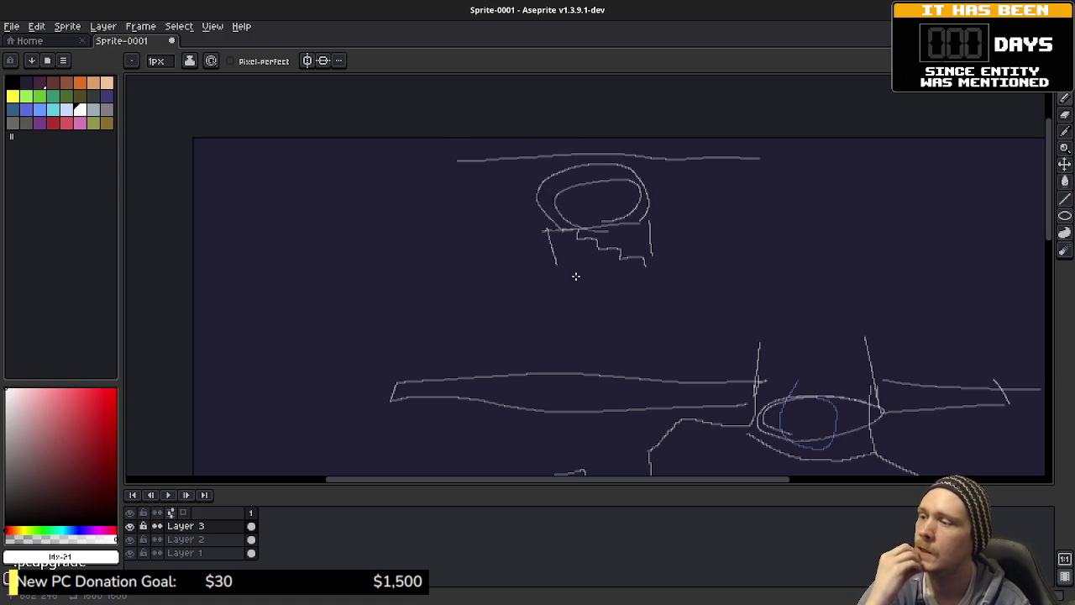
- Draw a long curved white stroke from the head down to the hexagonal roof
{"action": "scroll", "coordinate": [851, 317], "scroll_direction": "down", "scroll_amount": 4}
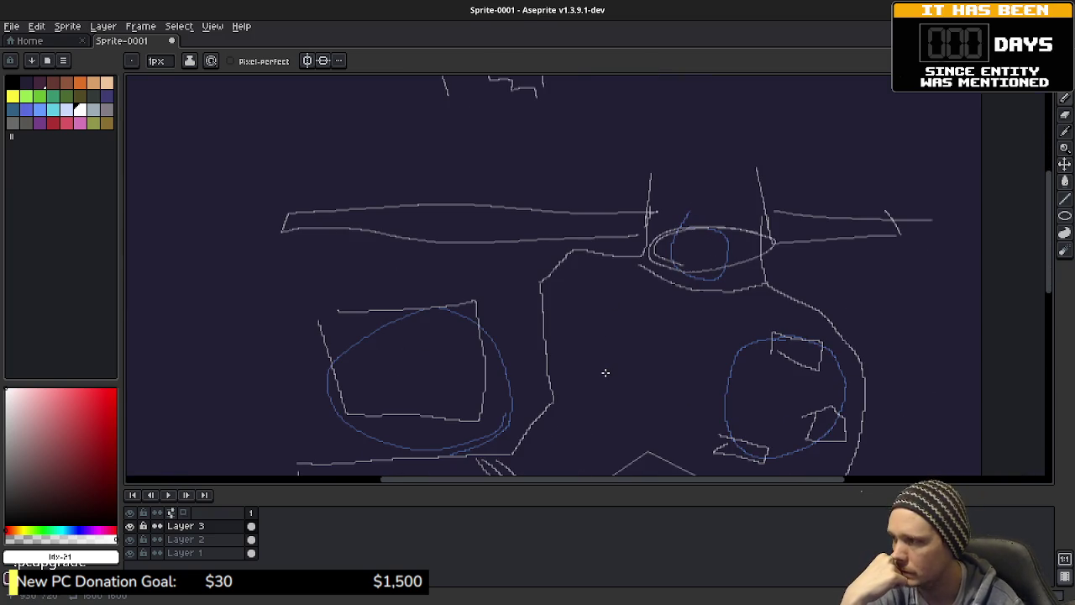
{"action": "scroll", "coordinate": [623, 301], "scroll_direction": "down", "scroll_amount": 2}
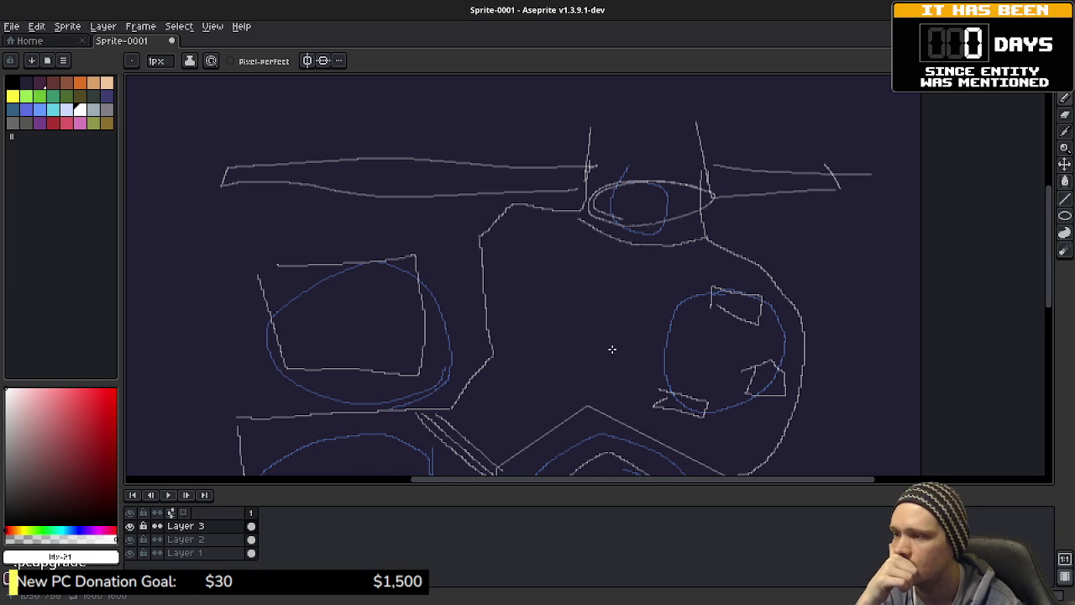
{"action": "mouse_move", "coordinate": [610, 347]}
{"action": "left_mouse_down"}
{"action": "mouse_move", "coordinate": [588, 291]}
{"action": "mouse_move", "coordinate": [608, 281]}
{"action": "left_mouse_up"}
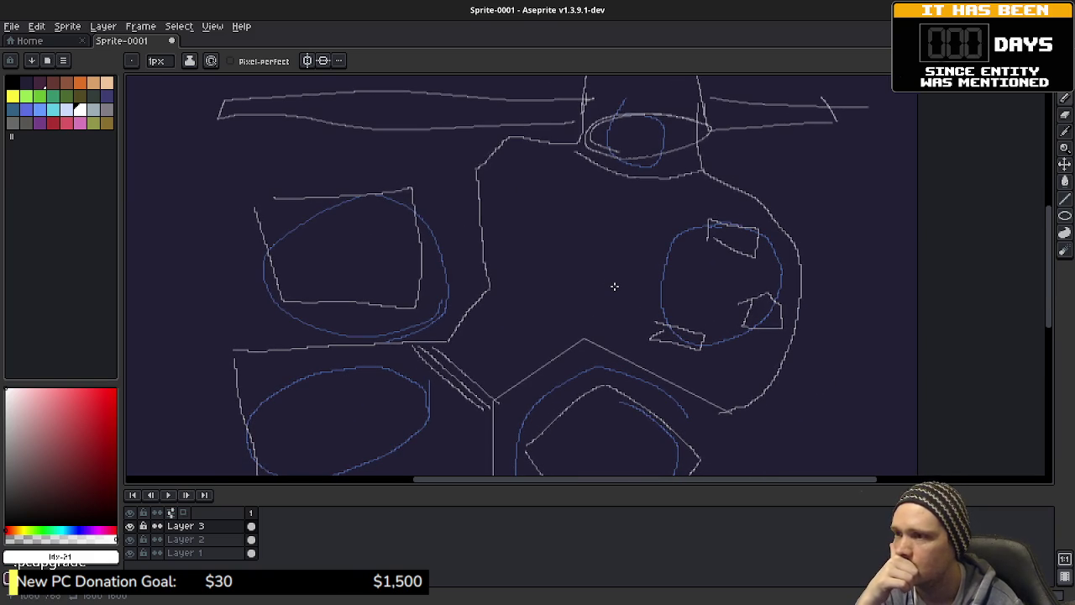
{"action": "mouse_move", "coordinate": [592, 197]}
{"action": "left_mouse_down"}
{"action": "mouse_move", "coordinate": [620, 439]}
{"action": "mouse_move", "coordinate": [619, 211]}
{"action": "left_mouse_up"}
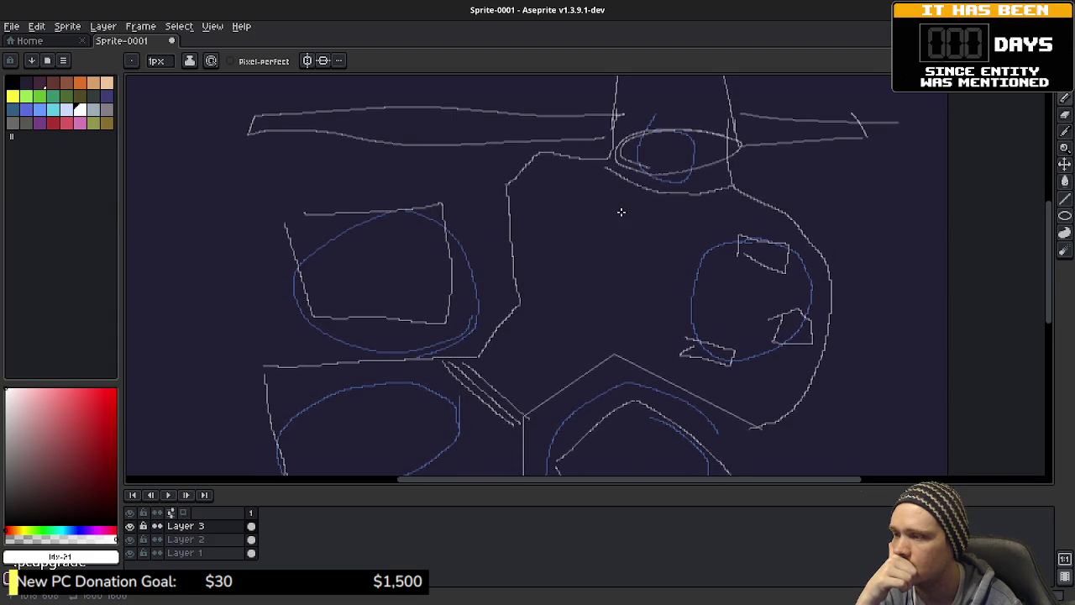
{"action": "left_click_drag", "start_coordinate": [641, 293], "coordinate": [643, 270]}
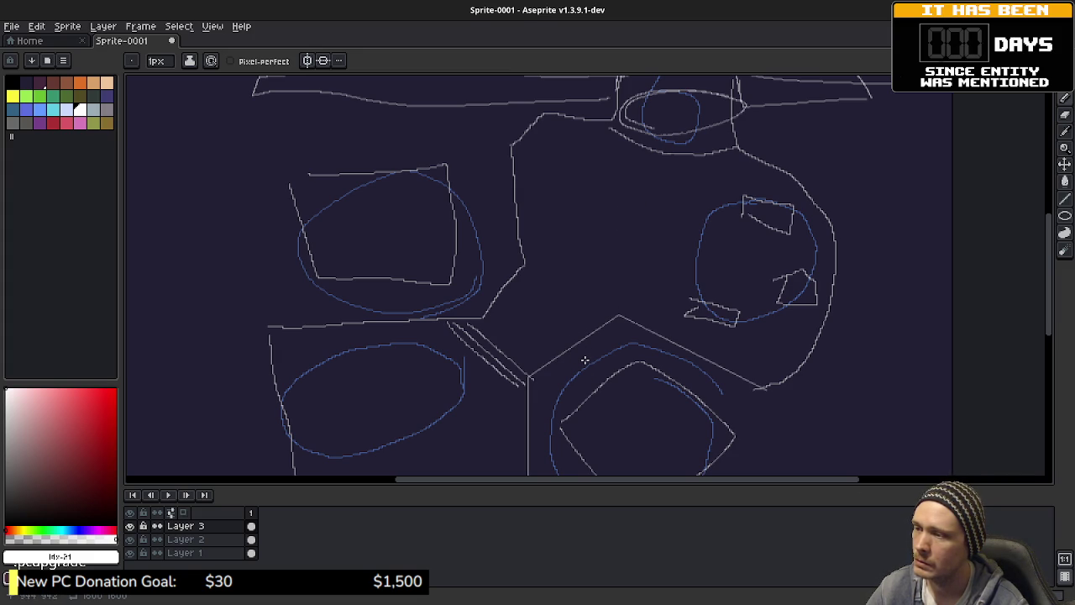
{"action": "left_click_drag", "start_coordinate": [595, 370], "coordinate": [564, 316]}
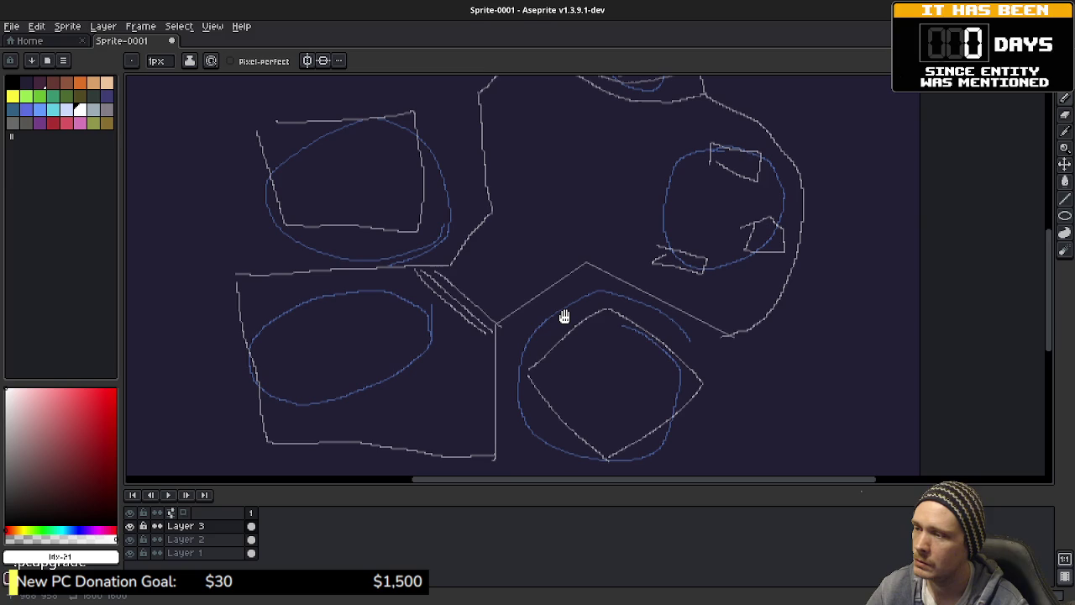
{"action": "scroll", "coordinate": [634, 341], "scroll_direction": "up", "scroll_amount": 2}
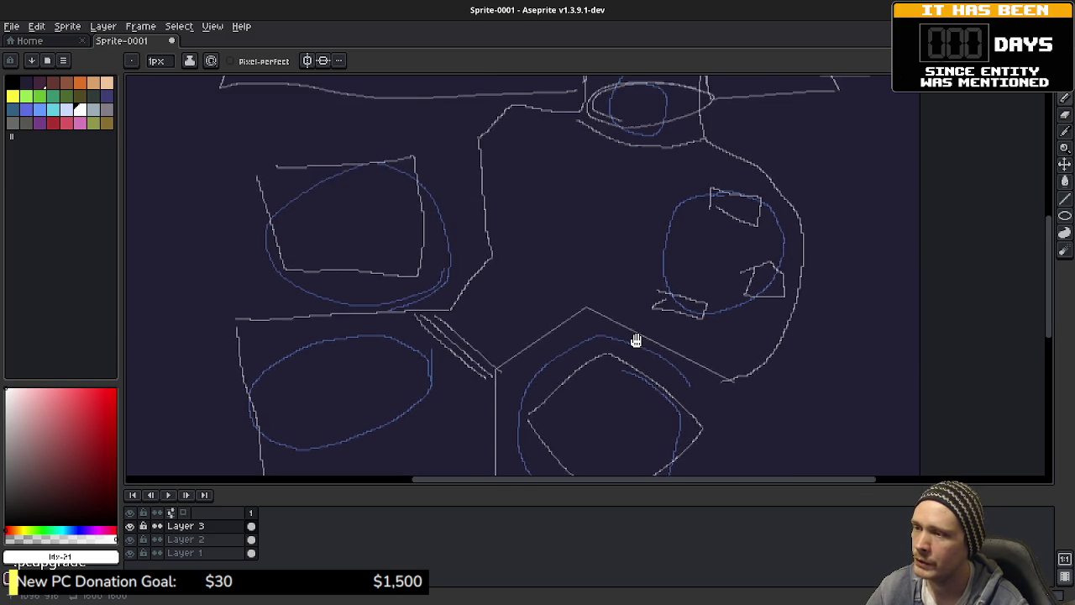
{"action": "left_click_drag", "start_coordinate": [594, 324], "coordinate": [644, 245]}
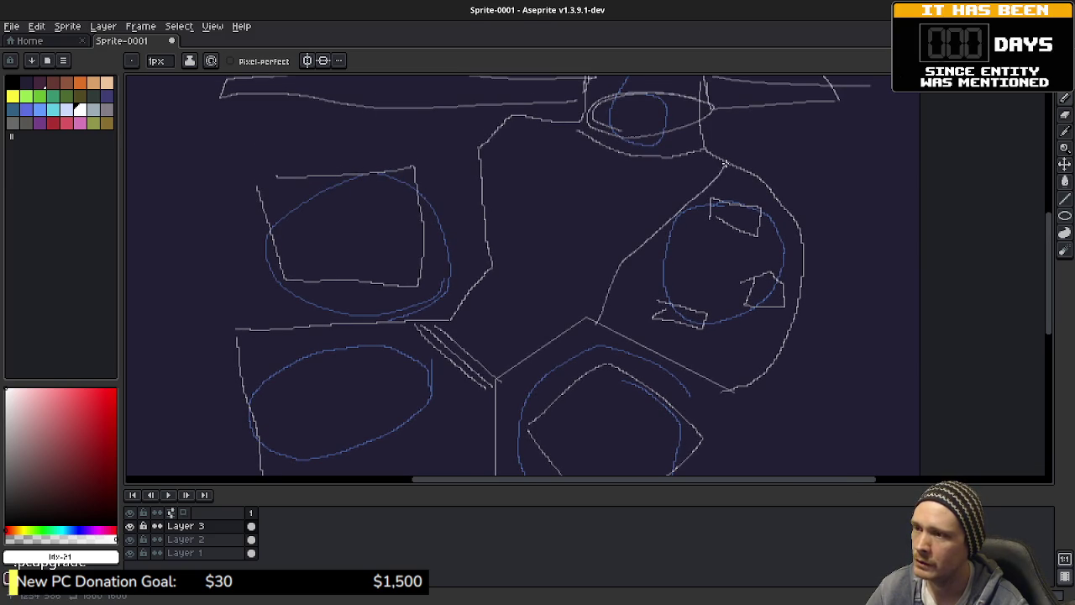
- Redo the curved stroke beside the right blue circle and undo the stray tick mark
{"action": "key", "text": "ctrl+z"}
{"action": "mouse_move", "coordinate": [714, 159]}
{"action": "left_mouse_down"}
{"action": "mouse_move", "coordinate": [669, 189]}
{"action": "mouse_move", "coordinate": [610, 323]}
{"action": "mouse_move", "coordinate": [617, 297]}
{"action": "left_mouse_up"}
{"action": "key", "text": "ctrl+z"}
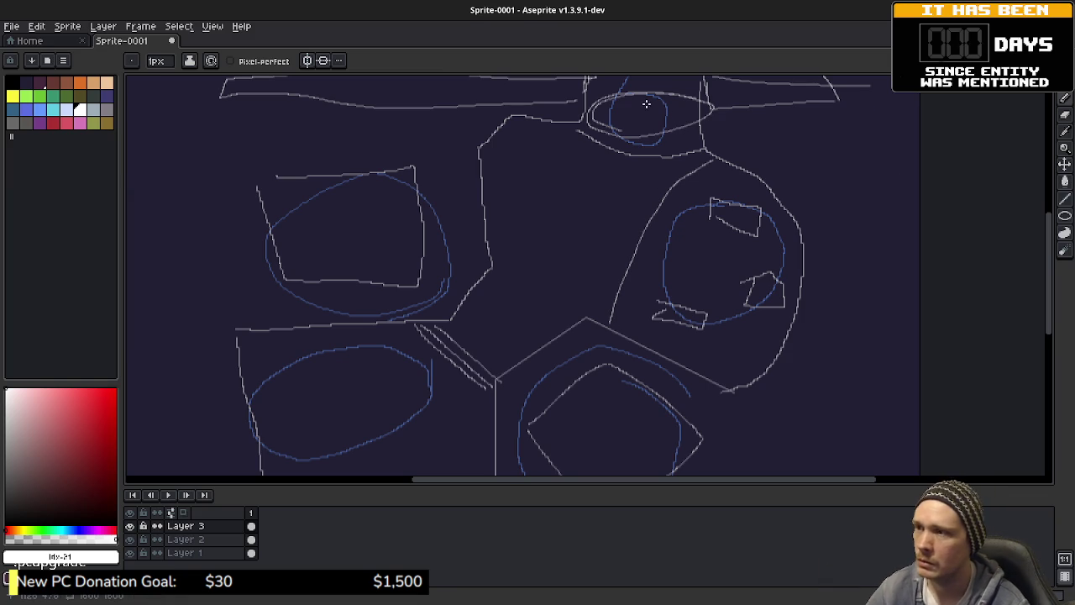
{"action": "scroll", "coordinate": [522, 225], "scroll_direction": "up", "scroll_amount": 5}
{"action": "scroll", "coordinate": [504, 244], "scroll_direction": "up", "scroll_amount": 3}
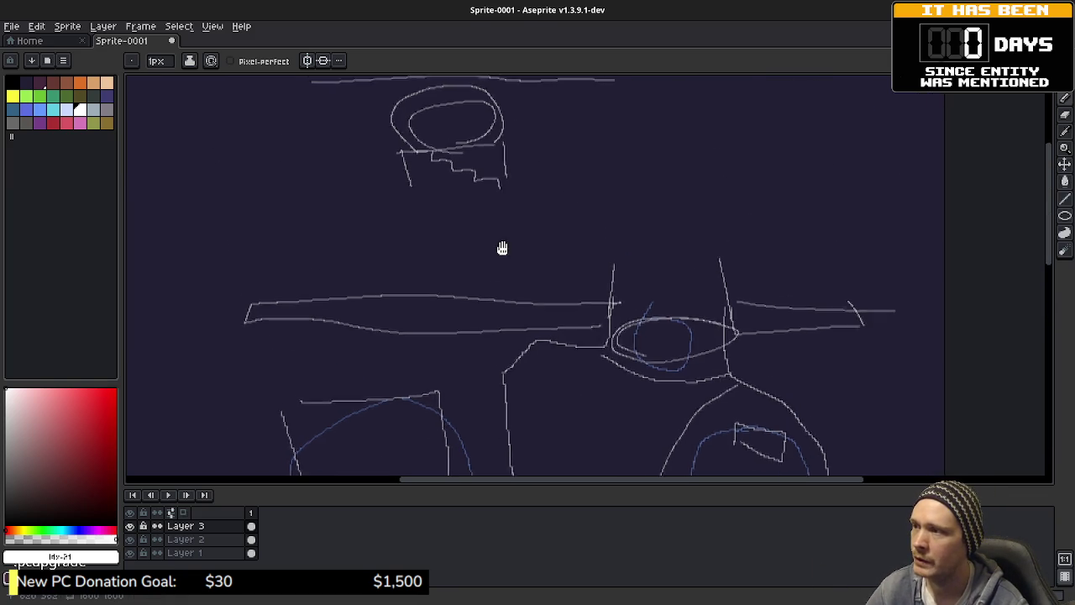
{"action": "left_click_drag", "start_coordinate": [588, 362], "coordinate": [566, 187]}
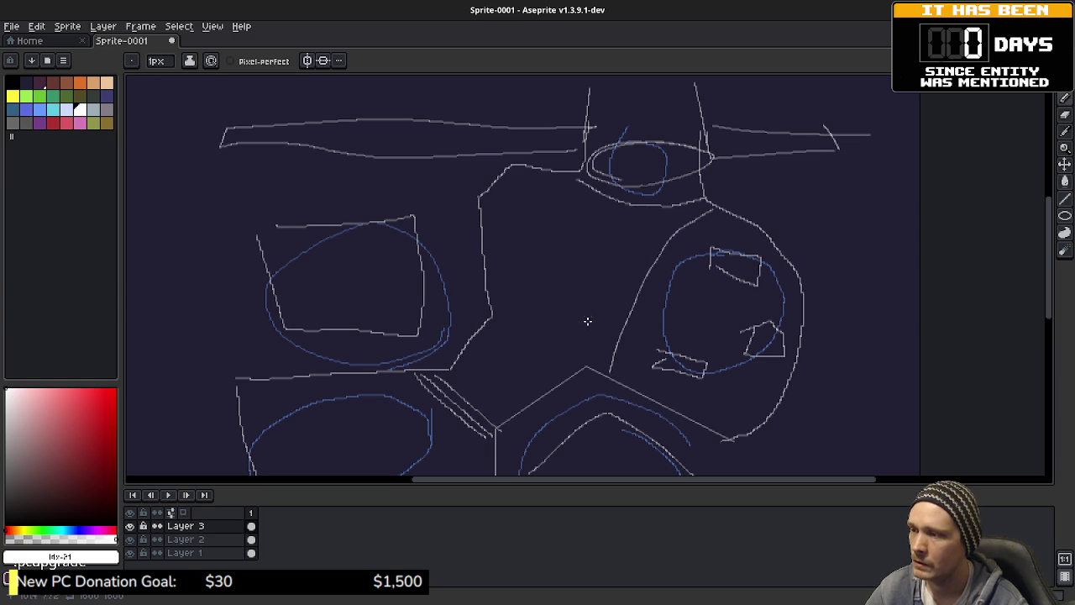
{"action": "scroll", "coordinate": [586, 319], "scroll_direction": "down", "scroll_amount": 3}
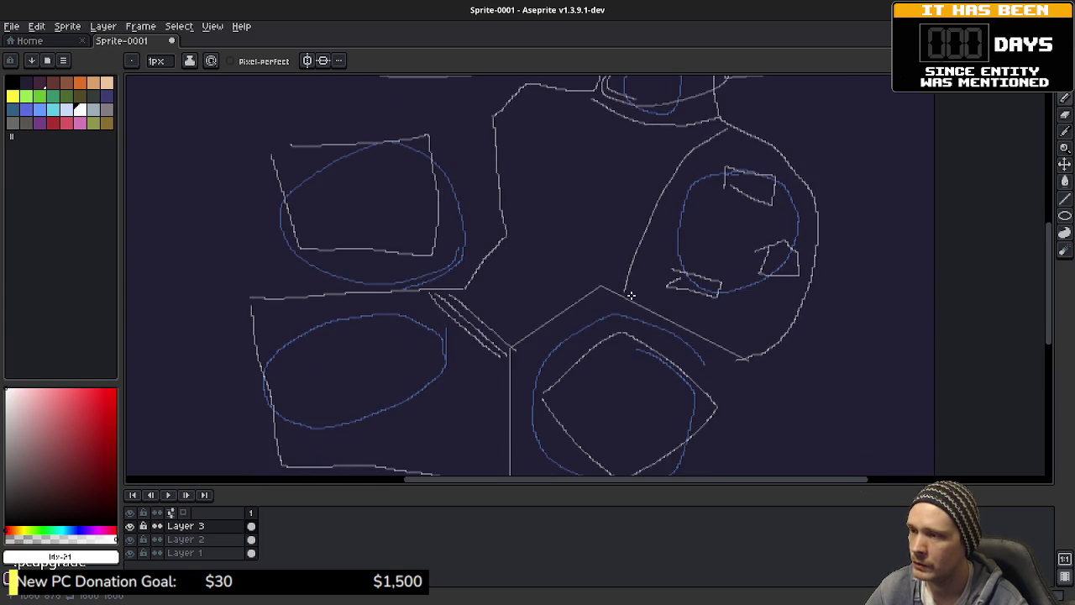
- Draw a second line parallel to the curve, running down toward the roof
{"action": "mouse_move", "coordinate": [684, 161]}
{"action": "left_mouse_down"}
{"action": "mouse_move", "coordinate": [731, 127]}
{"action": "mouse_move", "coordinate": [689, 164]}
{"action": "left_mouse_up"}
{"action": "left_click_drag", "start_coordinate": [658, 218], "coordinate": [633, 294]}
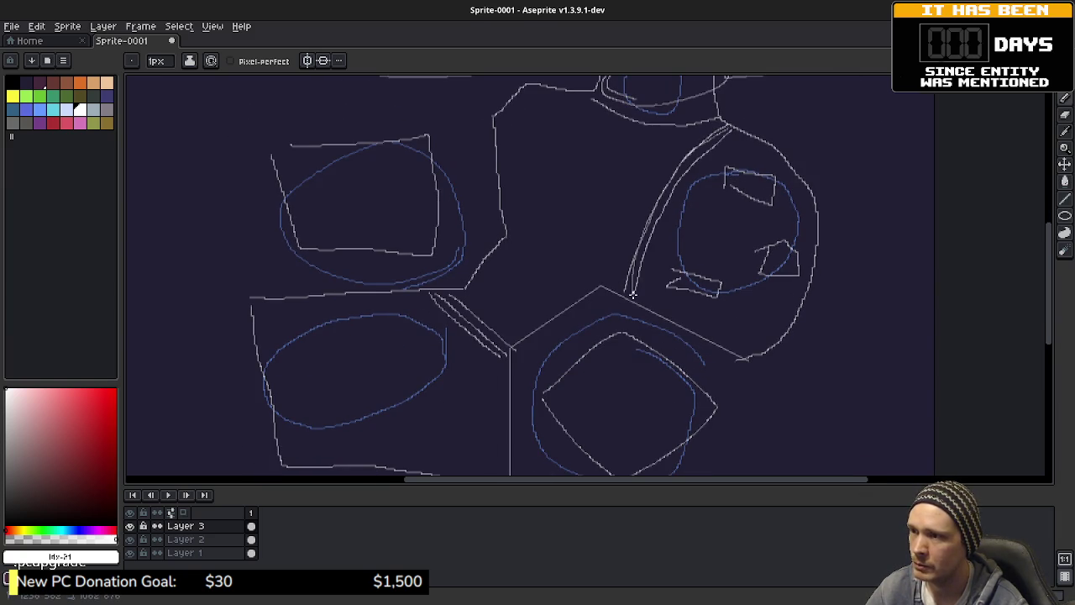
{"action": "scroll", "coordinate": [566, 294], "scroll_direction": "up", "scroll_amount": 1}
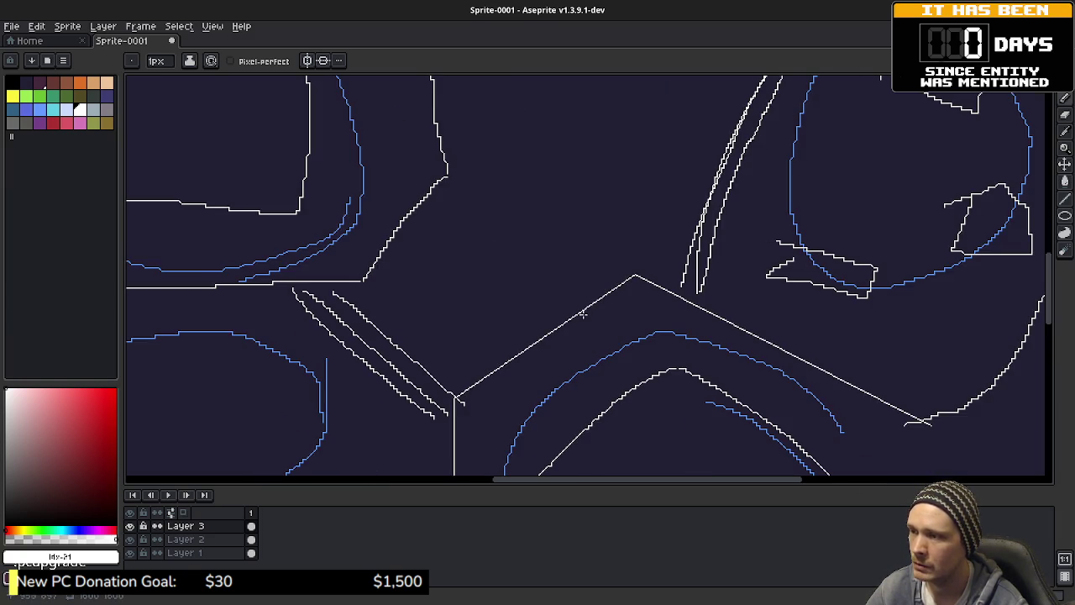
{"action": "scroll", "coordinate": [586, 338], "scroll_direction": "up", "scroll_amount": 1}
{"action": "left_click_drag", "start_coordinate": [601, 260], "coordinate": [594, 231]}
{"action": "left_click_drag", "start_coordinate": [558, 262], "coordinate": [557, 291]}
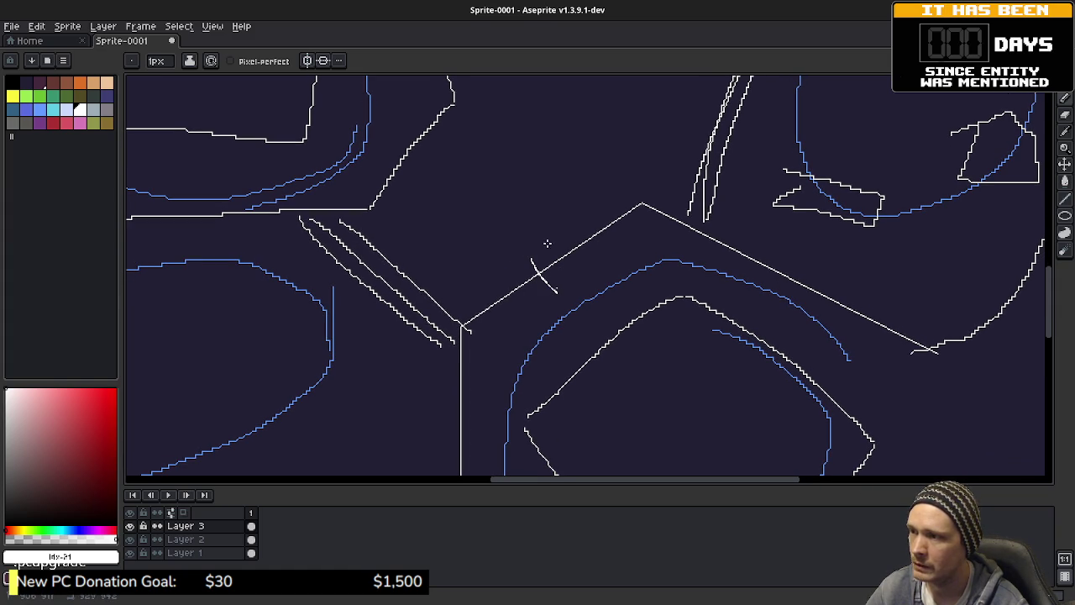
- Hatch a strip along the roof's upper-left edge and close its lower edge
{"action": "left_click_drag", "start_coordinate": [571, 238], "coordinate": [604, 263]}
{"action": "left_click_drag", "start_coordinate": [601, 220], "coordinate": [624, 243]}
{"action": "left_click_drag", "start_coordinate": [620, 210], "coordinate": [645, 231]}
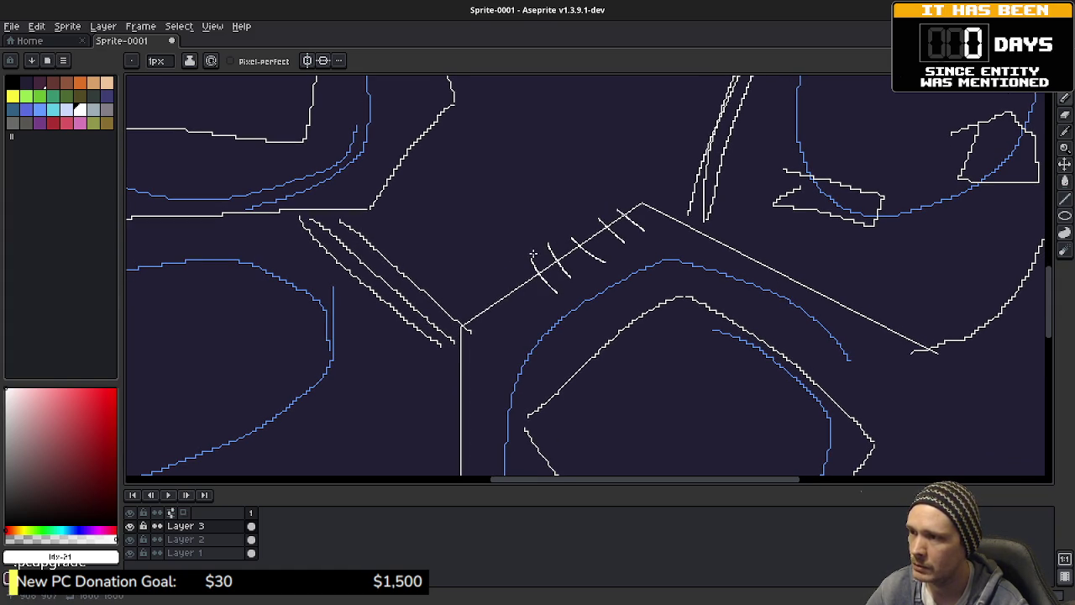
{"action": "left_click_drag", "start_coordinate": [533, 254], "coordinate": [626, 209]}
{"action": "left_click_drag", "start_coordinate": [559, 297], "coordinate": [652, 234]}
{"action": "left_click_drag", "start_coordinate": [630, 292], "coordinate": [634, 247]}
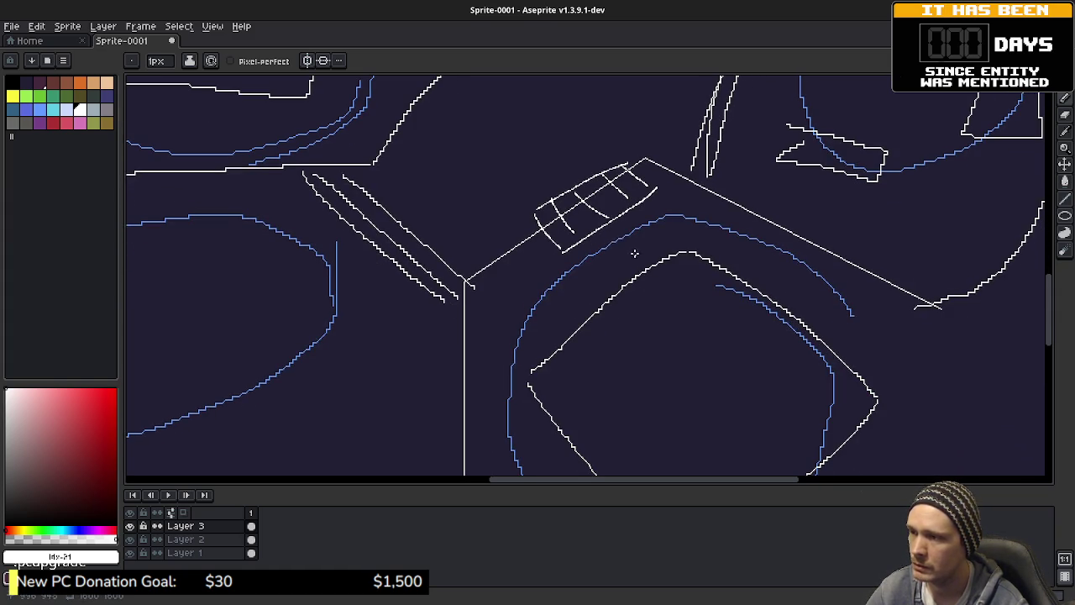
- Draw a small box of vertical strokes with two horizontal edges beside the upper-left circle
{"action": "mouse_move", "coordinate": [610, 283]}
{"action": "left_mouse_down"}
{"action": "mouse_move", "coordinate": [663, 350]}
{"action": "mouse_move", "coordinate": [643, 343]}
{"action": "left_mouse_up"}
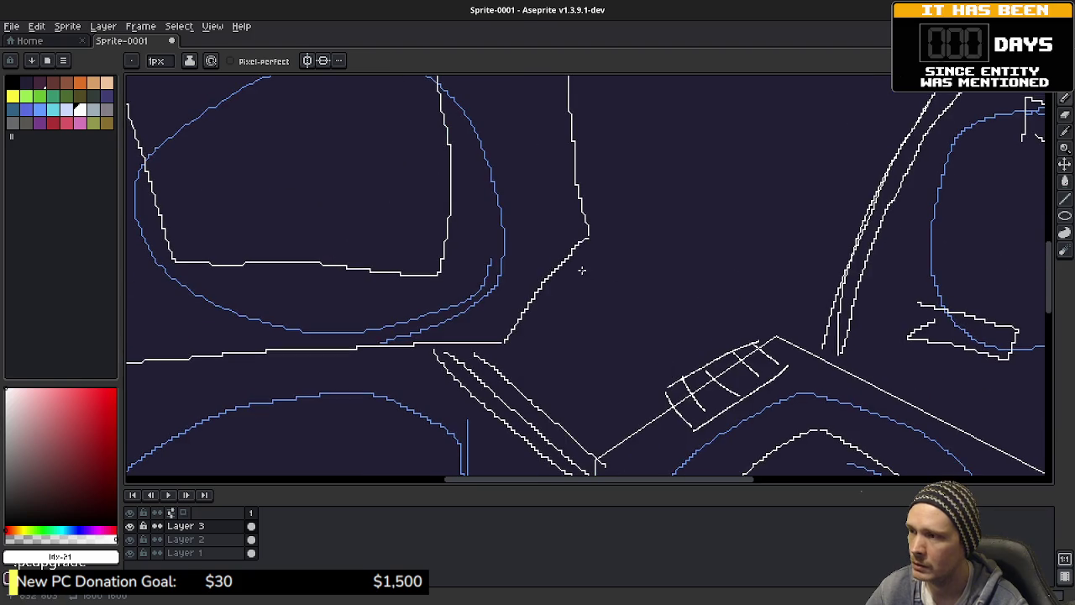
{"action": "left_click_drag", "start_coordinate": [581, 268], "coordinate": [612, 317]}
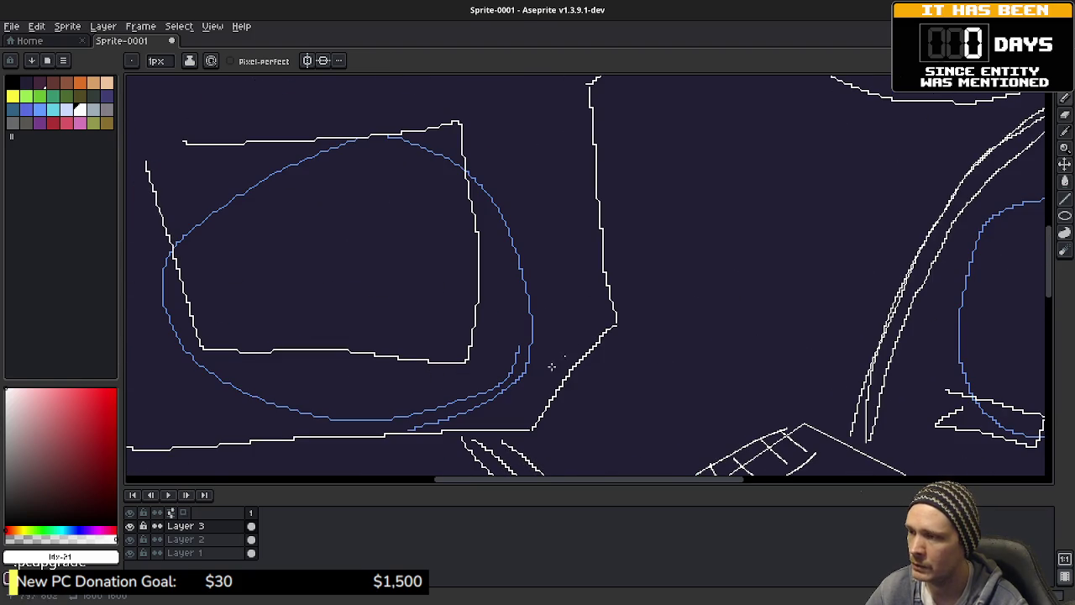
{"action": "mouse_move", "coordinate": [610, 290]}
{"action": "left_mouse_down"}
{"action": "mouse_move", "coordinate": [595, 379]}
{"action": "mouse_move", "coordinate": [602, 293]}
{"action": "mouse_move", "coordinate": [596, 328]}
{"action": "mouse_move", "coordinate": [620, 310]}
{"action": "mouse_move", "coordinate": [646, 363]}
{"action": "left_mouse_up"}
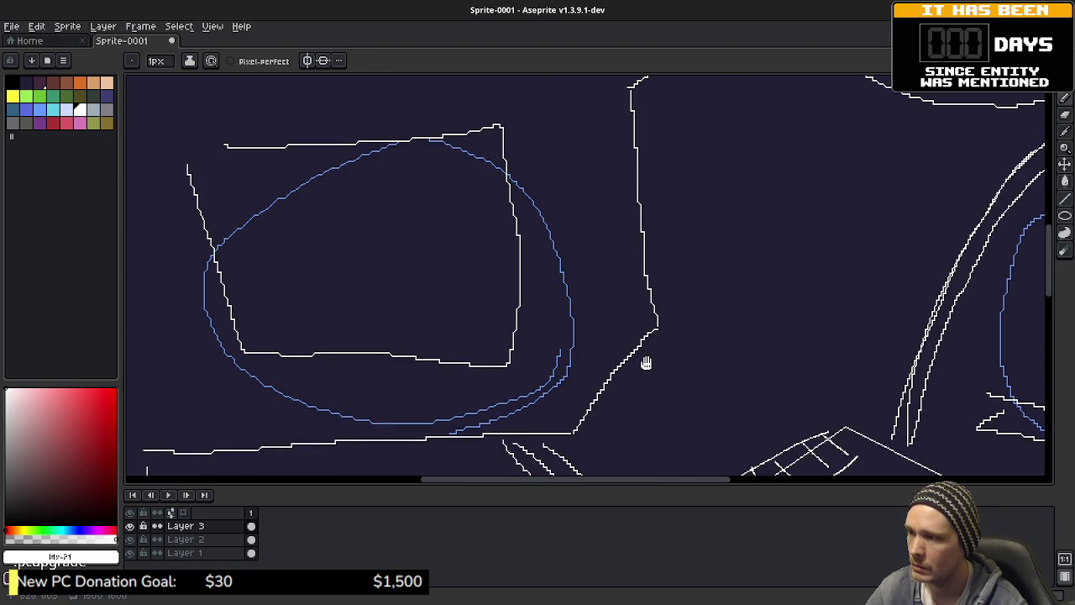
{"action": "left_click_drag", "start_coordinate": [605, 264], "coordinate": [601, 358]}
{"action": "mouse_move", "coordinate": [631, 257]}
{"action": "left_mouse_down"}
{"action": "mouse_move", "coordinate": [630, 359]}
{"action": "mouse_move", "coordinate": [652, 291]}
{"action": "left_mouse_up"}
{"action": "left_click_drag", "start_coordinate": [650, 354], "coordinate": [653, 290]}
{"action": "left_click_drag", "start_coordinate": [672, 256], "coordinate": [672, 345]}
{"action": "left_click_drag", "start_coordinate": [575, 361], "coordinate": [684, 359]}
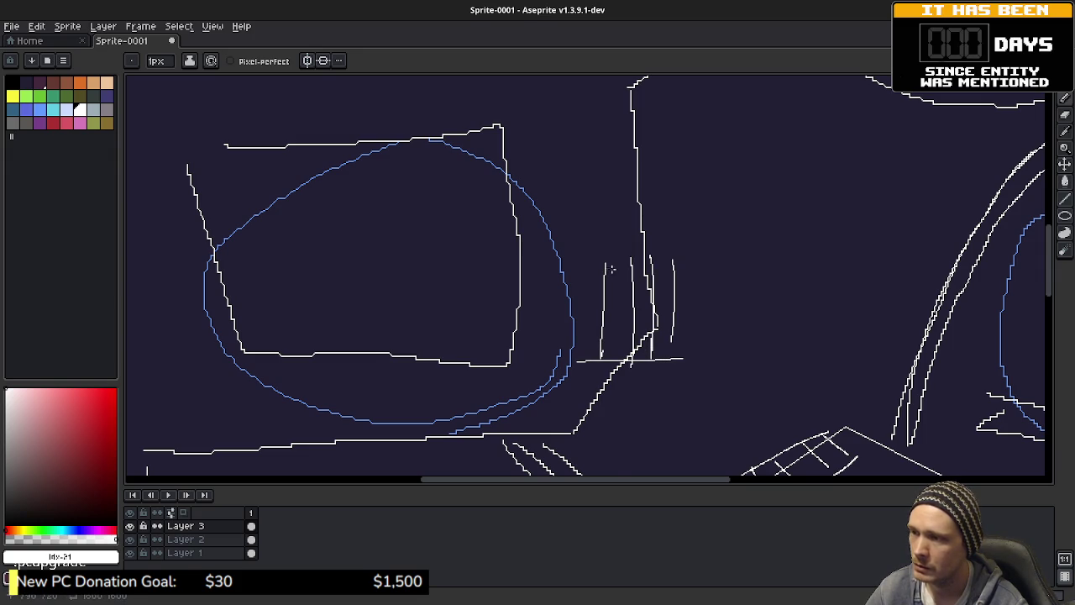
{"action": "left_click_drag", "start_coordinate": [605, 269], "coordinate": [674, 269]}
{"action": "scroll", "coordinate": [714, 352], "scroll_direction": "down", "scroll_amount": 2}
{"action": "left_click_drag", "start_coordinate": [691, 344], "coordinate": [653, 286]}
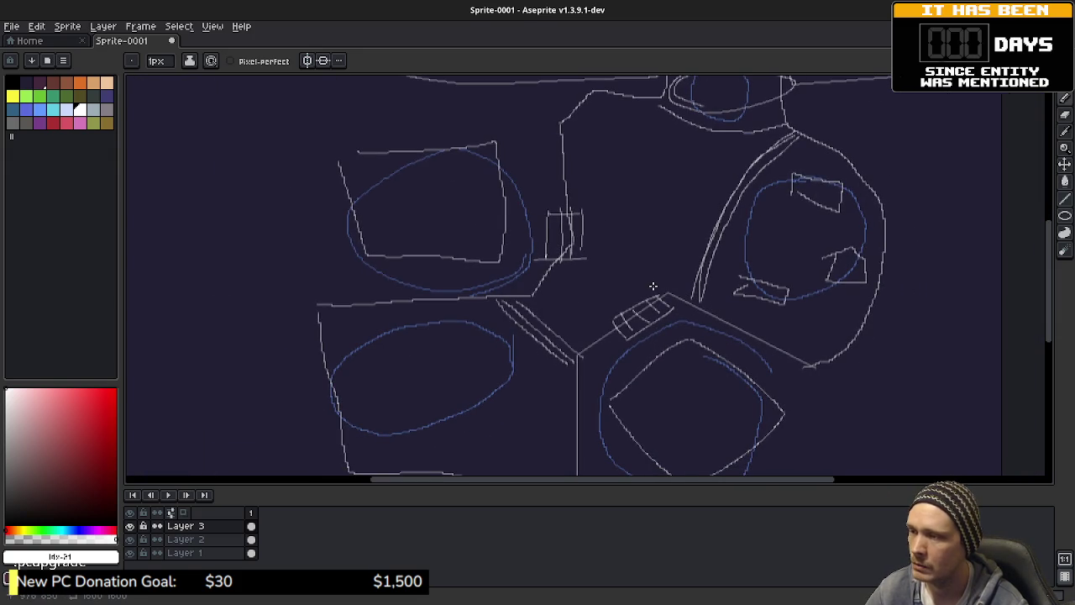
- Outline the lower-right panel's bottom edge and draw a vertical line down the sketch's left side
{"action": "mouse_move", "coordinate": [573, 380]}
{"action": "left_mouse_down"}
{"action": "mouse_move", "coordinate": [591, 348]}
{"action": "mouse_move", "coordinate": [578, 291]}
{"action": "left_mouse_up"}
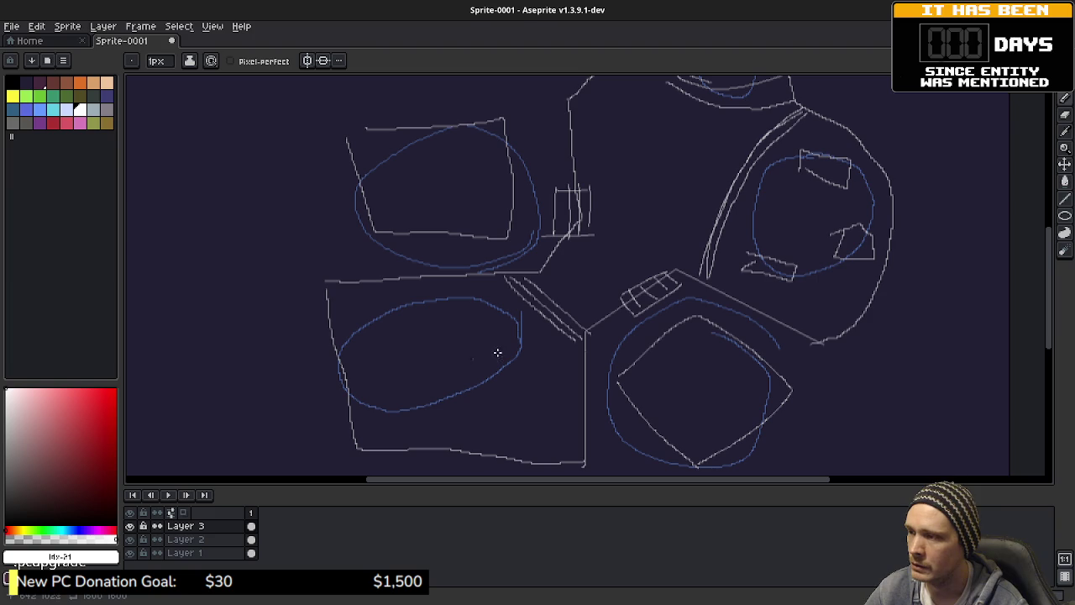
{"action": "mouse_move", "coordinate": [605, 307]}
{"action": "left_mouse_down"}
{"action": "mouse_move", "coordinate": [589, 325]}
{"action": "mouse_move", "coordinate": [566, 310]}
{"action": "mouse_move", "coordinate": [535, 329]}
{"action": "mouse_move", "coordinate": [540, 365]}
{"action": "mouse_move", "coordinate": [567, 322]}
{"action": "left_mouse_up"}
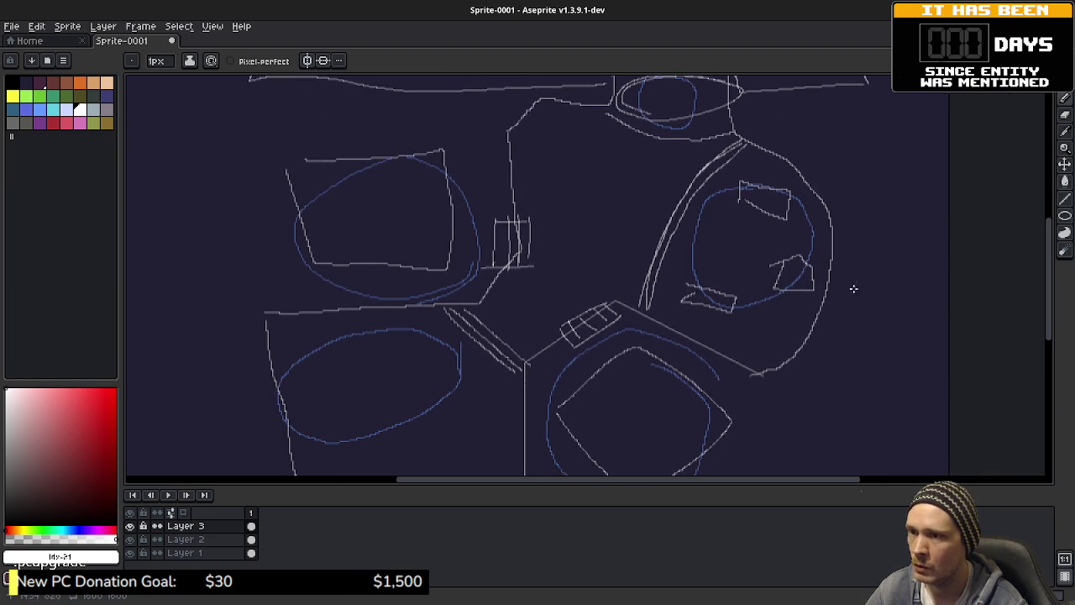
{"action": "left_click_drag", "start_coordinate": [791, 385], "coordinate": [820, 275]}
{"action": "mouse_move", "coordinate": [533, 409]}
{"action": "left_mouse_down"}
{"action": "mouse_move", "coordinate": [681, 418]}
{"action": "mouse_move", "coordinate": [756, 387]}
{"action": "mouse_move", "coordinate": [822, 275]}
{"action": "left_mouse_up"}
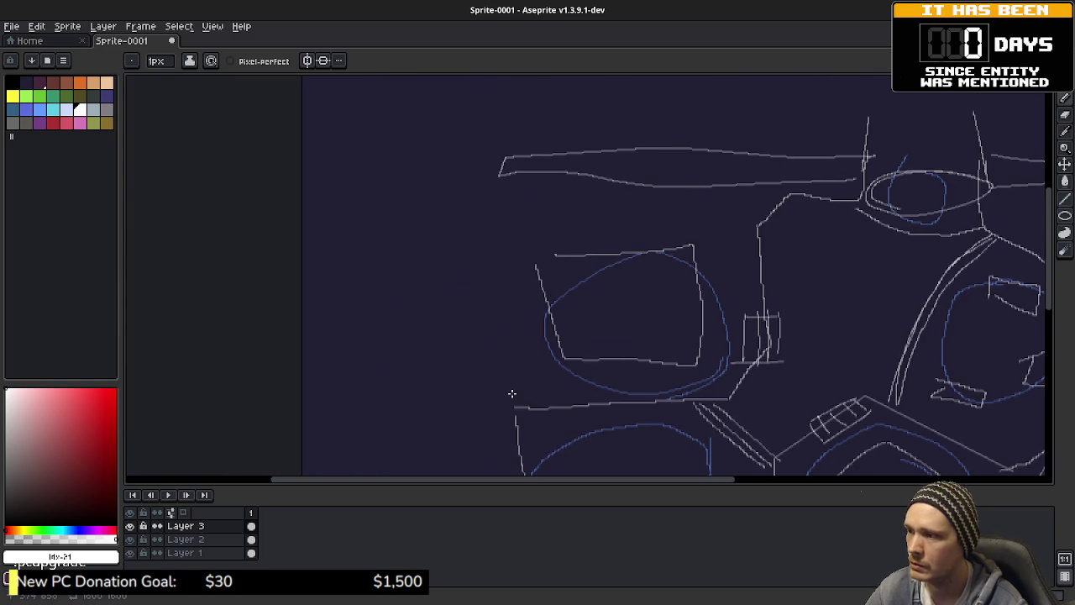
{"action": "mouse_move", "coordinate": [510, 388]}
{"action": "left_mouse_down"}
{"action": "mouse_move", "coordinate": [521, 174]}
{"action": "mouse_move", "coordinate": [656, 268]}
{"action": "left_mouse_up"}
- Draw a small loop in the top-left area of the sketch
{"action": "scroll", "coordinate": [657, 268], "scroll_direction": "right", "scroll_amount": 5}
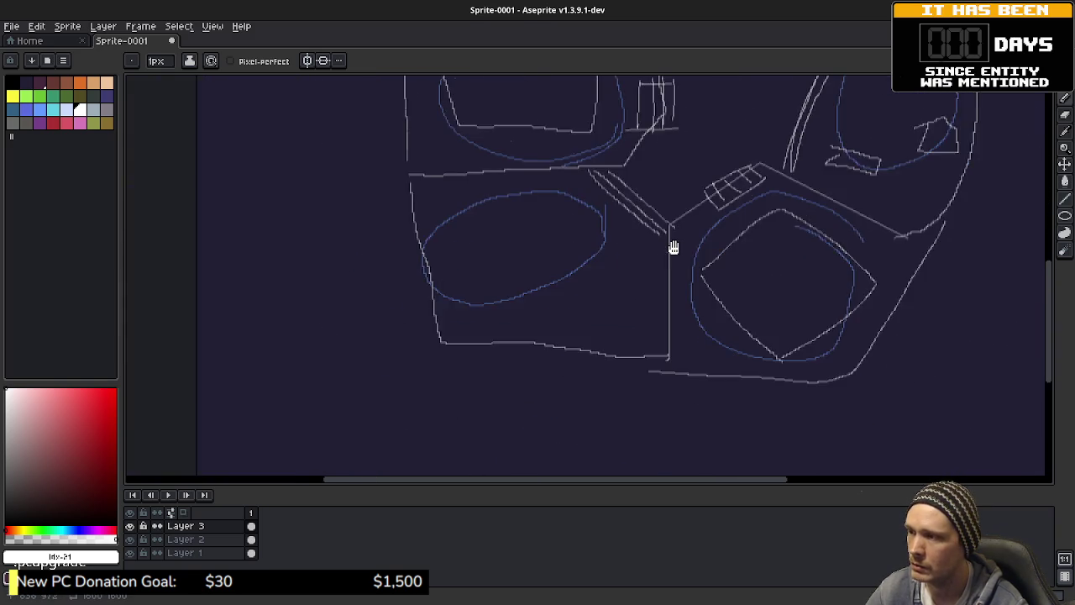
{"action": "scroll", "coordinate": [703, 317], "scroll_direction": "down", "scroll_amount": 2}
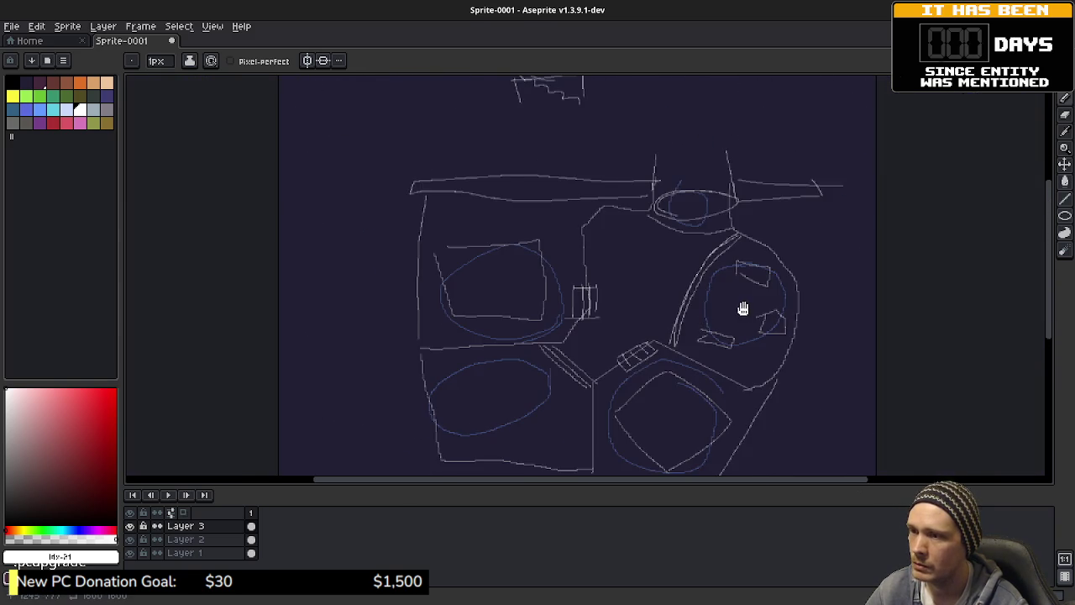
{"action": "left_click_drag", "start_coordinate": [742, 307], "coordinate": [705, 288]}
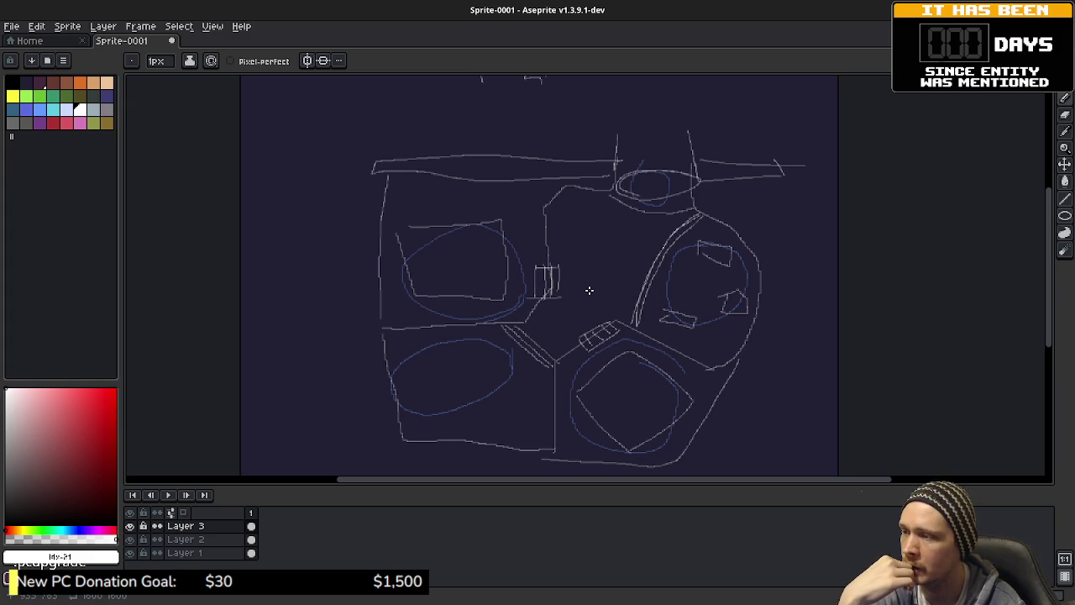
{"action": "scroll", "coordinate": [588, 302], "scroll_direction": "up", "scroll_amount": 1}
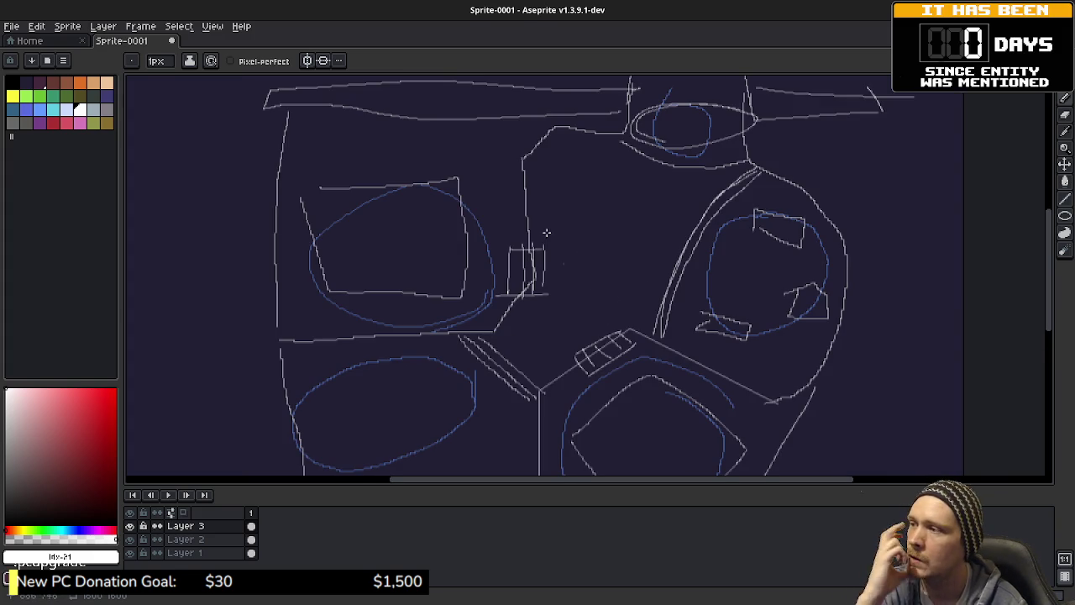
{"action": "left_click_drag", "start_coordinate": [451, 180], "coordinate": [478, 190]}
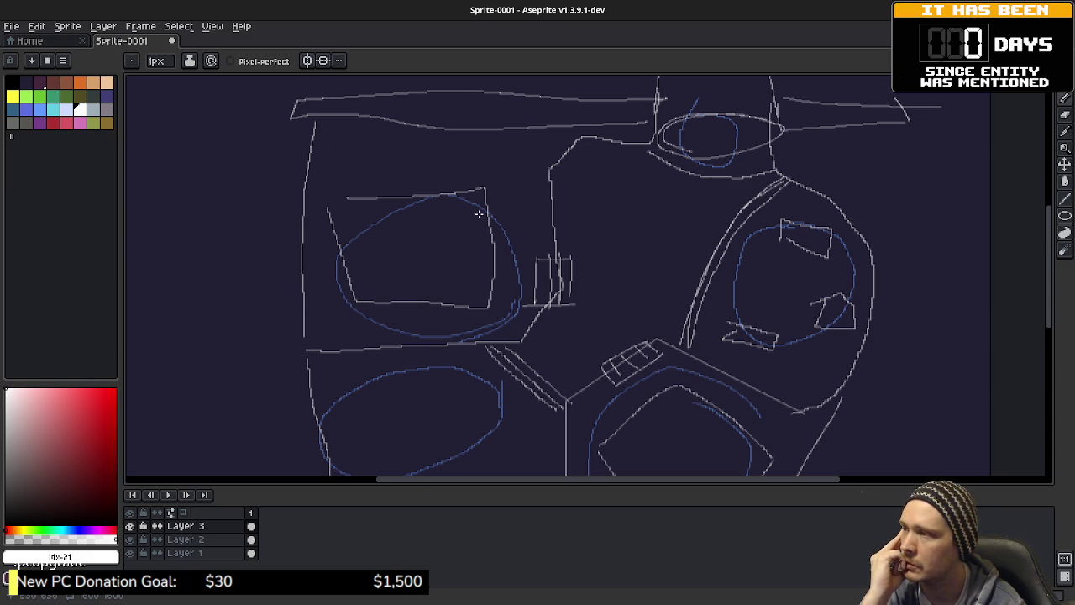
{"action": "mouse_move", "coordinate": [343, 145]}
{"action": "left_mouse_down"}
{"action": "mouse_move", "coordinate": [470, 82]}
{"action": "mouse_move", "coordinate": [480, 230]}
{"action": "left_mouse_up"}
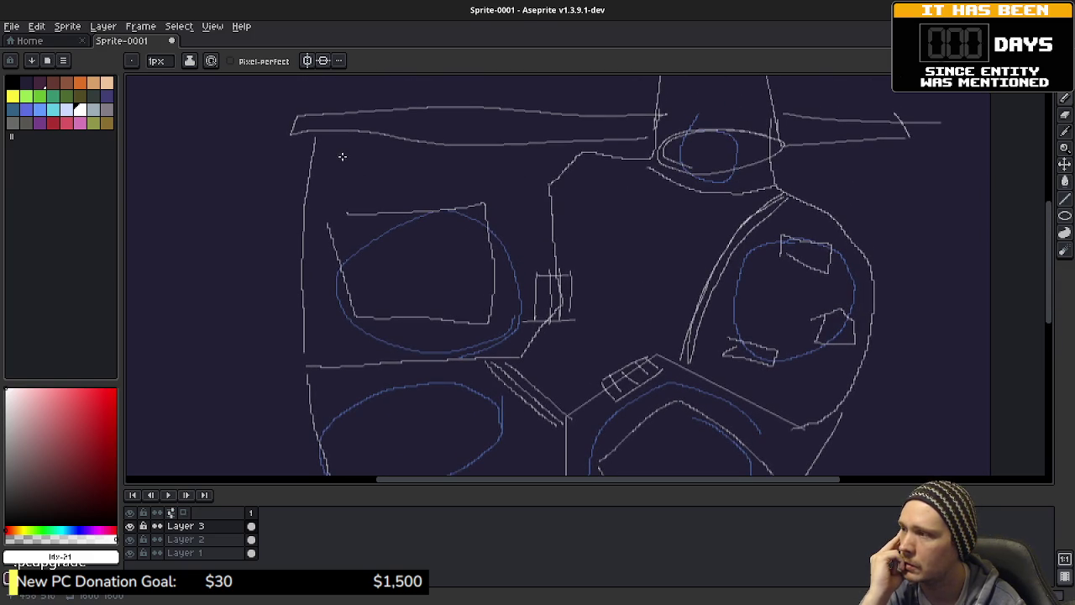
{"action": "mouse_move", "coordinate": [334, 166]}
{"action": "left_mouse_down"}
{"action": "mouse_move", "coordinate": [329, 173]}
{"action": "mouse_move", "coordinate": [353, 180]}
{"action": "mouse_move", "coordinate": [346, 194]}
{"action": "left_mouse_up"}
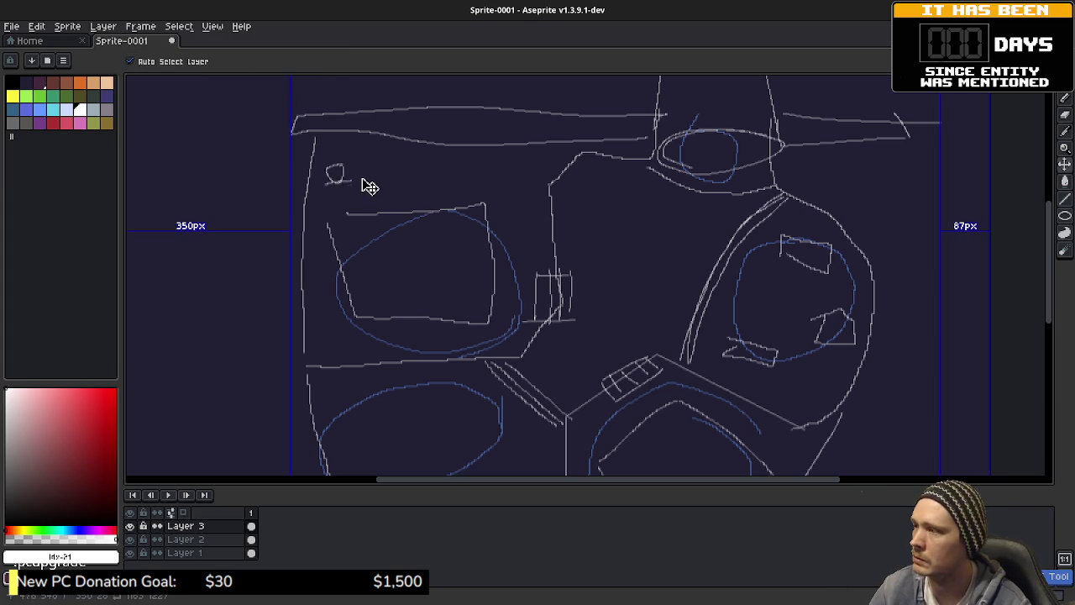
- Replace the top-left loop with a small oval containing an inner mark, then review the sketch
{"action": "key", "text": "ctrl+z"}
{"action": "key", "text": "ctrl+z"}
{"action": "key", "text": "ctrl+z"}
{"action": "mouse_move", "coordinate": [334, 174]}
{"action": "left_mouse_down"}
{"action": "mouse_move", "coordinate": [353, 160]}
{"action": "mouse_move", "coordinate": [352, 176]}
{"action": "left_mouse_up"}
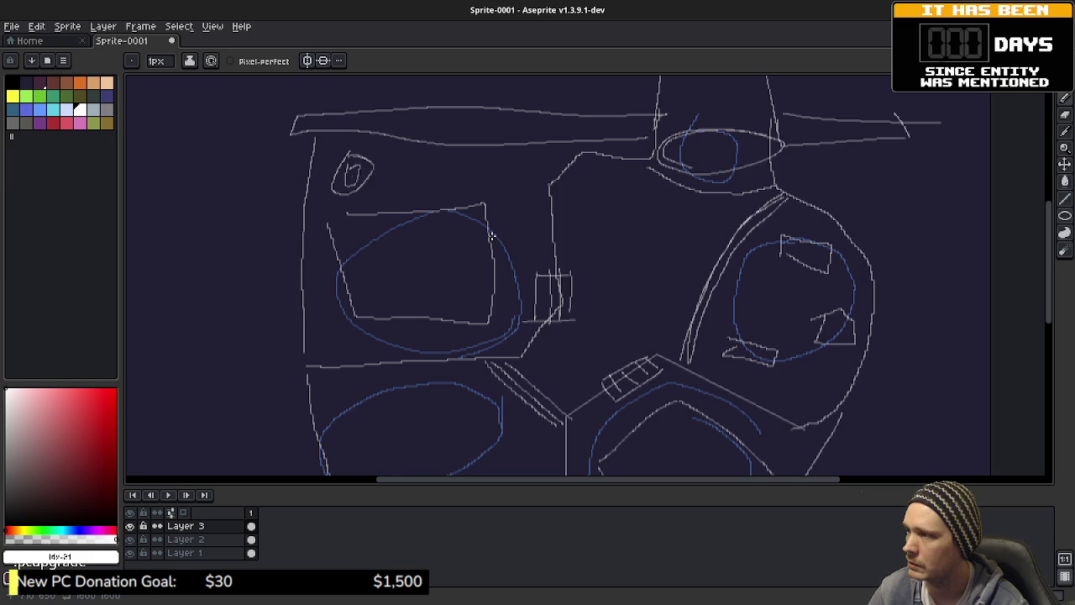
{"action": "scroll", "coordinate": [355, 177], "scroll_direction": "up", "scroll_amount": 4}
{"action": "scroll", "coordinate": [413, 250], "scroll_direction": "down", "scroll_amount": 4}
{"action": "mouse_move", "coordinate": [672, 257]}
{"action": "left_mouse_down"}
{"action": "mouse_move", "coordinate": [567, 208]}
{"action": "mouse_move", "coordinate": [552, 177]}
{"action": "left_mouse_up"}
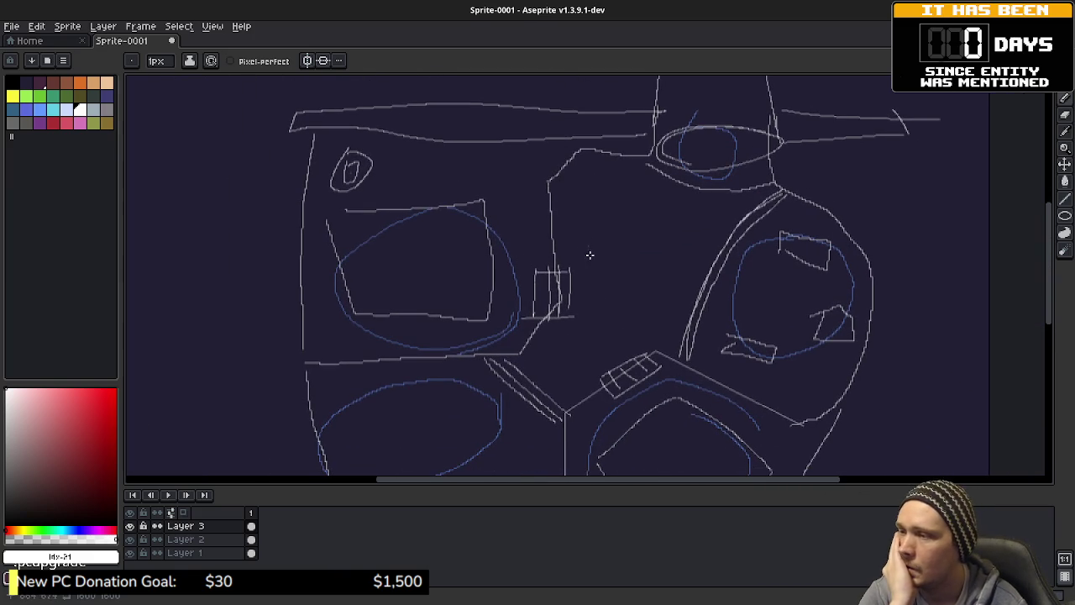
{"action": "mouse_move", "coordinate": [571, 331]}
{"action": "left_mouse_down"}
{"action": "mouse_move", "coordinate": [555, 250]}
{"action": "mouse_move", "coordinate": [543, 255]}
{"action": "mouse_move", "coordinate": [537, 319]}
{"action": "mouse_move", "coordinate": [533, 267]}
{"action": "mouse_move", "coordinate": [529, 279]}
{"action": "left_mouse_up"}
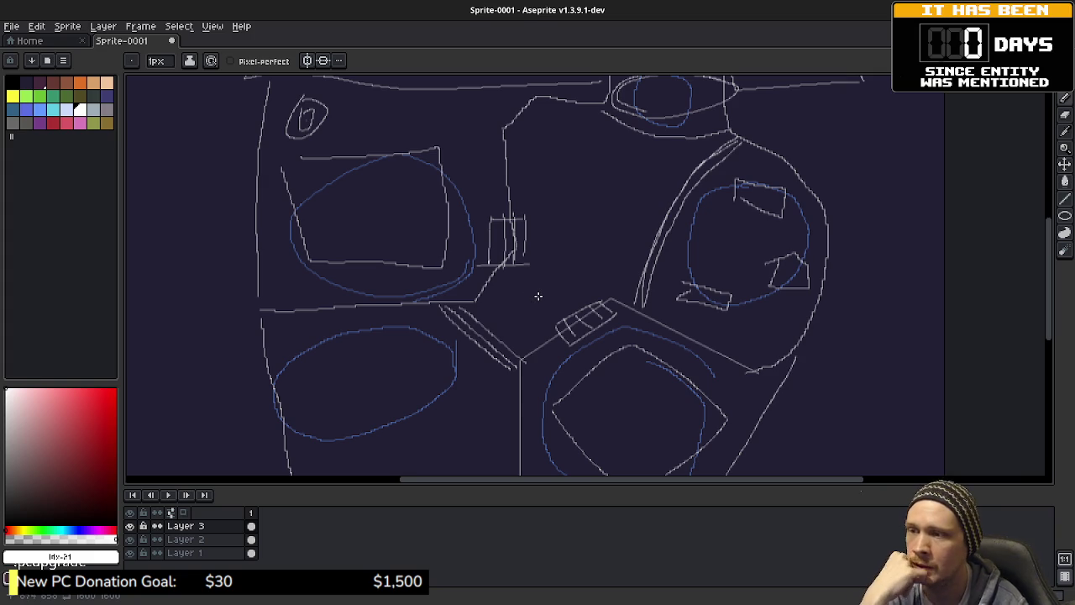
{"action": "left_click_drag", "start_coordinate": [545, 294], "coordinate": [494, 308]}
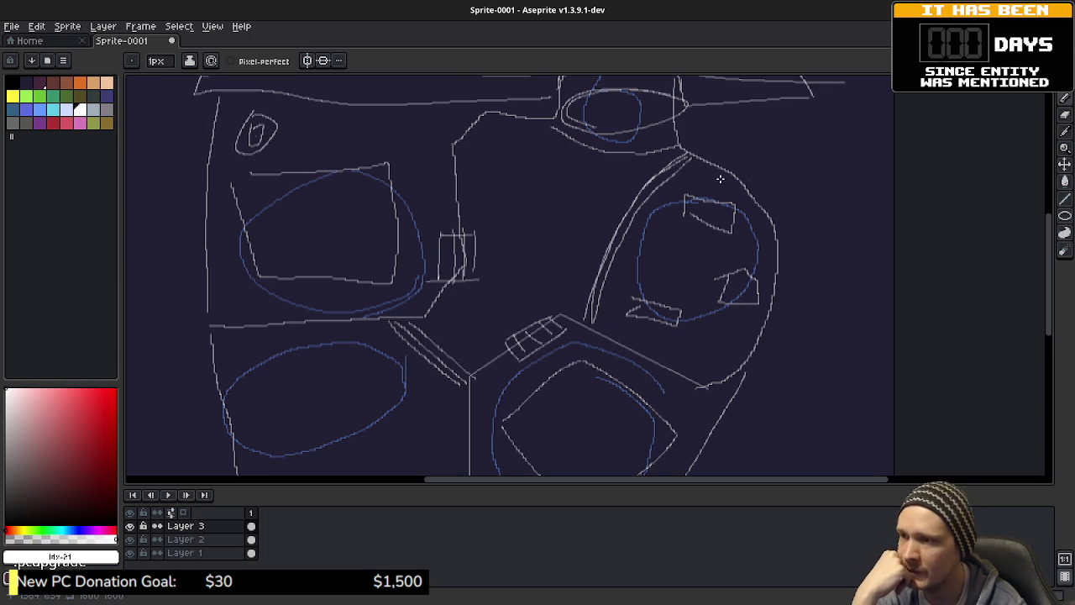
{"action": "left_click_drag", "start_coordinate": [722, 335], "coordinate": [758, 261]}
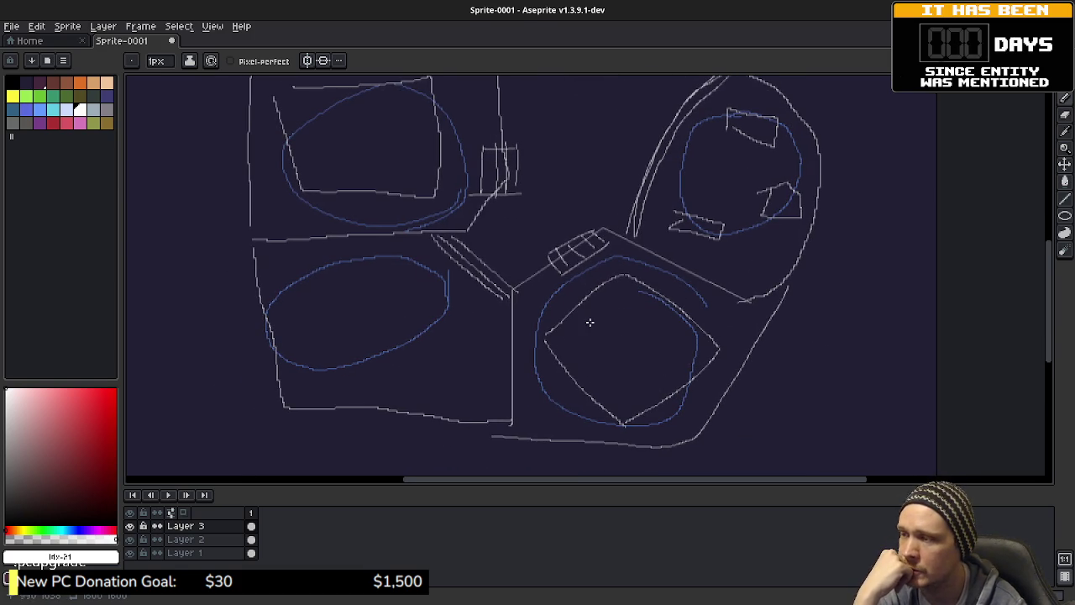
{"action": "left_click_drag", "start_coordinate": [590, 323], "coordinate": [721, 452]}
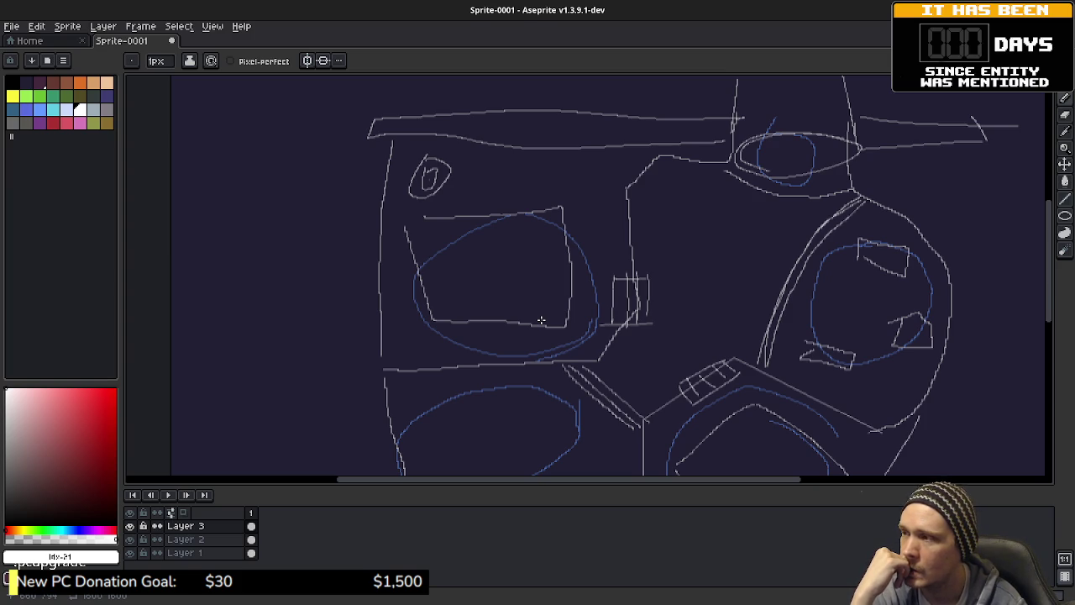
{"action": "scroll", "coordinate": [579, 341], "scroll_direction": "down", "scroll_amount": 3}
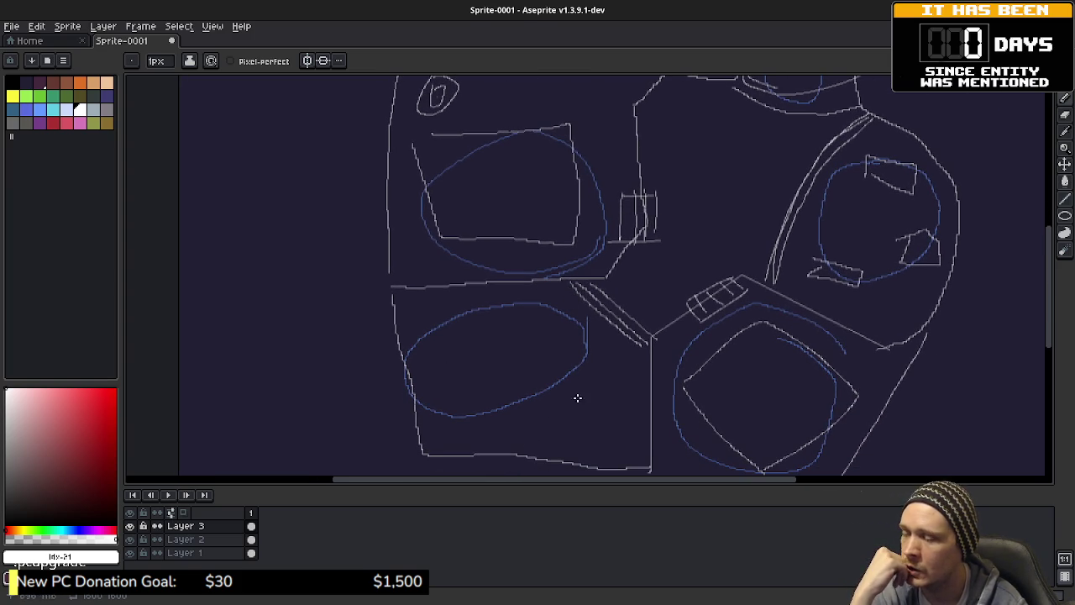
{"action": "scroll", "coordinate": [549, 367], "scroll_direction": "up", "scroll_amount": 2}
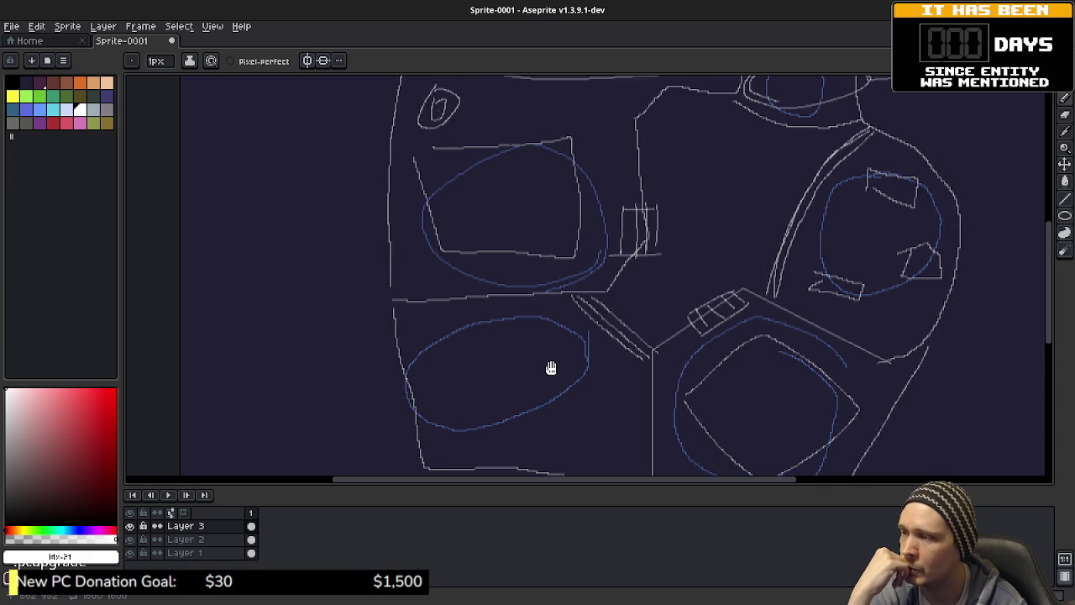
{"action": "scroll", "coordinate": [543, 231], "scroll_direction": "up", "scroll_amount": 3}
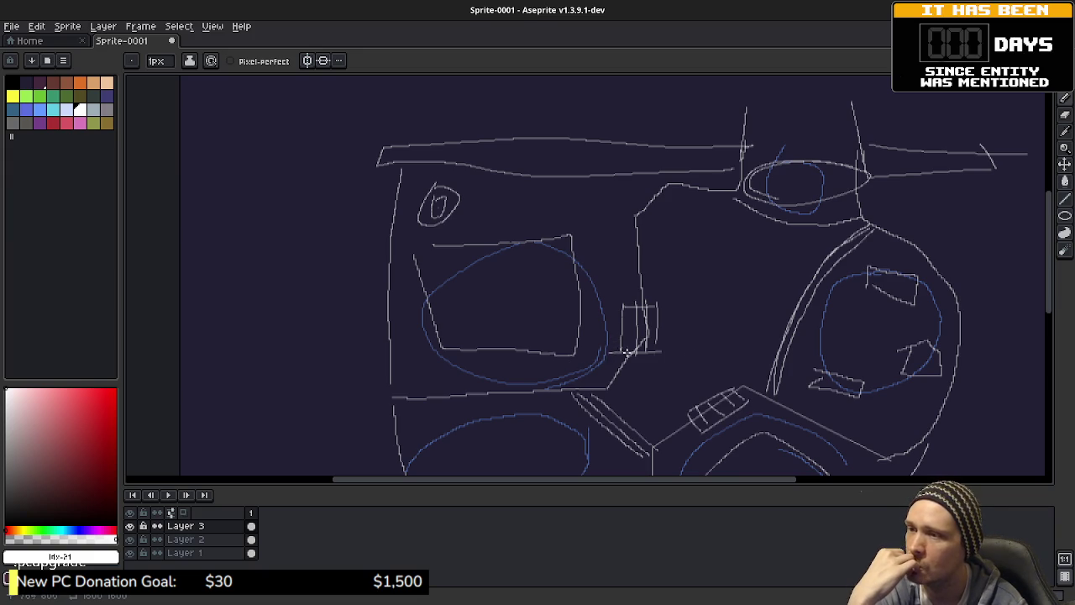
- Draw a small circle and a slanted bar in the top-centre space, closing the circle's gap
{"action": "left_click_drag", "start_coordinate": [690, 354], "coordinate": [635, 311]}
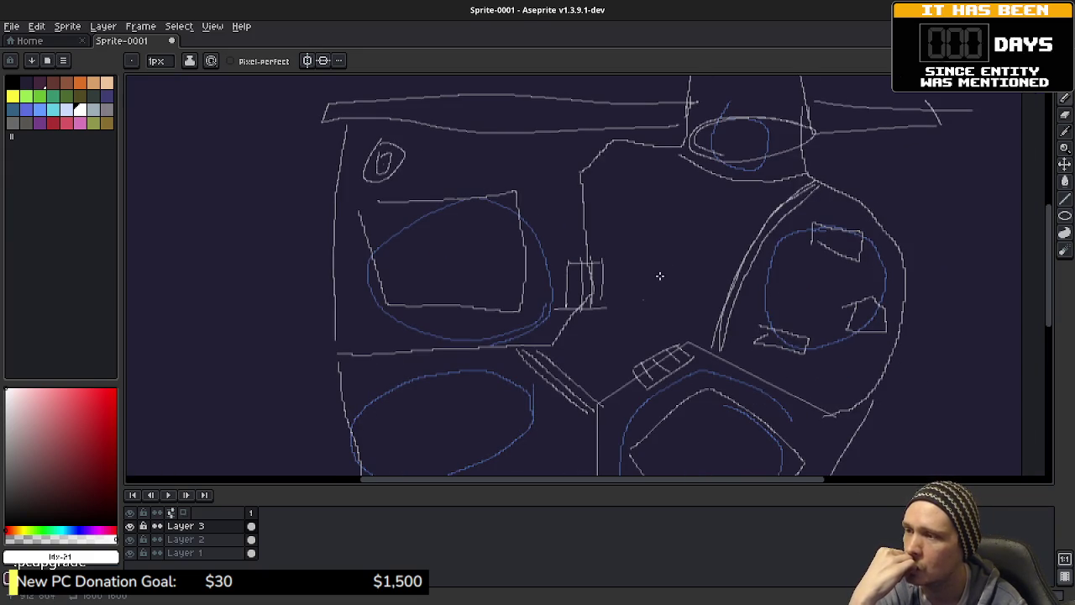
{"action": "mouse_move", "coordinate": [669, 220]}
{"action": "left_mouse_down"}
{"action": "mouse_move", "coordinate": [650, 238]}
{"action": "mouse_move", "coordinate": [662, 216]}
{"action": "left_mouse_up"}
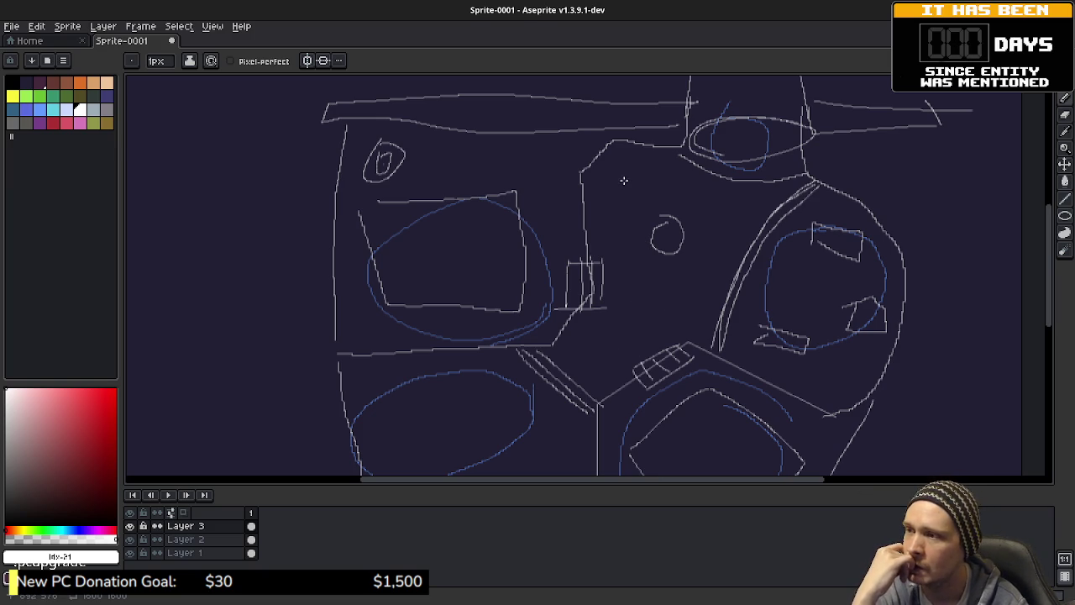
{"action": "mouse_move", "coordinate": [599, 177]}
{"action": "left_mouse_down"}
{"action": "mouse_move", "coordinate": [631, 152]}
{"action": "mouse_move", "coordinate": [596, 191]}
{"action": "mouse_move", "coordinate": [630, 157]}
{"action": "left_mouse_up"}
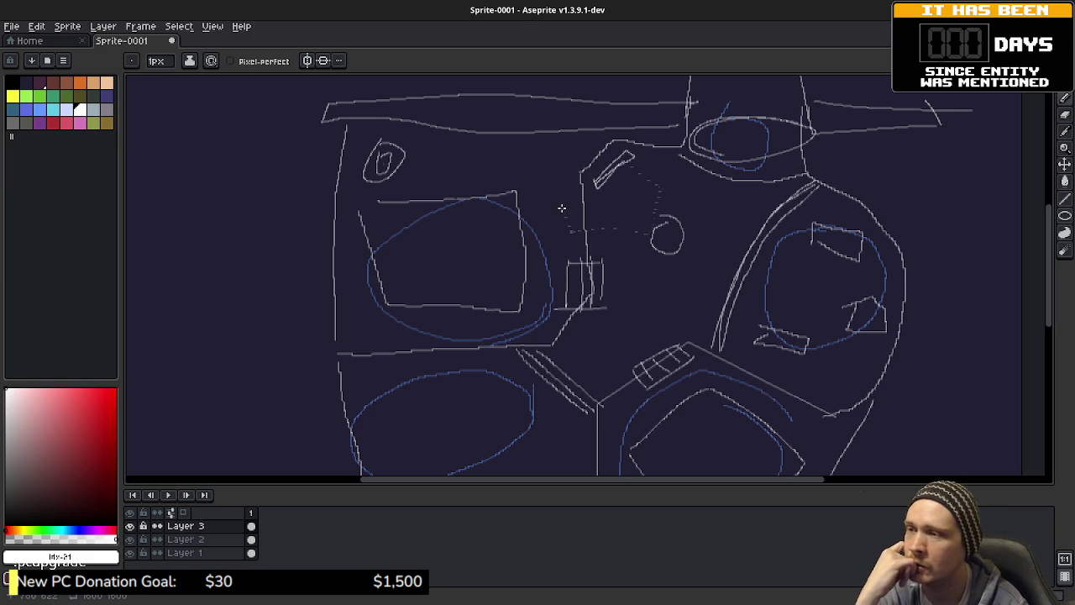
{"action": "scroll", "coordinate": [649, 246], "scroll_direction": "up", "scroll_amount": 2}
{"action": "scroll", "coordinate": [638, 298], "scroll_direction": "down", "scroll_amount": 2}
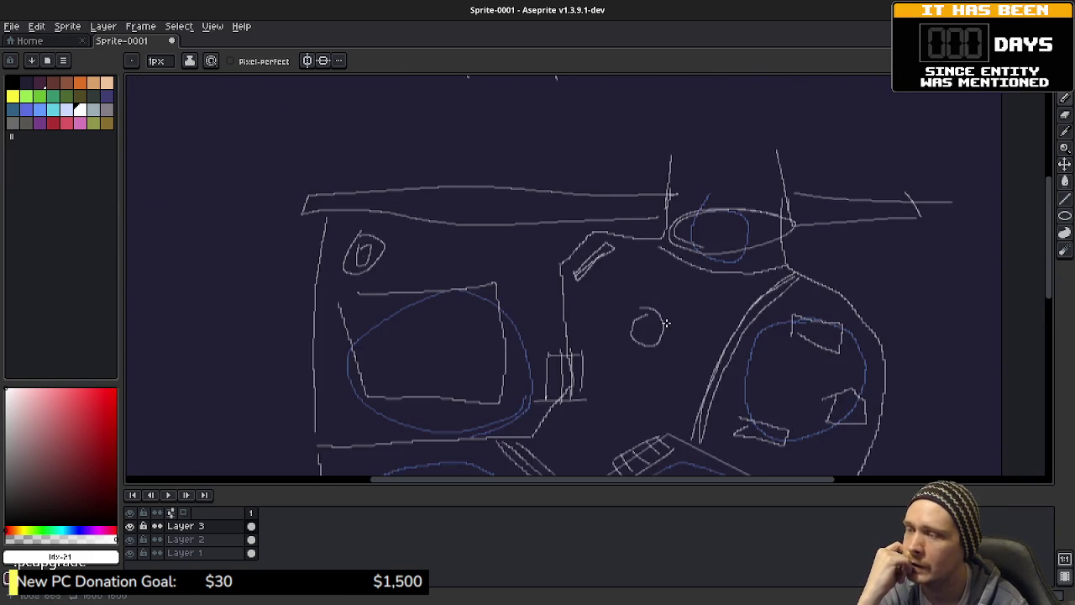
{"action": "scroll", "coordinate": [664, 298], "scroll_direction": "down", "scroll_amount": 2}
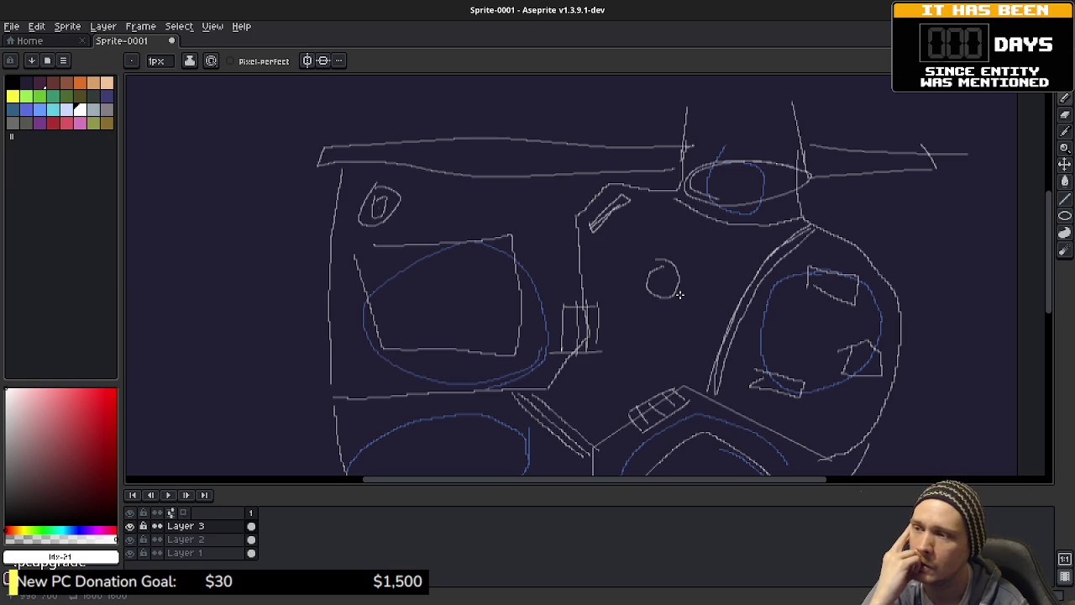
{"action": "left_click_drag", "start_coordinate": [650, 267], "coordinate": [661, 261]}
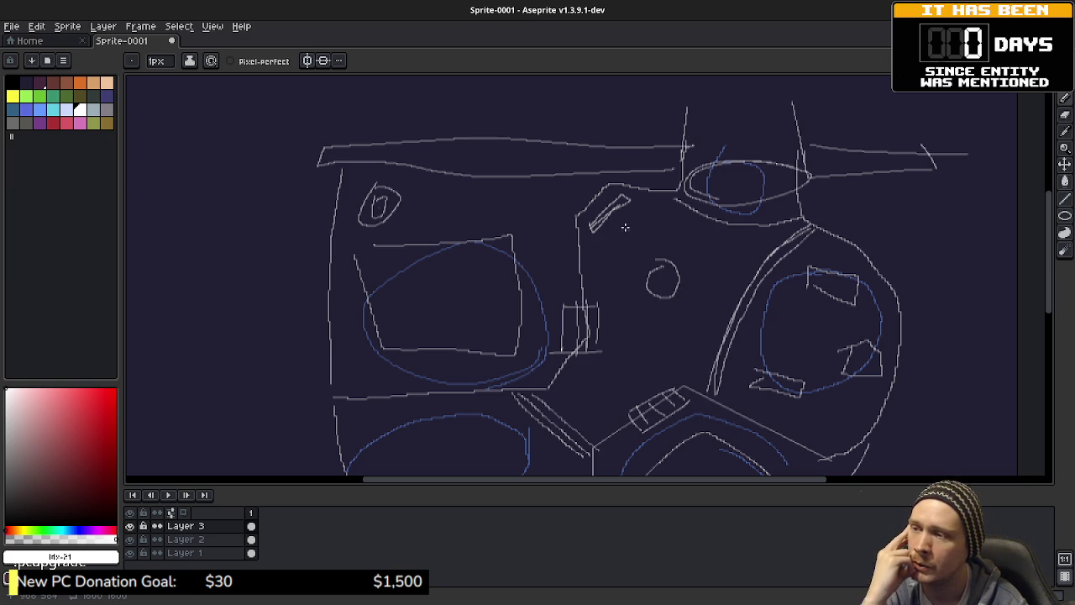
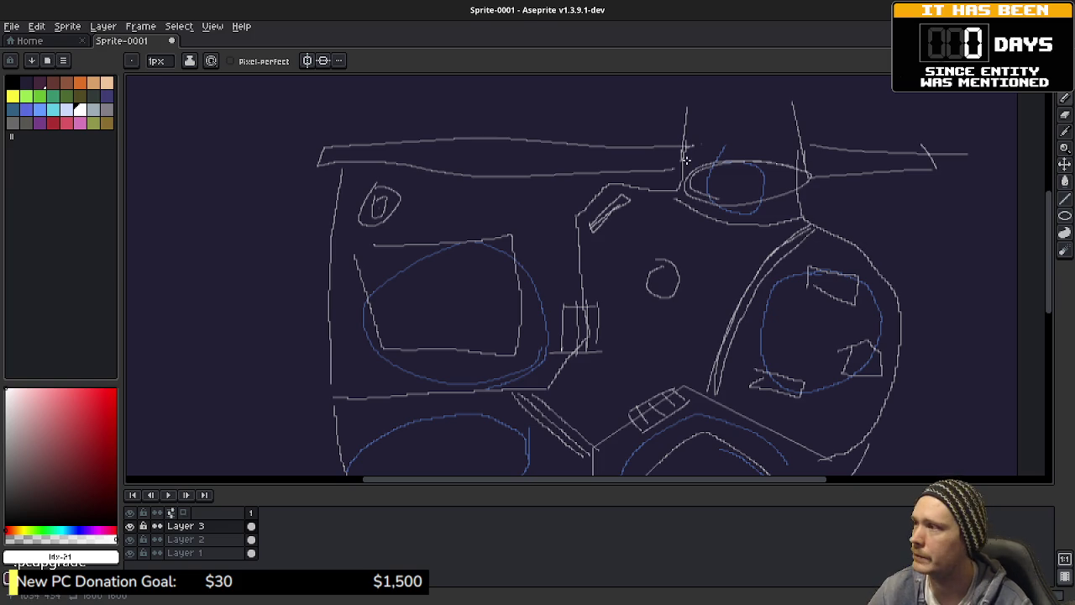
- Pan and zoom out across the whole Aseprite town map sketch, then switch to Godot
{"action": "left_click_drag", "start_coordinate": [664, 329], "coordinate": [648, 266]}
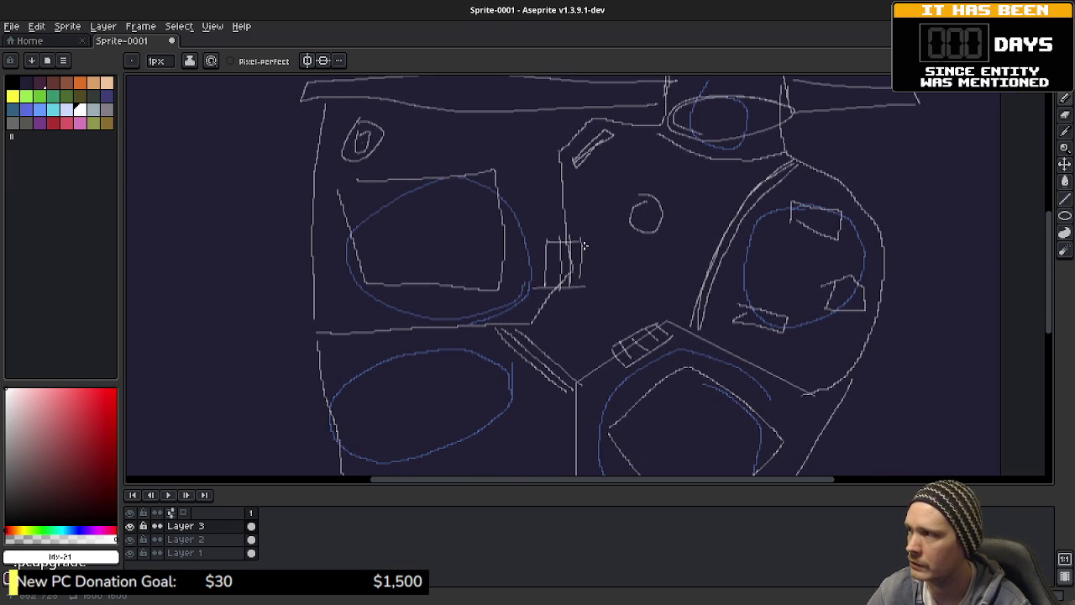
{"action": "scroll", "coordinate": [584, 245], "scroll_direction": "down", "scroll_amount": 1}
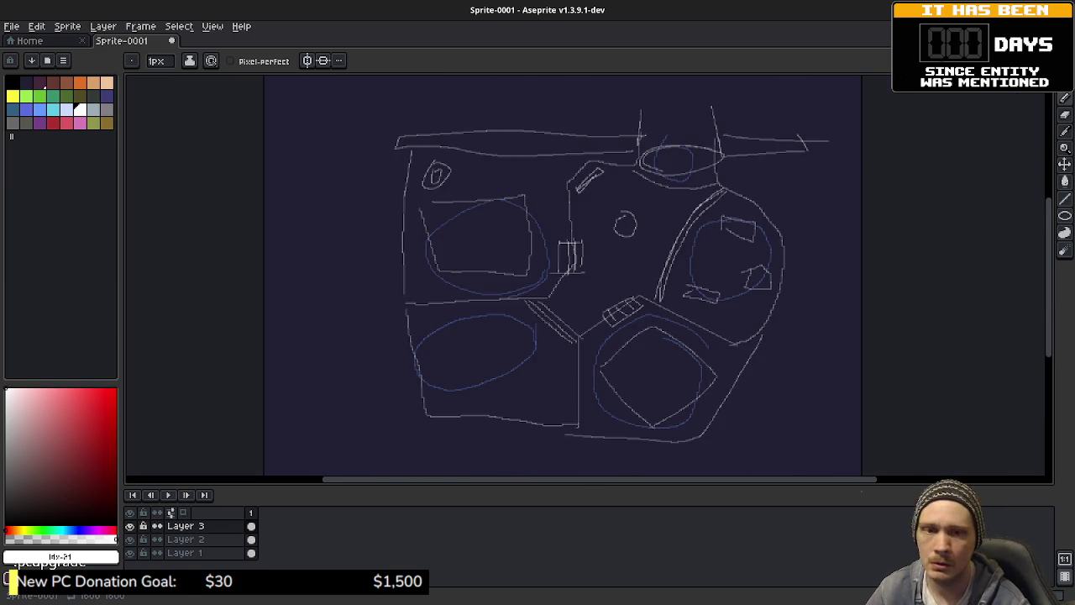
{"action": "key", "text": "alt+Tab"}
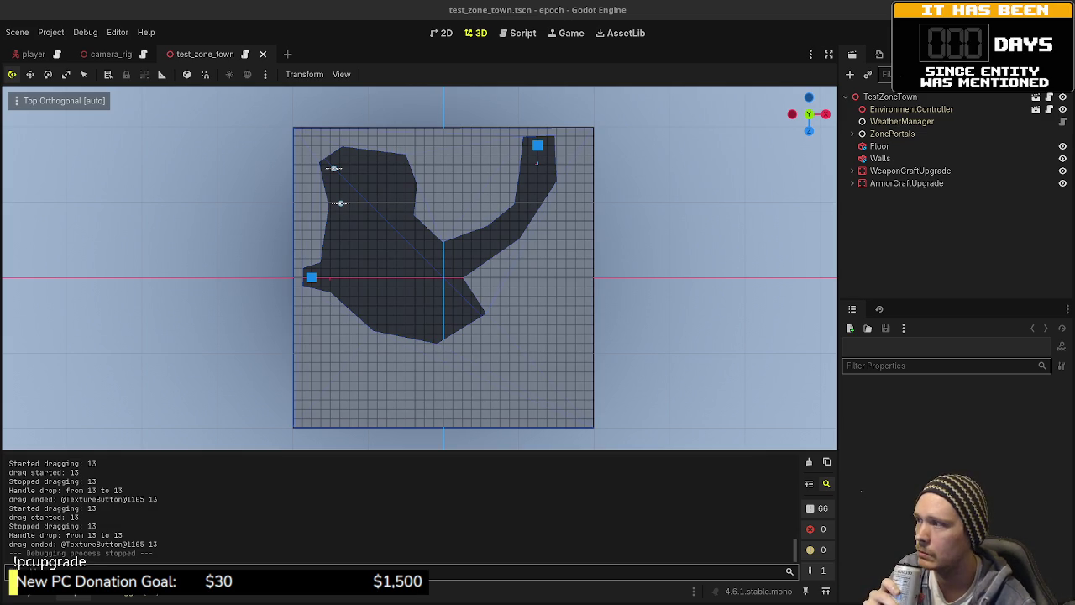
{"action": "key", "text": "alt+Tab"}
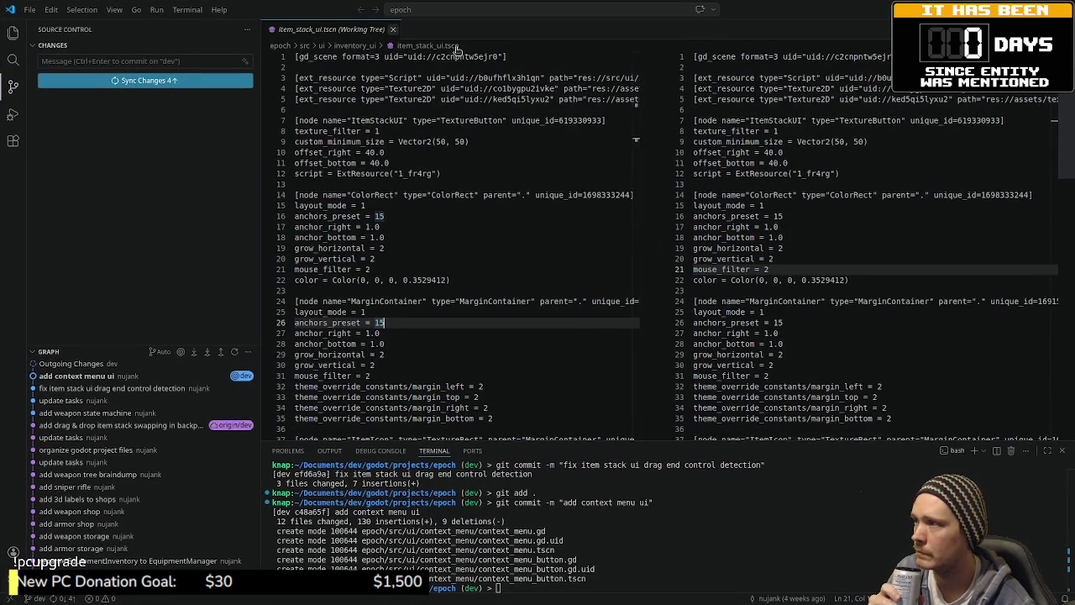
{"action": "left_click", "coordinate": [392, 29]}
{"action": "key", "text": "alt+Tab"}
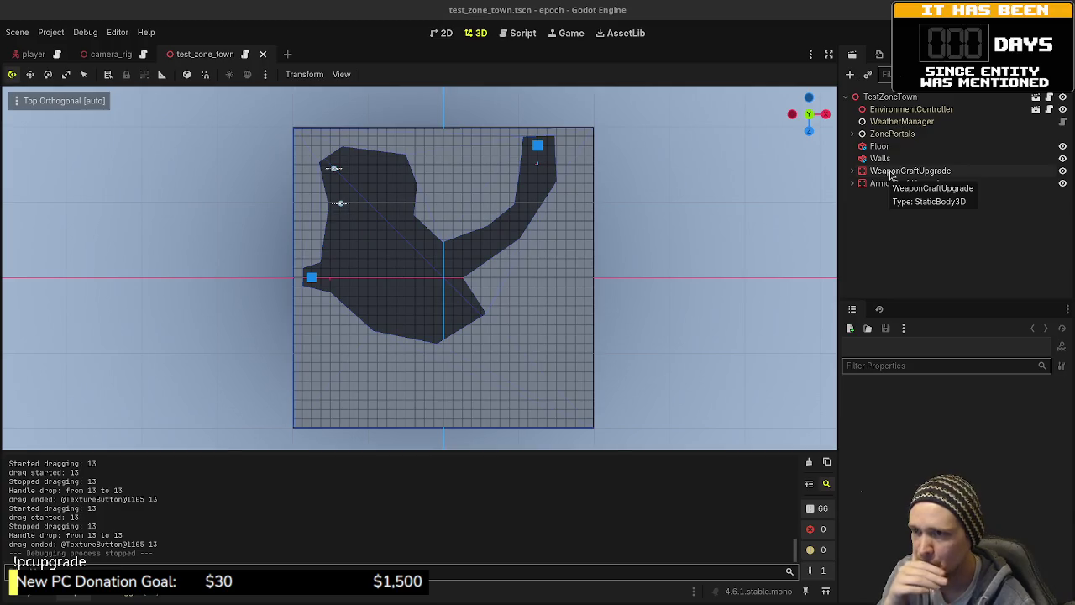
{"action": "left_click", "coordinate": [903, 171]}
{"action": "left_click", "coordinate": [893, 184]}
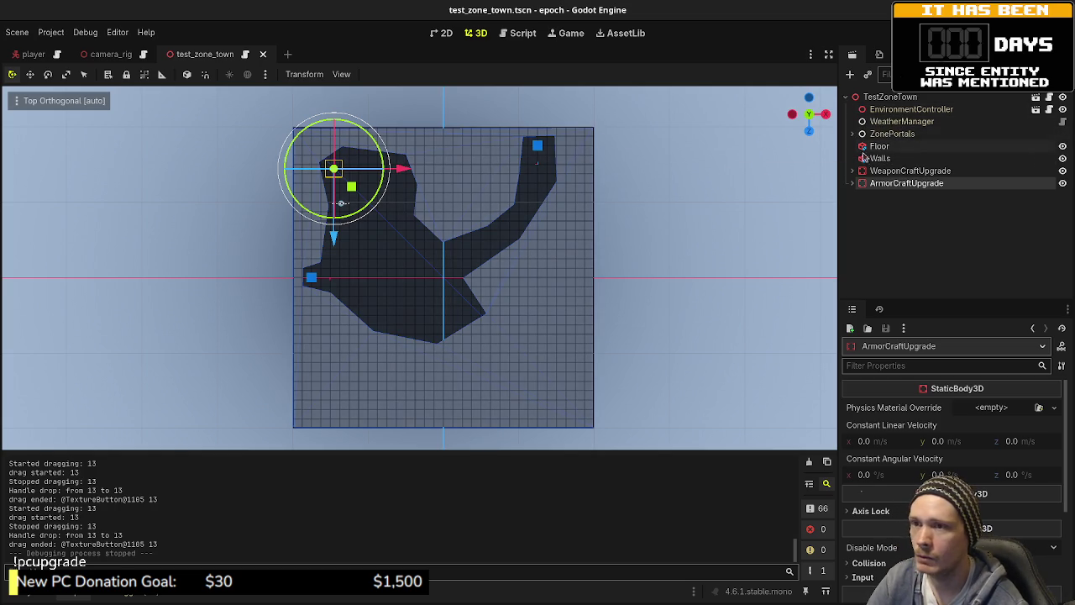
{"action": "left_click", "coordinate": [879, 148]}
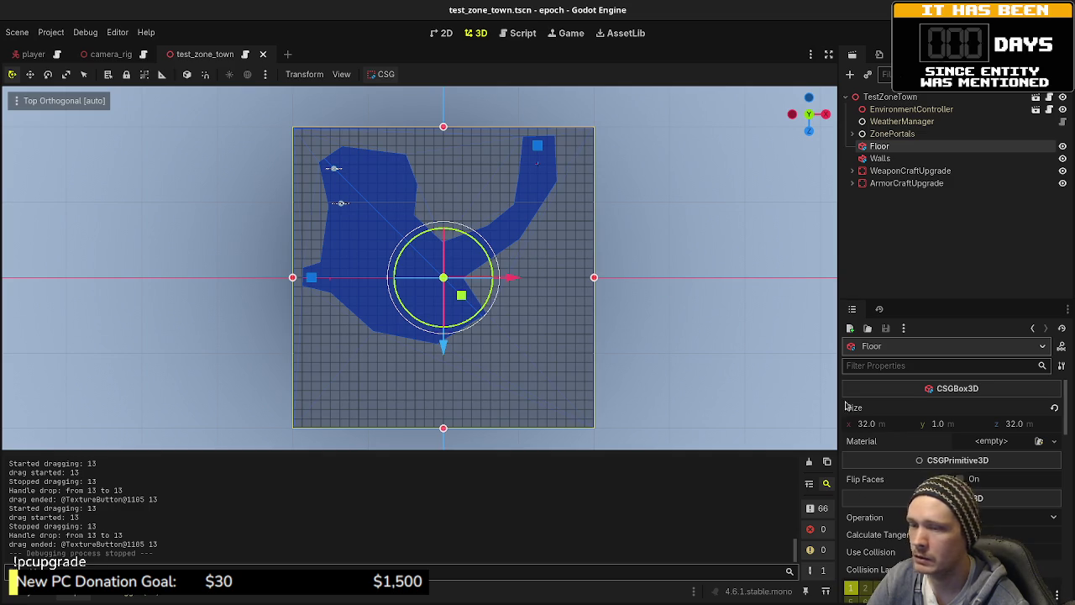
- Set the Floor CSGBox3D Size x and z to 64
{"action": "left_click", "coordinate": [886, 424]}
{"action": "type", "text": "64"}
{"action": "key", "text": "Tab"}
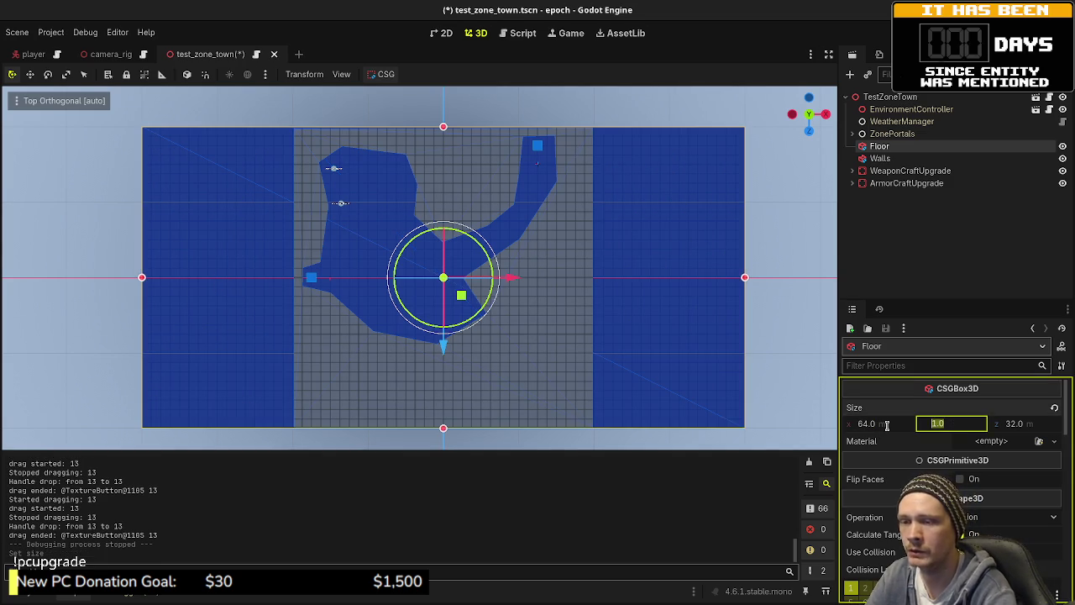
{"action": "key", "text": "Tab"}
{"action": "type", "text": "64"}
{"action": "key", "text": "Return"}
- Select the Walls node and zoom out to see the floor extend past it
{"action": "scroll", "coordinate": [574, 254], "scroll_direction": "down", "scroll_amount": 3}
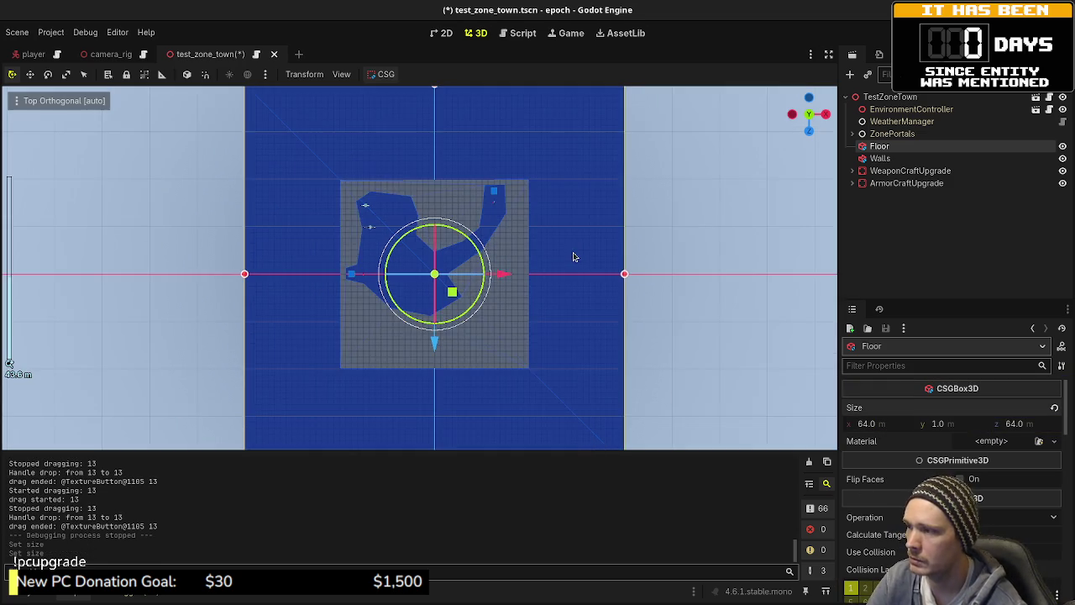
{"action": "left_click", "coordinate": [882, 159]}
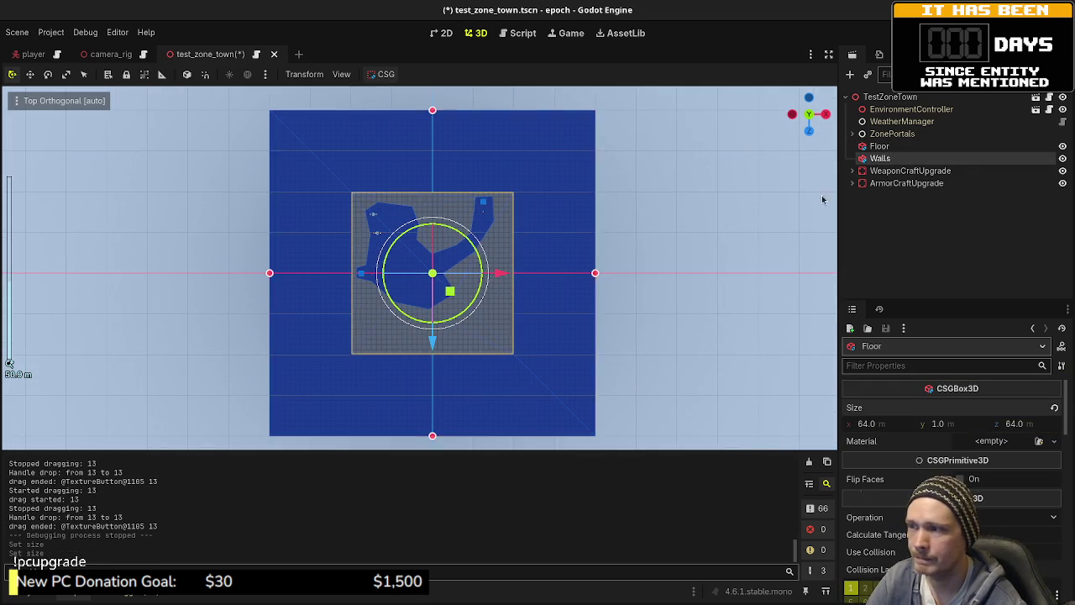
{"action": "scroll", "coordinate": [472, 211], "scroll_direction": "up", "scroll_amount": 4}
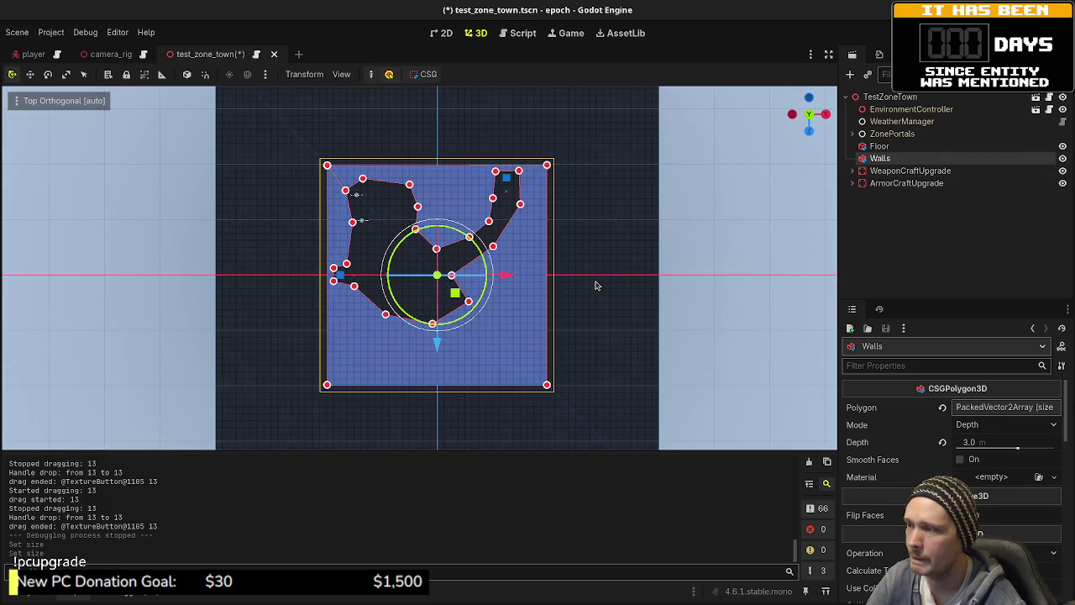
{"action": "scroll", "coordinate": [520, 287], "scroll_direction": "down", "scroll_amount": 2}
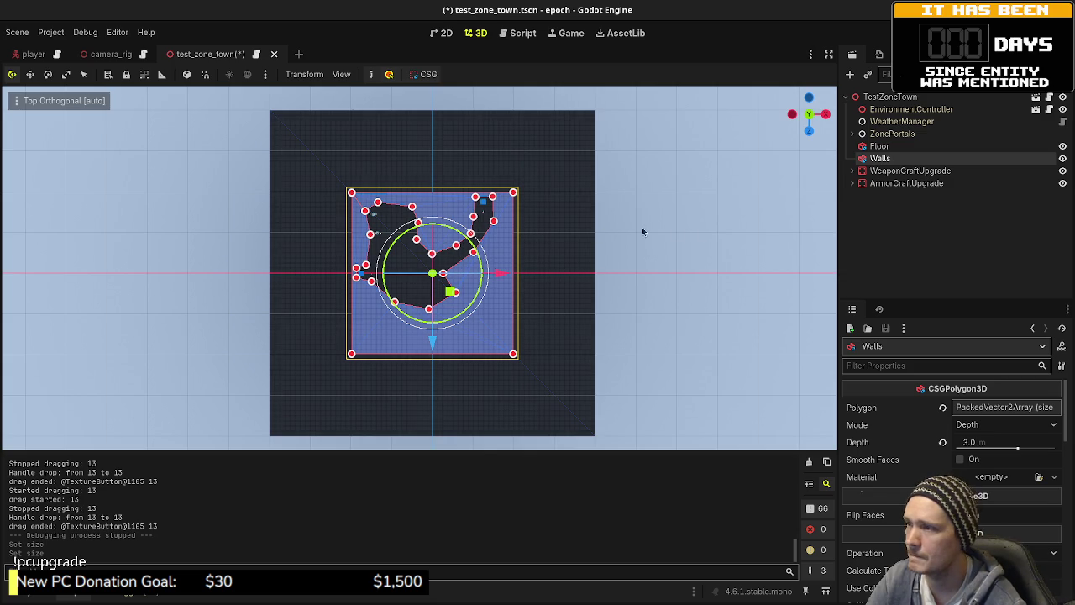
- Add a CSGBox3D child to the TestZoneTown root node
{"action": "left_click", "coordinate": [929, 222]}
{"action": "left_click", "coordinate": [886, 97]}
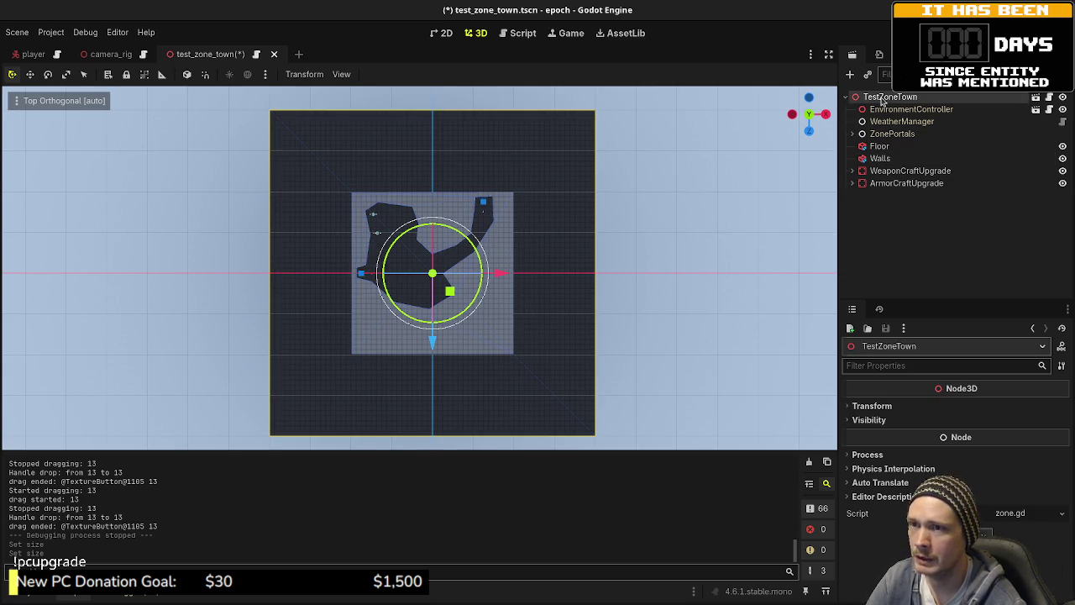
{"action": "key", "text": "ctrl+a"}
{"action": "type", "text": "csgbox"}
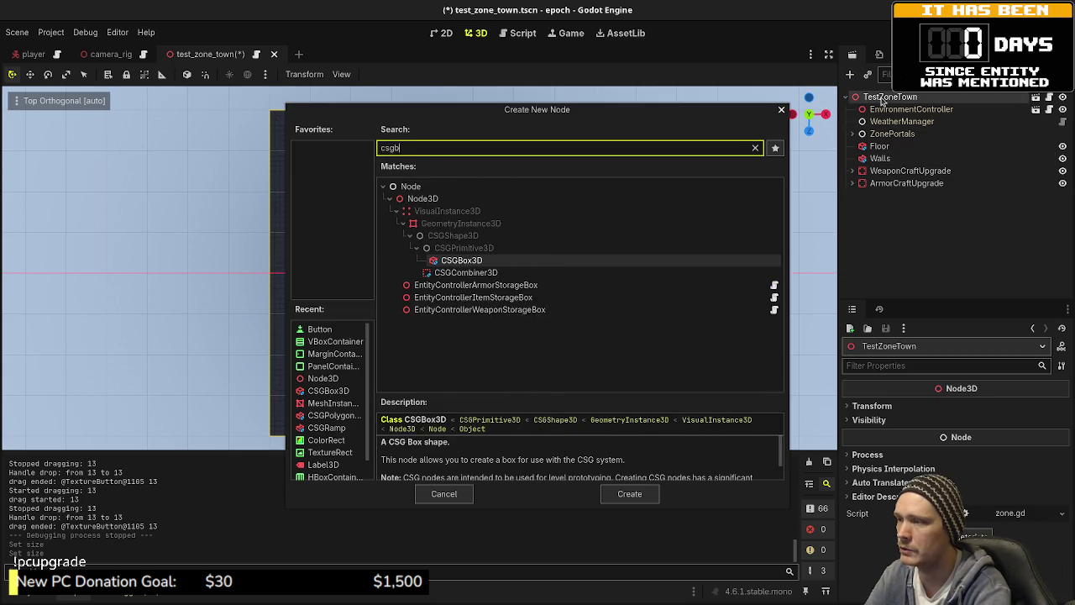
{"action": "key", "text": "Return"}
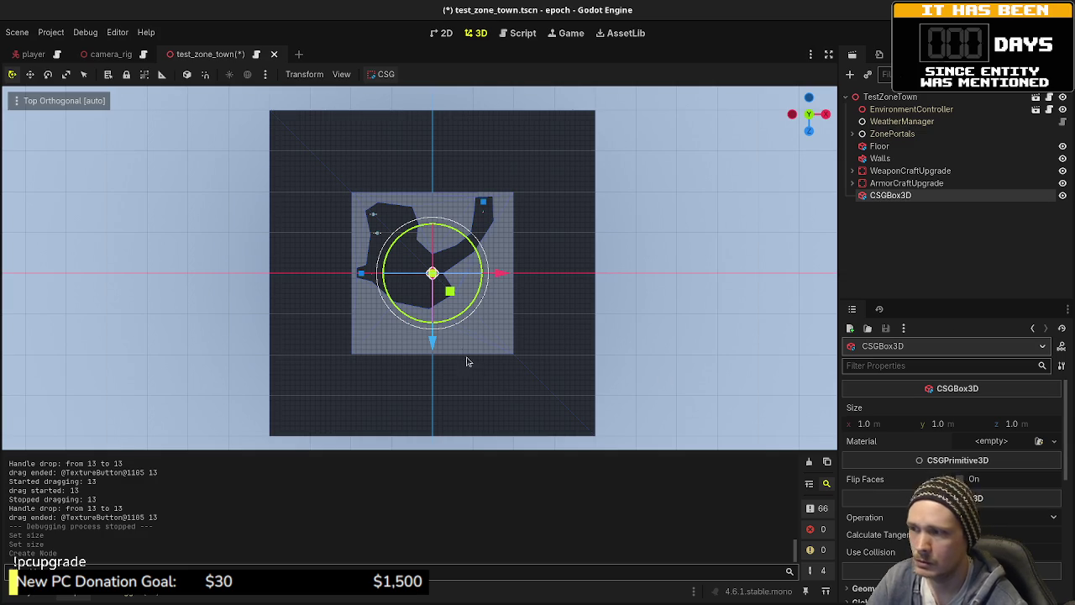
- Move the new box along Z and size it 2 m deep and 4 m tall
{"action": "left_click_drag", "start_coordinate": [432, 338], "coordinate": [437, 146]}
{"action": "key", "text": "f"}
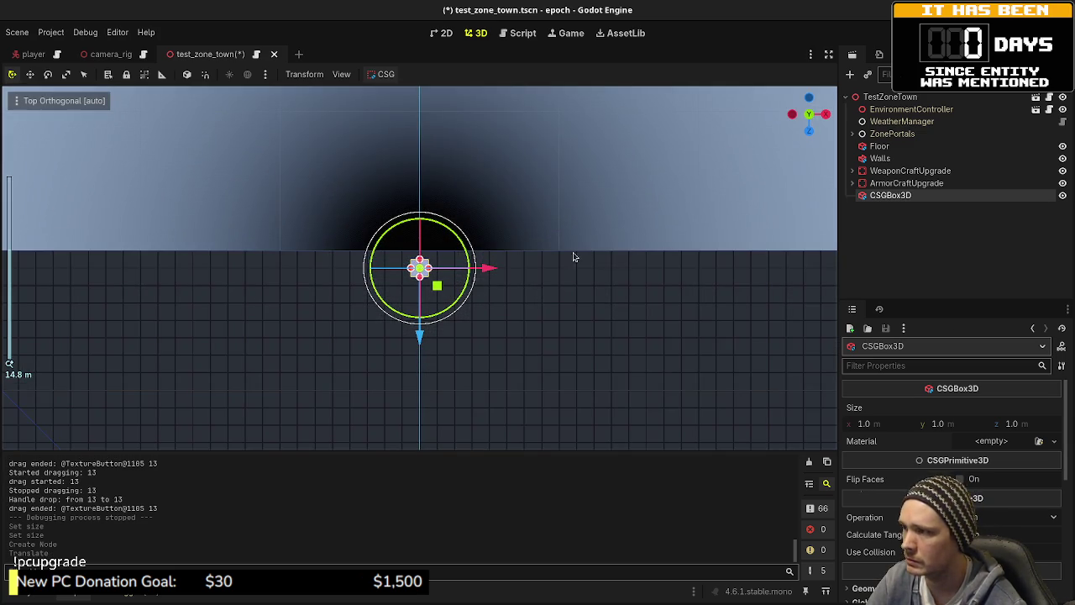
{"action": "left_click", "coordinate": [1026, 426]}
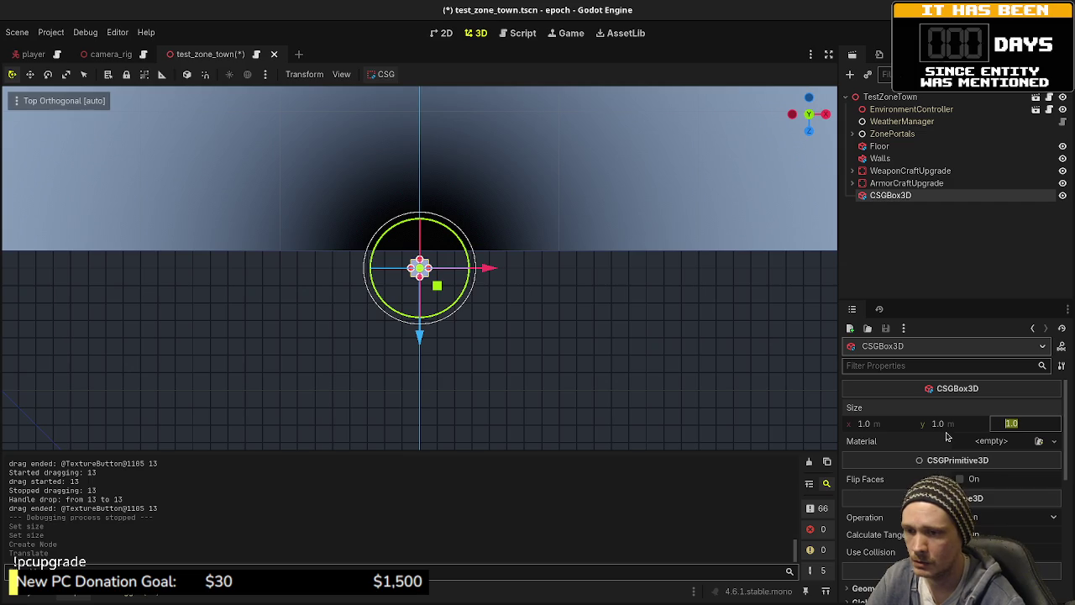
{"action": "type", "text": "2"}
{"action": "key", "text": "Return"}
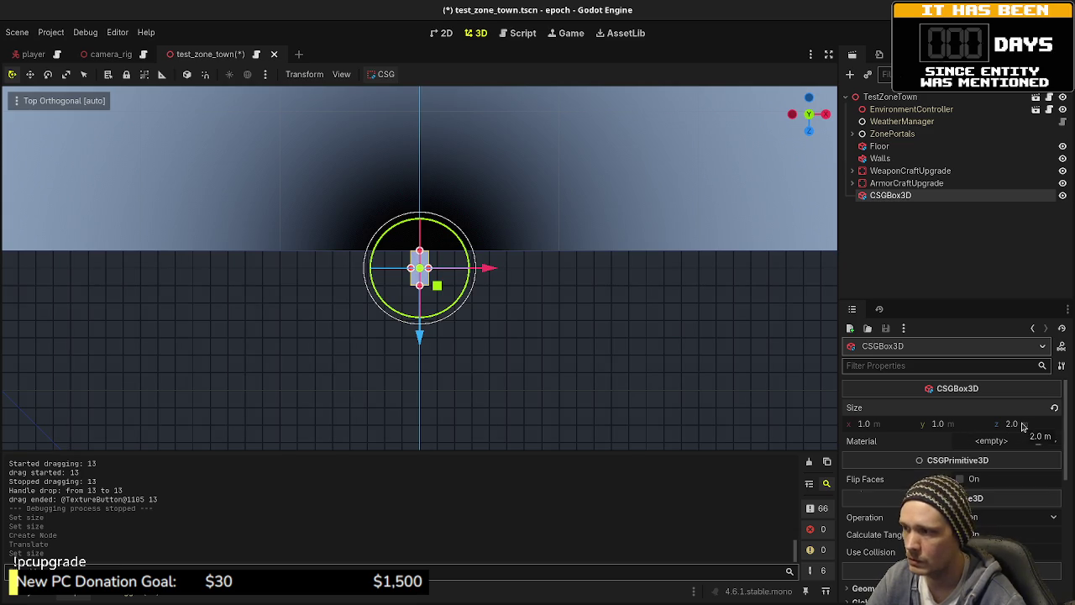
{"action": "left_click", "coordinate": [945, 424]}
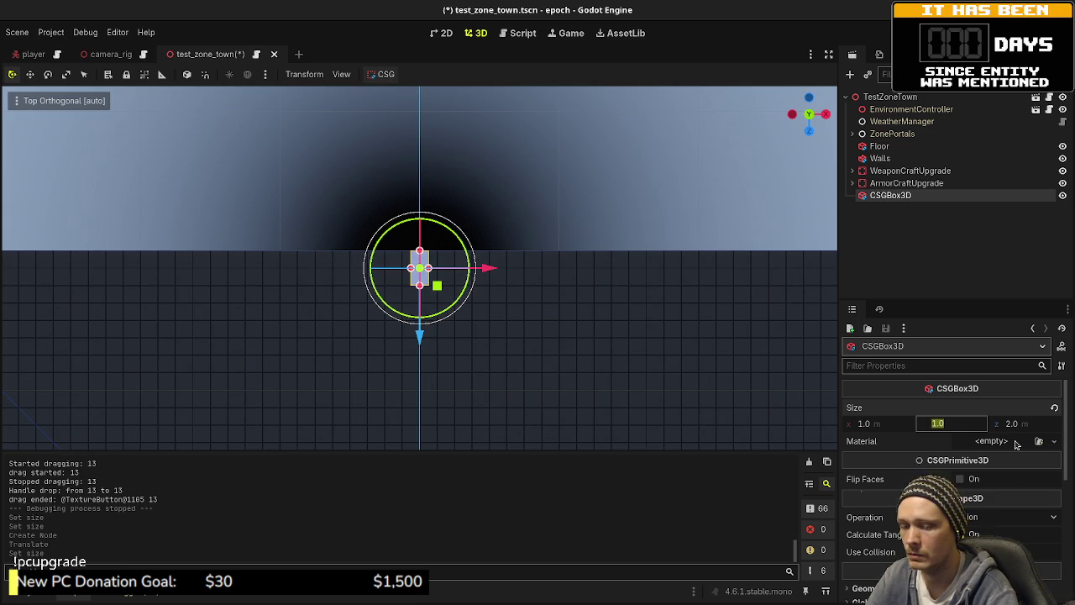
{"action": "type", "text": "4"}
{"action": "key", "text": "Return"}
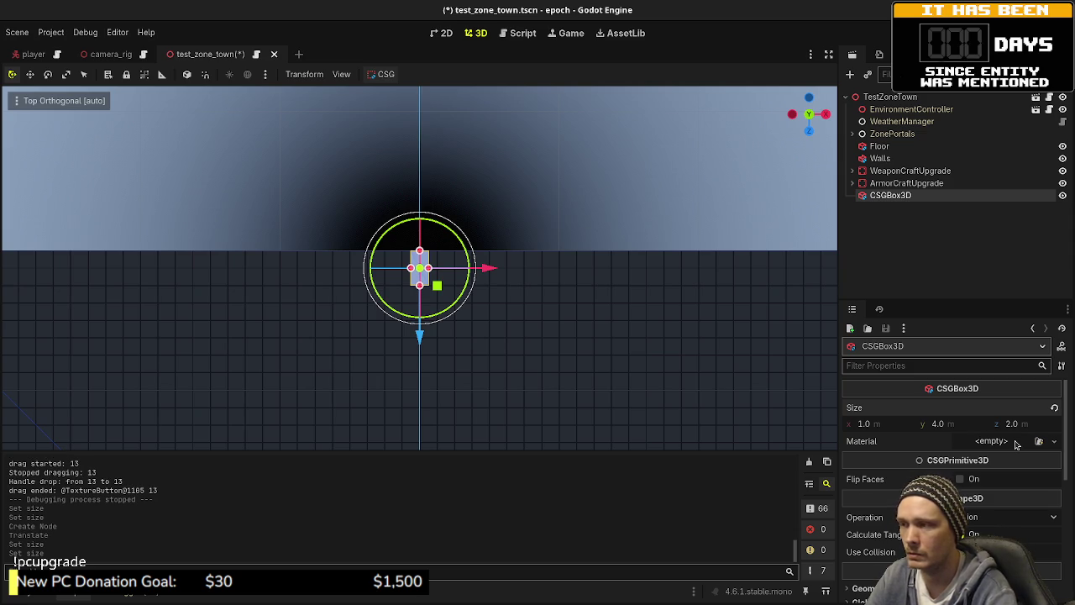
{"action": "mouse_move", "coordinate": [742, 370]}
{"action": "left_mouse_down"}
{"action": "mouse_move", "coordinate": [566, 257]}
{"action": "mouse_move", "coordinate": [511, 276]}
{"action": "mouse_move", "coordinate": [443, 194]}
{"action": "mouse_move", "coordinate": [420, 145]}
{"action": "mouse_move", "coordinate": [420, 44]}
{"action": "left_mouse_up"}
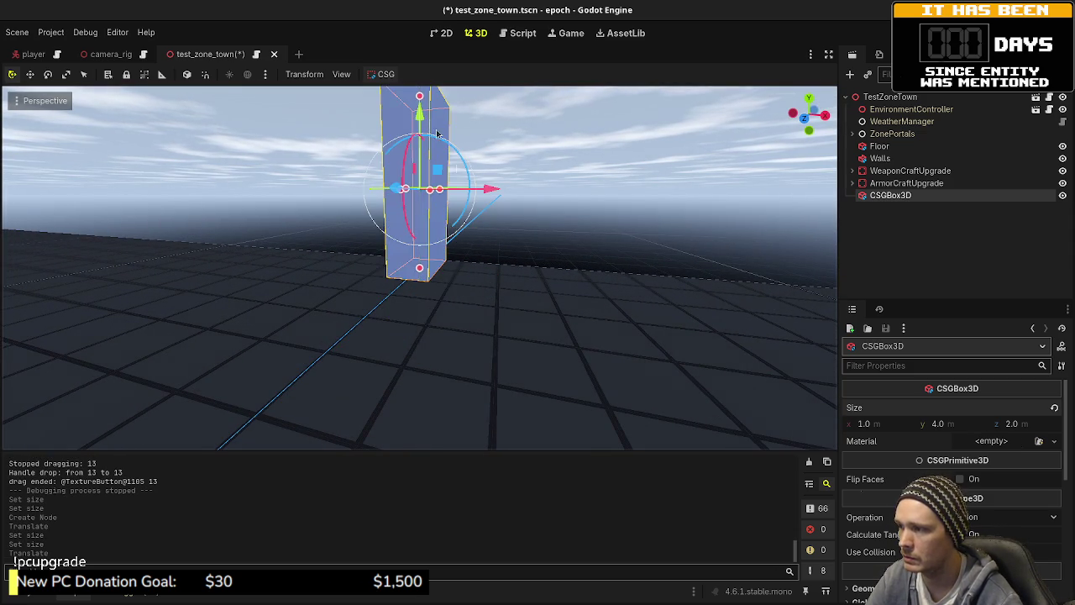
- Stretch the new box to 64 m along X to form a long wall
{"action": "scroll", "coordinate": [510, 225], "scroll_direction": "down", "scroll_amount": 3}
{"action": "left_click_drag", "start_coordinate": [510, 224], "coordinate": [506, 250]}
{"action": "left_click", "coordinate": [885, 430]}
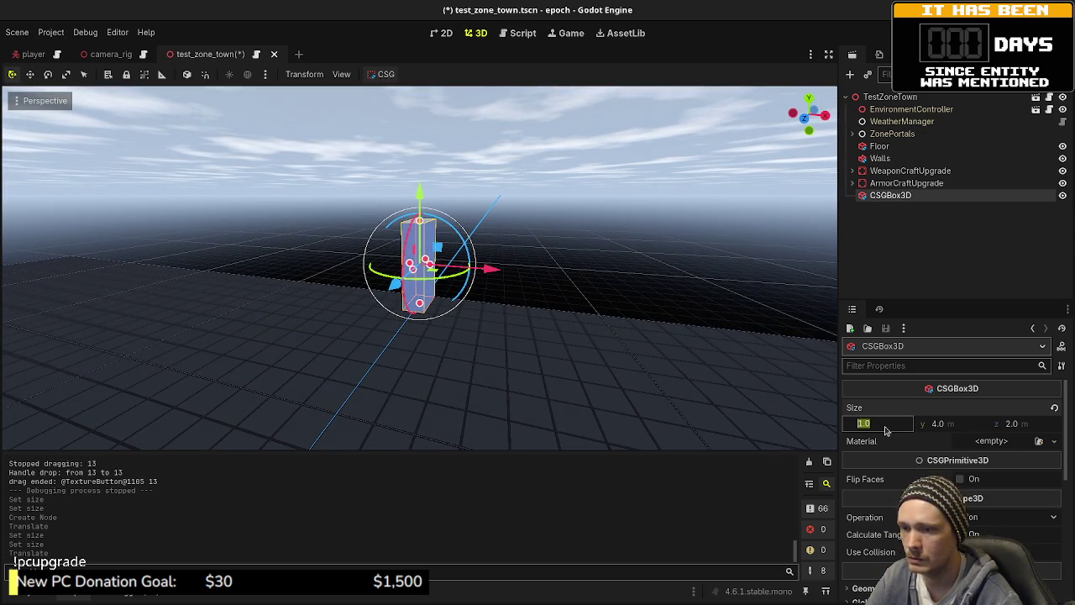
{"action": "type", "text": "64"}
{"action": "key", "text": "Return"}
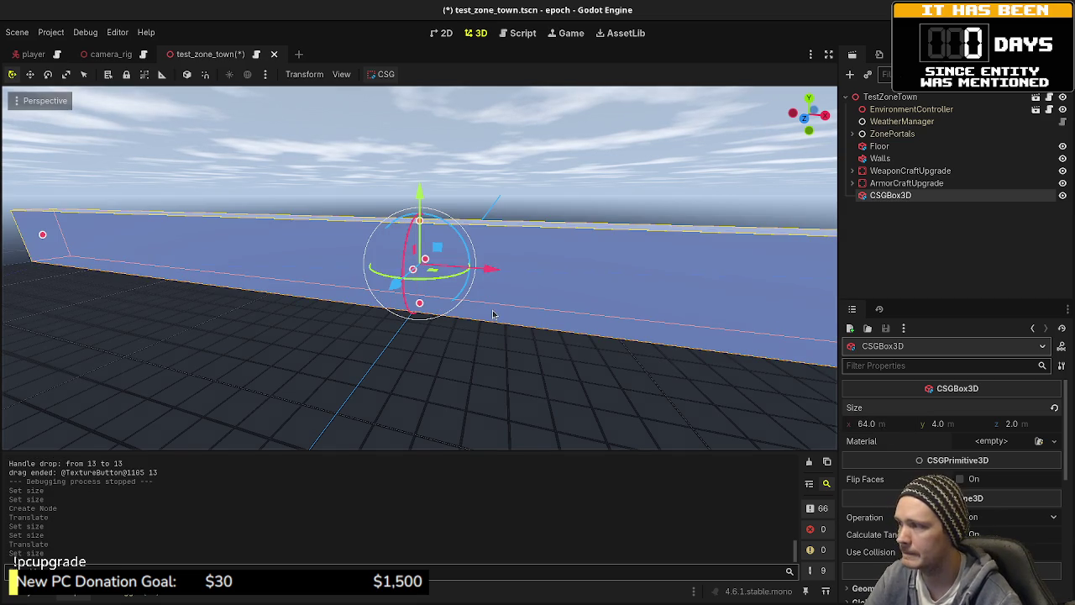
- Shift the Walls node left along X, save the scene and run the game
{"action": "scroll", "coordinate": [551, 207], "scroll_direction": "down", "scroll_amount": 3}
{"action": "left_click", "coordinate": [551, 206]}
{"action": "scroll", "coordinate": [413, 288], "scroll_direction": "down", "scroll_amount": 3}
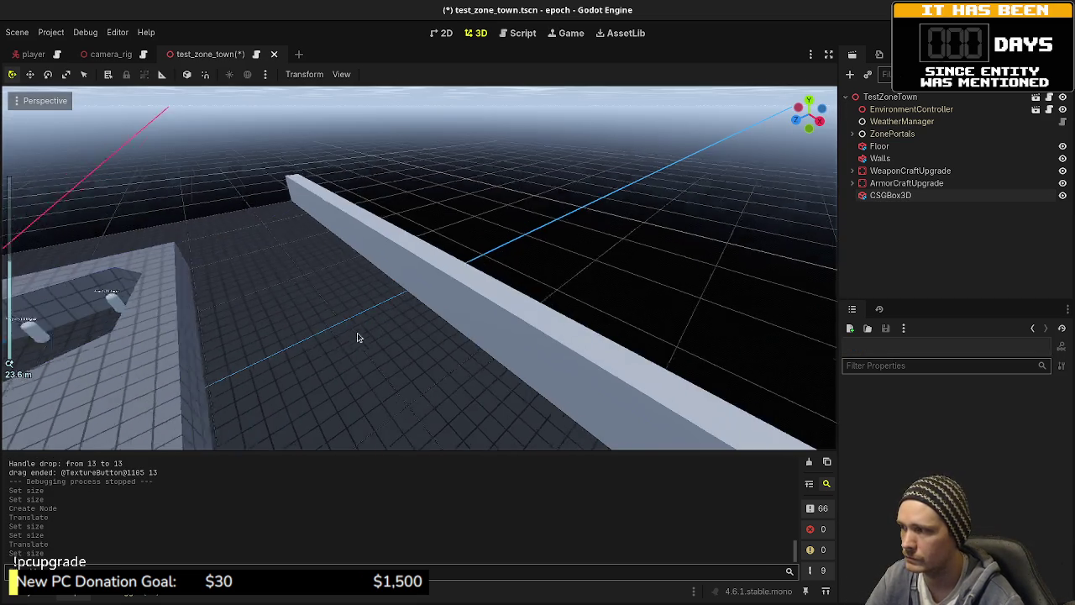
{"action": "left_click", "coordinate": [880, 158]}
{"action": "key", "text": "f"}
{"action": "left_click_drag", "start_coordinate": [494, 360], "coordinate": [353, 318]}
{"action": "key", "text": "ctrl+s"}
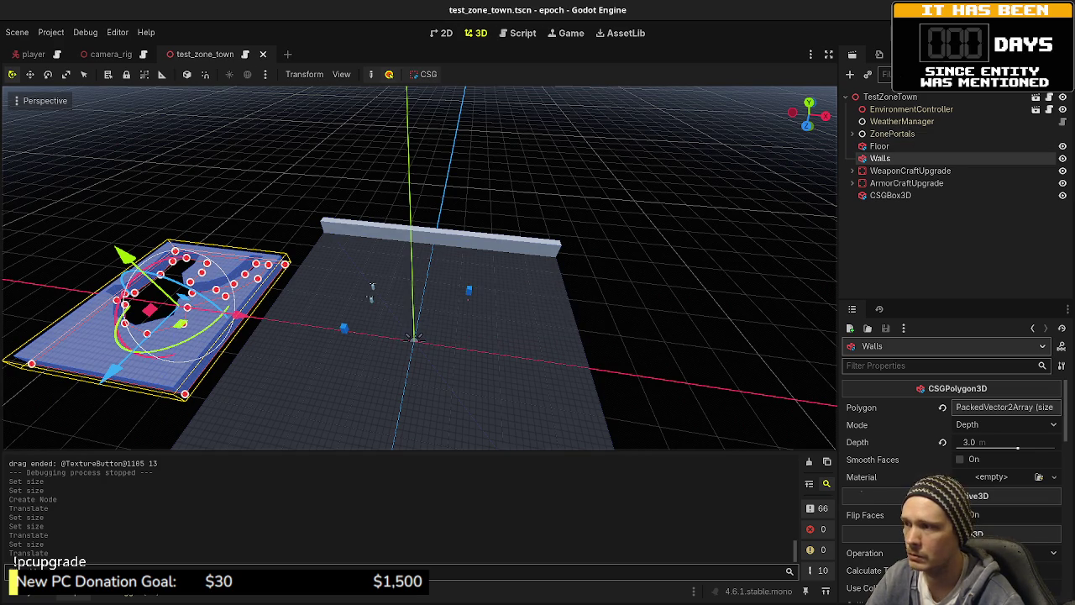
{"action": "key", "text": "F6"}
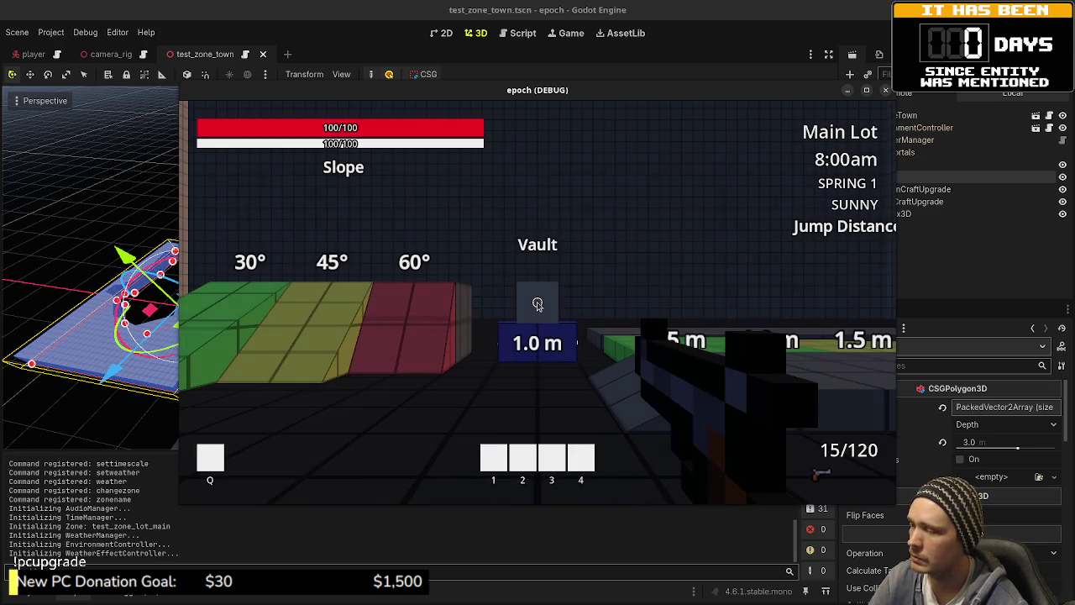
- Run changezone test_zone_town in the in-game console to load the town
{"action": "key", "text": "grave"}
{"action": "type", "text": "chan"}
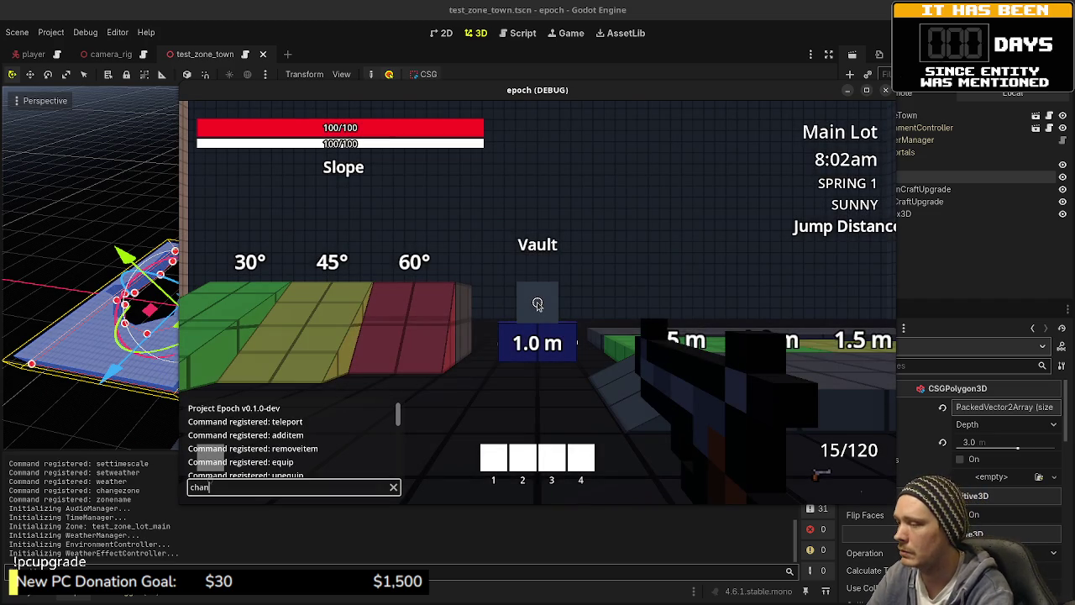
{"action": "type", "text": "gezone "}
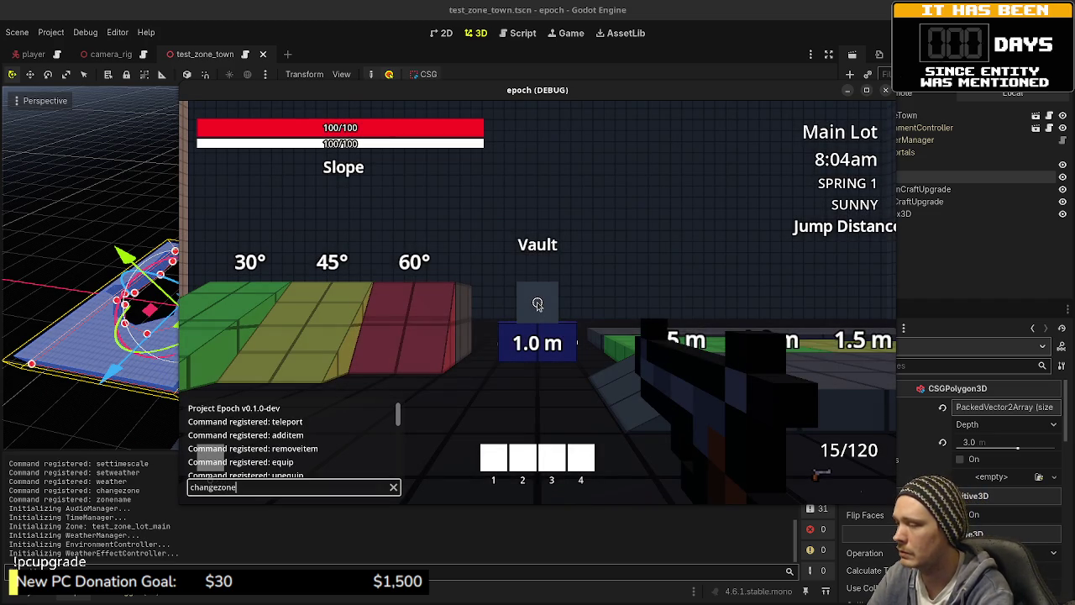
{"action": "type", "text": "test_zo"}
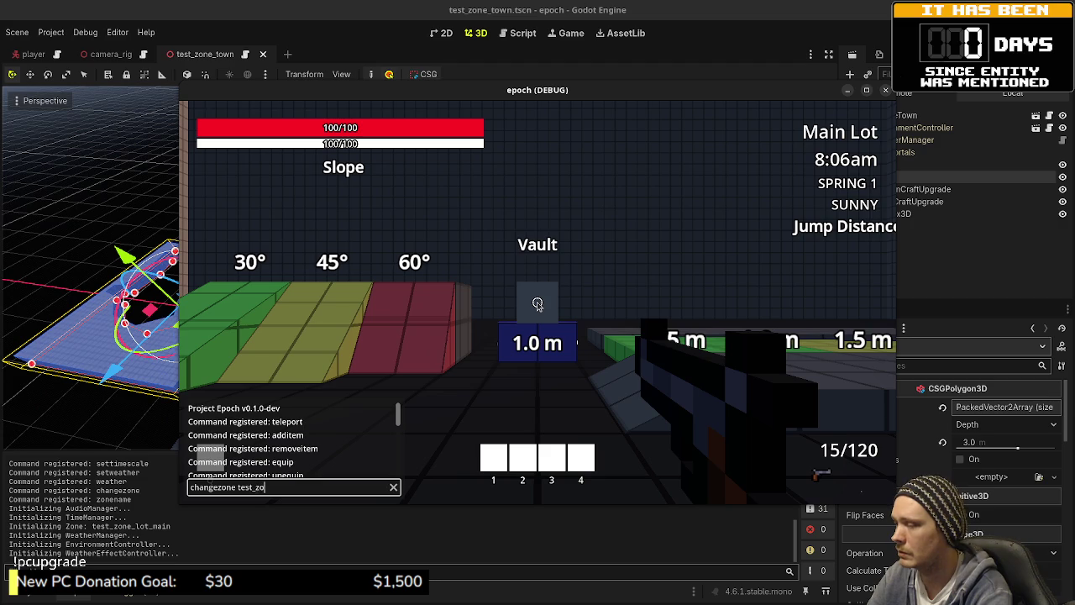
{"action": "type", "text": "ne_town"}
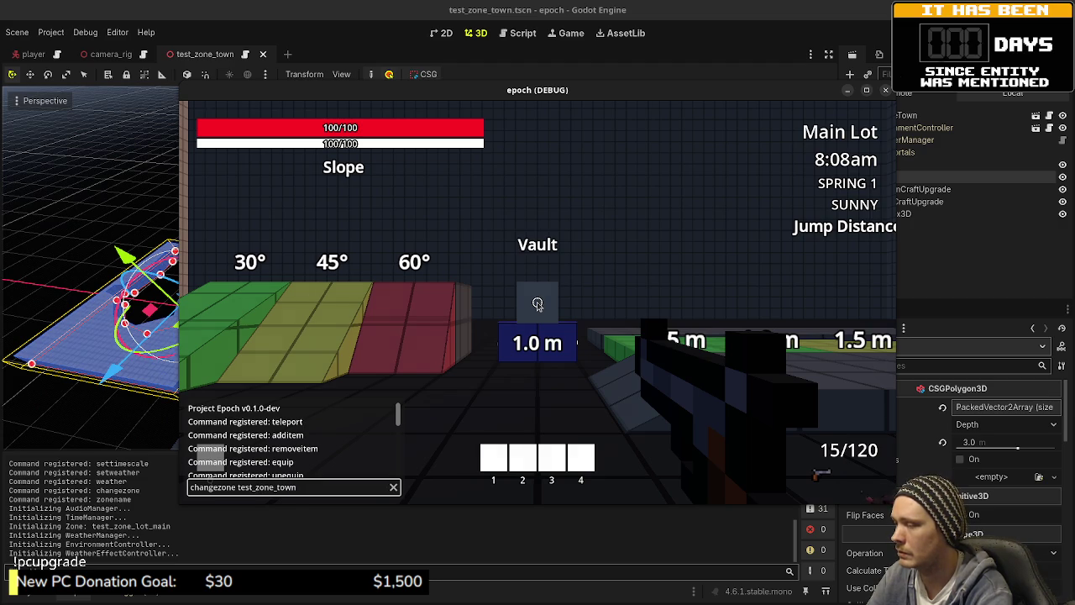
{"action": "key", "text": "Return"}
- Walk and sprint across the town floor and around the long wall's end, then aim at it
{"action": "left_click", "coordinate": [579, 318]}
{"action": "key", "text": "w"}
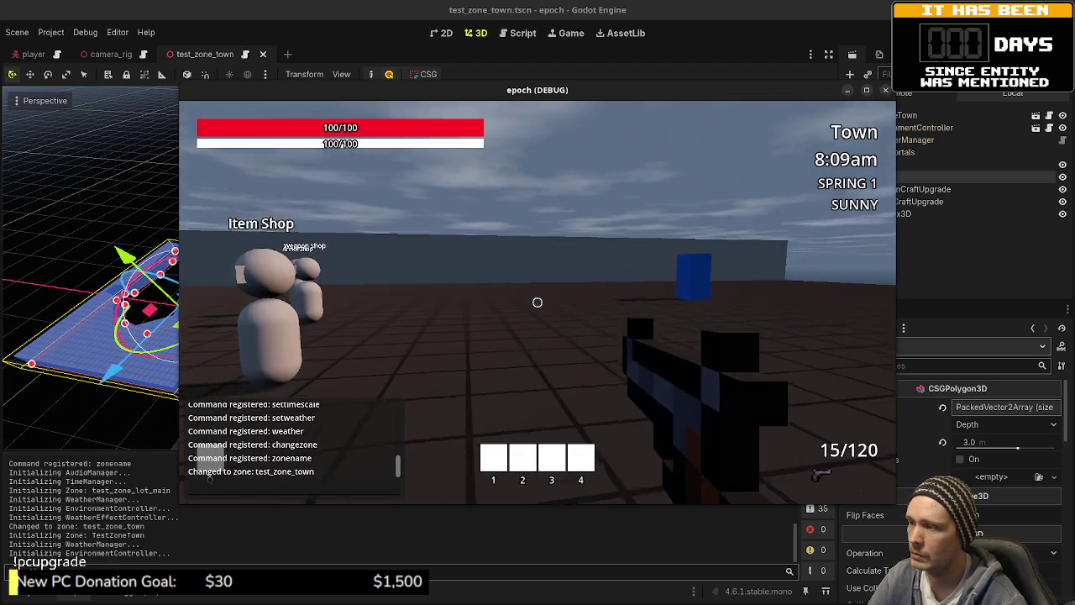
{"action": "key", "text": "shift+w"}
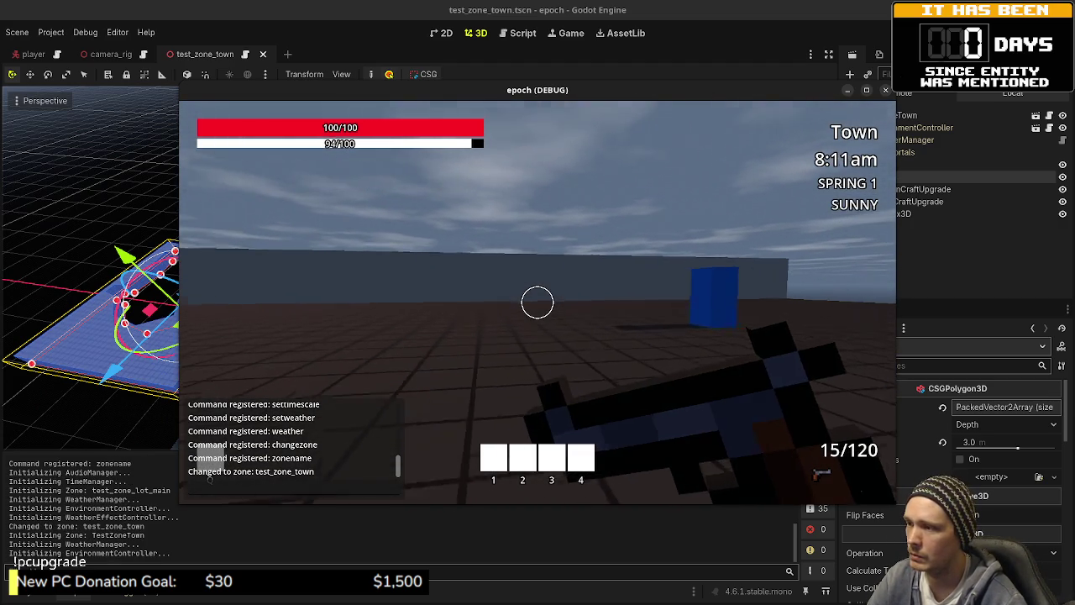
{"action": "key", "text": "shift+w"}
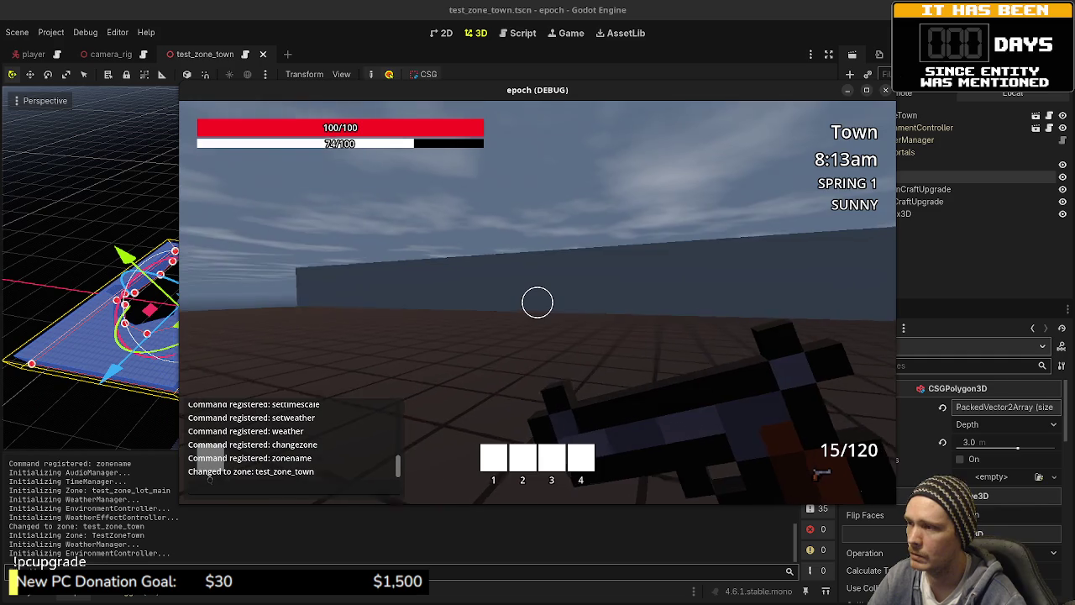
{"action": "key", "text": "shift+w"}
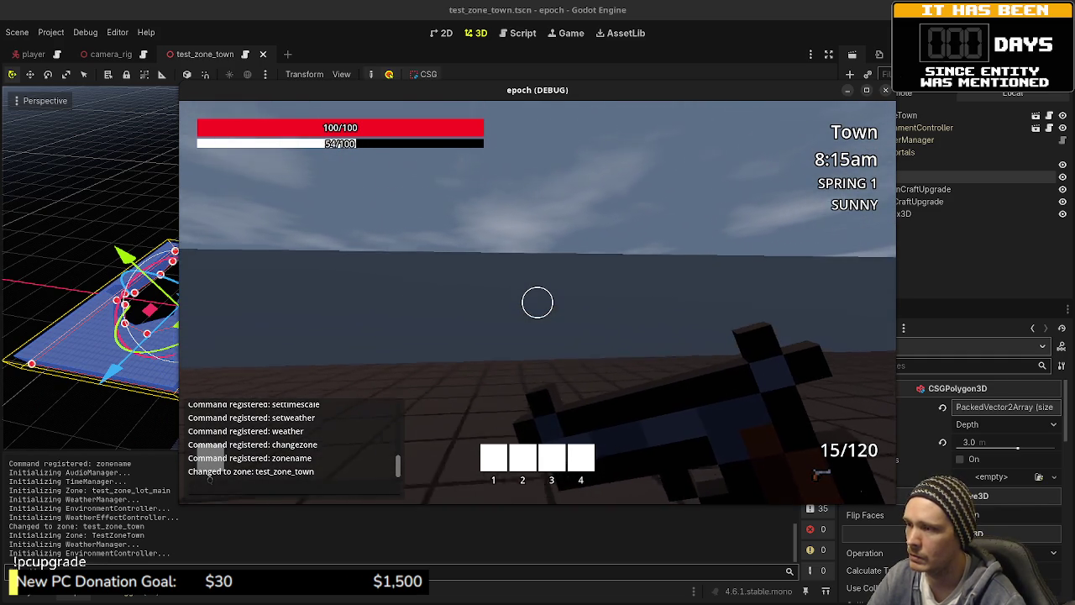
{"action": "key", "text": "shift+w"}
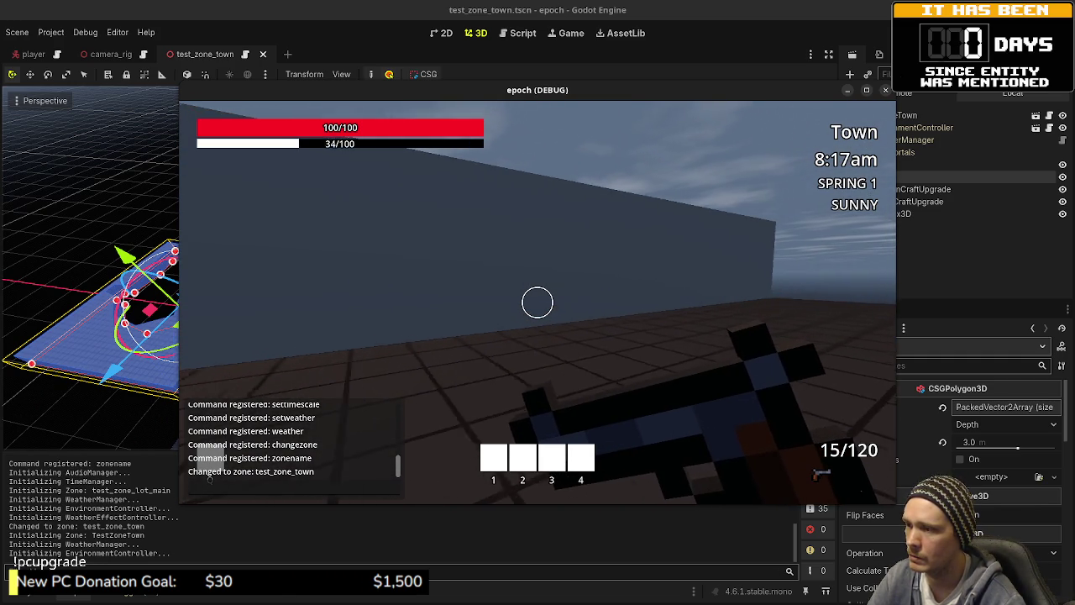
{"action": "key", "text": "shift+w"}
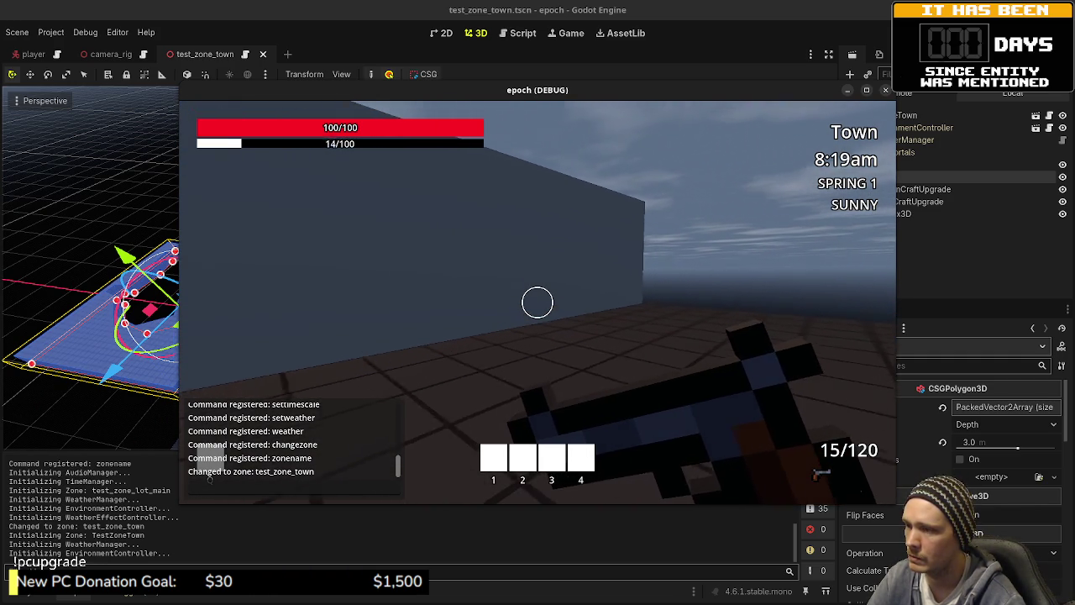
{"action": "key", "text": "w"}
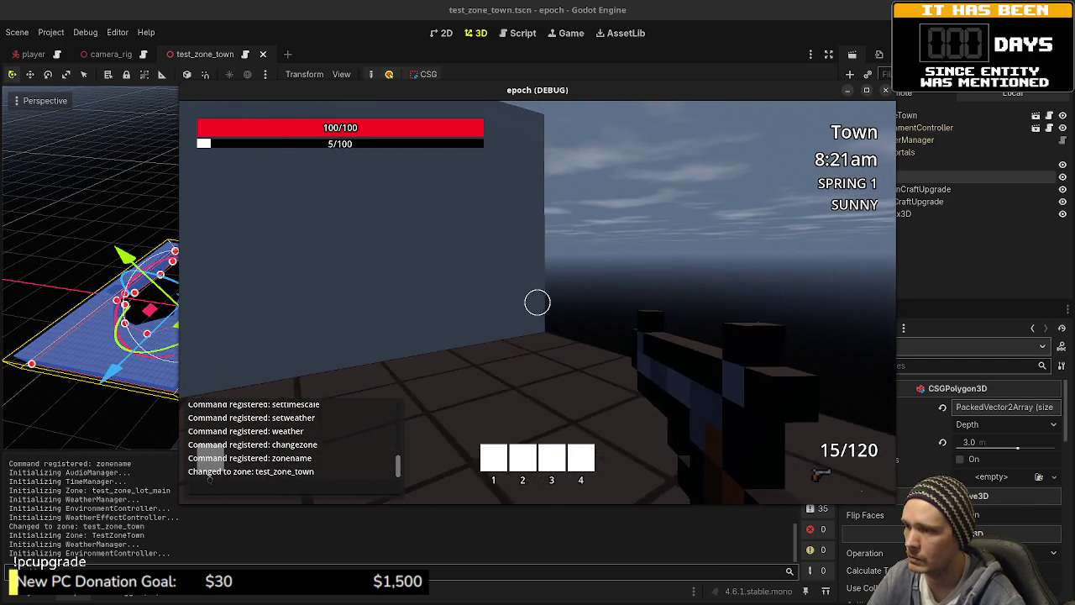
{"action": "key", "text": "w"}
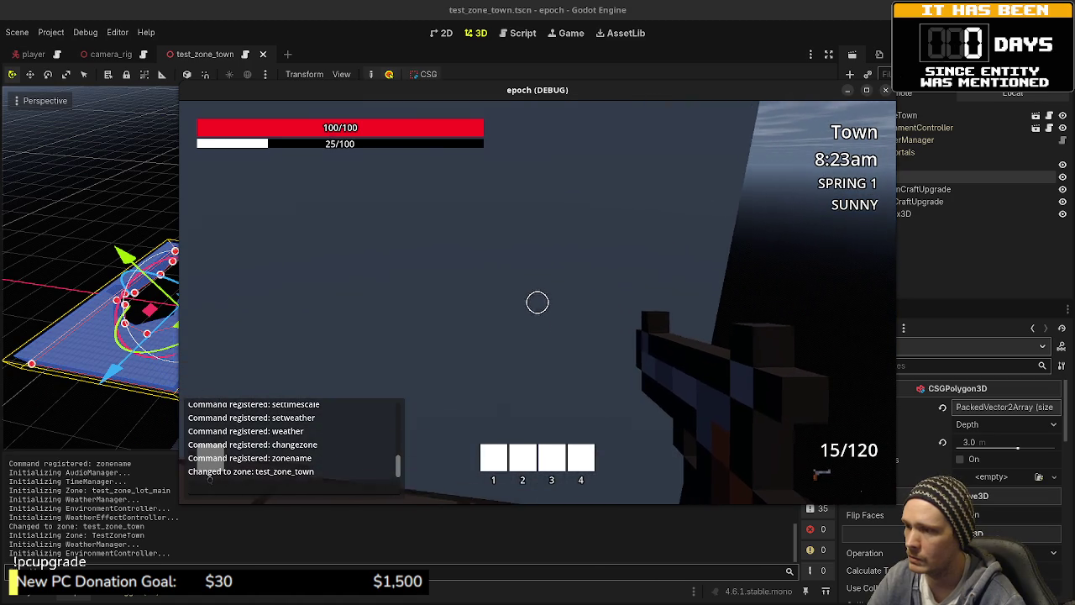
{"action": "key", "text": "w"}
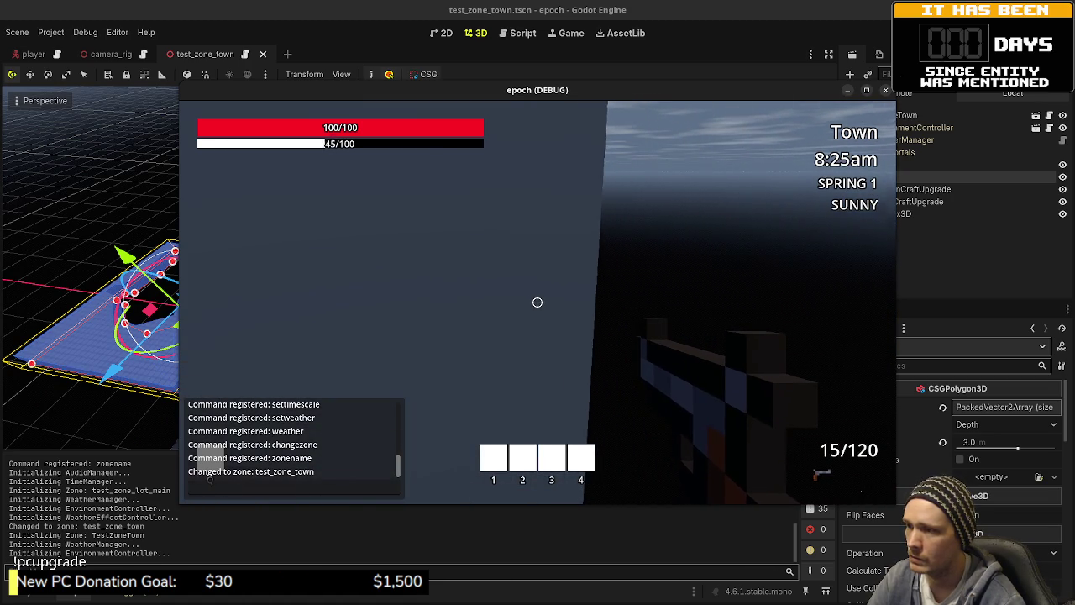
{"action": "key", "text": "w"}
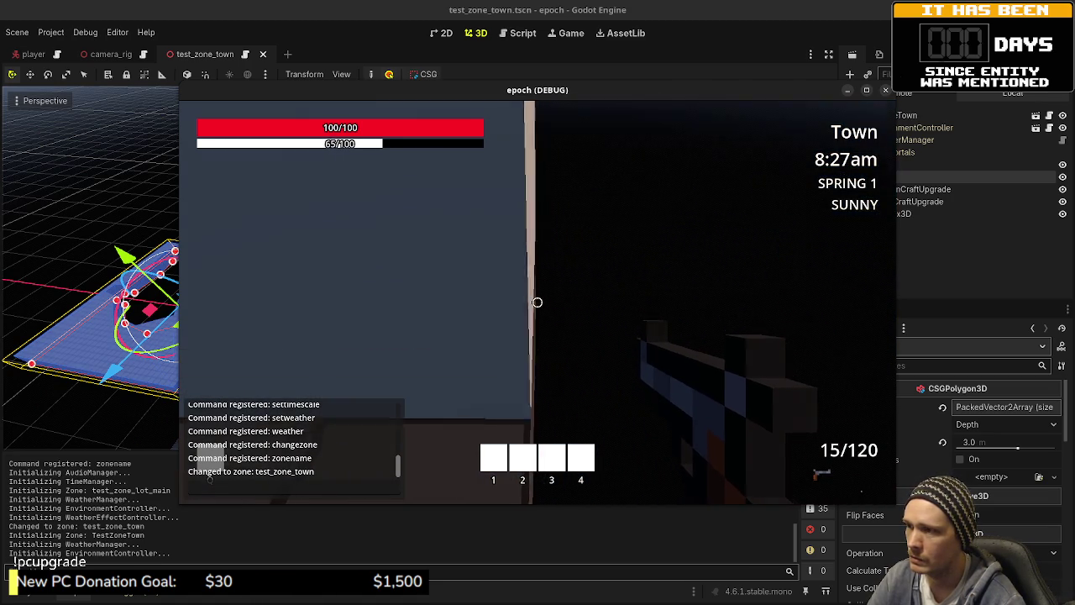
{"action": "key", "text": "w"}
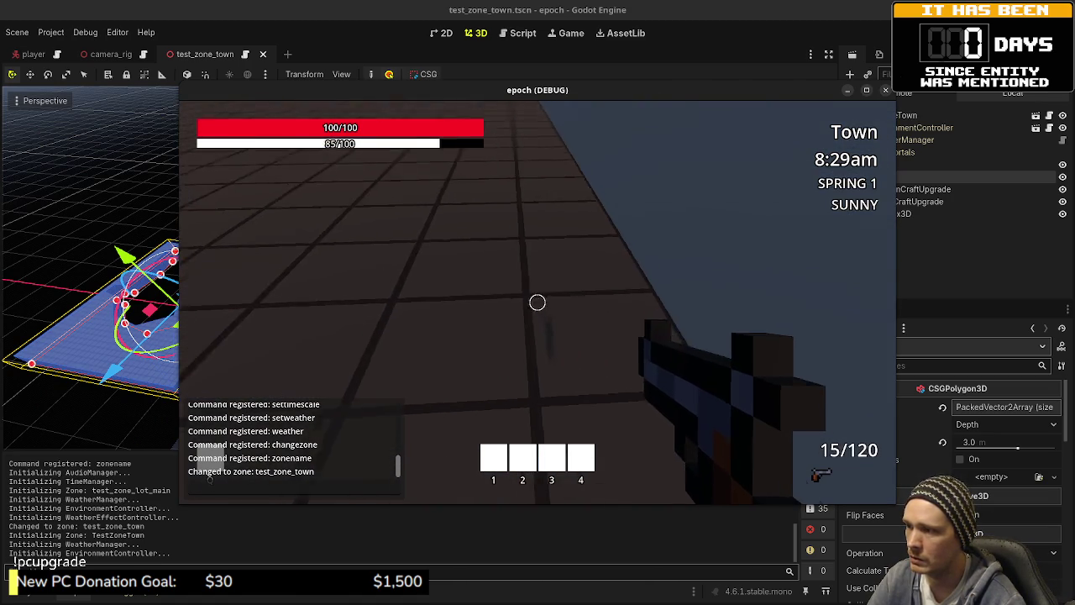
{"action": "key", "text": "shift+w"}
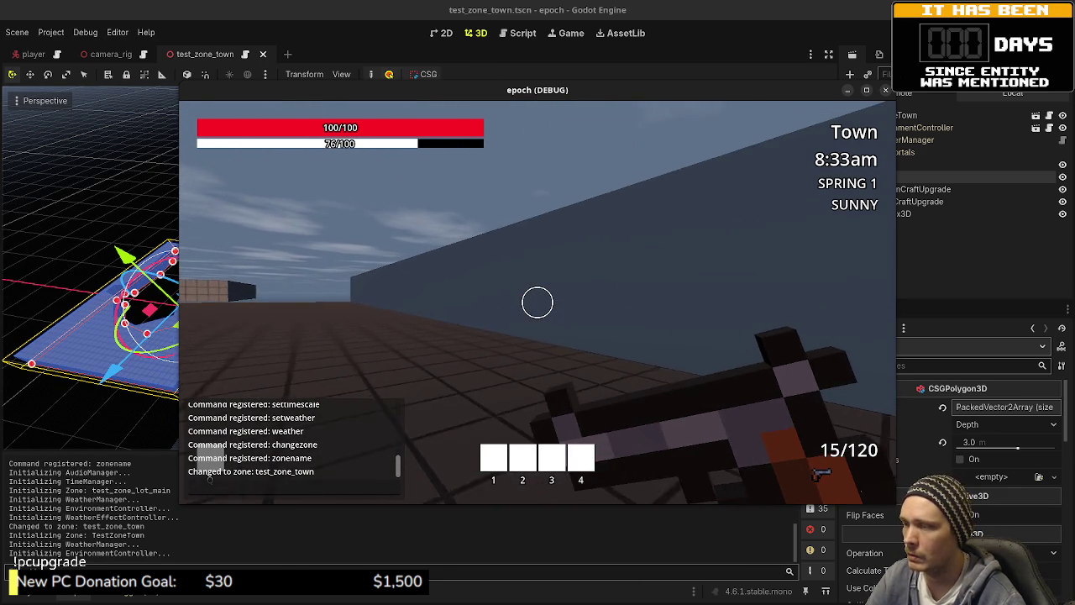
{"action": "right_click", "coordinate": [537, 302]}
- Stop the game and rename the CSGBox3D wall to OuterWall
{"action": "key", "text": "F8"}
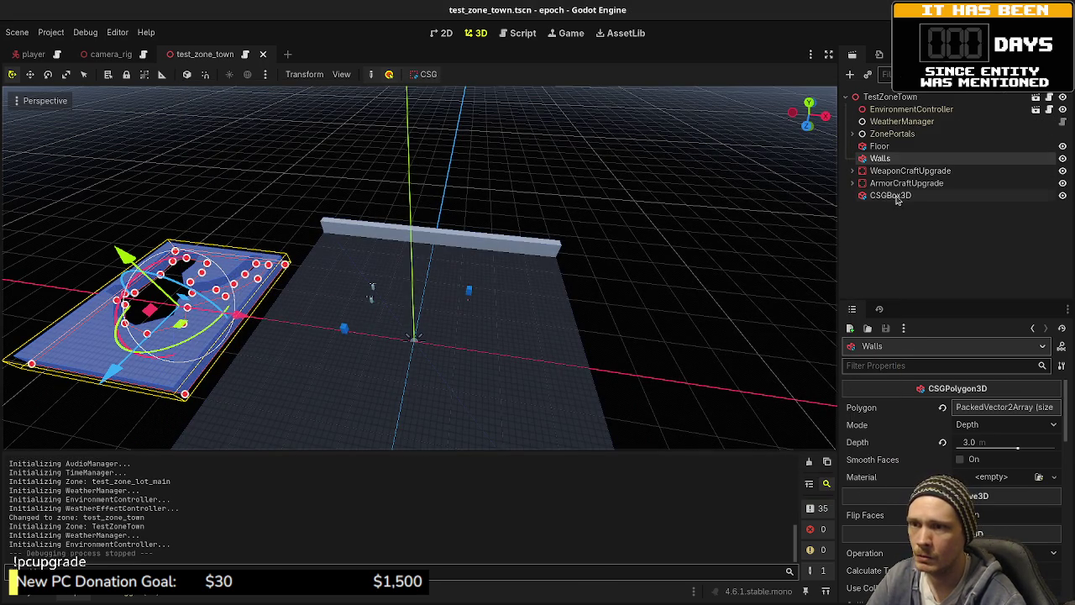
{"action": "left_click", "coordinate": [891, 195]}
{"action": "key", "text": "F2"}
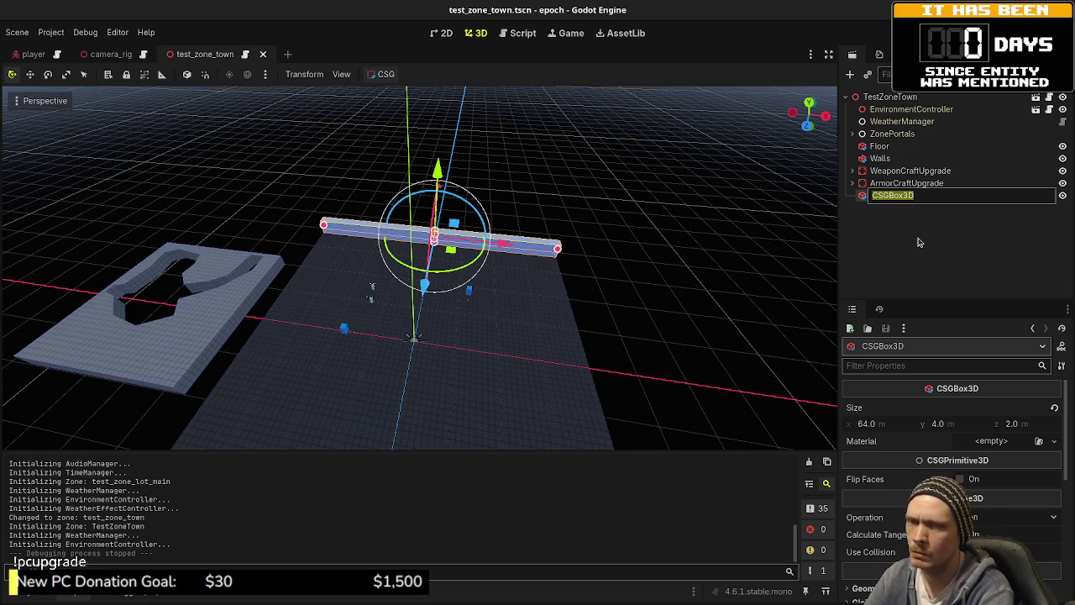
{"action": "type", "text": "Outter"}
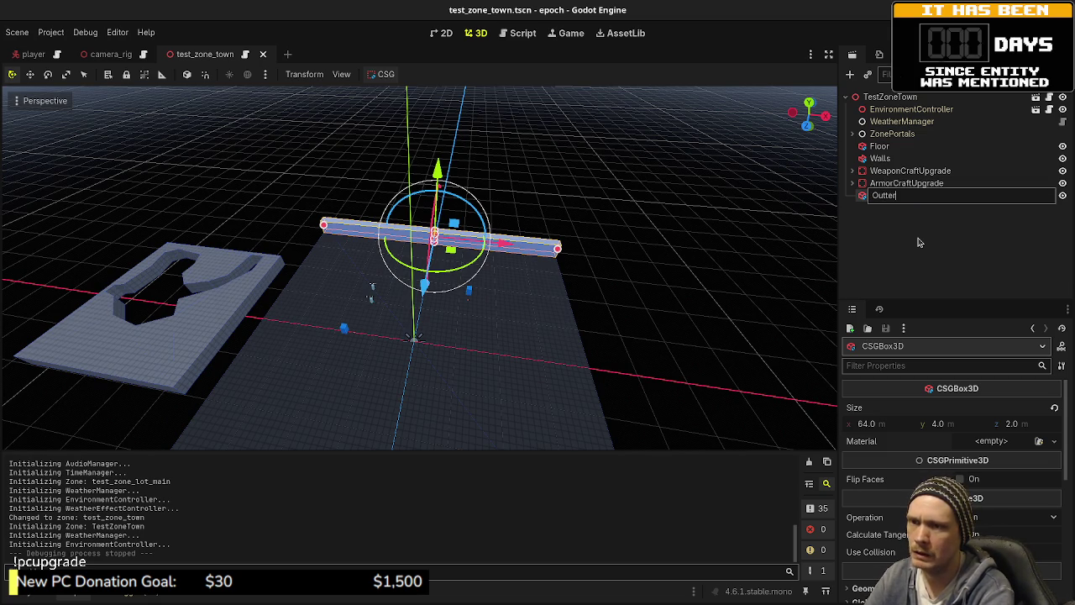
{"action": "key", "text": "BackSpace"}
{"action": "type", "text": "erWall"}
{"action": "key", "text": "Return"}
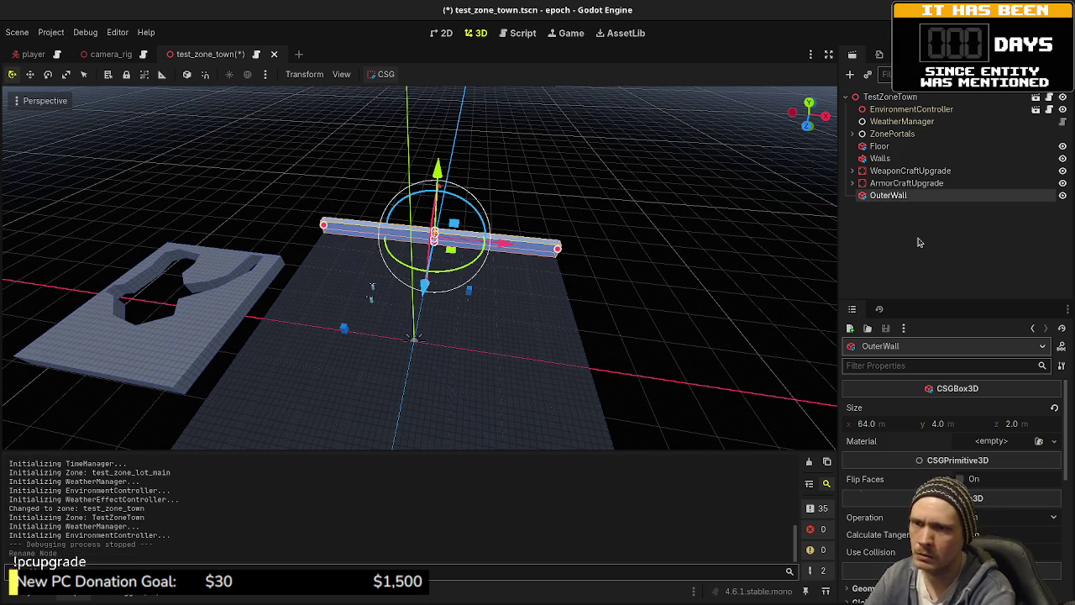
- Add a CSGCylinder3D child under OuterWall
{"action": "key", "text": "ctrl+a"}
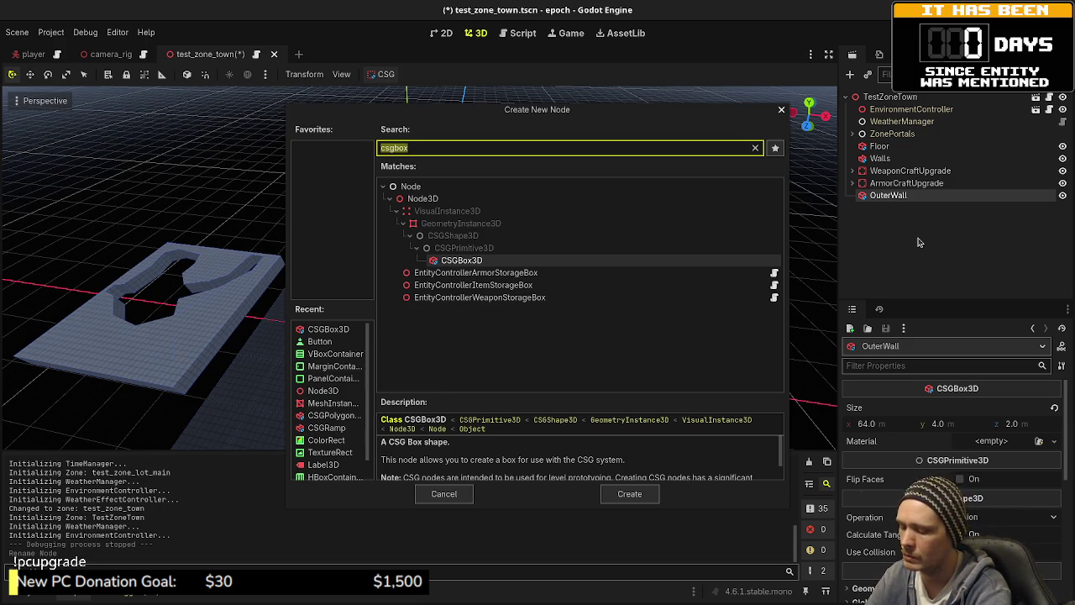
{"action": "type", "text": "c"}
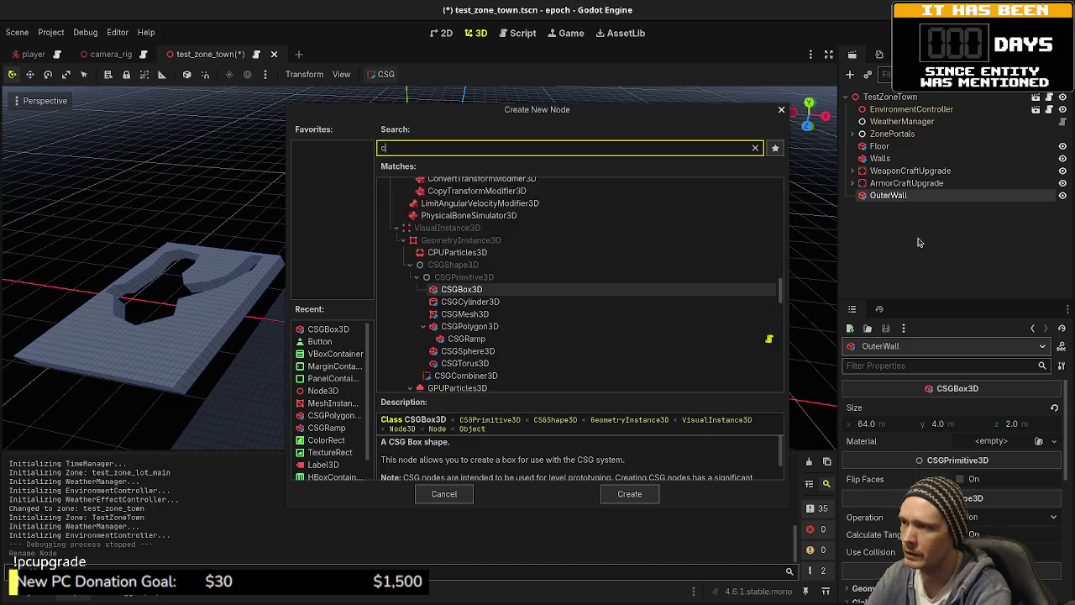
{"action": "type", "text": "sgc"}
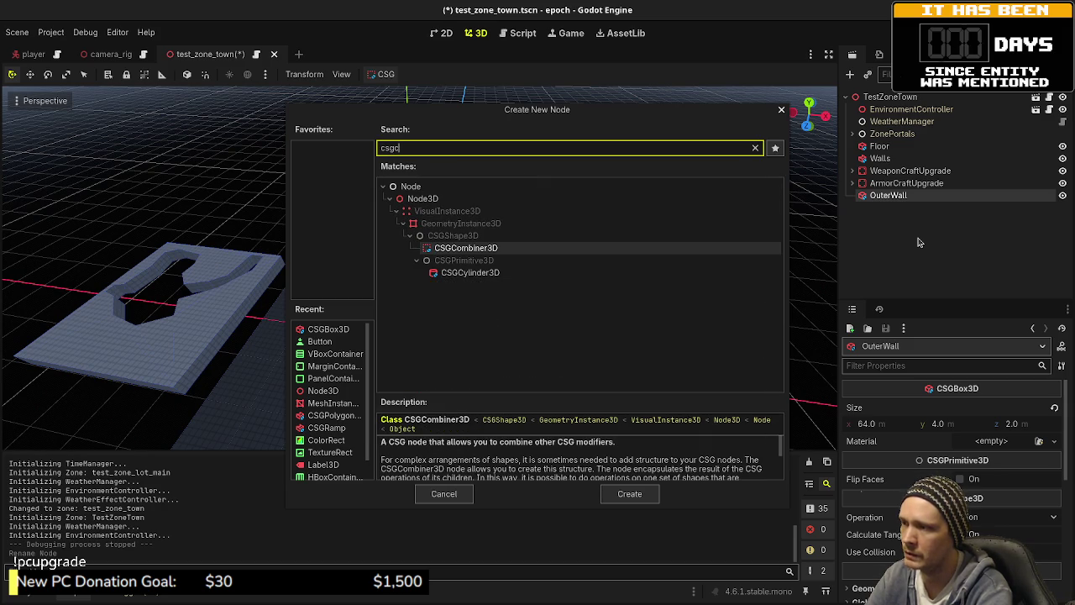
{"action": "key", "text": "Down"}
{"action": "key", "text": "Return"}
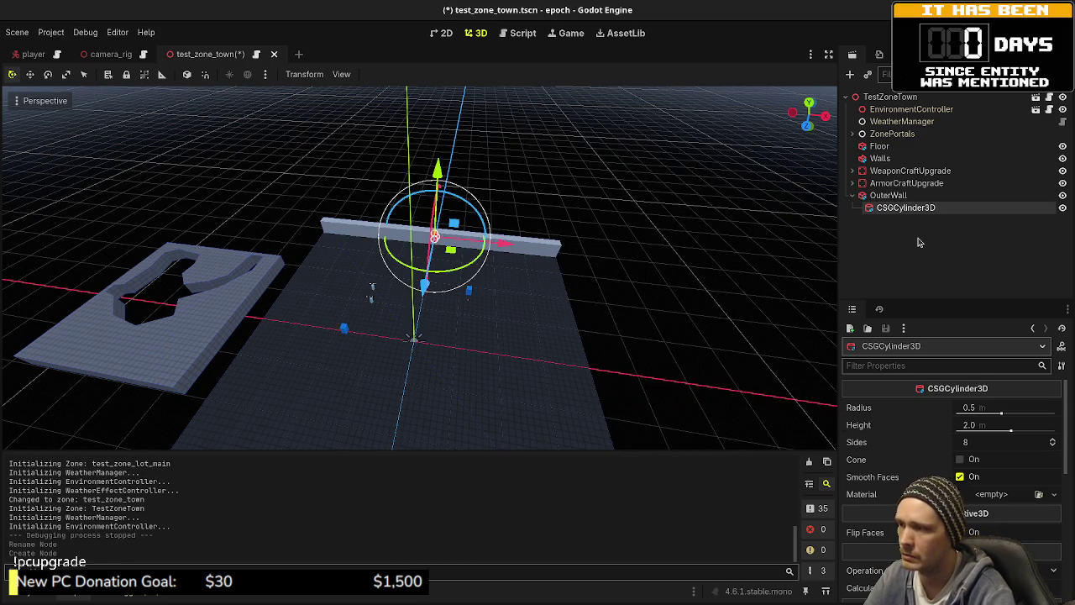
- Rotate the cylinder into the wall and set radius 1.1 m and height 2.4 m
{"action": "key", "text": "f"}
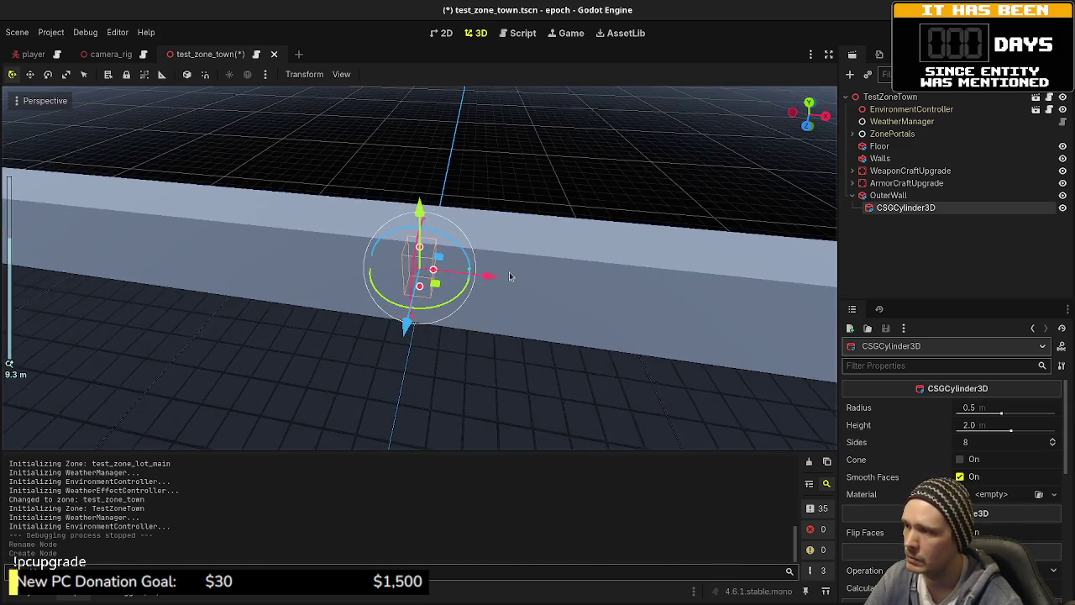
{"action": "mouse_move", "coordinate": [480, 314]}
{"action": "left_mouse_down"}
{"action": "mouse_move", "coordinate": [374, 265]}
{"action": "mouse_move", "coordinate": [356, 268]}
{"action": "mouse_move", "coordinate": [346, 330]}
{"action": "left_mouse_up"}
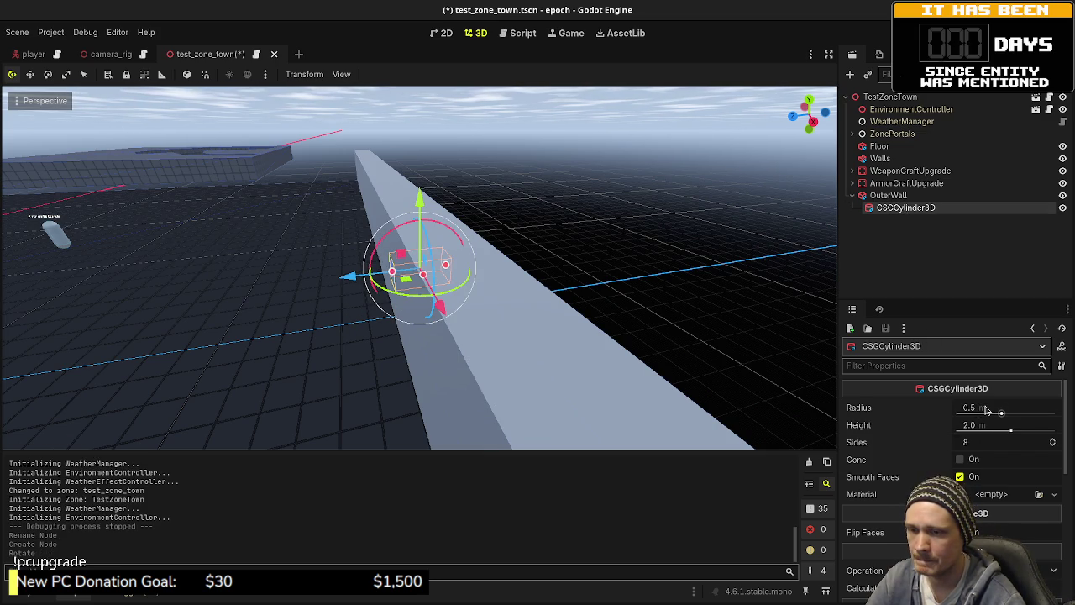
{"action": "left_click", "coordinate": [987, 409]}
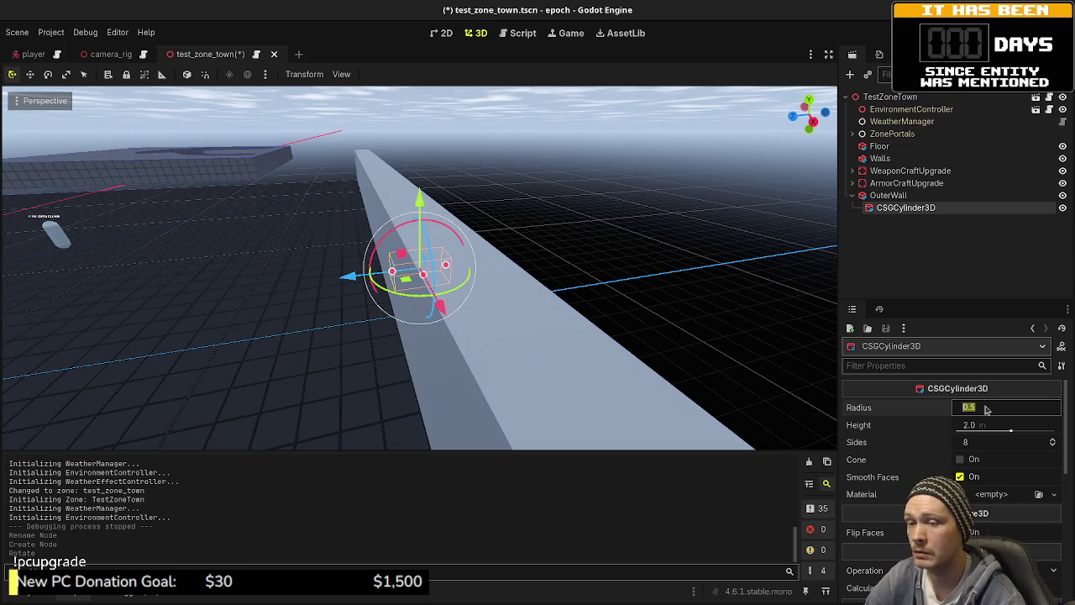
{"action": "type", "text": "1.1"}
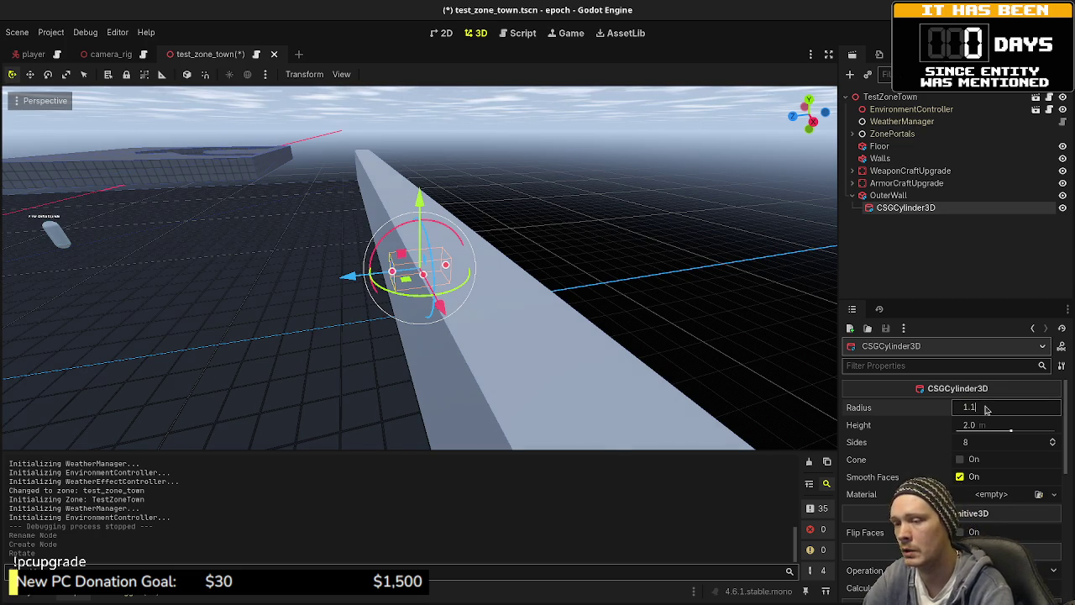
{"action": "key", "text": "Return"}
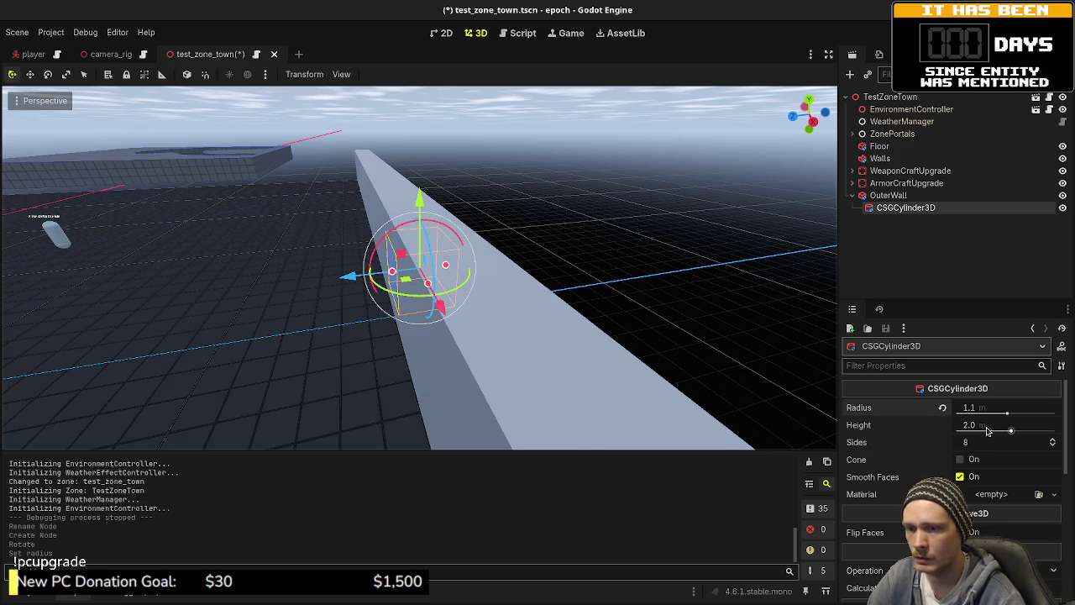
{"action": "left_click", "coordinate": [988, 430]}
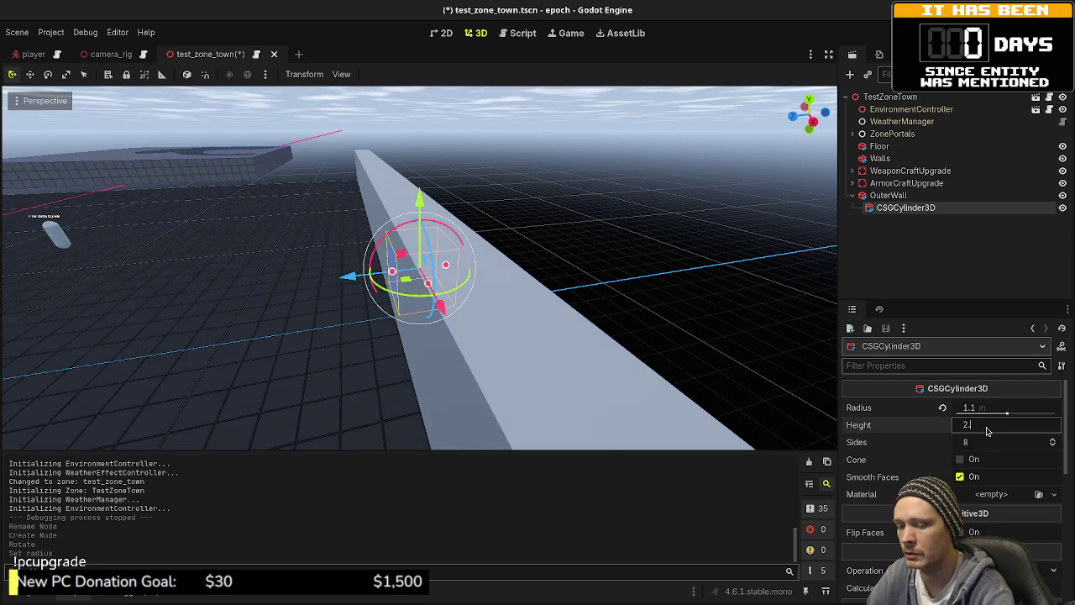
{"action": "type", "text": ".4"}
{"action": "key", "text": "Return"}
- Give the cylinder 12 sides and inspect it where it pierces the wall
{"action": "mouse_move", "coordinate": [774, 360]}
{"action": "left_mouse_down"}
{"action": "mouse_move", "coordinate": [617, 339]}
{"action": "mouse_move", "coordinate": [543, 348]}
{"action": "left_mouse_up"}
{"action": "scroll", "coordinate": [455, 361], "scroll_direction": "up", "scroll_amount": 3}
{"action": "mouse_move", "coordinate": [455, 361]}
{"action": "left_mouse_down"}
{"action": "mouse_move", "coordinate": [602, 328]}
{"action": "mouse_move", "coordinate": [562, 334]}
{"action": "mouse_move", "coordinate": [579, 319]}
{"action": "mouse_move", "coordinate": [544, 325]}
{"action": "mouse_move", "coordinate": [582, 328]}
{"action": "mouse_move", "coordinate": [560, 328]}
{"action": "mouse_move", "coordinate": [779, 405]}
{"action": "left_mouse_up"}
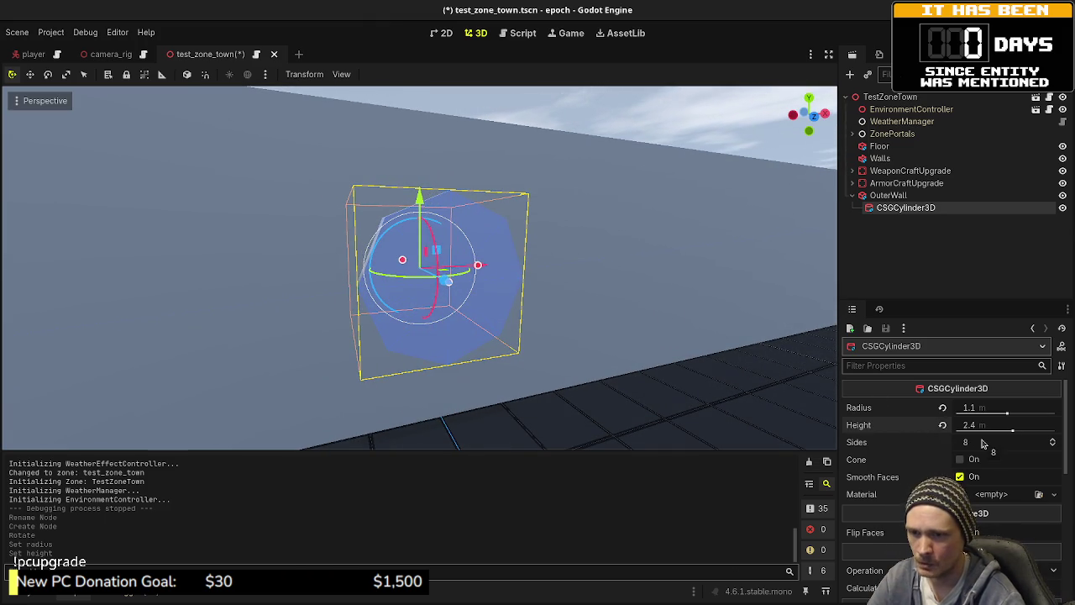
{"action": "left_click", "coordinate": [982, 444]}
{"action": "type", "text": "12"}
{"action": "key", "text": "Return"}
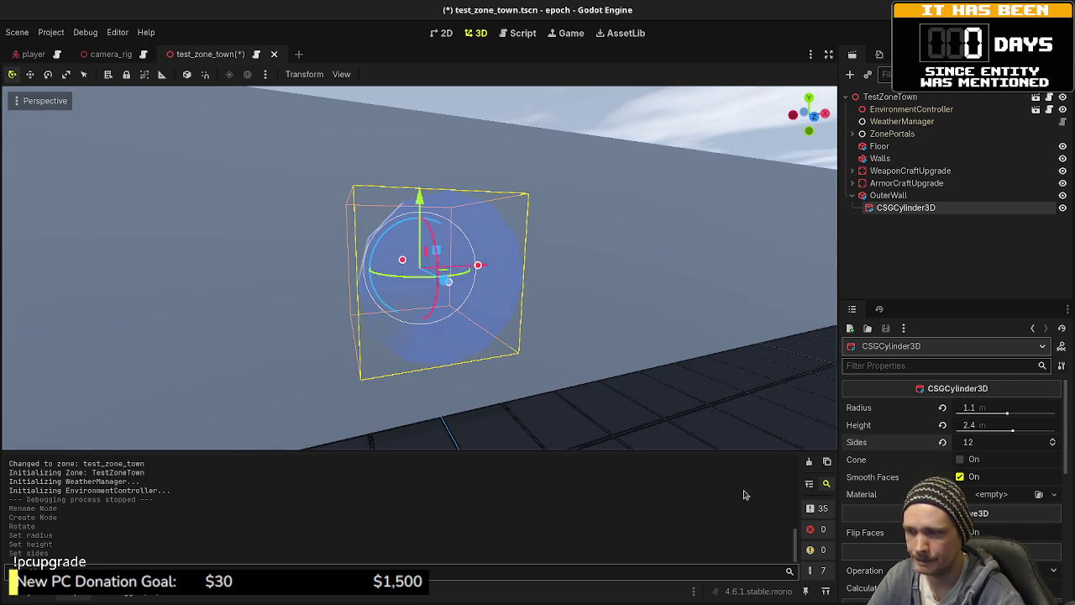
{"action": "mouse_move", "coordinate": [676, 380]}
{"action": "left_mouse_down"}
{"action": "mouse_move", "coordinate": [544, 403]}
{"action": "mouse_move", "coordinate": [479, 380]}
{"action": "mouse_move", "coordinate": [489, 377]}
{"action": "left_mouse_up"}
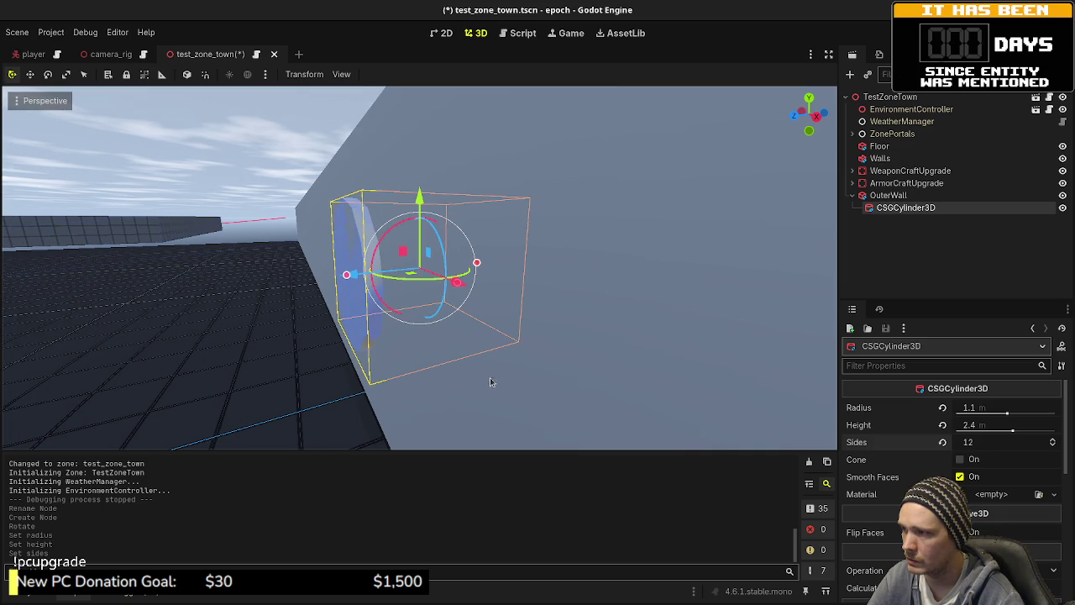
{"action": "left_click_drag", "start_coordinate": [408, 255], "coordinate": [336, 296]}
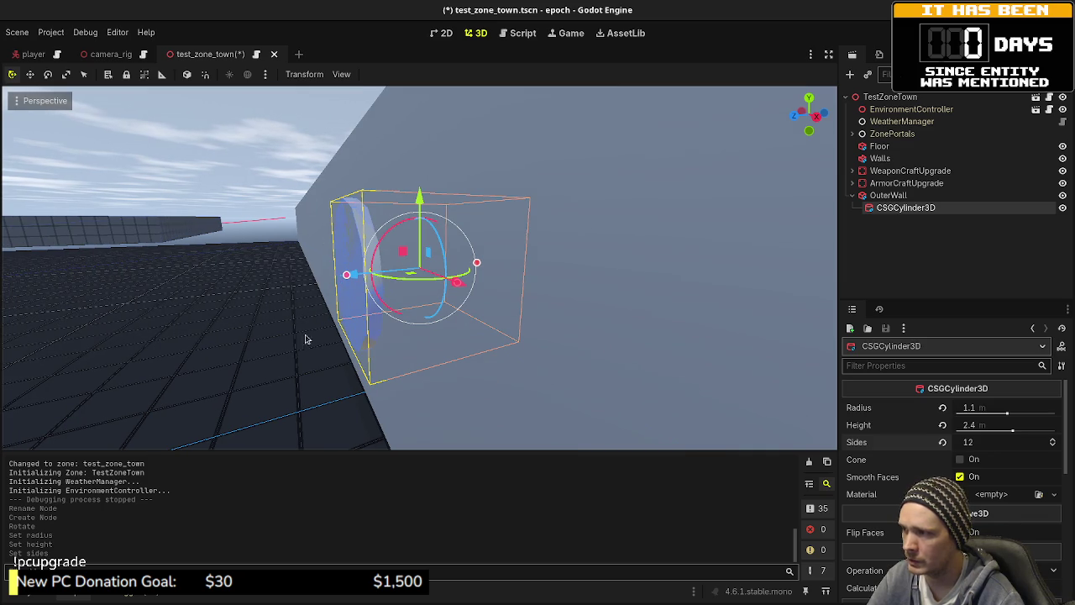
{"action": "mouse_move", "coordinate": [308, 341]}
{"action": "left_mouse_down"}
{"action": "mouse_move", "coordinate": [382, 320]}
{"action": "mouse_move", "coordinate": [526, 331]}
{"action": "left_mouse_up"}
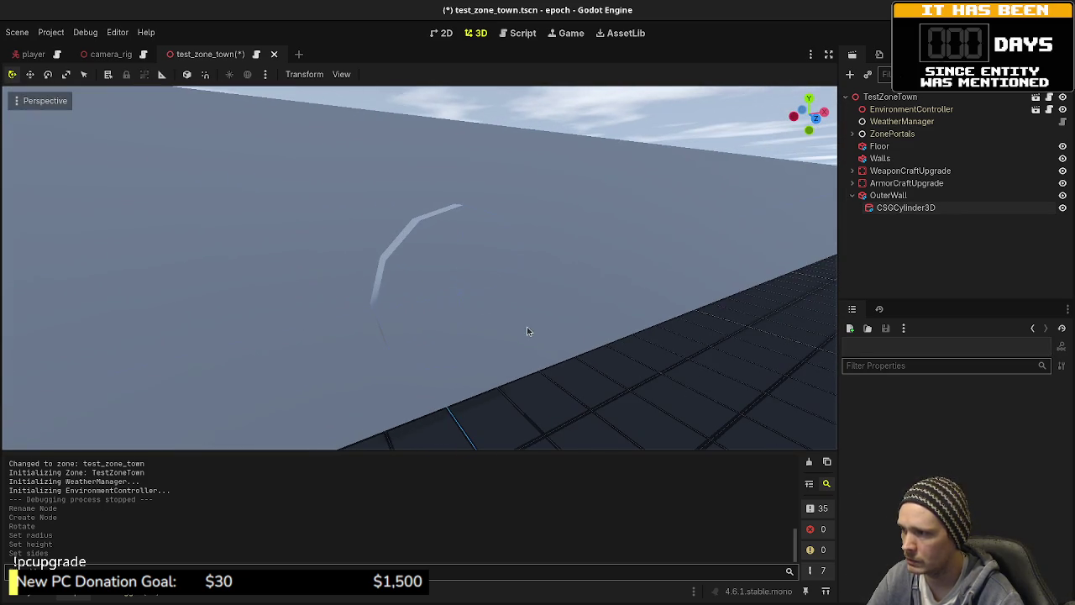
{"action": "left_click", "coordinate": [899, 207]}
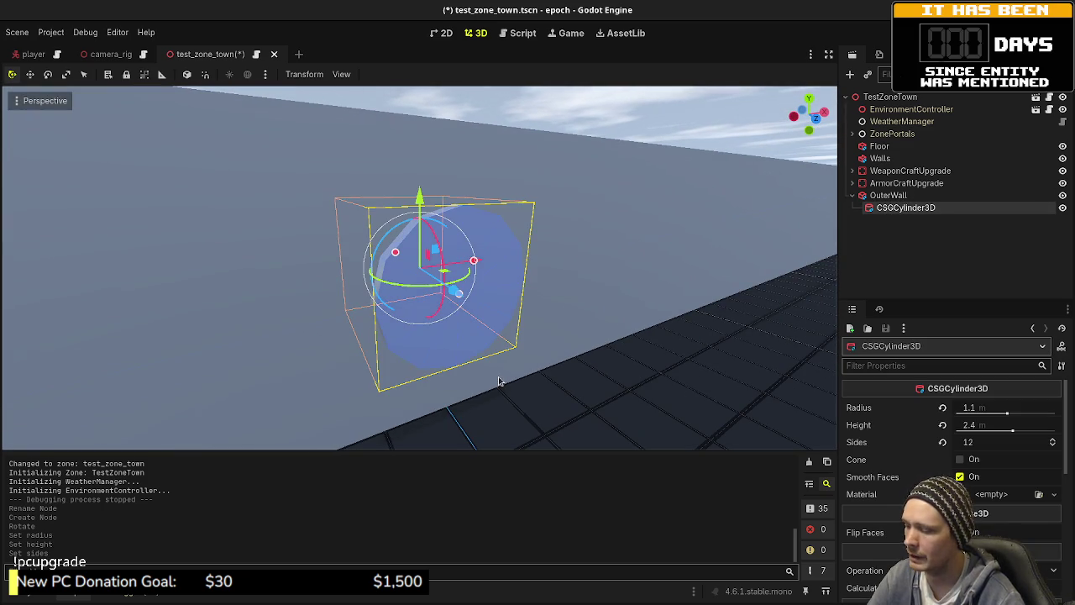
- Duplicate the cylinder, give the copy a 1 m radius and set its Operation to Subtraction
{"action": "key", "text": "ctrl+d"}
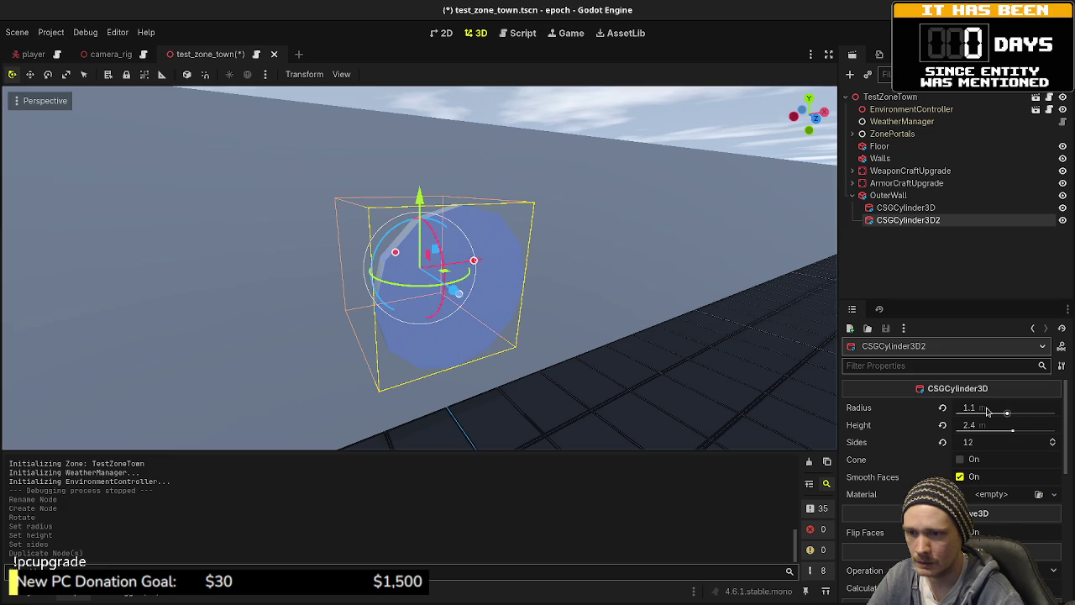
{"action": "left_click", "coordinate": [987, 410]}
{"action": "type", "text": "1"}
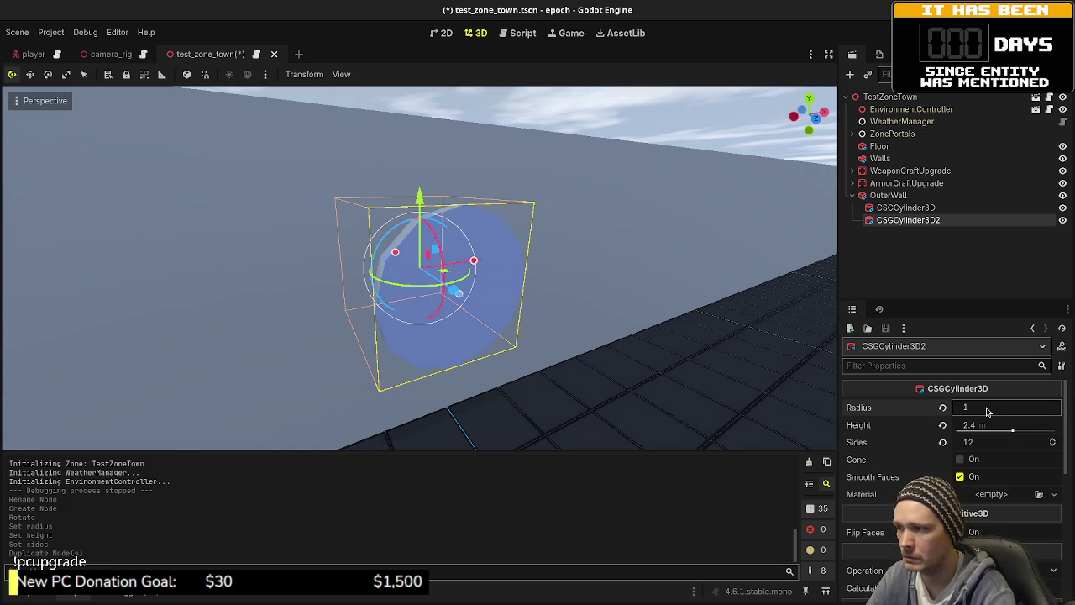
{"action": "key", "text": "Return"}
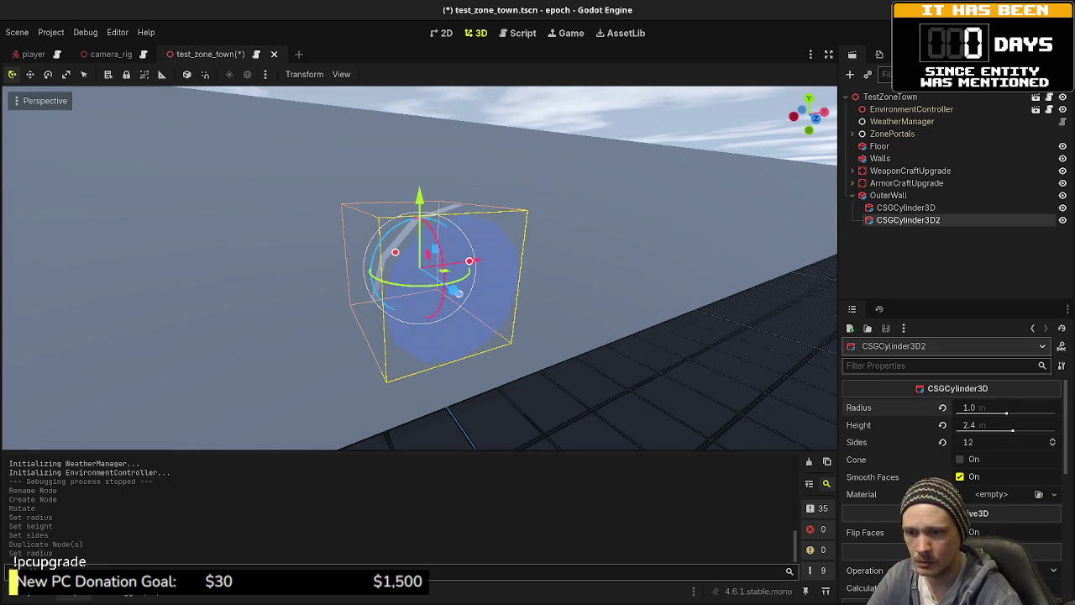
{"action": "scroll", "coordinate": [949, 470], "scroll_direction": "down", "scroll_amount": 3}
{"action": "scroll", "coordinate": [893, 520], "scroll_direction": "down", "scroll_amount": 1}
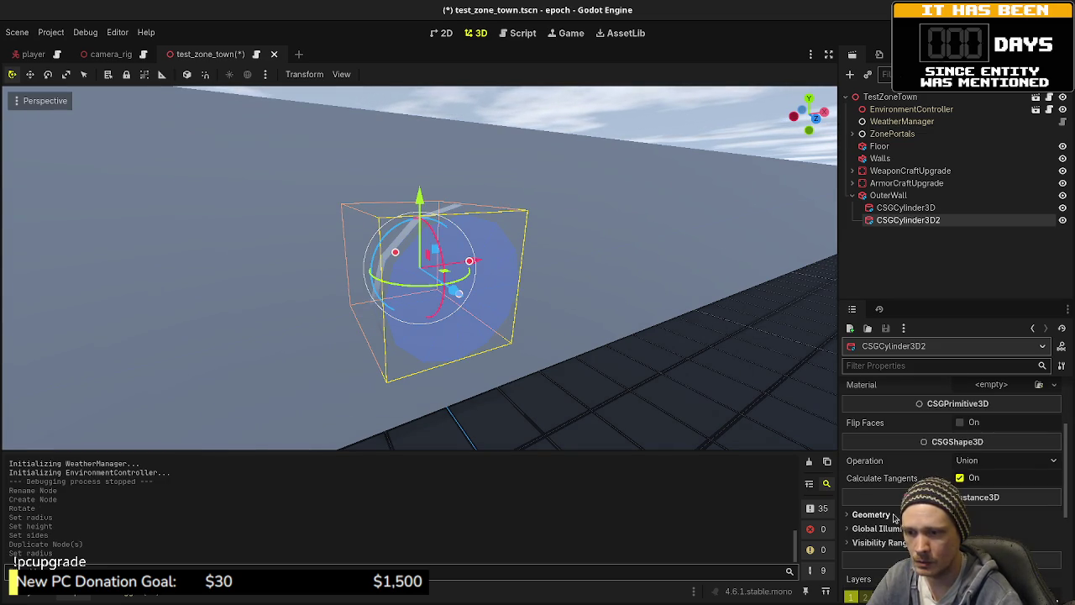
{"action": "left_click", "coordinate": [1004, 461]}
{"action": "left_click", "coordinate": [1035, 507]}
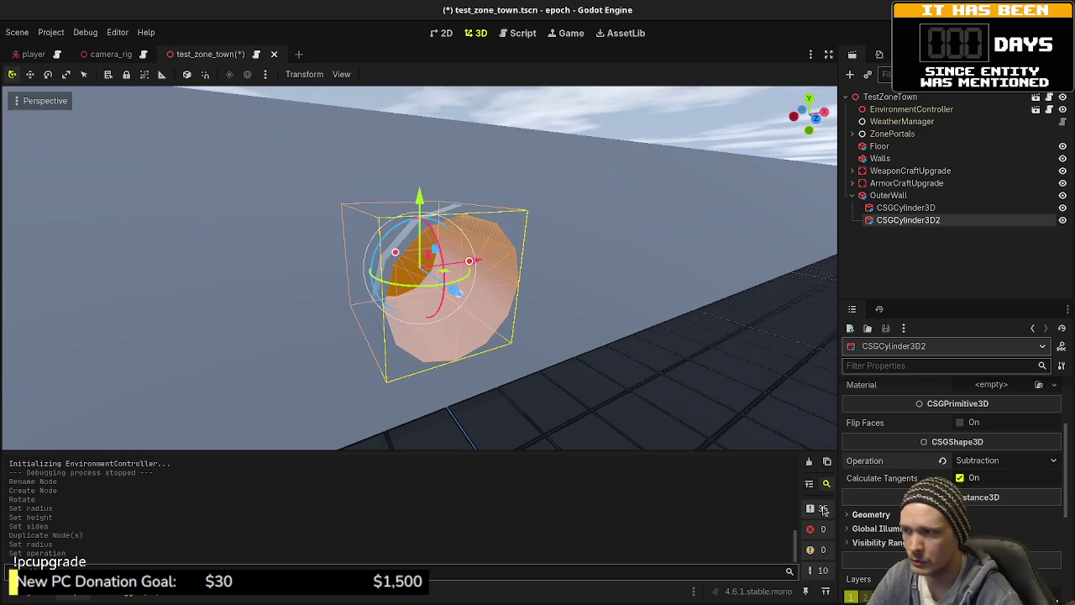
- Orbit around the wall to inspect the round hole cut through it
{"action": "left_click_drag", "start_coordinate": [720, 391], "coordinate": [612, 160]}
{"action": "left_click", "coordinate": [604, 118]}
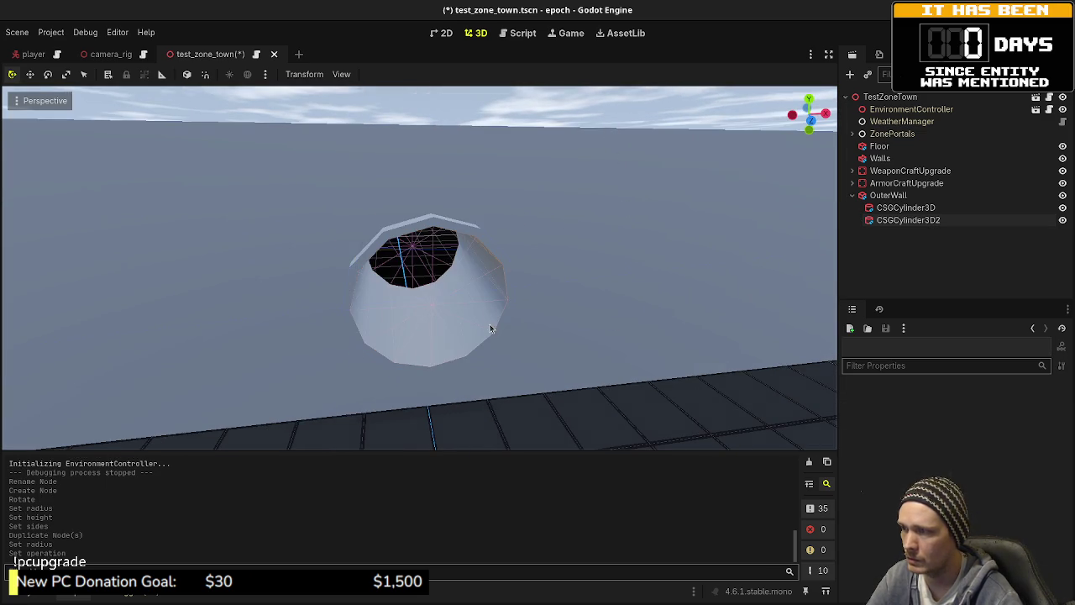
{"action": "mouse_move", "coordinate": [491, 328]}
{"action": "left_mouse_down"}
{"action": "mouse_move", "coordinate": [406, 305]}
{"action": "mouse_move", "coordinate": [317, 329]}
{"action": "mouse_move", "coordinate": [450, 308]}
{"action": "mouse_move", "coordinate": [488, 289]}
{"action": "left_mouse_up"}
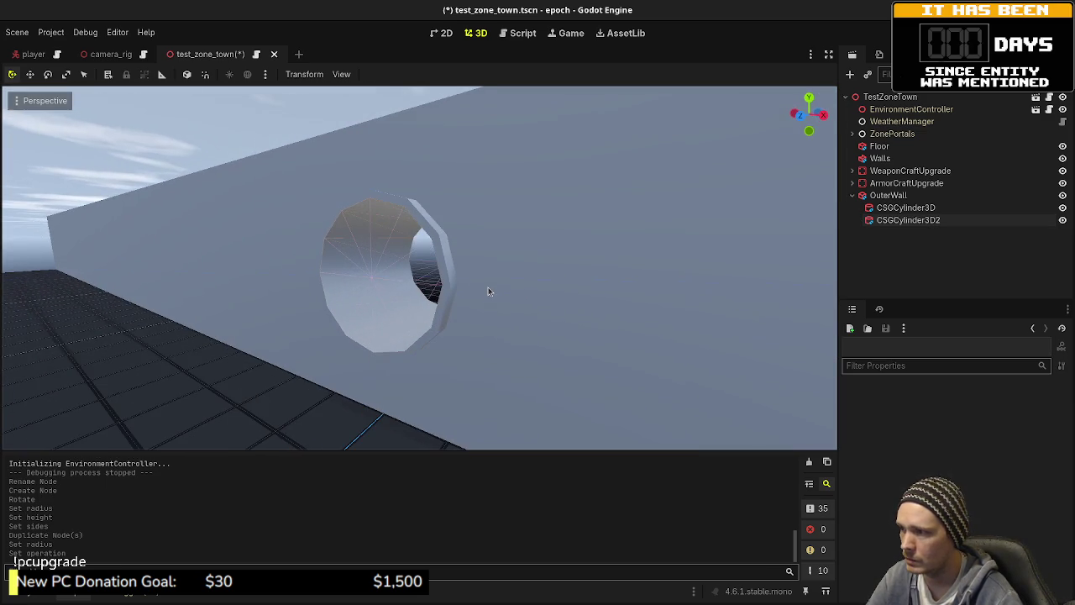
{"action": "left_click_drag", "start_coordinate": [384, 307], "coordinate": [392, 287]}
{"action": "mouse_move", "coordinate": [453, 303]}
{"action": "left_mouse_down"}
{"action": "mouse_move", "coordinate": [532, 305]}
{"action": "mouse_move", "coordinate": [576, 347]}
{"action": "mouse_move", "coordinate": [507, 345]}
{"action": "left_mouse_up"}
- Nest the subtracting cylinder under the first to check the ring, then return it under OuterWall
{"action": "left_click", "coordinate": [895, 208]}
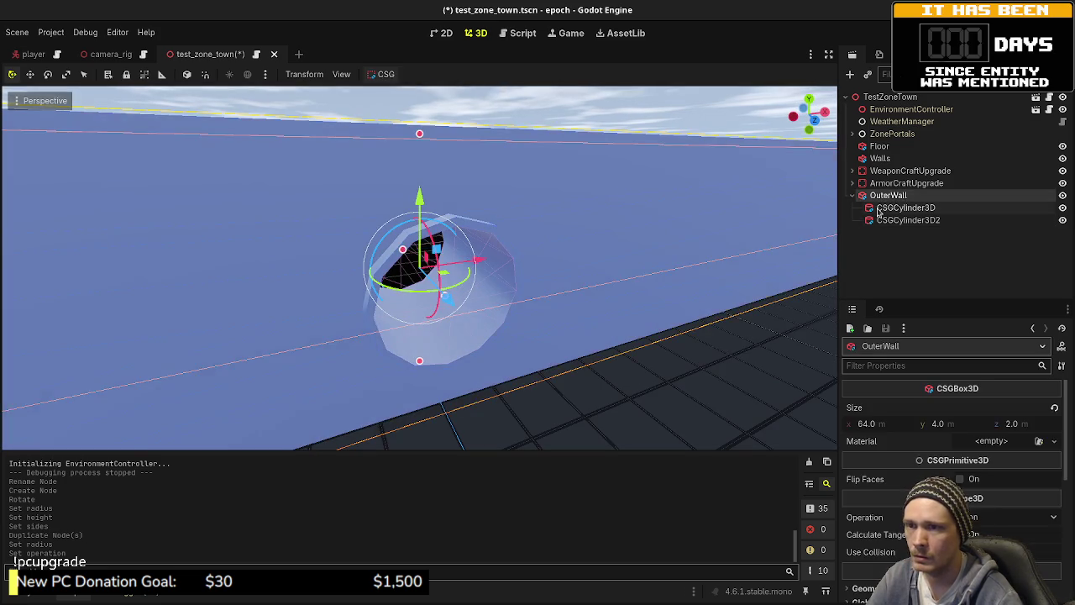
{"action": "left_click", "coordinate": [885, 221]}
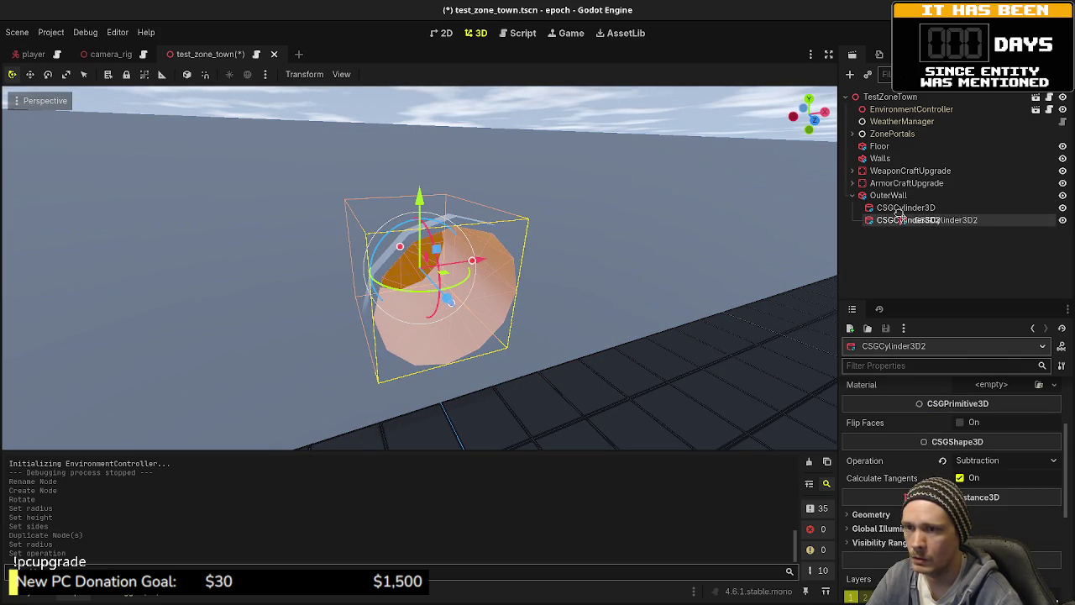
{"action": "left_click_drag", "start_coordinate": [899, 212], "coordinate": [907, 213]}
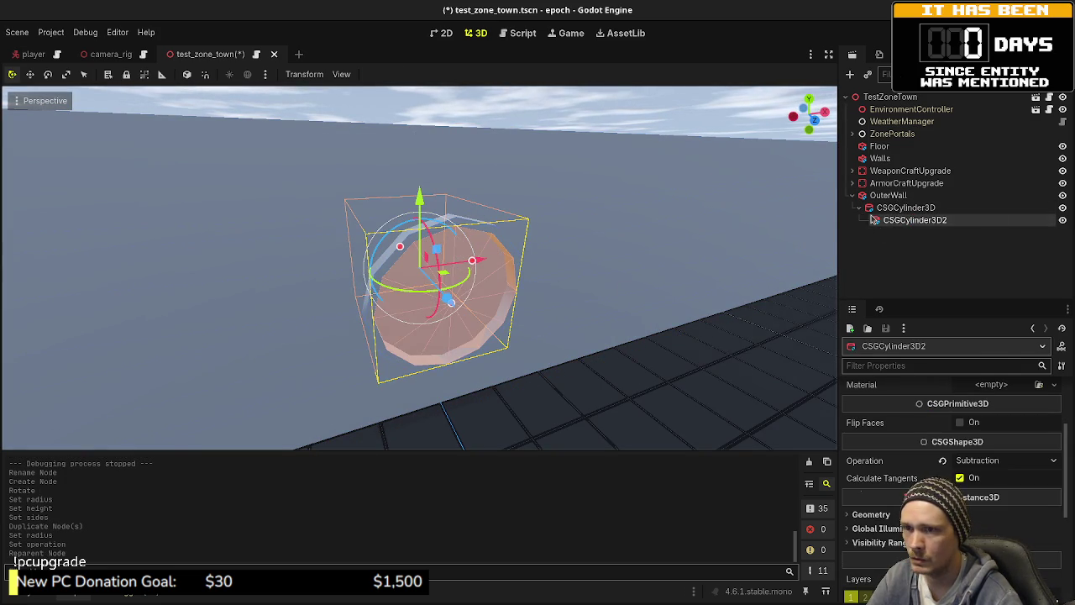
{"action": "left_click", "coordinate": [899, 207]}
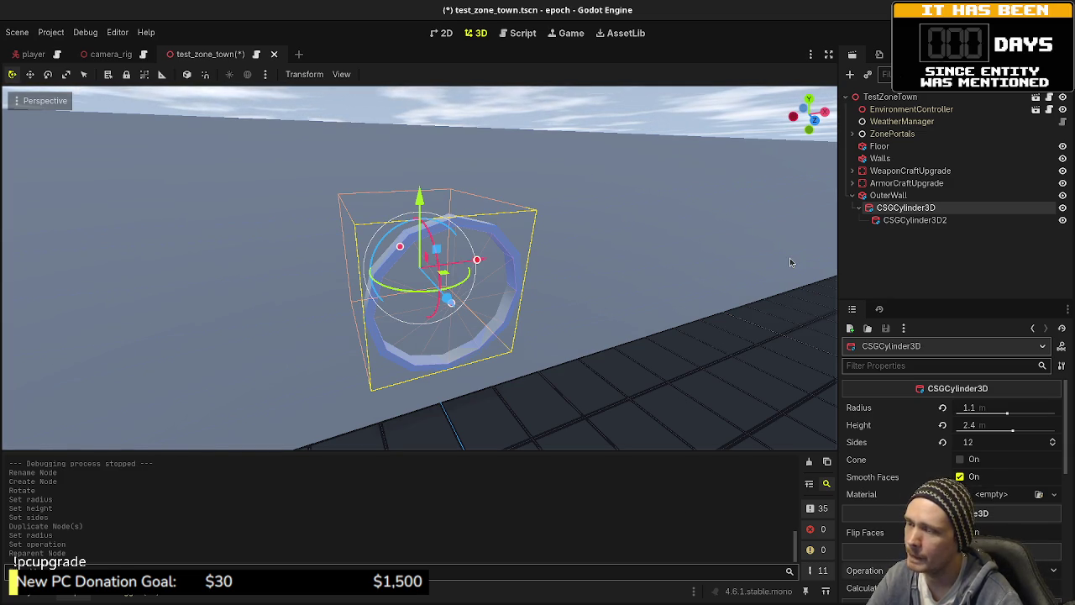
{"action": "left_click", "coordinate": [904, 221]}
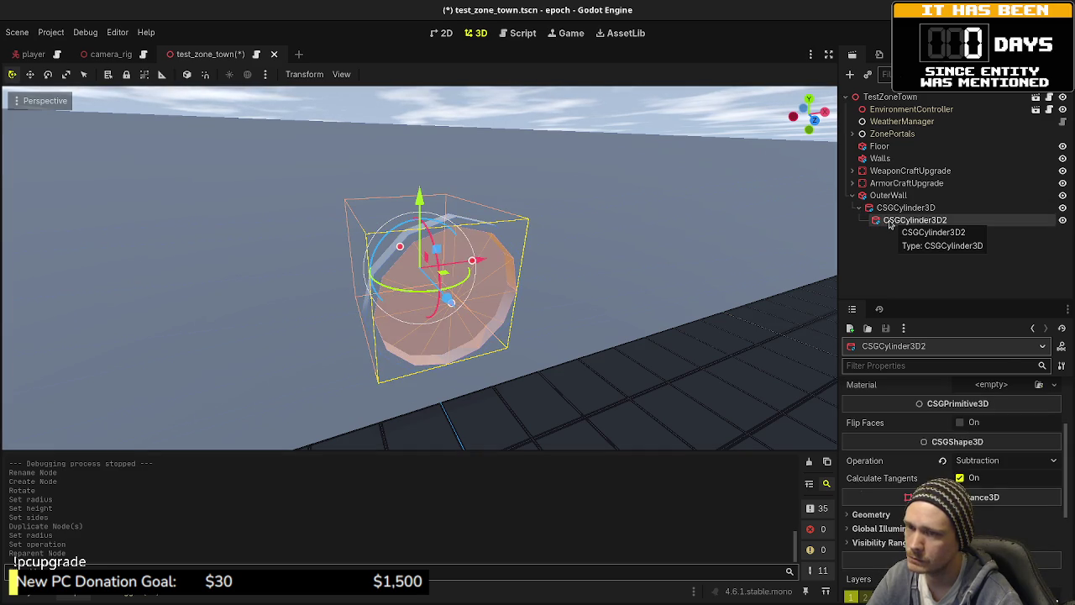
{"action": "left_click_drag", "start_coordinate": [891, 195], "coordinate": [890, 195]}
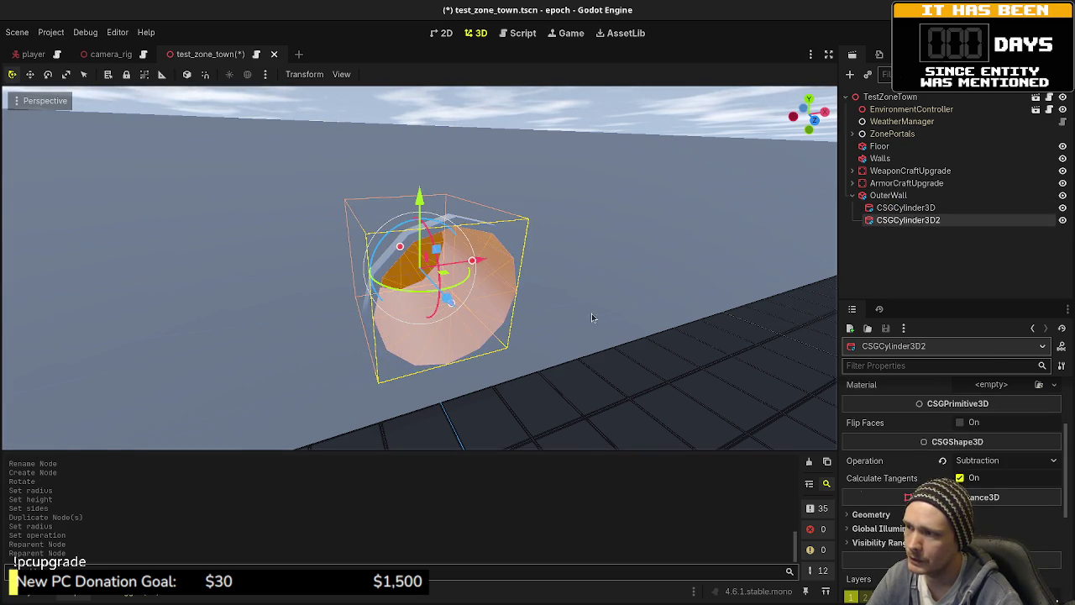
{"action": "left_click", "coordinate": [637, 106]}
{"action": "mouse_move", "coordinate": [637, 107]}
{"action": "left_mouse_down"}
{"action": "mouse_move", "coordinate": [591, 246]}
{"action": "mouse_move", "coordinate": [524, 235]}
{"action": "mouse_move", "coordinate": [554, 227]}
{"action": "left_mouse_up"}
- Lower both cylinders 1 m along Y, then start adding a node to TestZoneTown
{"action": "left_click", "coordinate": [907, 220]}
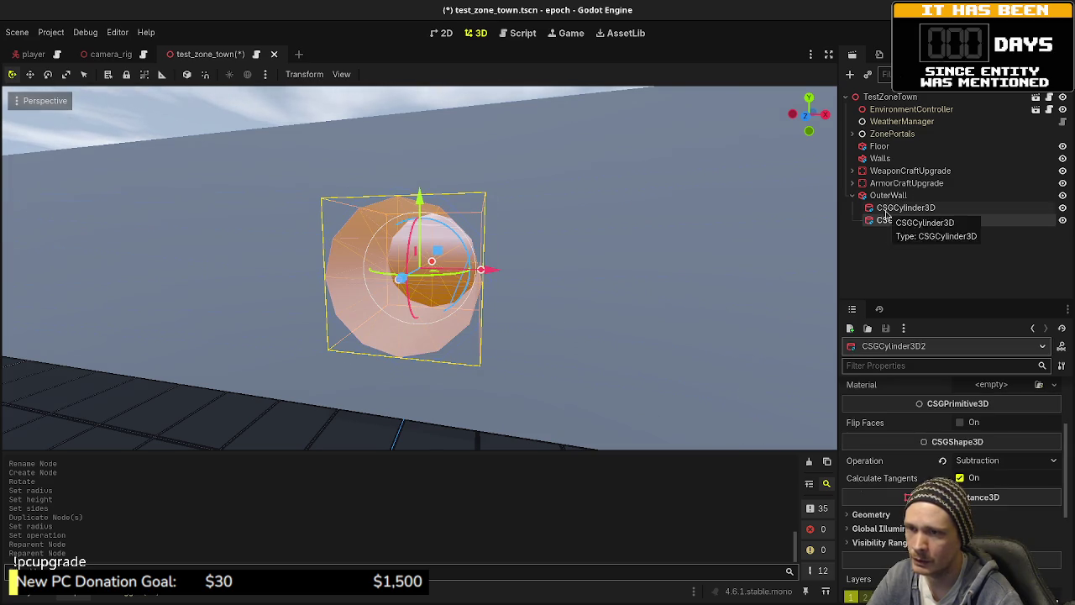
{"action": "left_click", "coordinate": [886, 210]}
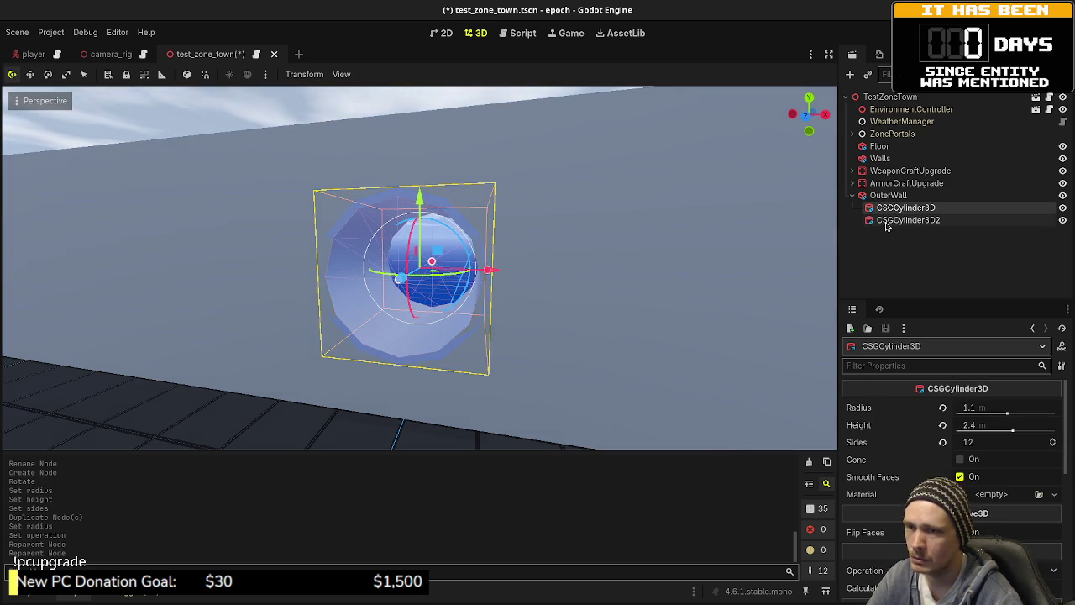
{"action": "left_click", "coordinate": [887, 222], "text": "shift"}
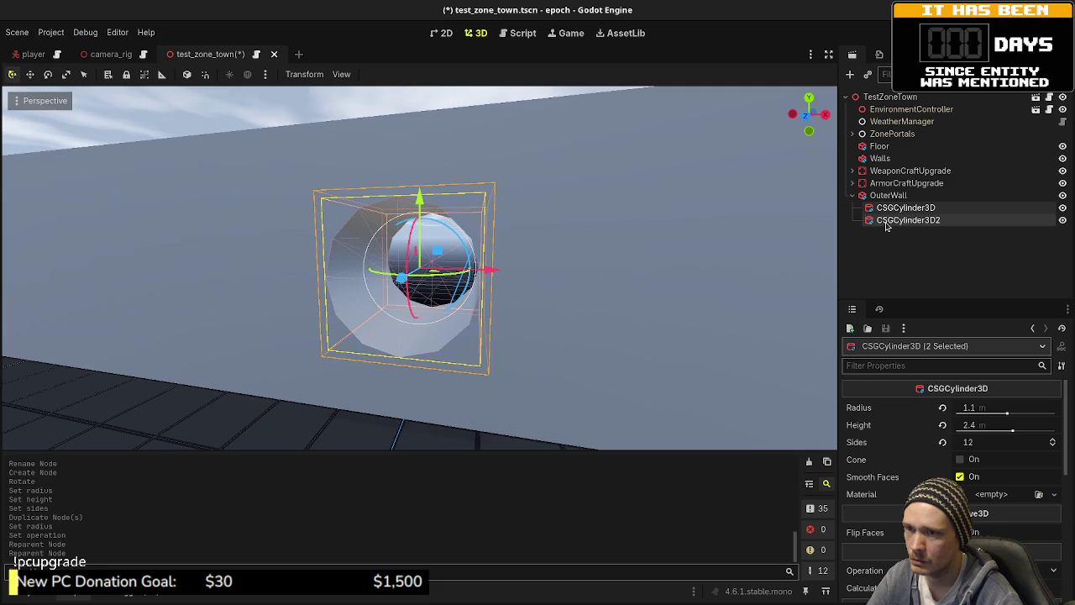
{"action": "mouse_move", "coordinate": [418, 196]}
{"action": "left_mouse_down"}
{"action": "mouse_move", "coordinate": [432, 237]}
{"action": "mouse_move", "coordinate": [458, 220]}
{"action": "left_mouse_up"}
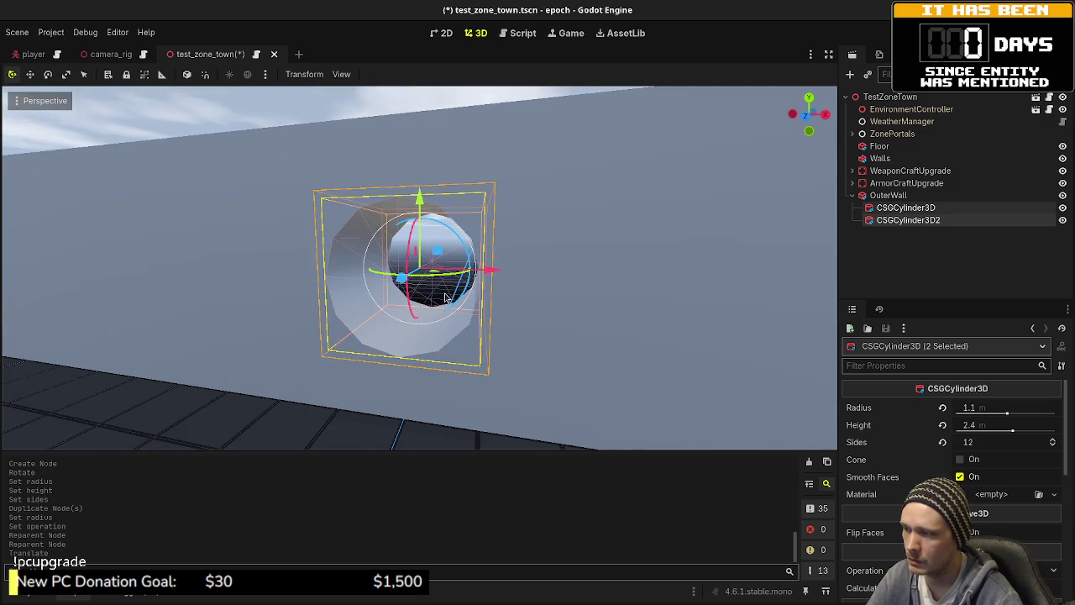
{"action": "left_click", "coordinate": [895, 97]}
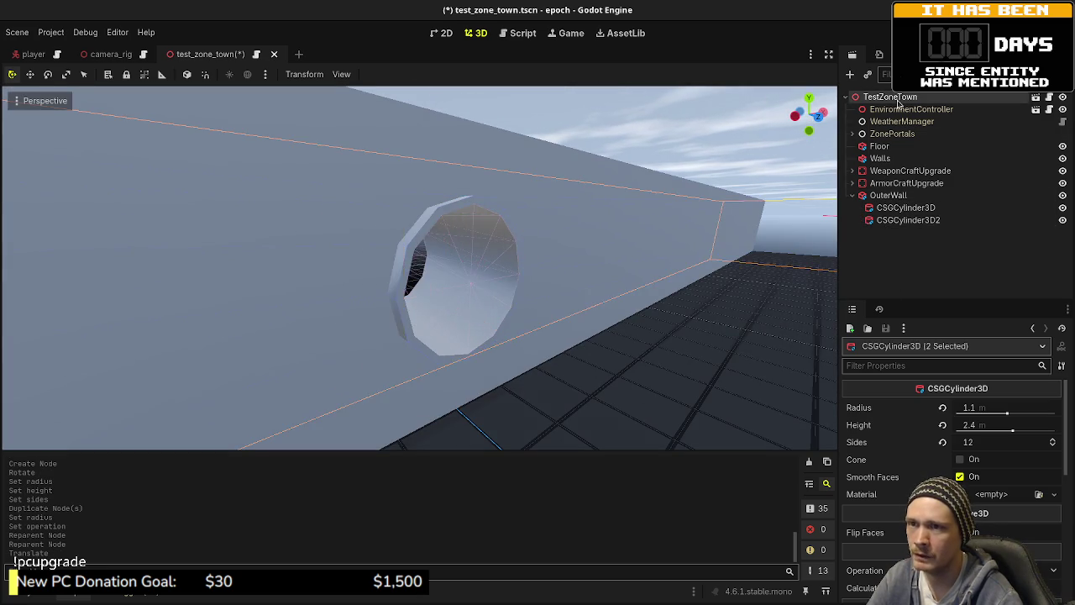
{"action": "key", "text": "ctrl+a"}
- Add a CSGBox3D node and move it toward the wall in top view
{"action": "type", "text": "csgbox"}
{"action": "key", "text": "Return"}
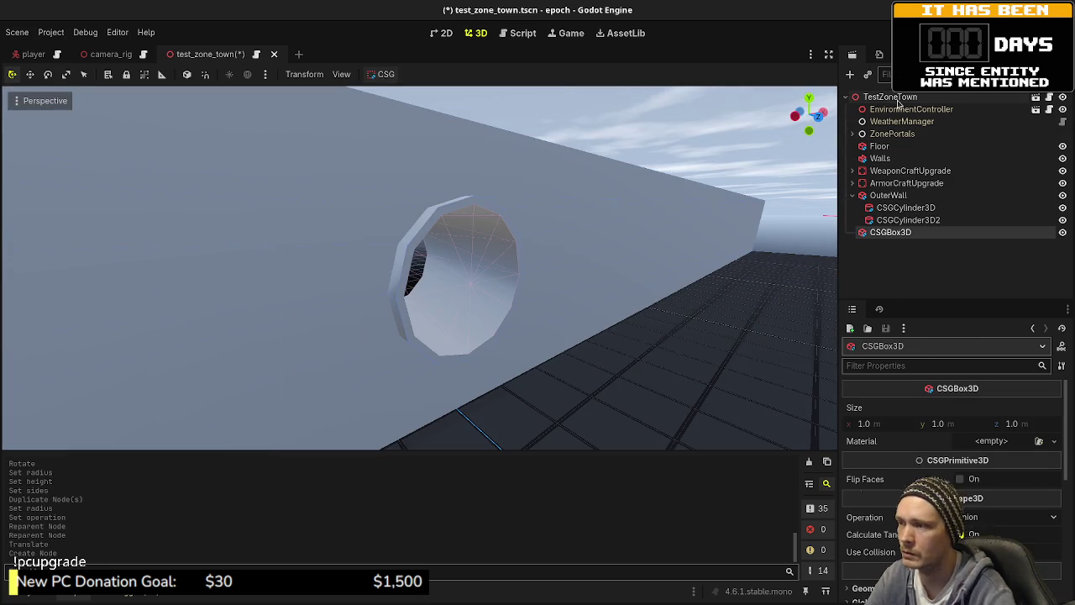
{"action": "scroll", "coordinate": [645, 254], "scroll_direction": "down", "scroll_amount": 5}
{"action": "key", "text": "f"}
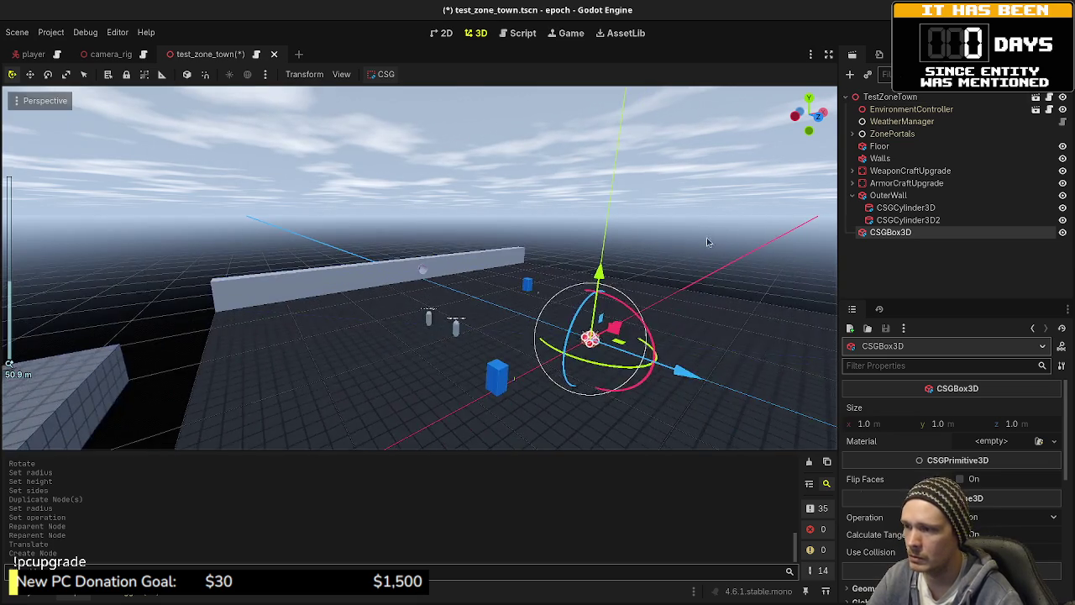
{"action": "key", "text": "KP_7"}
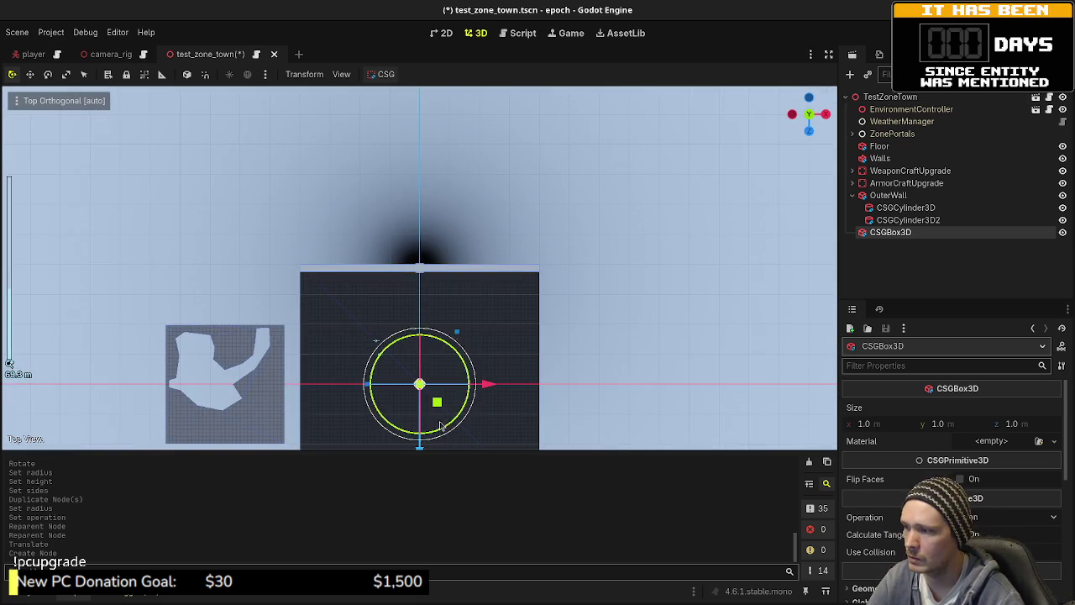
{"action": "scroll", "coordinate": [440, 426], "scroll_direction": "down", "scroll_amount": 3}
{"action": "left_click_drag", "start_coordinate": [419, 409], "coordinate": [420, 289]}
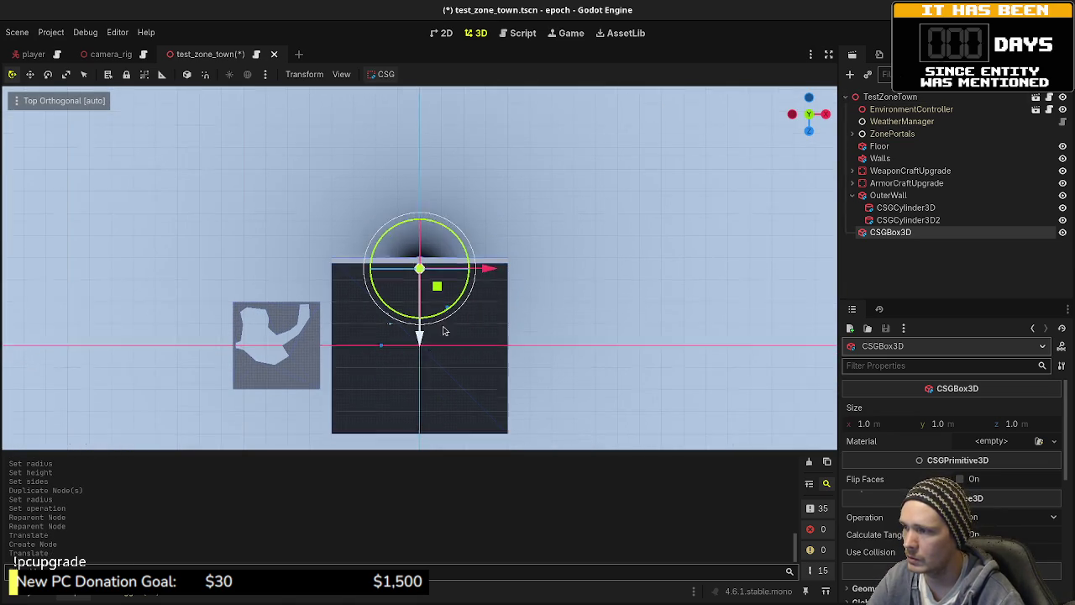
{"action": "key", "text": "f"}
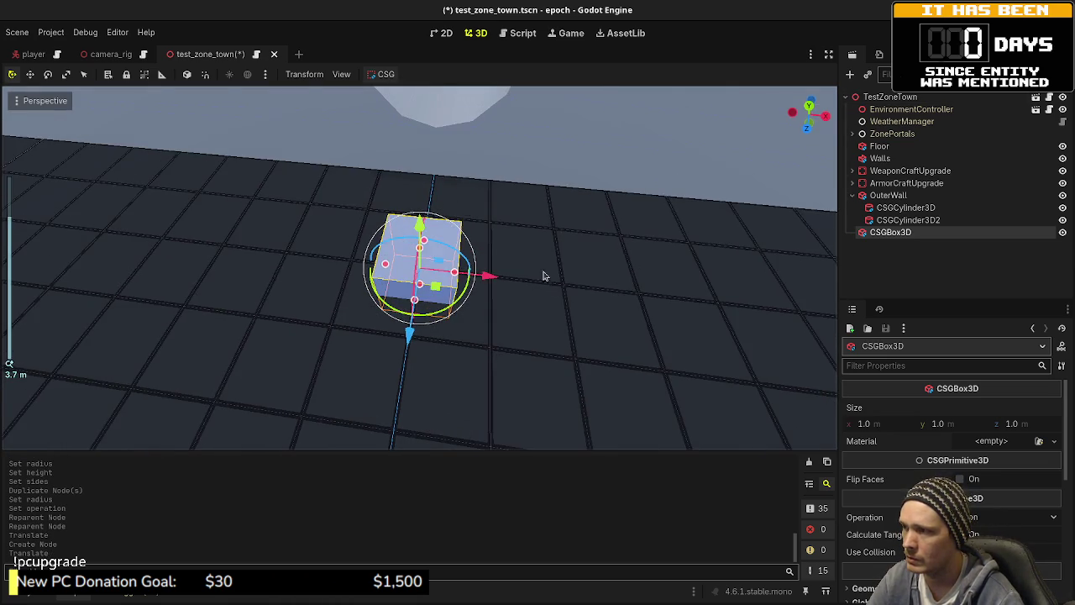
{"action": "scroll", "coordinate": [547, 269], "scroll_direction": "down", "scroll_amount": 3}
- Shift both pipe cylinders sideways along X
{"action": "left_click", "coordinate": [912, 210]}
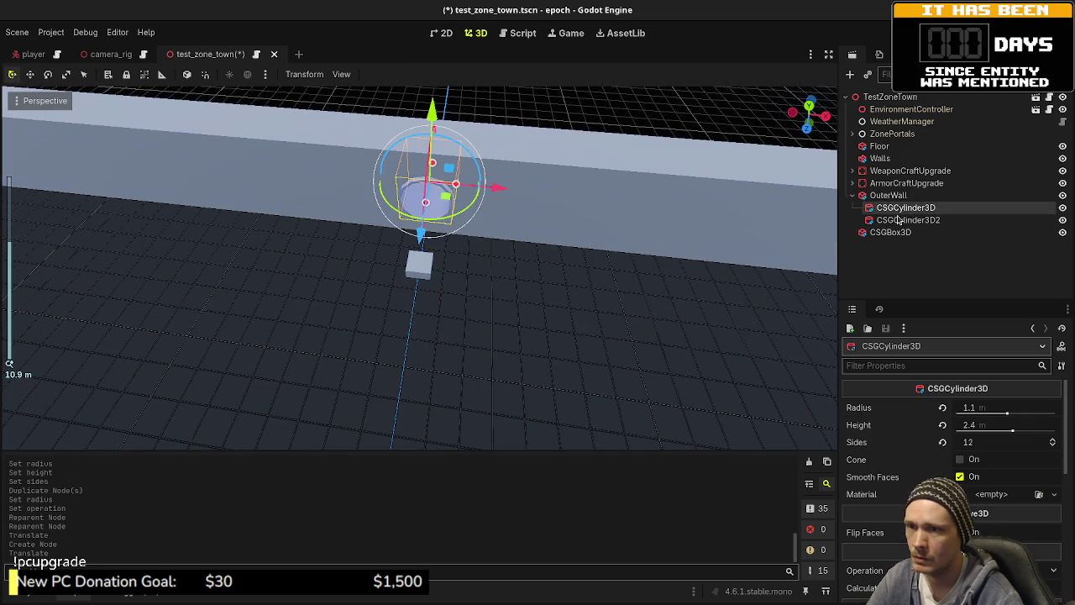
{"action": "left_click", "coordinate": [907, 220], "text": "shift"}
{"action": "key", "text": "KP_7"}
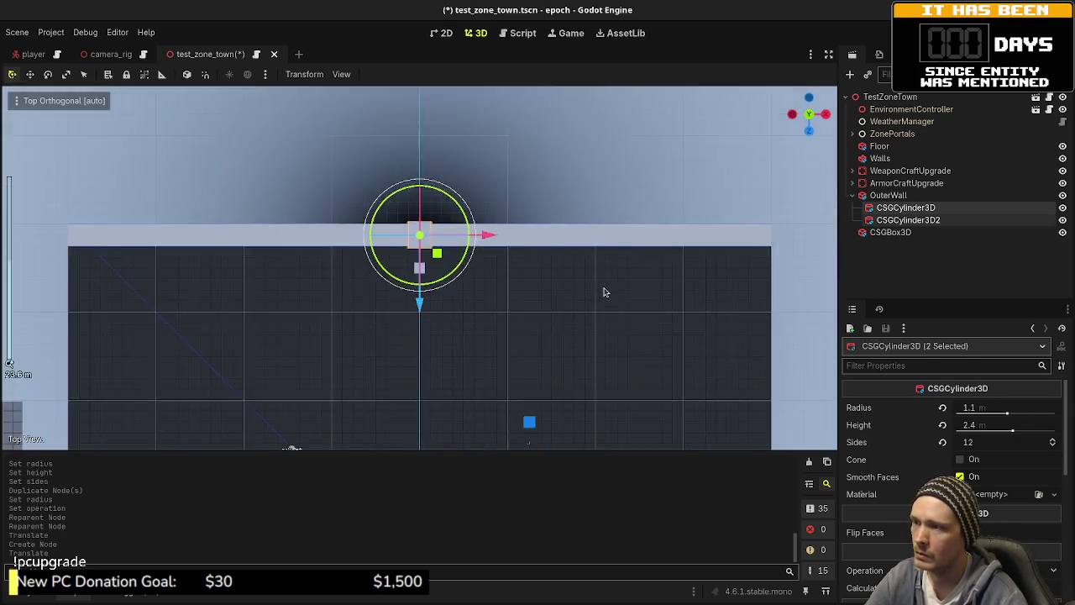
{"action": "scroll", "coordinate": [504, 314], "scroll_direction": "up", "scroll_amount": 3}
{"action": "scroll", "coordinate": [487, 277], "scroll_direction": "down", "scroll_amount": 3}
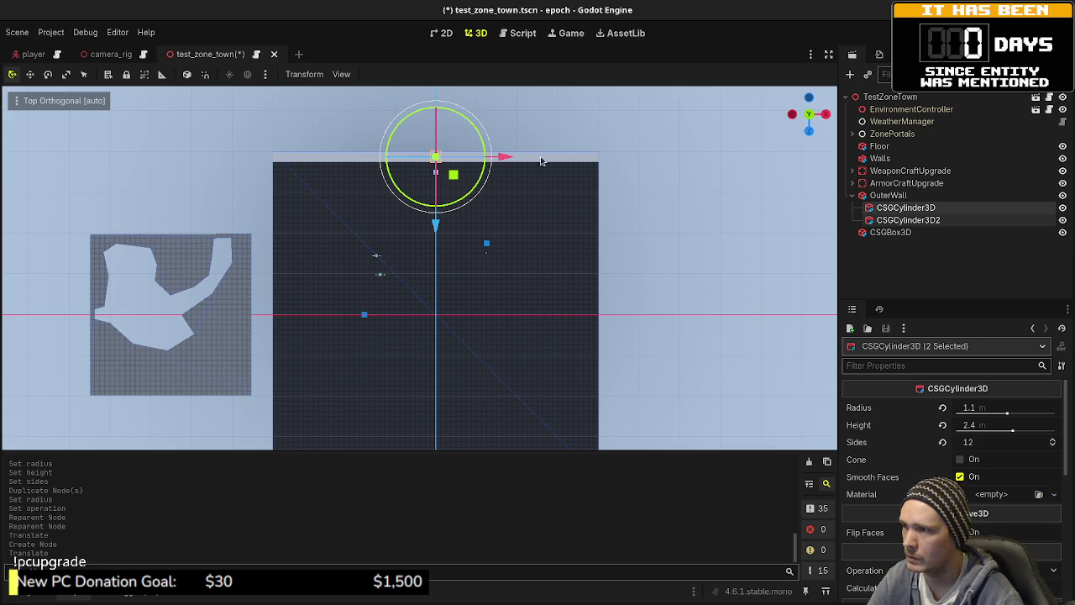
{"action": "left_click_drag", "start_coordinate": [504, 157], "coordinate": [574, 161]}
{"action": "scroll", "coordinate": [504, 168], "scroll_direction": "up", "scroll_amount": 3}
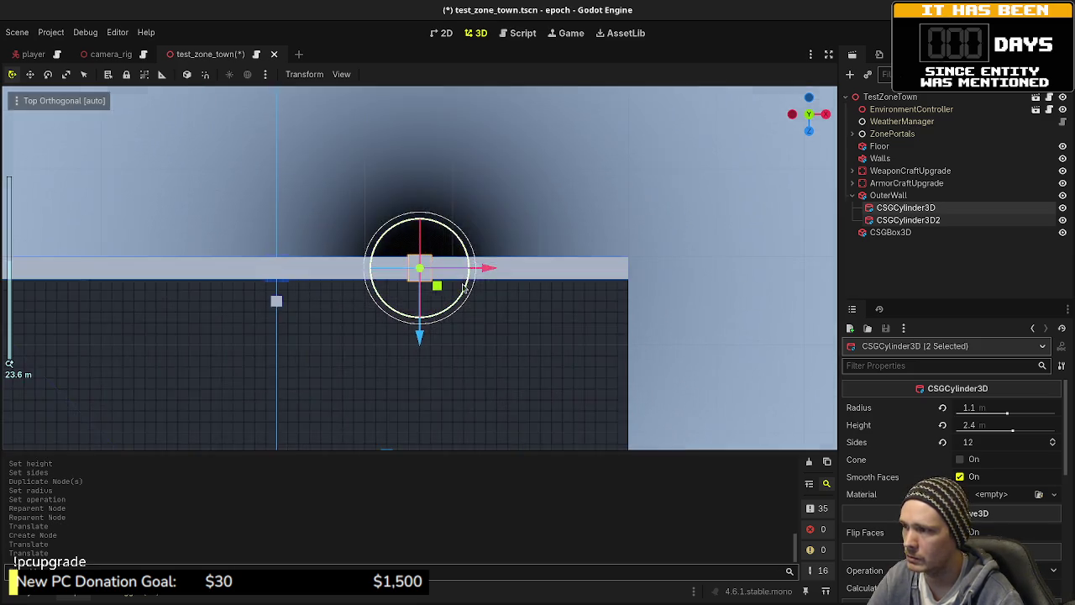
- Reset the box's position and set its size to 3 m along X and 2 m along Z
{"action": "left_click", "coordinate": [470, 161]}
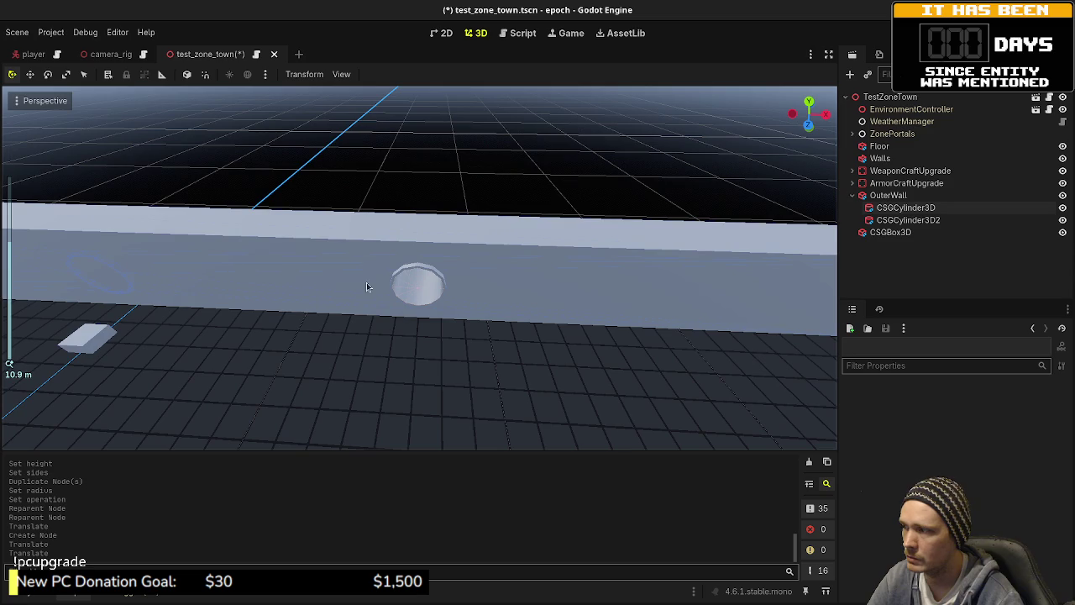
{"action": "left_click", "coordinate": [889, 231]}
{"action": "scroll", "coordinate": [904, 477], "scroll_direction": "down", "scroll_amount": 5}
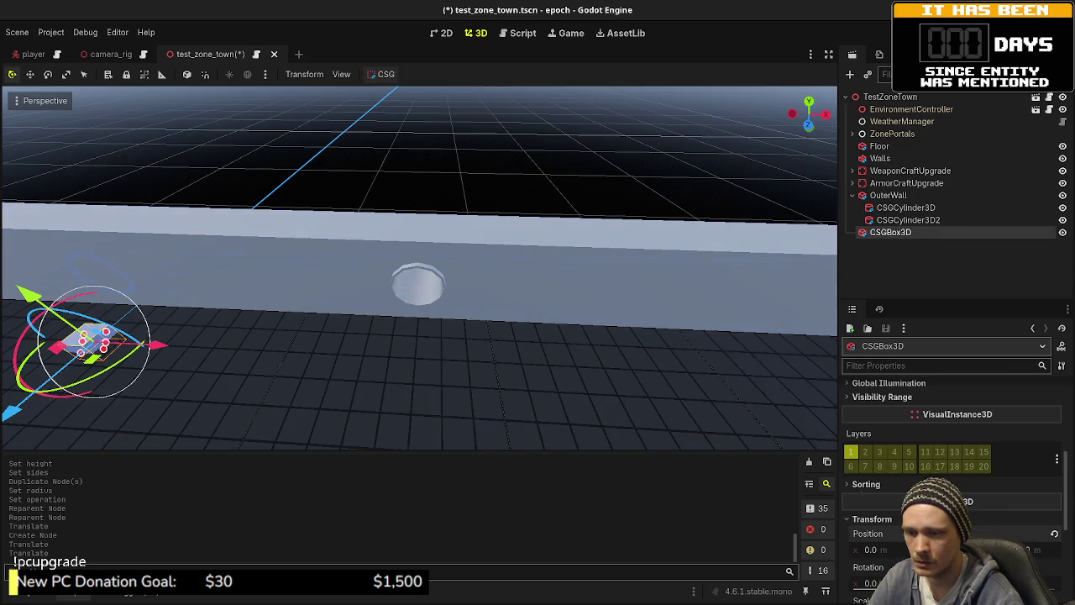
{"action": "key", "text": "Return"}
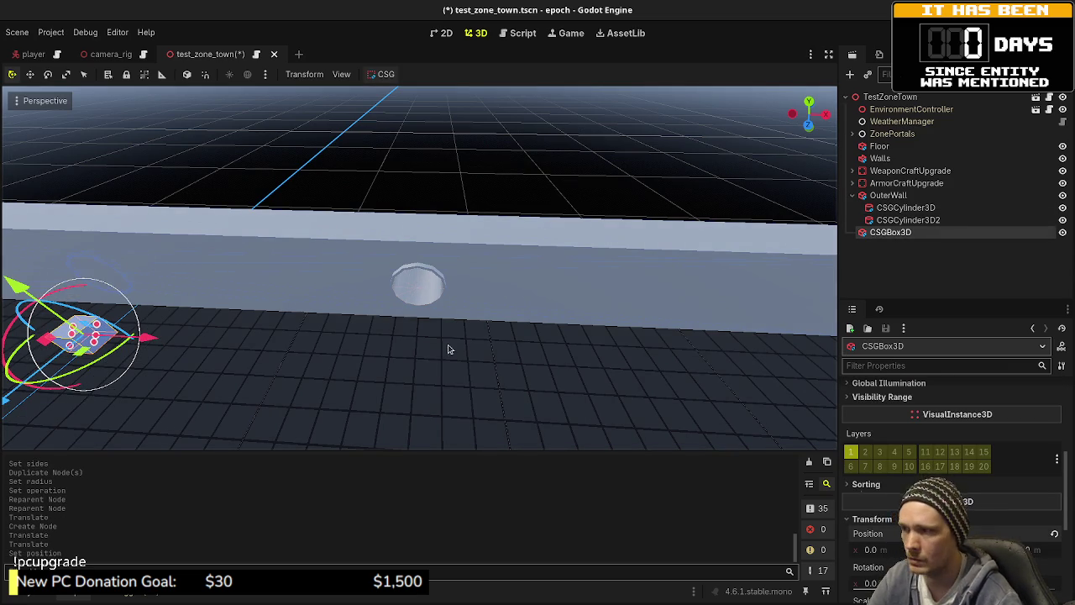
{"action": "scroll", "coordinate": [956, 470], "scroll_direction": "up", "scroll_amount": 5}
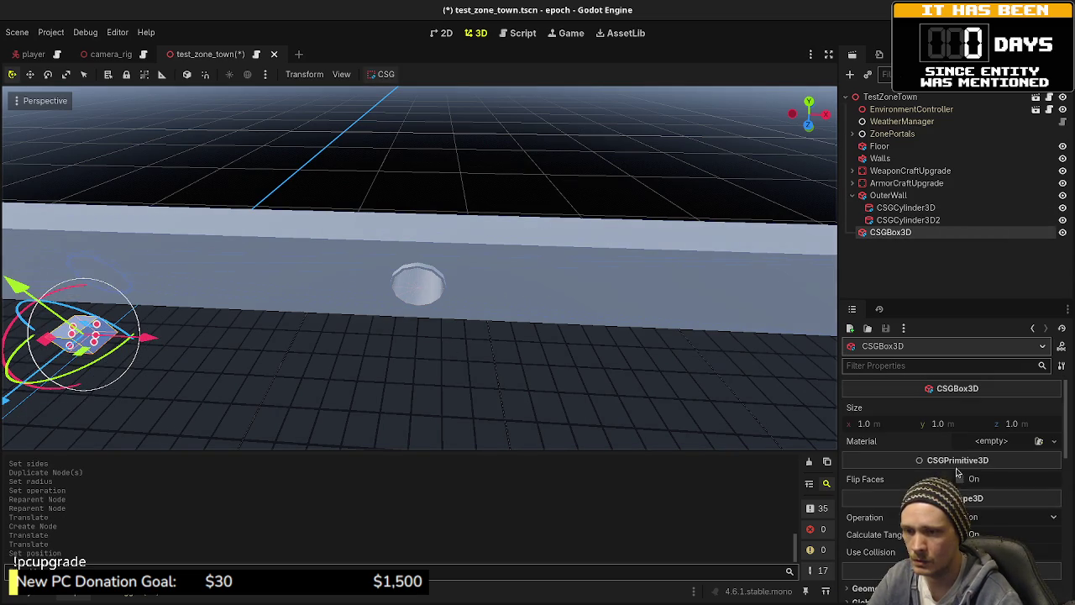
{"action": "left_click", "coordinate": [875, 423]}
{"action": "type", "text": "3"}
{"action": "key", "text": "Tab"}
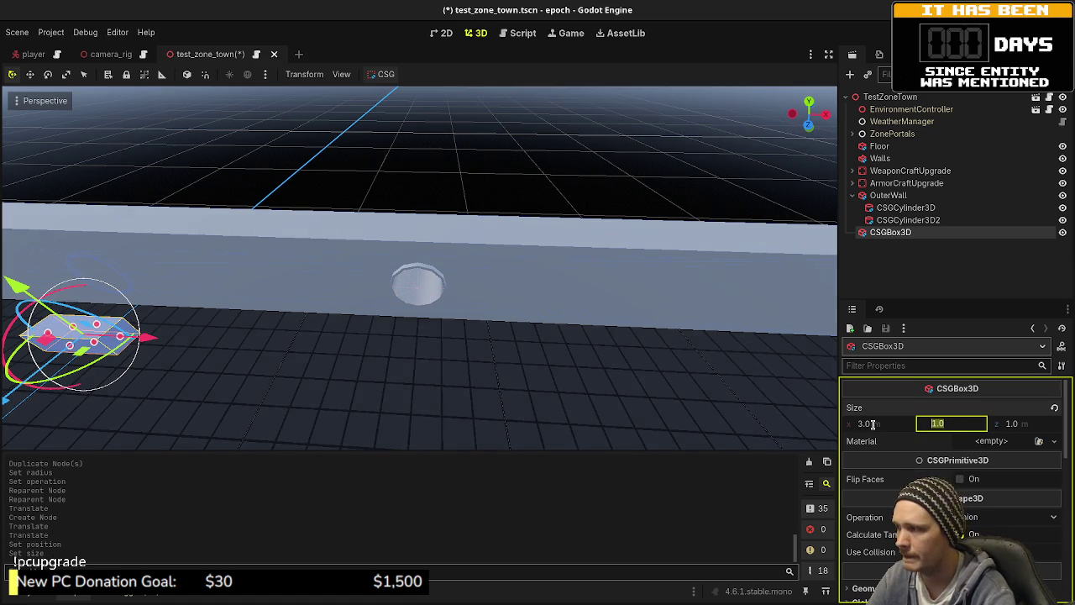
{"action": "key", "text": "Tab"}
{"action": "type", "text": "2"}
{"action": "key", "text": "Return"}
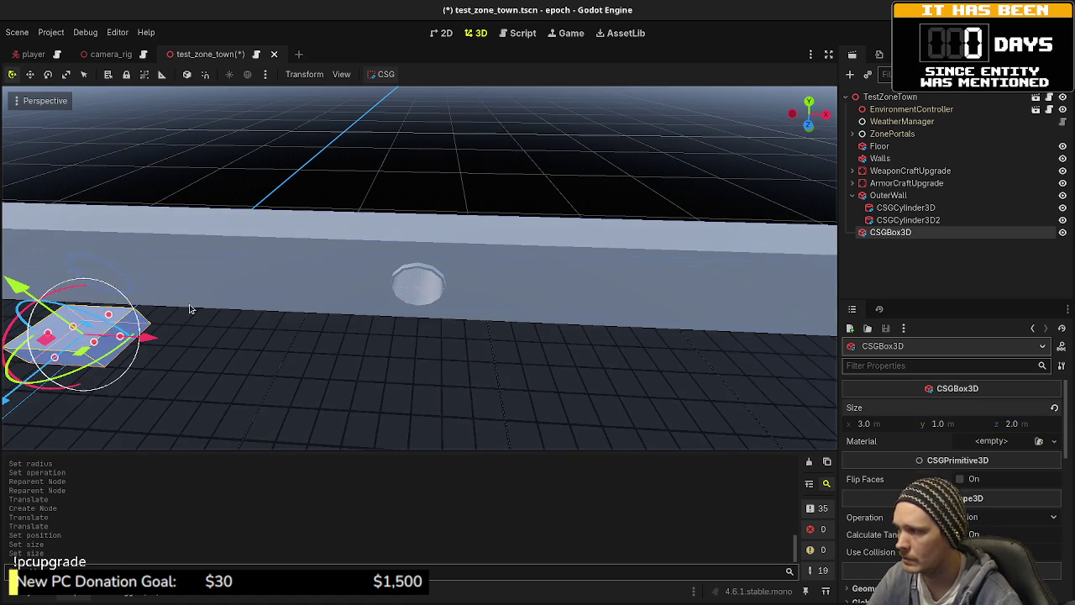
- Slide the box along X in top view until it sits under the pipe opening
{"action": "key", "text": "KP_7"}
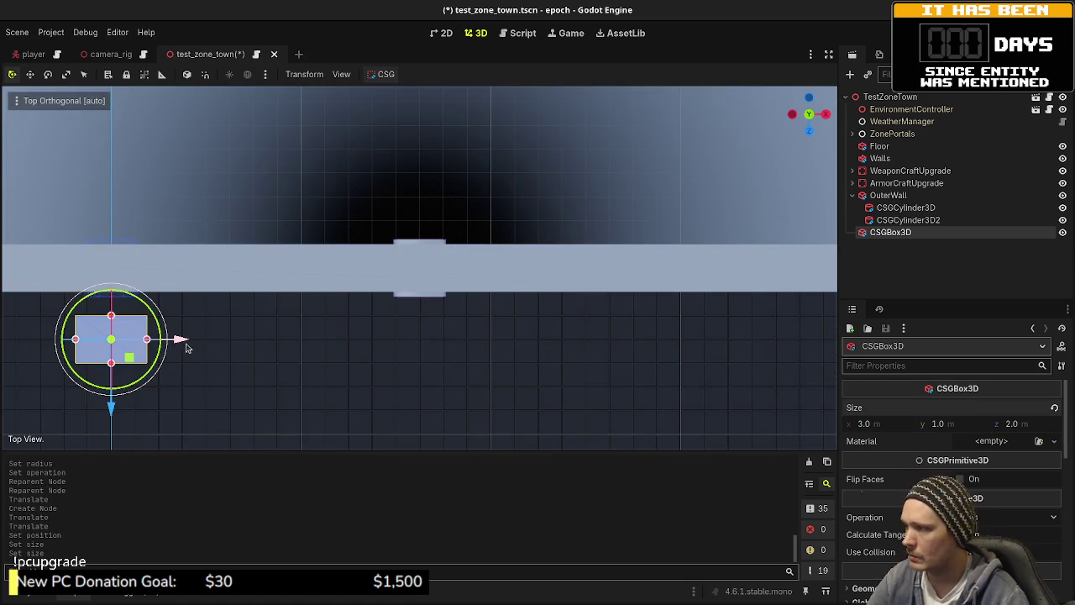
{"action": "left_click_drag", "start_coordinate": [183, 340], "coordinate": [494, 341]}
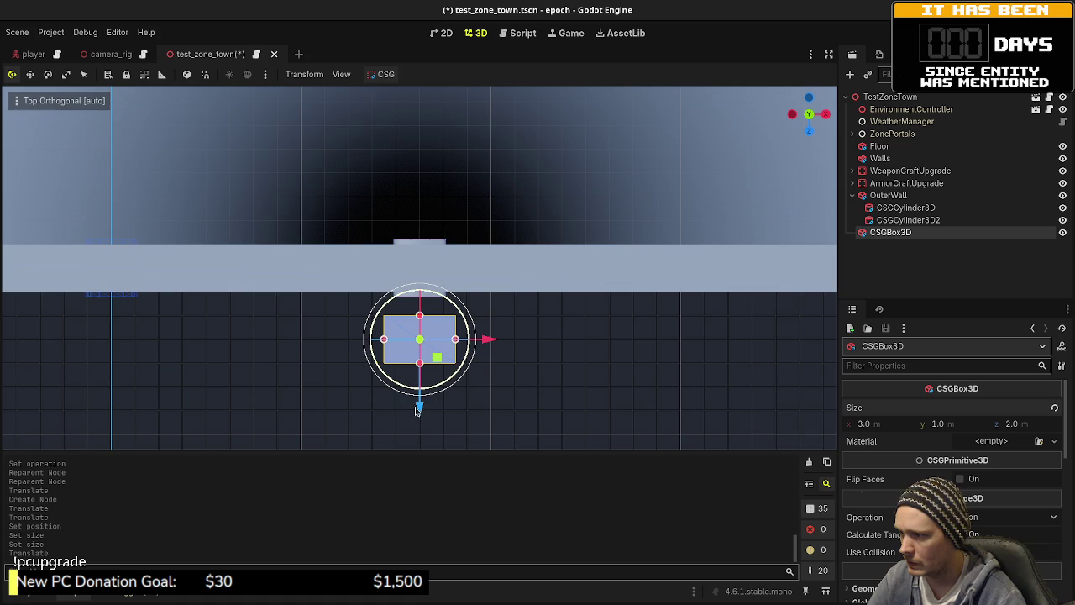
{"action": "left_click_drag", "start_coordinate": [418, 409], "coordinate": [422, 396]}
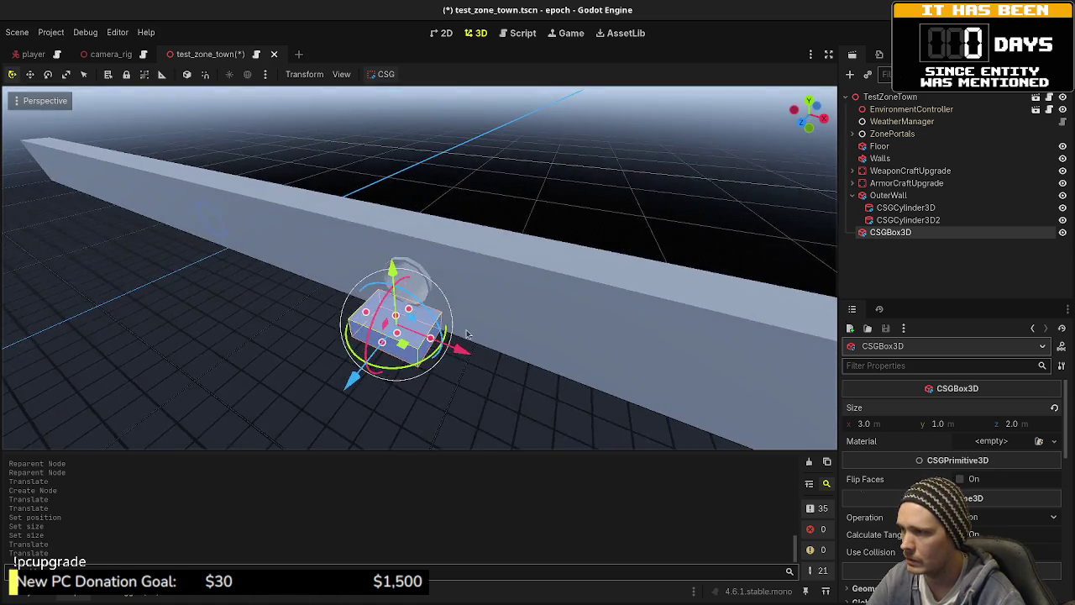
{"action": "scroll", "coordinate": [467, 334], "scroll_direction": "up", "scroll_amount": 5}
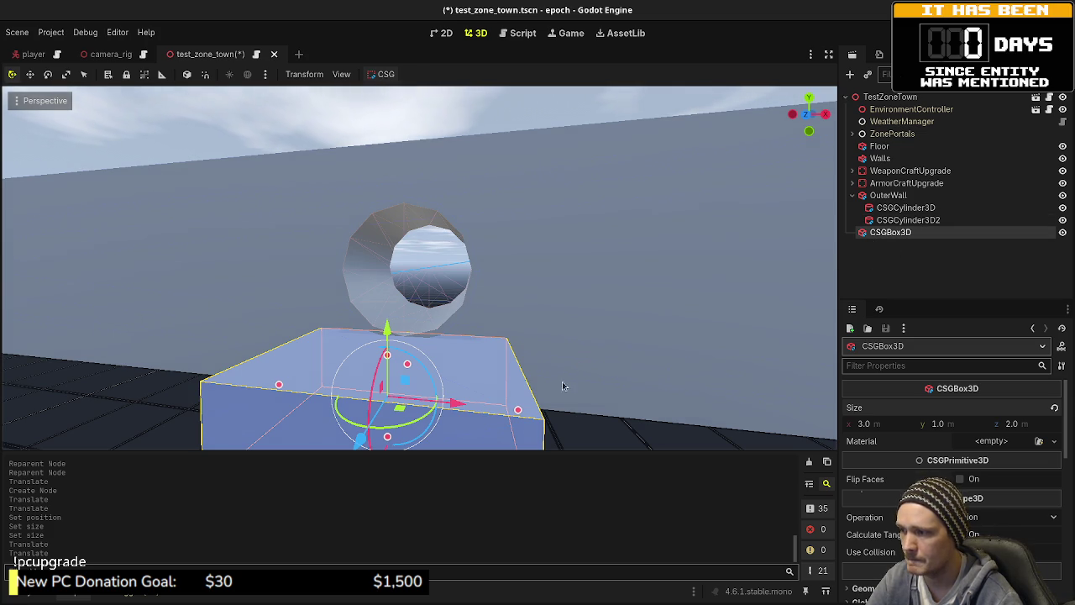
{"action": "mouse_move", "coordinate": [562, 386]}
{"action": "left_mouse_down"}
{"action": "mouse_move", "coordinate": [564, 352]}
{"action": "mouse_move", "coordinate": [601, 352]}
{"action": "mouse_move", "coordinate": [600, 362]}
{"action": "left_mouse_up"}
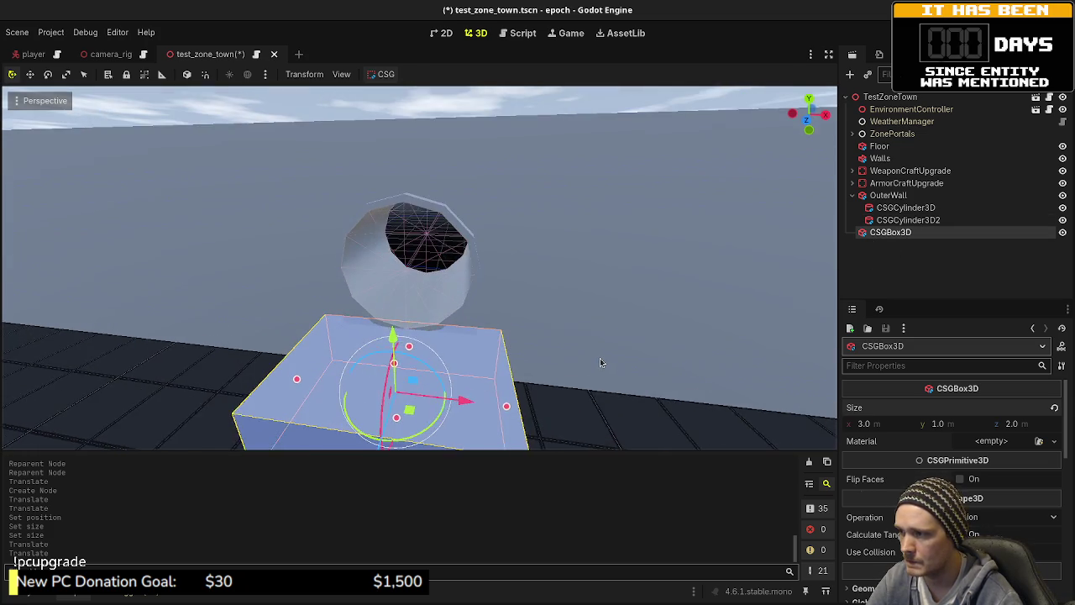
{"action": "scroll", "coordinate": [600, 362], "scroll_direction": "down", "scroll_amount": 3}
- Widen the box to 4 m and duplicate it
{"action": "left_click", "coordinate": [893, 426]}
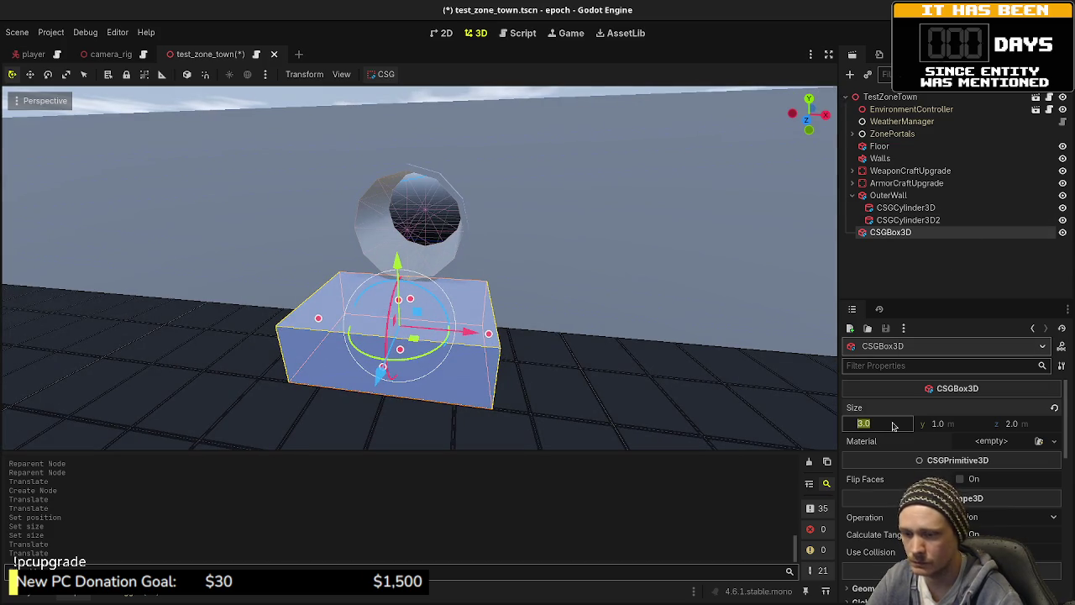
{"action": "type", "text": "4"}
{"action": "key", "text": "Return"}
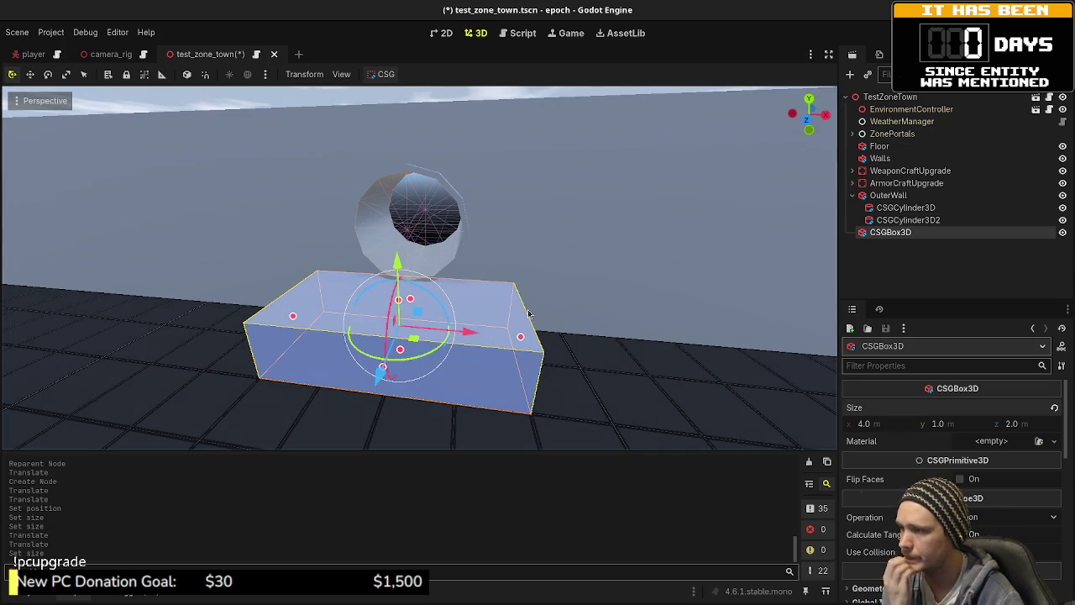
{"action": "mouse_move", "coordinate": [529, 313]}
{"action": "left_mouse_down"}
{"action": "mouse_move", "coordinate": [411, 311]}
{"action": "mouse_move", "coordinate": [569, 339]}
{"action": "left_mouse_up"}
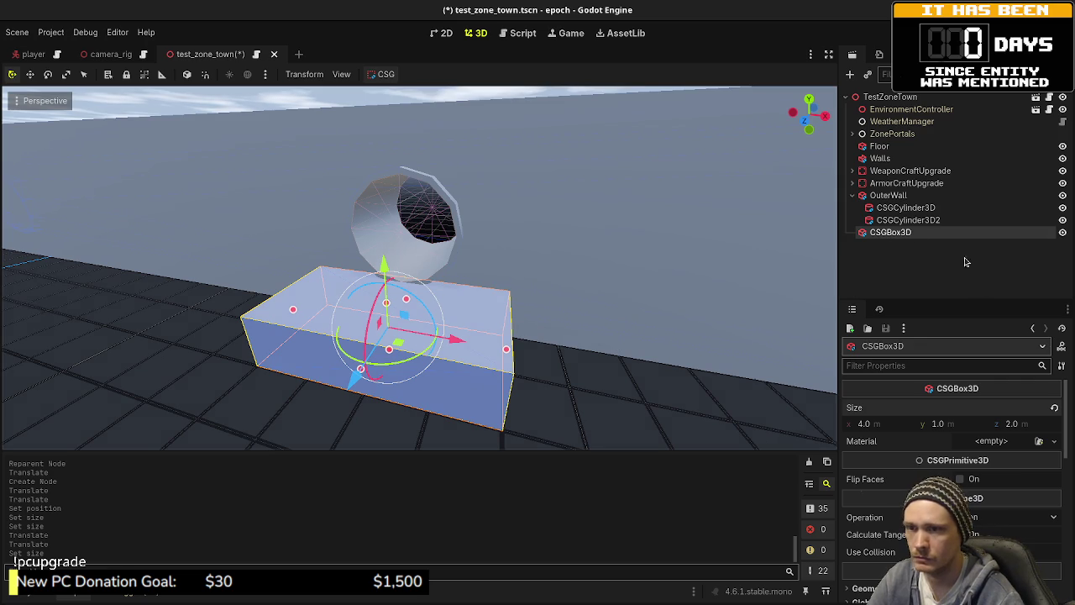
{"action": "key", "text": "KP_7"}
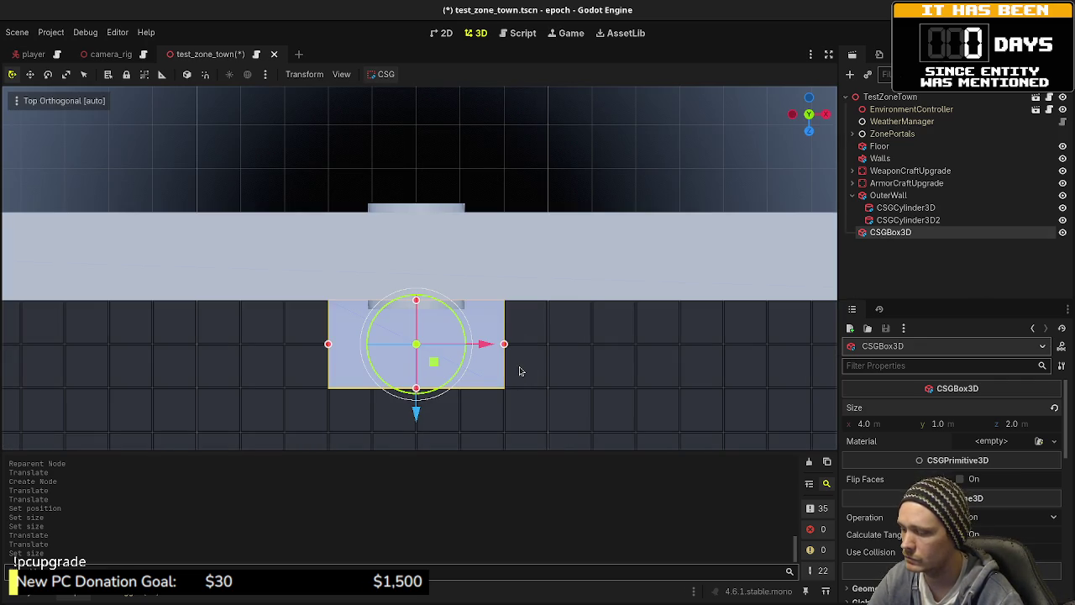
{"action": "key", "text": "ctrl+d"}
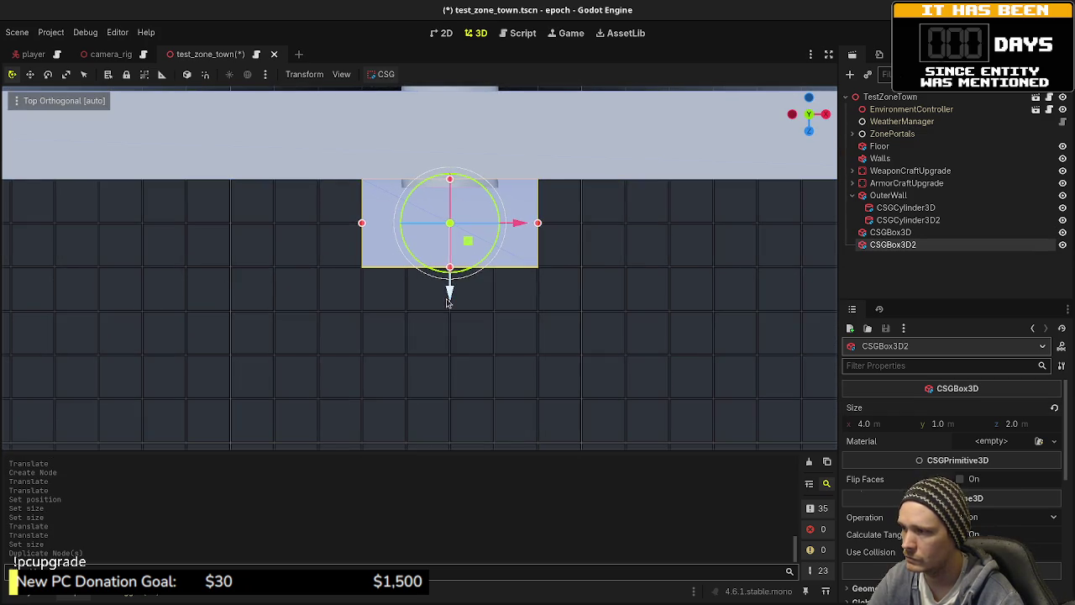
- Move CSGBox3D2 in front of the first box, shrink it to 2 m wide, and shift it right
{"action": "left_click_drag", "start_coordinate": [449, 296], "coordinate": [449, 382]}
{"action": "left_click", "coordinate": [84, 597]}
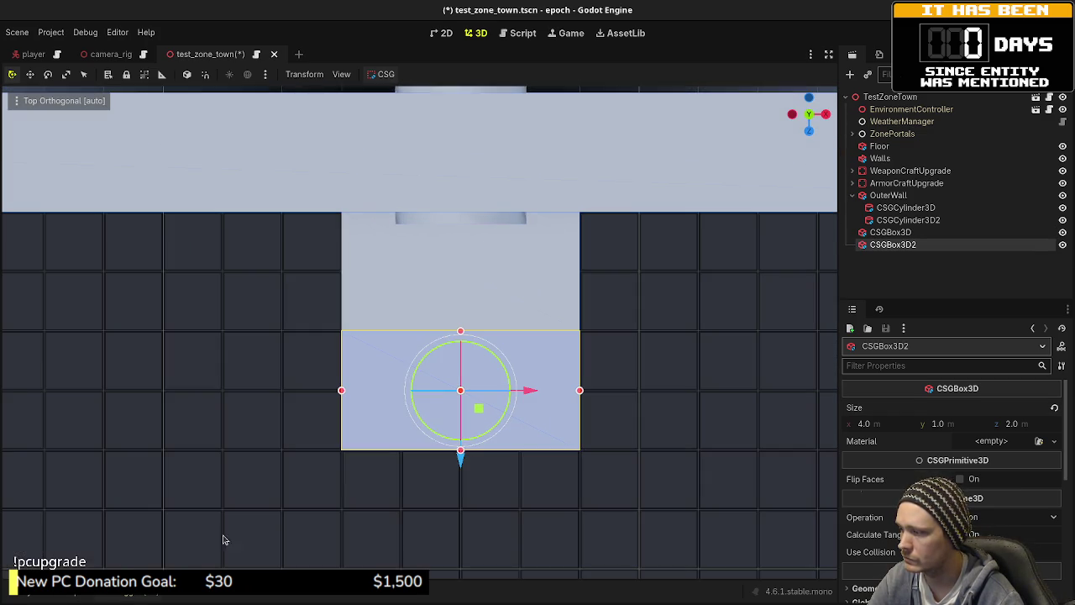
{"action": "mouse_move", "coordinate": [583, 393]}
{"action": "left_mouse_down"}
{"action": "mouse_move", "coordinate": [432, 393]}
{"action": "mouse_move", "coordinate": [454, 395]}
{"action": "left_mouse_up"}
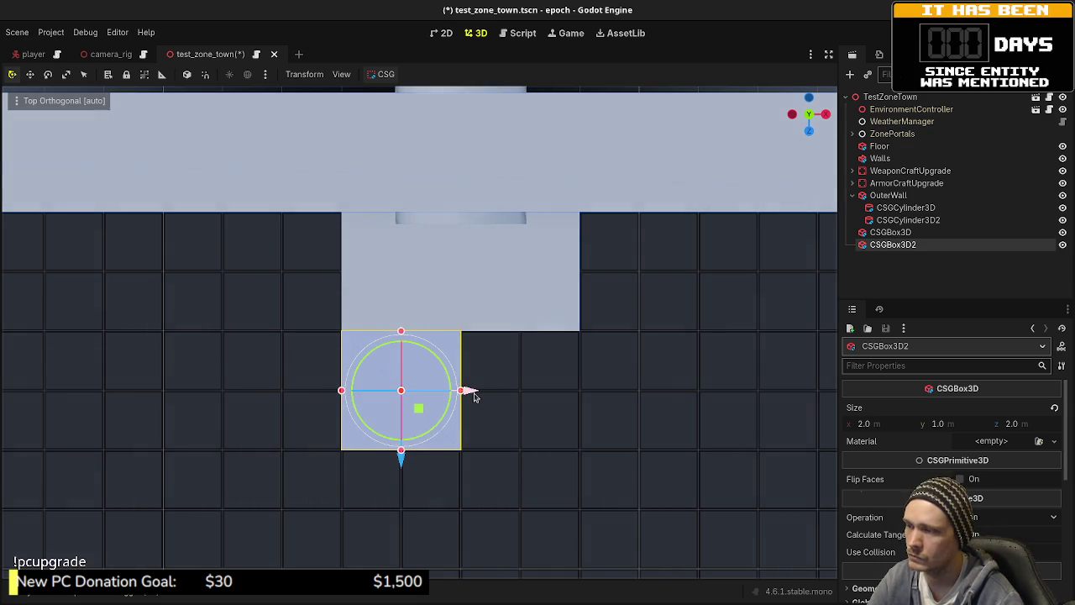
{"action": "left_click_drag", "start_coordinate": [473, 396], "coordinate": [591, 414]}
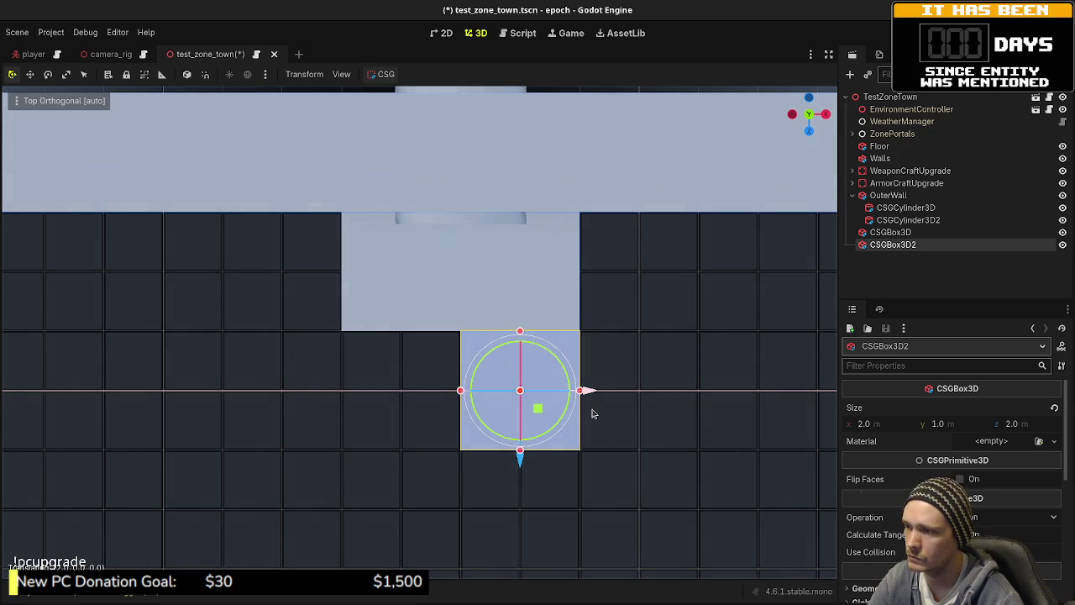
{"action": "left_click_drag", "start_coordinate": [591, 414], "coordinate": [592, 414]}
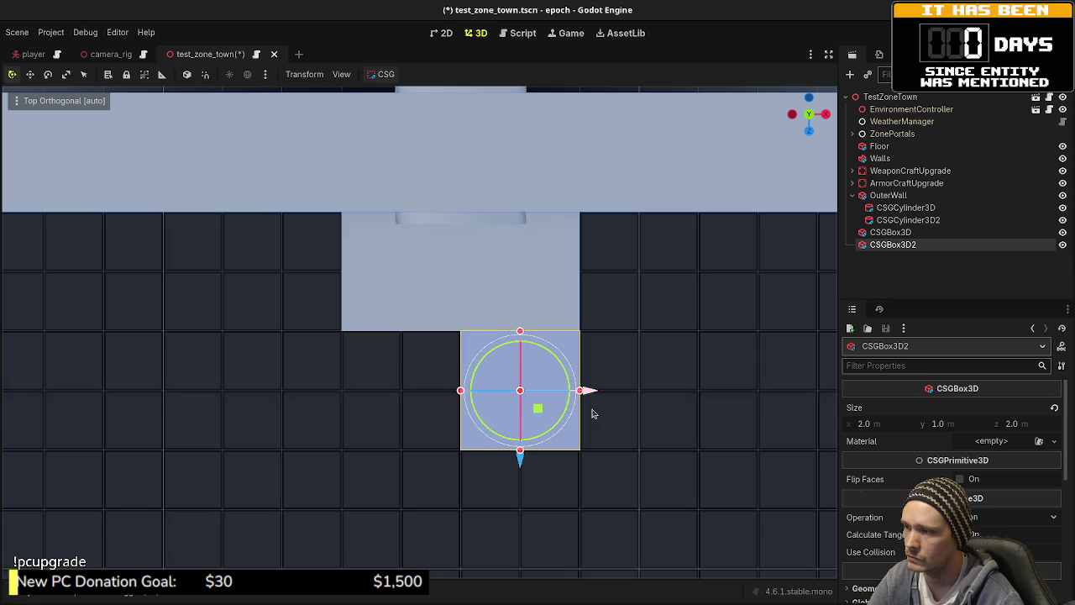
{"action": "left_click_drag", "start_coordinate": [446, 462], "coordinate": [442, 321]}
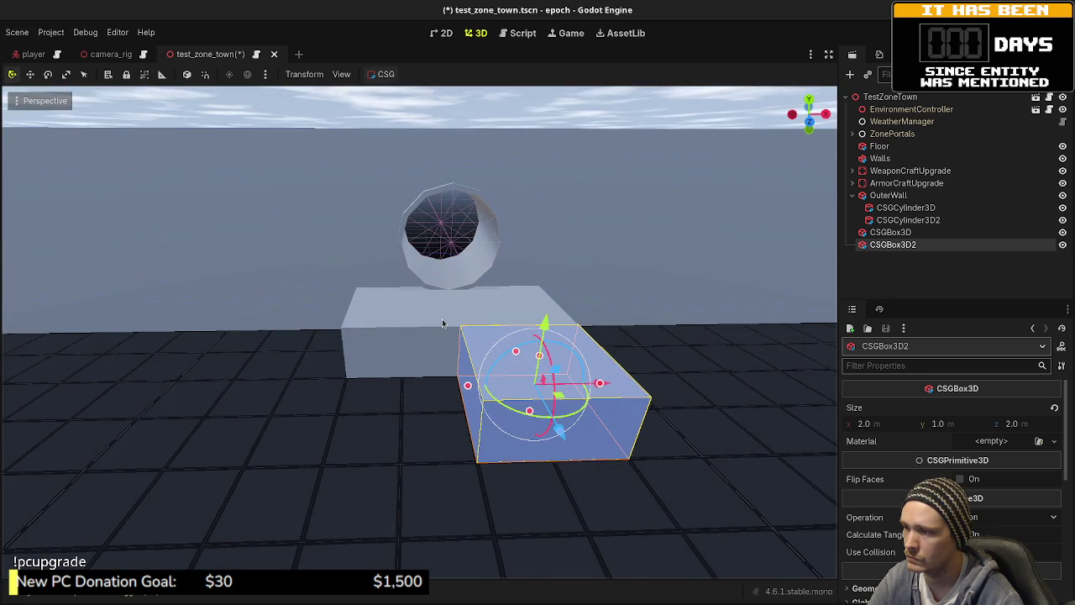
- Add a CSGRamp node under TestZoneTown and frame it in the view
{"action": "left_click", "coordinate": [880, 98]}
{"action": "key", "text": "ctrl+a"}
{"action": "type", "text": "csgramp"}
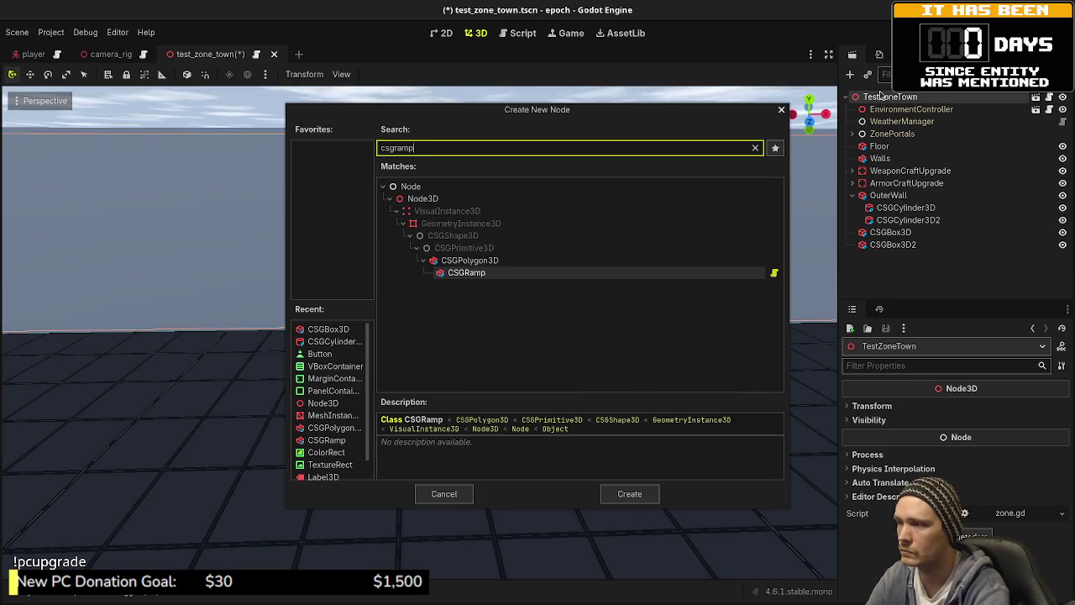
{"action": "key", "text": "Return"}
{"action": "scroll", "coordinate": [615, 358], "scroll_direction": "down", "scroll_amount": 10}
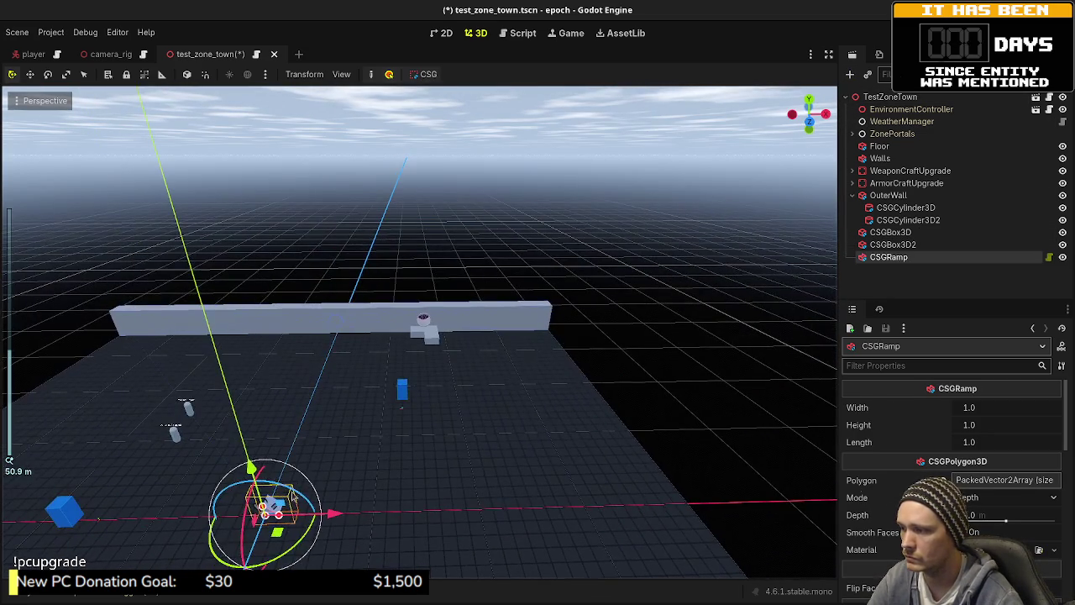
{"action": "key", "text": "f"}
{"action": "scroll", "coordinate": [412, 322], "scroll_direction": "up", "scroll_amount": 10}
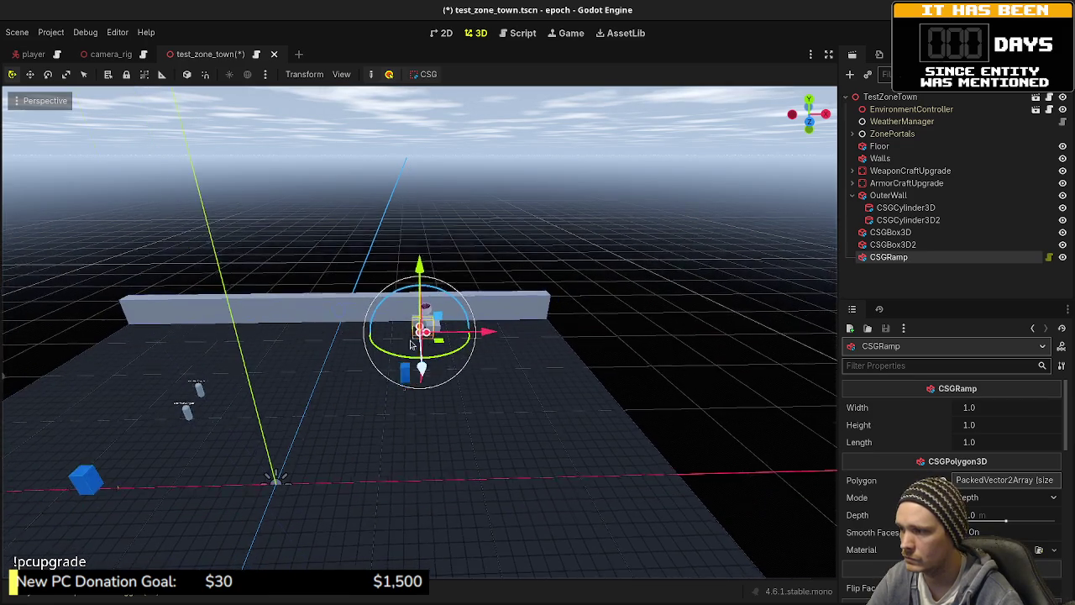
{"action": "scroll", "coordinate": [412, 321], "scroll_direction": "up", "scroll_amount": 5}
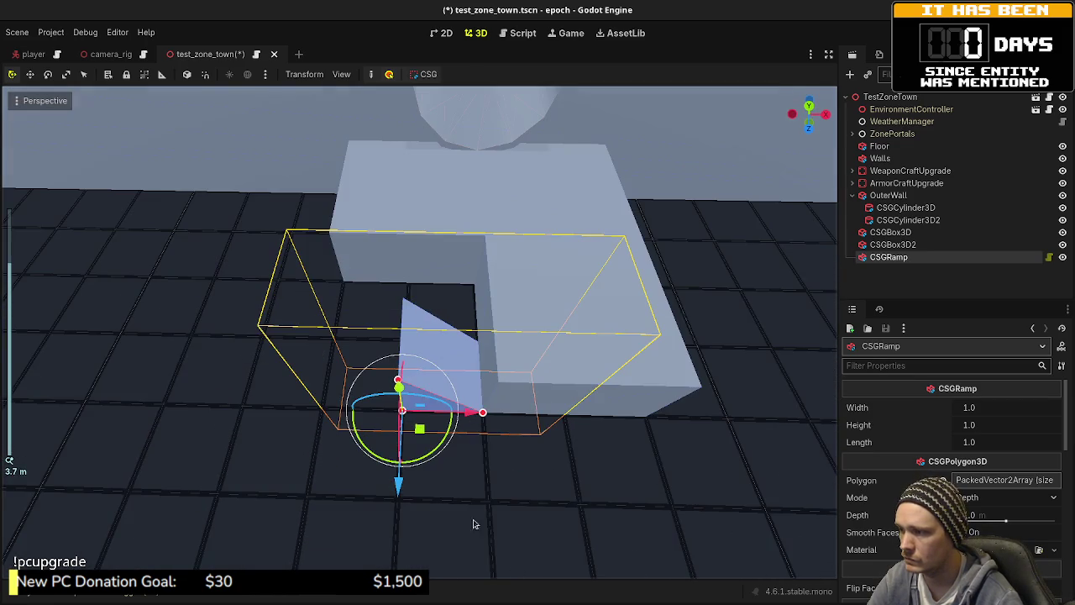
{"action": "mouse_move", "coordinate": [426, 473]}
{"action": "left_mouse_down"}
{"action": "mouse_move", "coordinate": [445, 441]}
{"action": "mouse_move", "coordinate": [391, 406]}
{"action": "mouse_move", "coordinate": [427, 362]}
{"action": "mouse_move", "coordinate": [496, 354]}
{"action": "mouse_move", "coordinate": [502, 309]}
{"action": "left_mouse_up"}
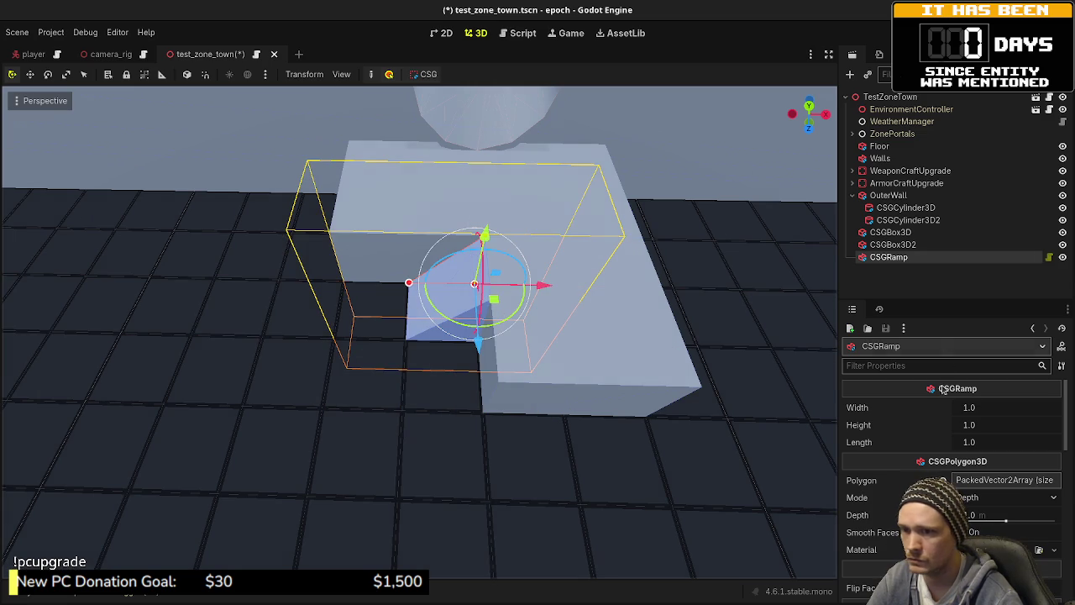
- Set the ramp's width and length to 2 m and save the scene
{"action": "left_click", "coordinate": [981, 408]}
{"action": "type", "text": "2"}
{"action": "key", "text": "Return"}
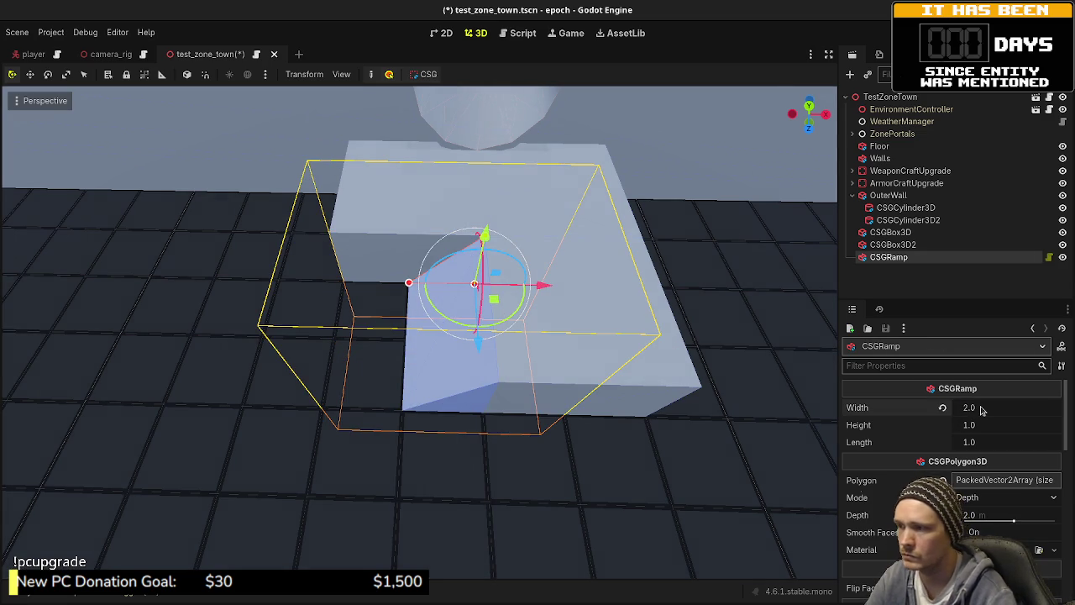
{"action": "type", "text": "2"}
{"action": "key", "text": "Return"}
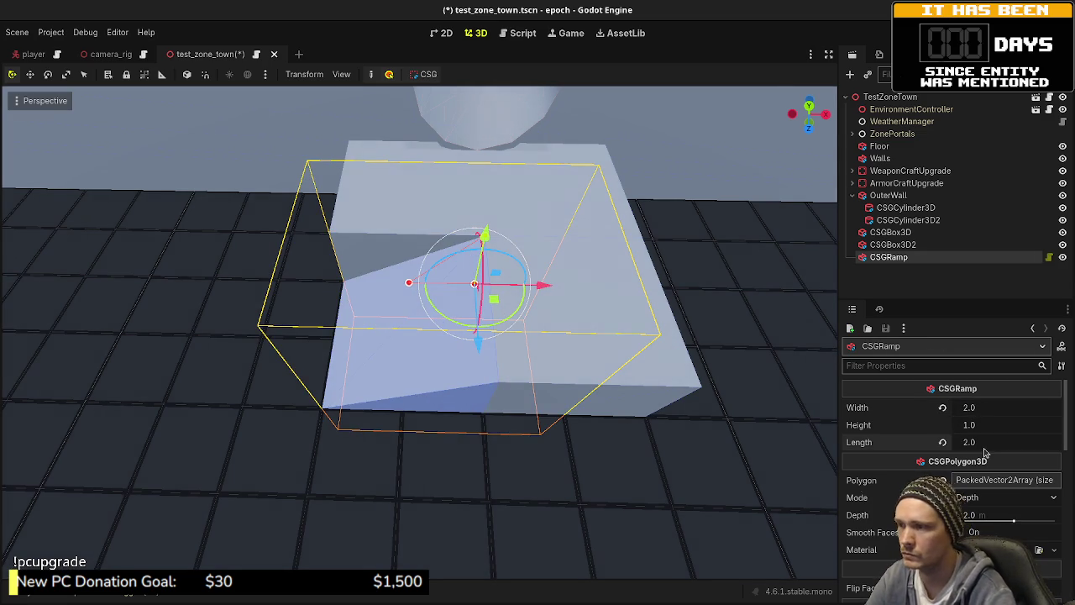
{"action": "mouse_move", "coordinate": [658, 308]}
{"action": "left_mouse_down"}
{"action": "mouse_move", "coordinate": [619, 293]}
{"action": "mouse_move", "coordinate": [616, 272]}
{"action": "left_mouse_up"}
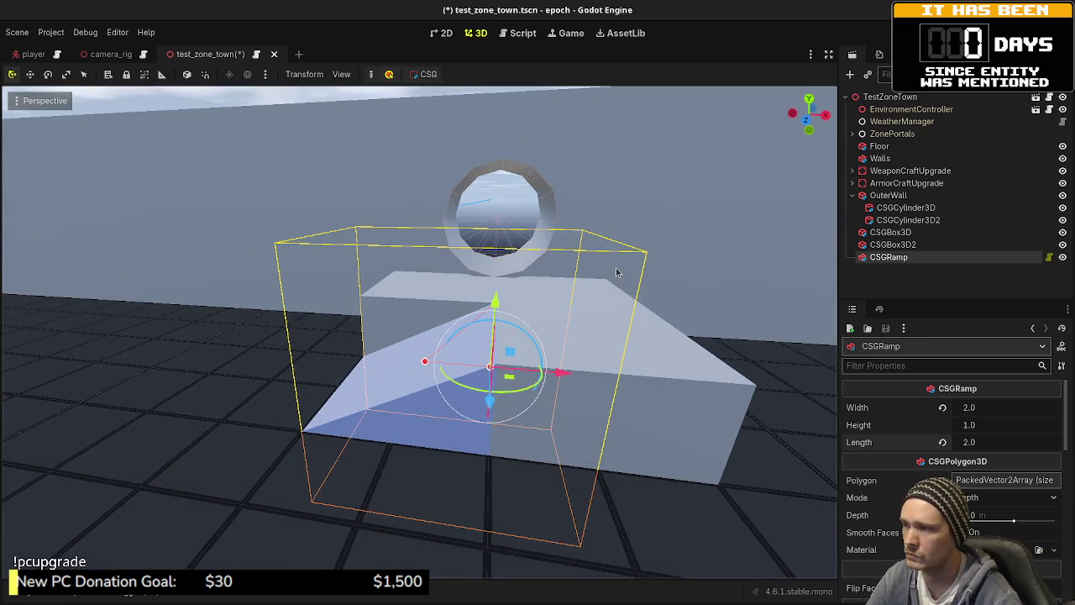
{"action": "scroll", "coordinate": [482, 214], "scroll_direction": "down", "scroll_amount": 3}
{"action": "mouse_move", "coordinate": [453, 149]}
{"action": "left_mouse_down"}
{"action": "mouse_move", "coordinate": [576, 280]}
{"action": "mouse_move", "coordinate": [646, 257]}
{"action": "mouse_move", "coordinate": [590, 280]}
{"action": "left_mouse_up"}
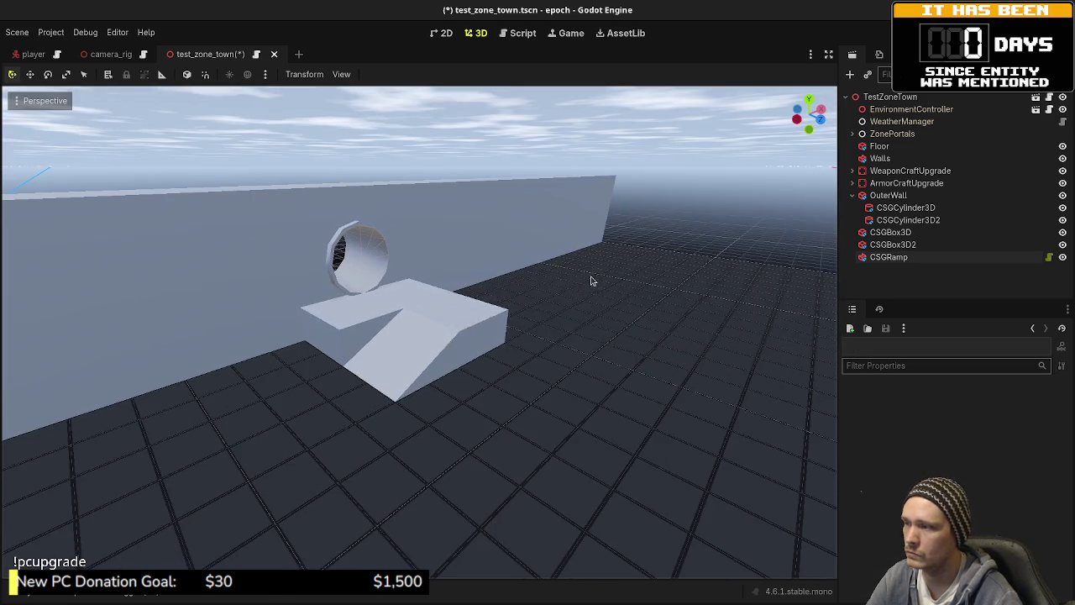
{"action": "key", "text": "ctrl+s"}
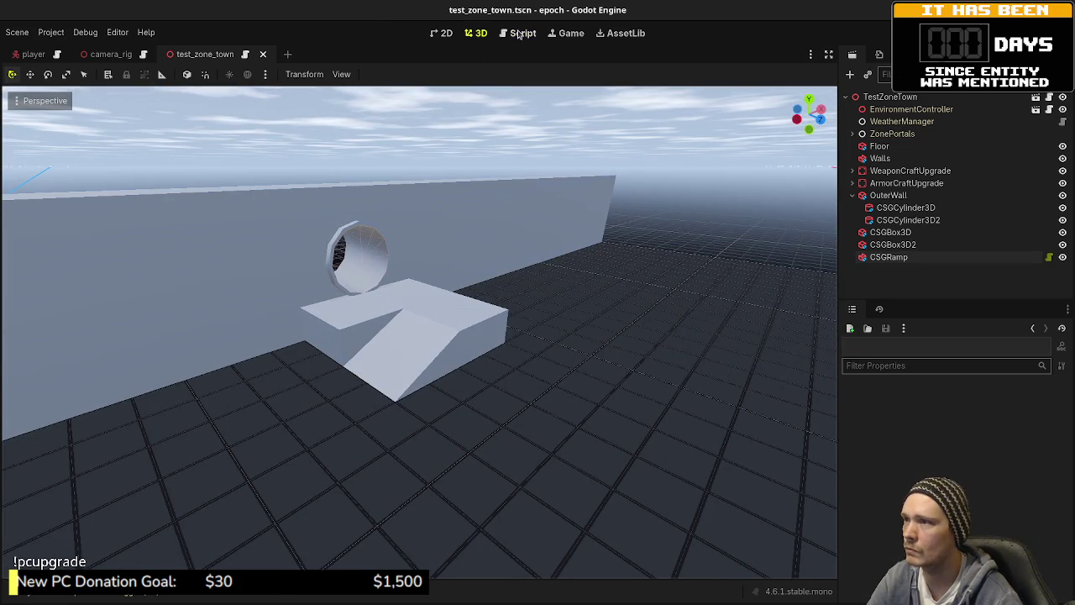
- Open game.gd in the script editor
{"action": "left_click", "coordinate": [521, 33]}
{"action": "left_click", "coordinate": [569, 33]}
{"action": "left_click", "coordinate": [522, 34]}
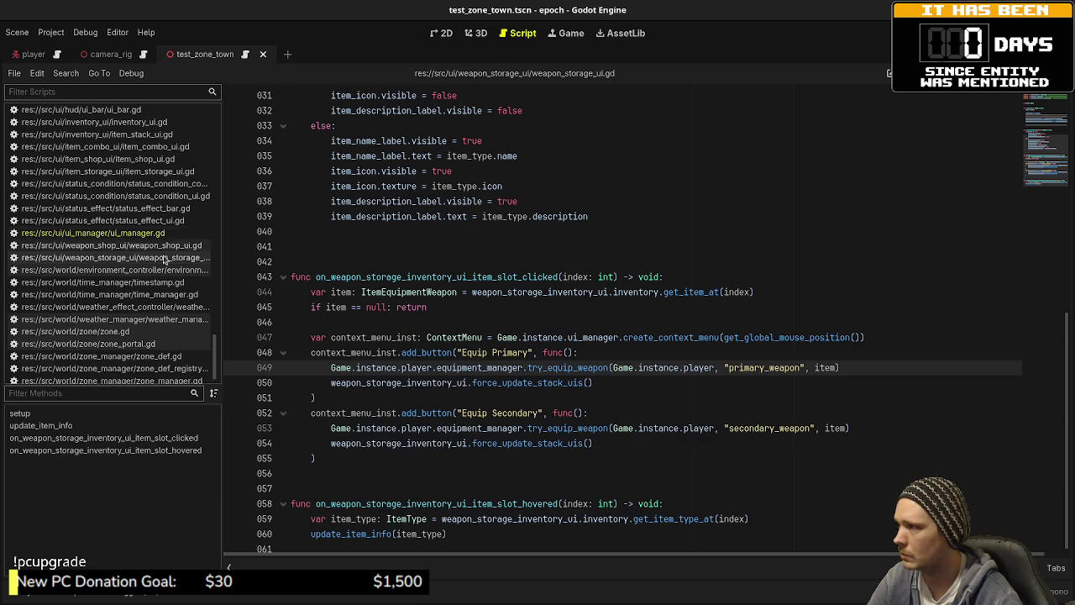
{"action": "scroll", "coordinate": [151, 249], "scroll_direction": "up", "scroll_amount": 10}
{"action": "scroll", "coordinate": [152, 249], "scroll_direction": "up", "scroll_amount": 10}
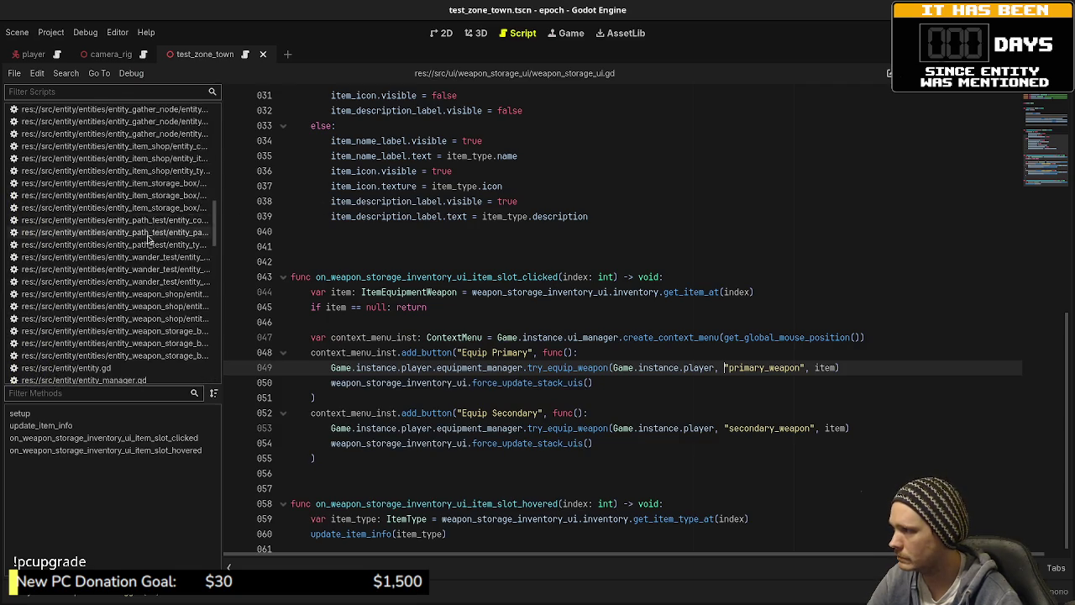
{"action": "left_click", "coordinate": [164, 172]}
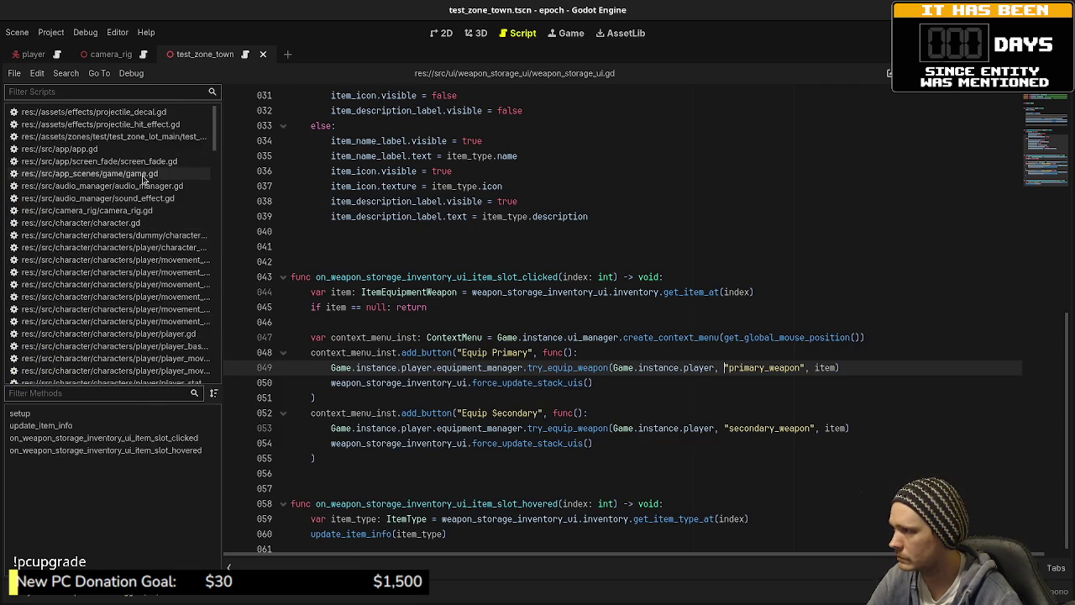
- Change load_zone on line 308 from 'test_zone_lot_main' to 'test_zone_town' and save
{"action": "scroll", "coordinate": [506, 265], "scroll_direction": "up", "scroll_amount": 20}
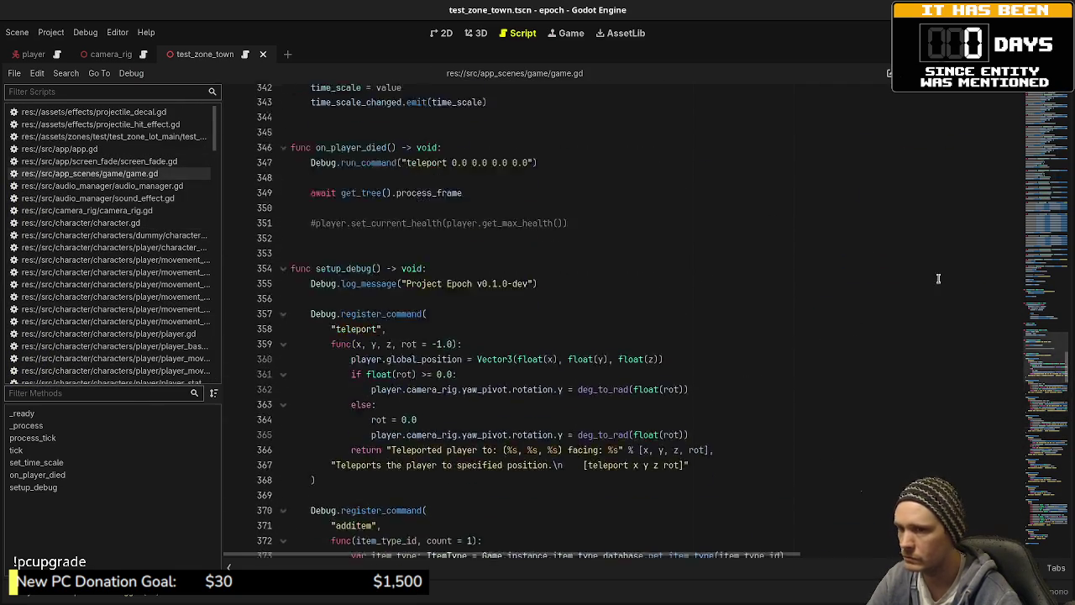
{"action": "scroll", "coordinate": [514, 352], "scroll_direction": "down", "scroll_amount": 15}
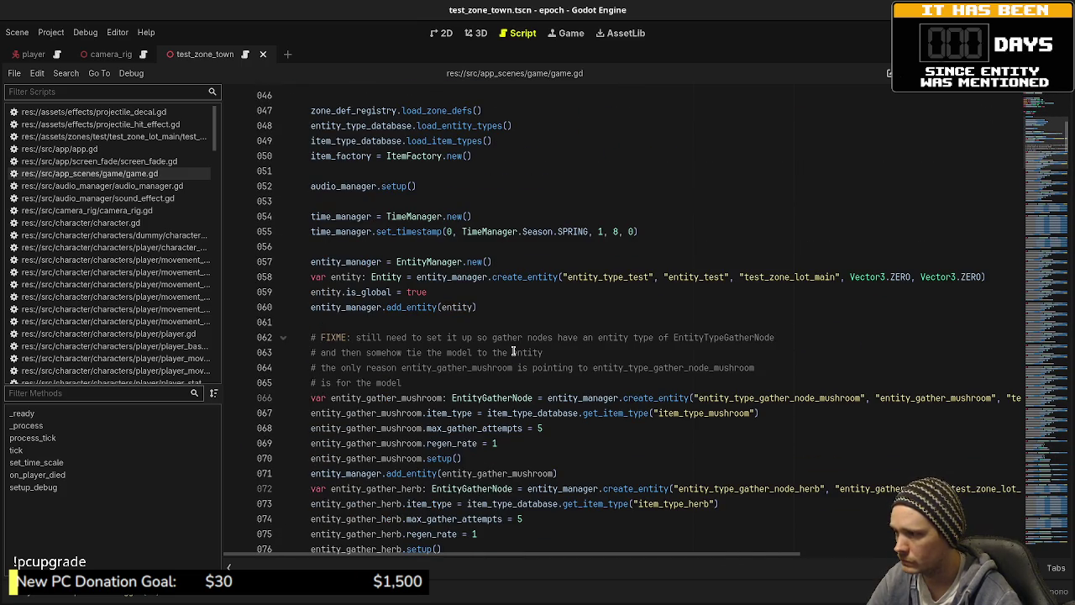
{"action": "scroll", "coordinate": [514, 352], "scroll_direction": "down", "scroll_amount": 20}
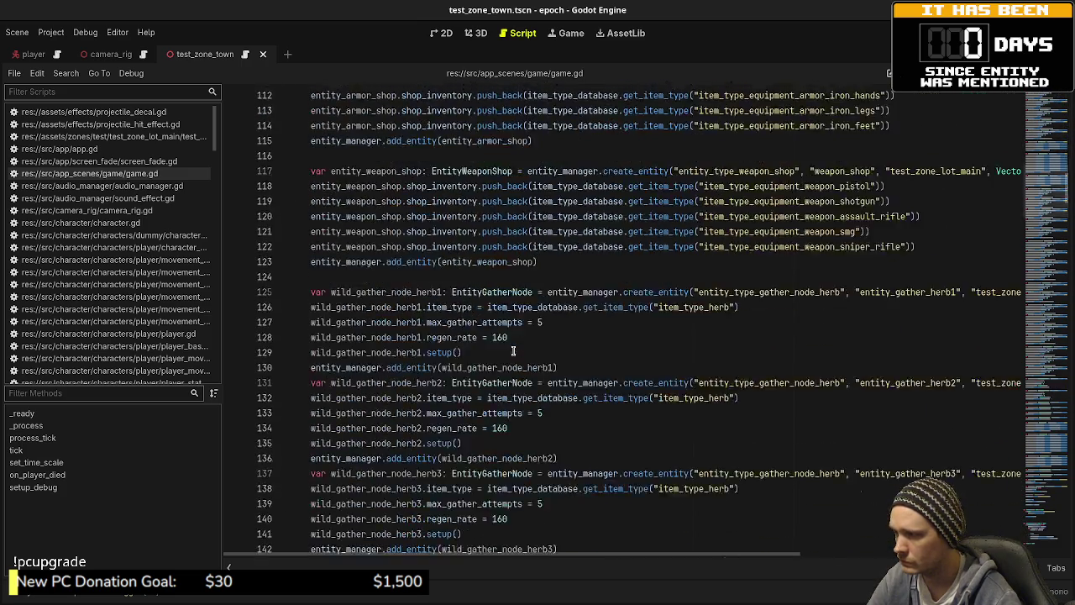
{"action": "scroll", "coordinate": [513, 352], "scroll_direction": "down", "scroll_amount": 20}
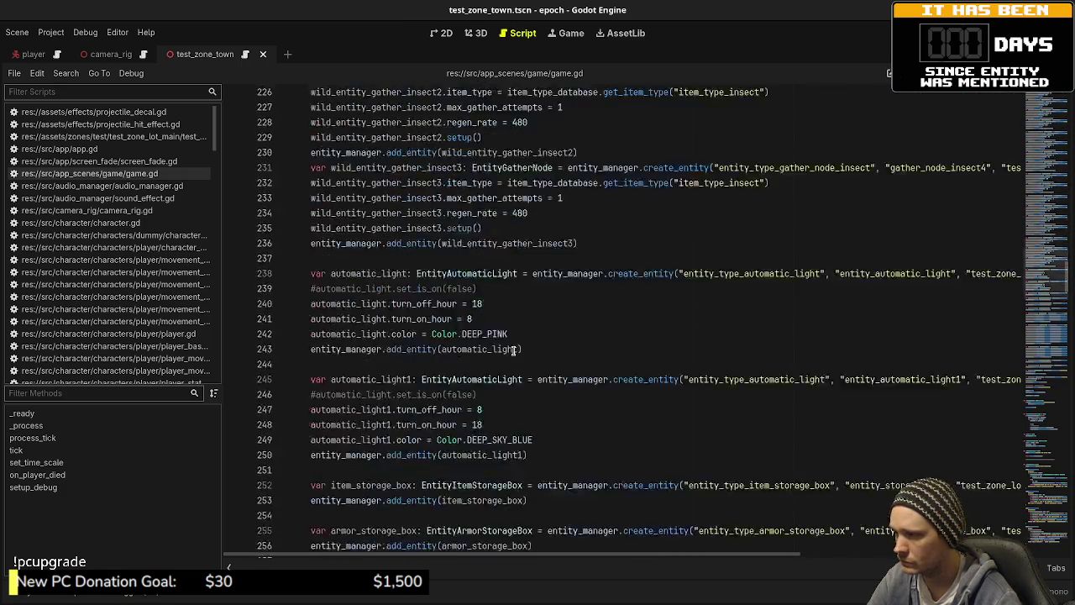
{"action": "scroll", "coordinate": [513, 352], "scroll_direction": "down", "scroll_amount": 20}
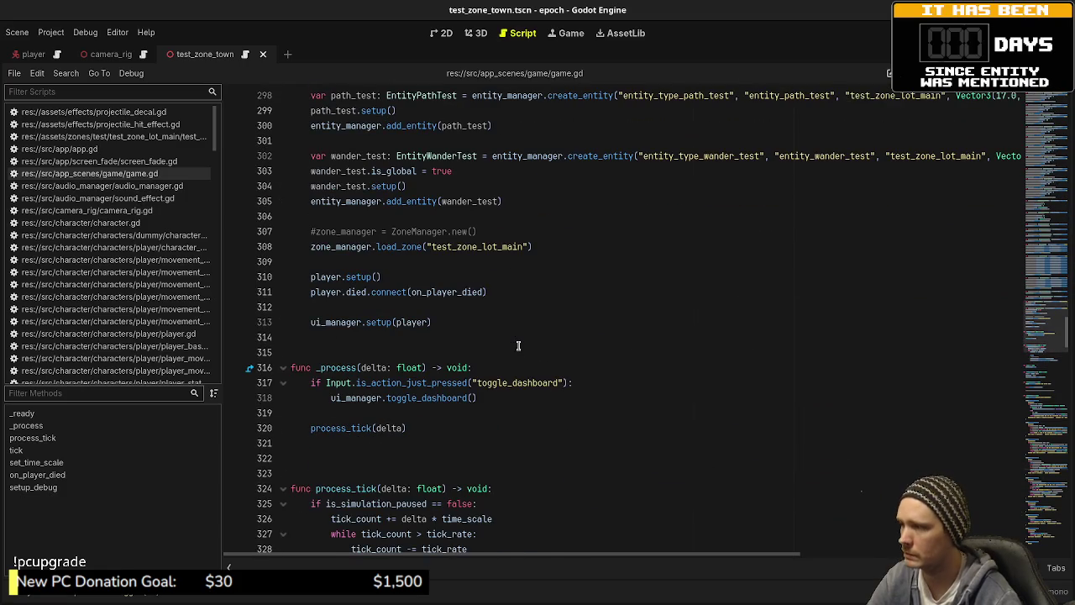
{"action": "left_click", "coordinate": [482, 246]}
{"action": "type", "text": "town"}
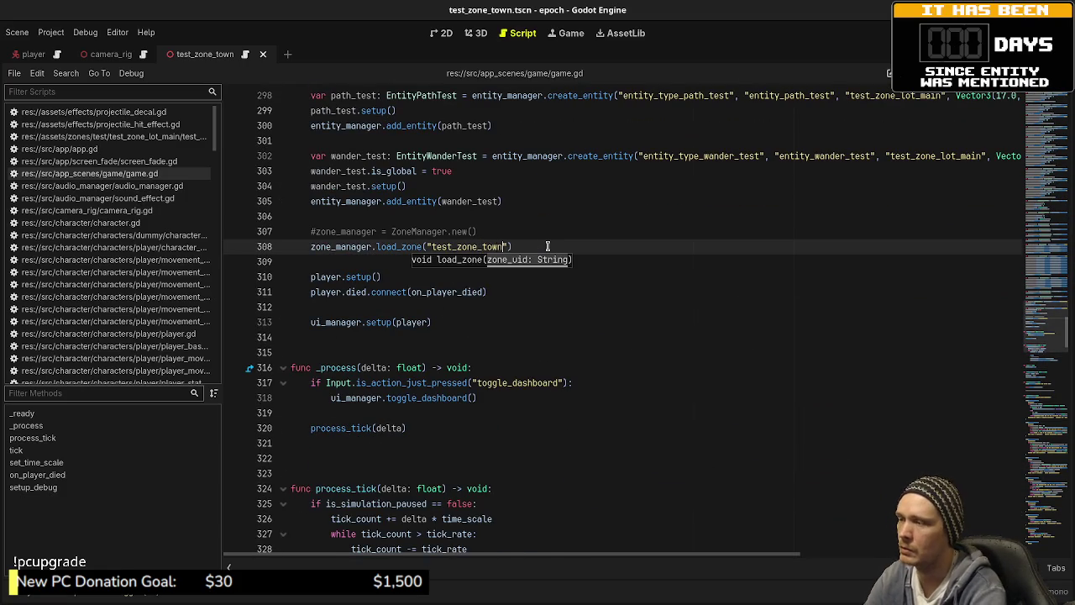
{"action": "key", "text": "ctrl+s"}
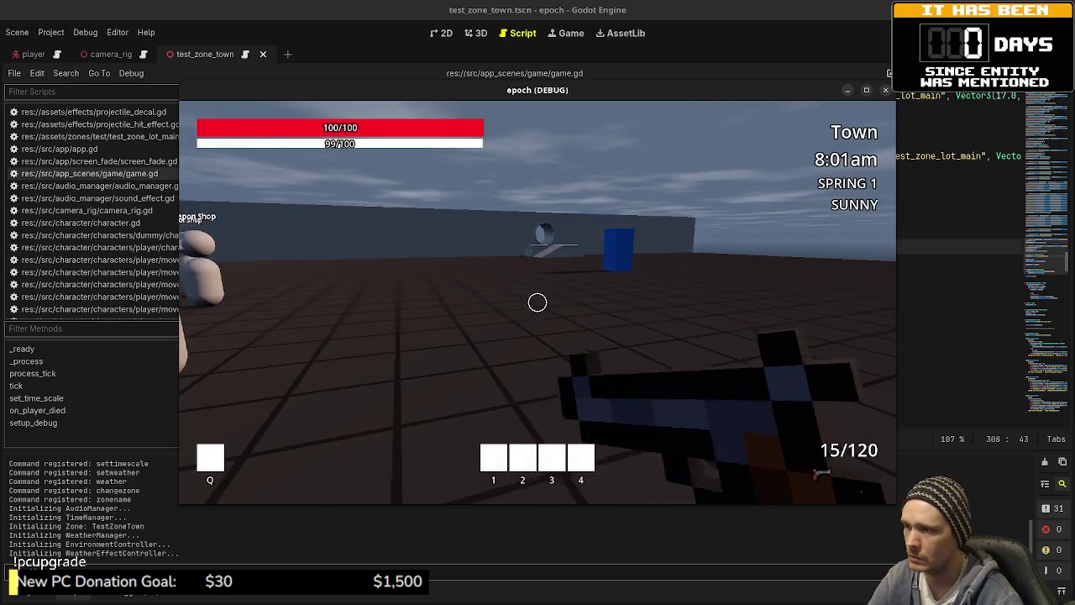
- Sprint to the steps under the pipe, climb toward the opening, then stop the game
{"action": "key", "text": "shift+w"}
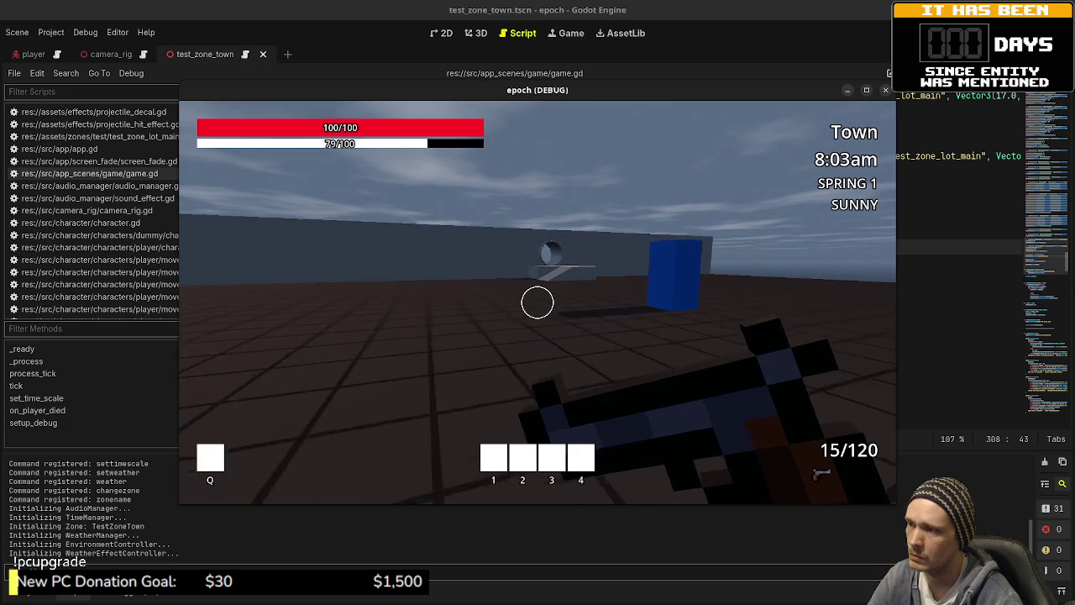
{"action": "key", "text": "shift+w"}
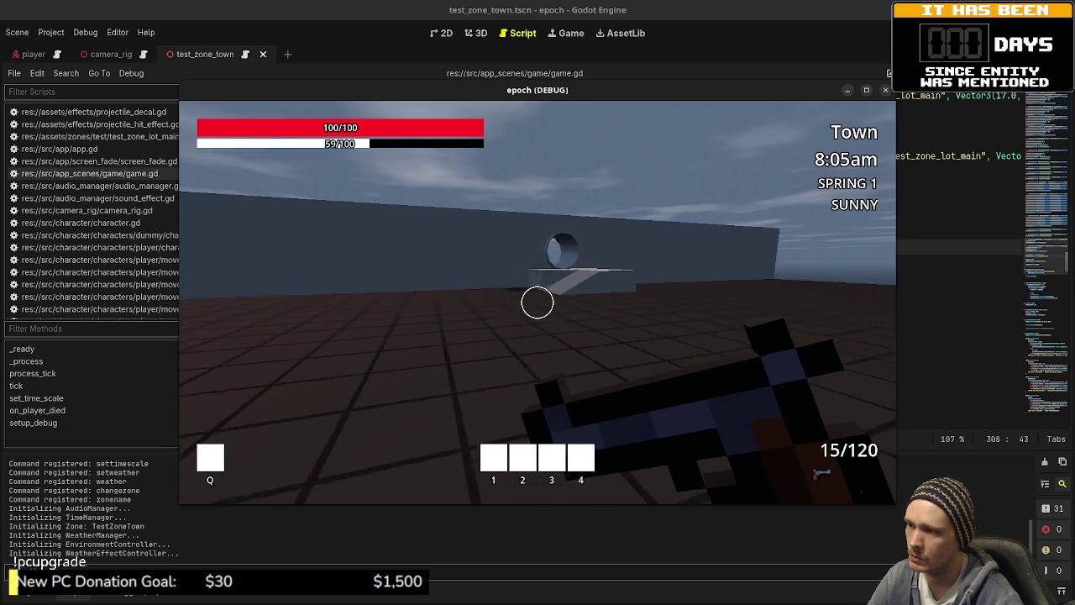
{"action": "key", "text": "shift+w"}
{"action": "key", "text": "shift+w"}
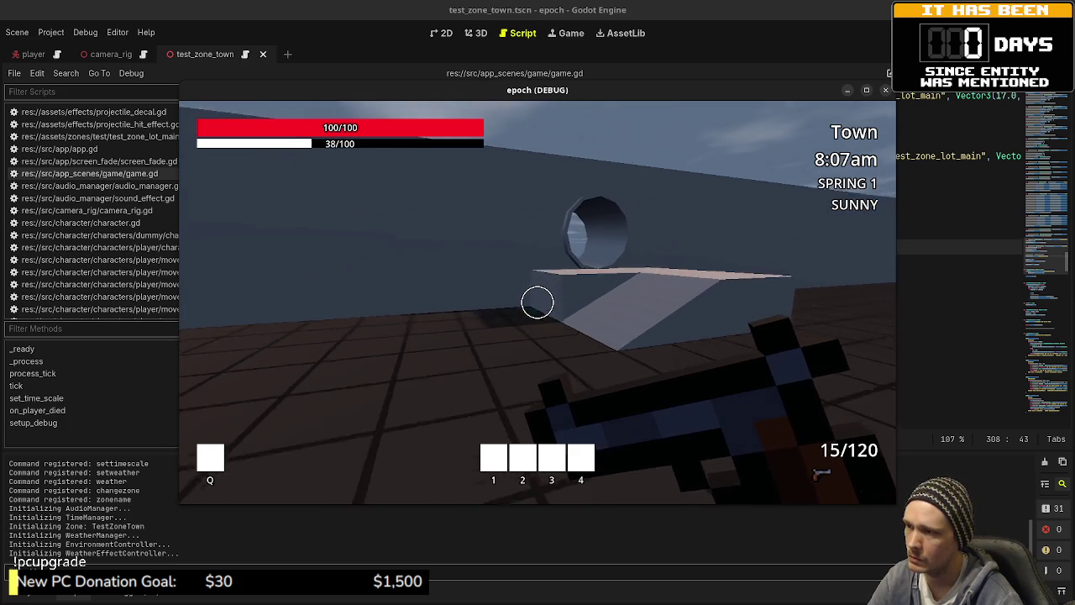
{"action": "key", "text": "w"}
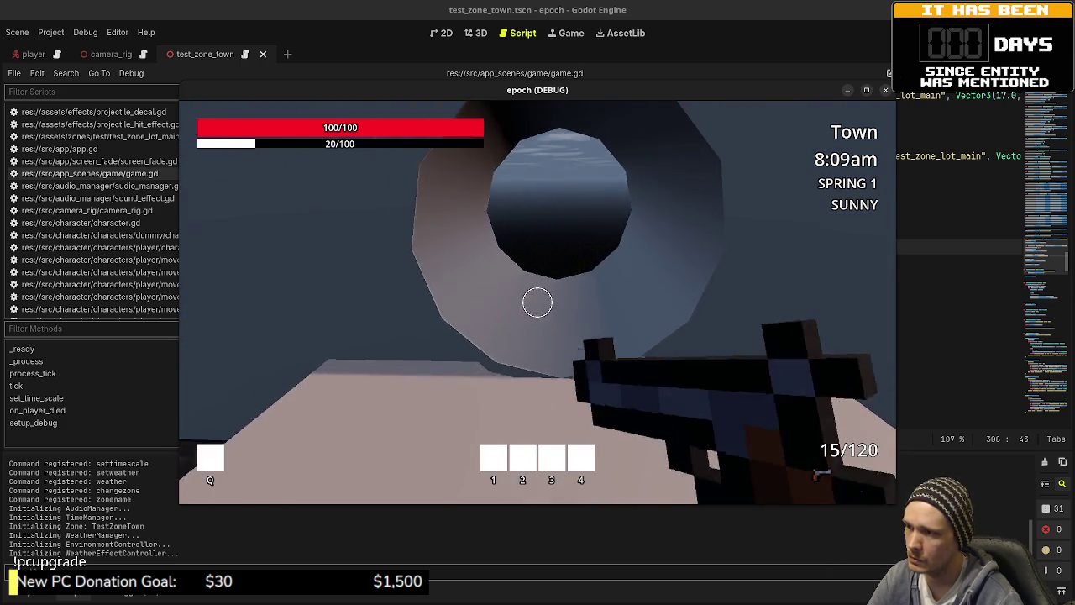
{"action": "key", "text": "w"}
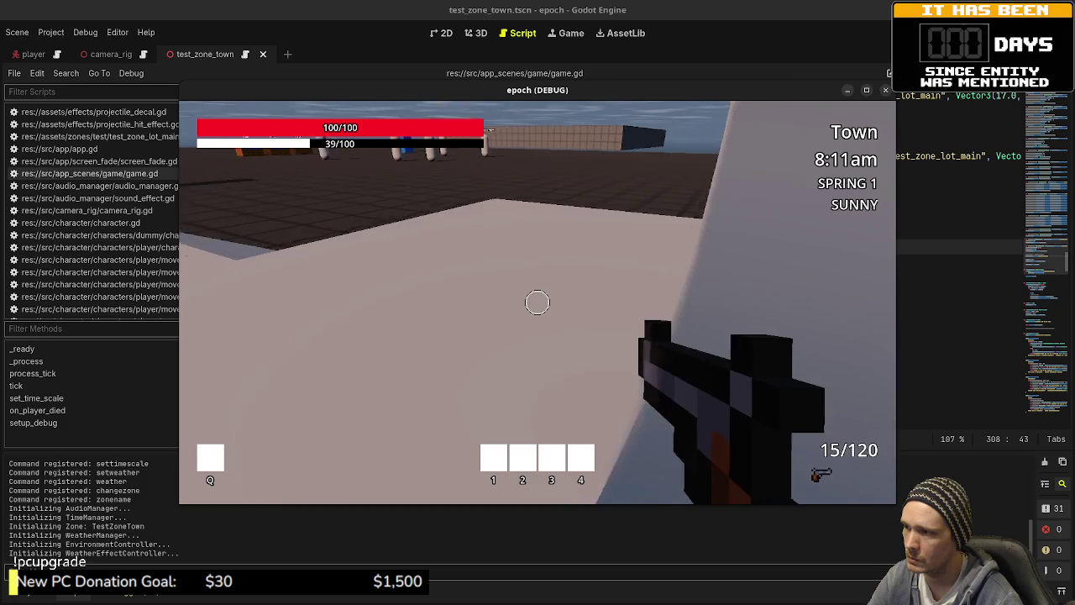
{"action": "key", "text": "F8"}
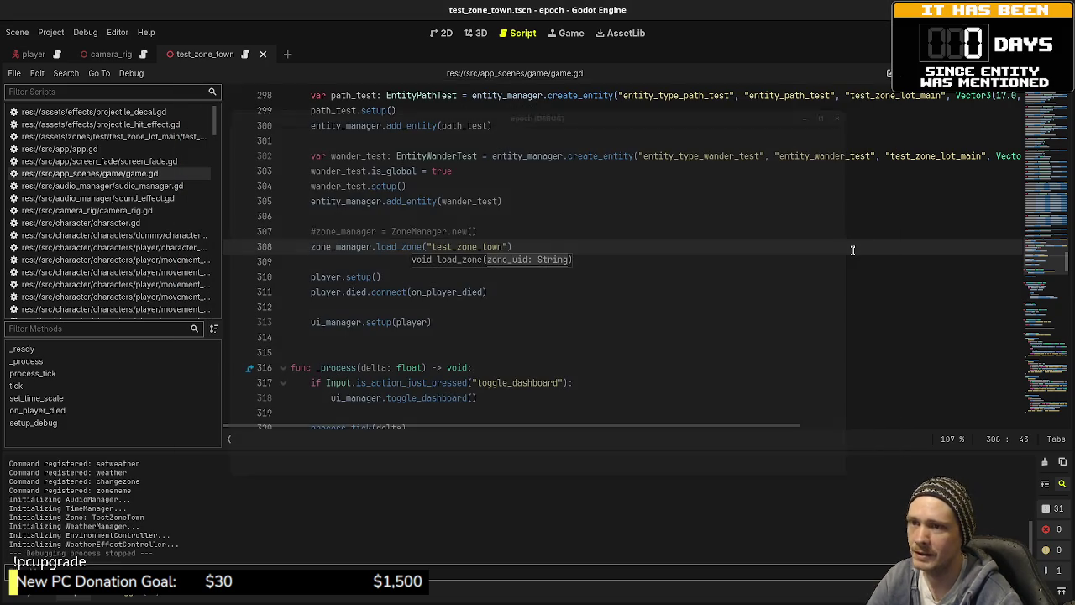
- Enable Use Collision on CSGBox3D, CSGBox3D2 and OuterWall, save, and rerun the game
{"action": "left_click", "coordinate": [477, 34]}
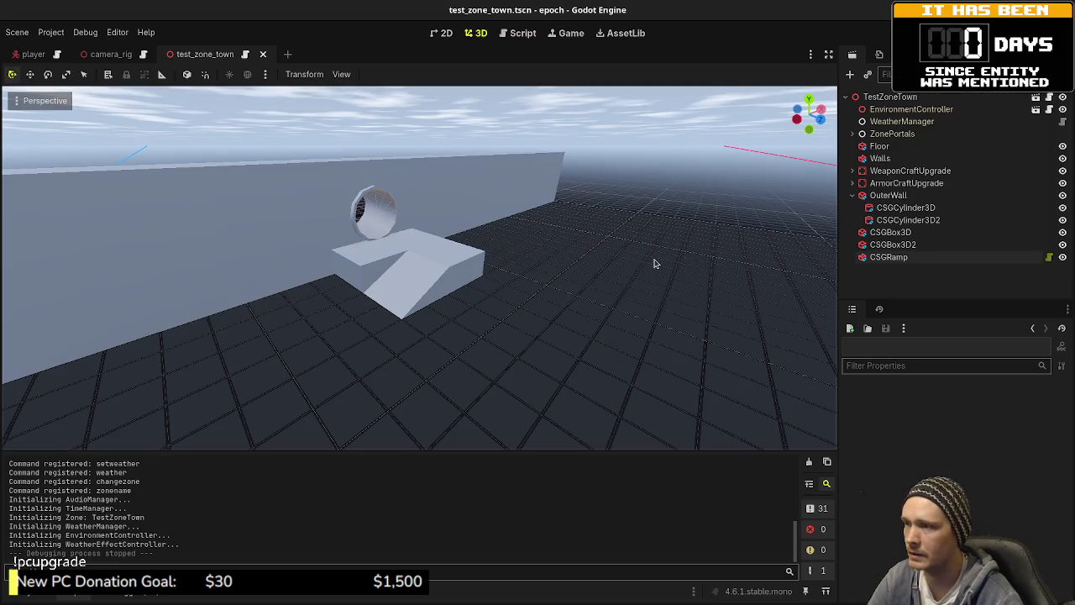
{"action": "left_click", "coordinate": [390, 251]}
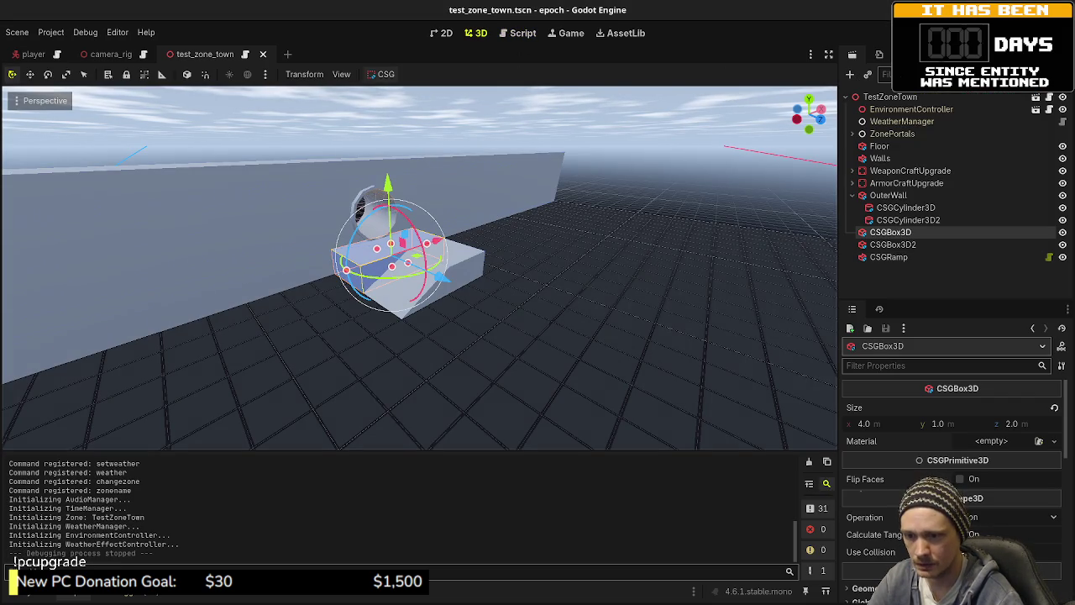
{"action": "left_click", "coordinate": [476, 276]}
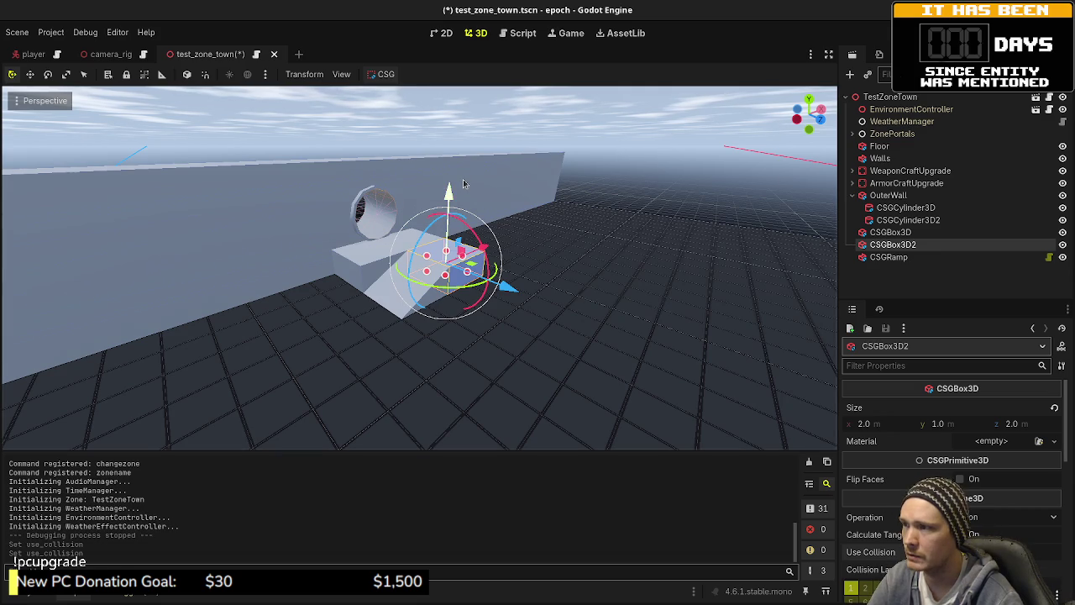
{"action": "left_click", "coordinate": [515, 171]}
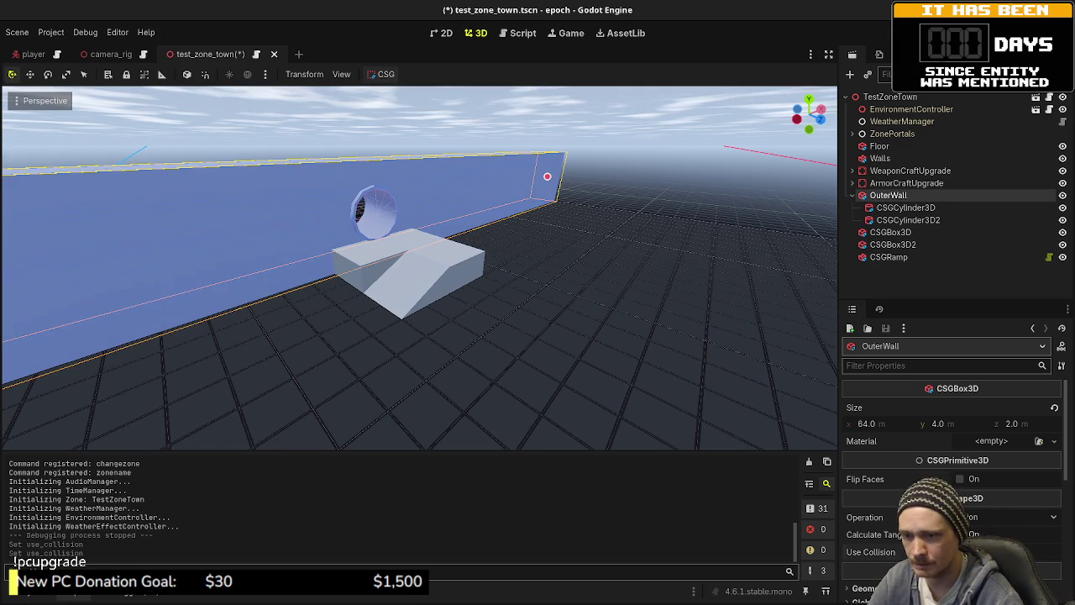
{"action": "key", "text": "ctrl+s"}
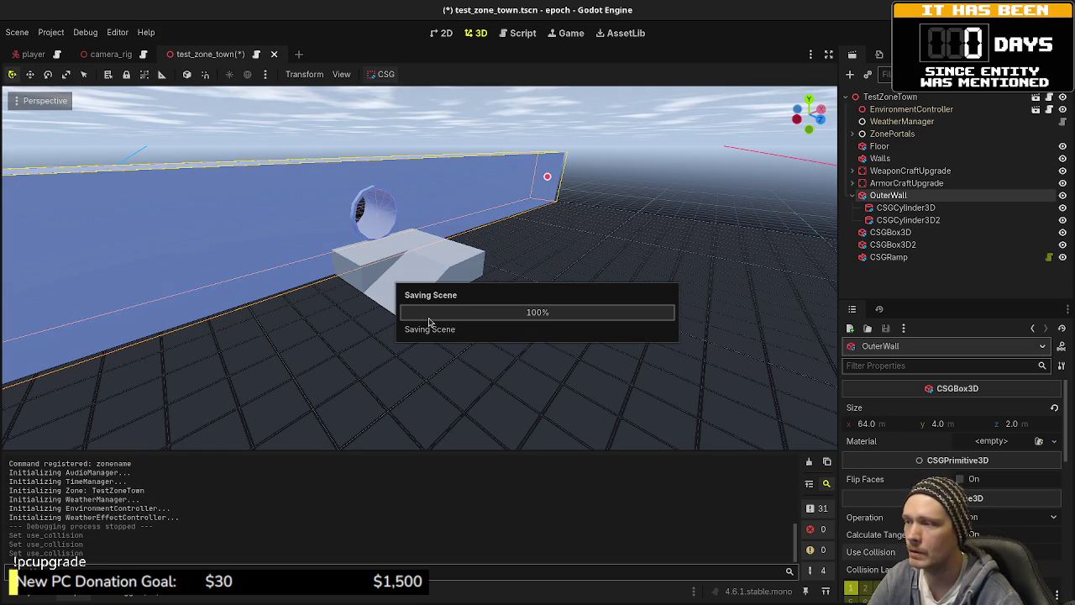
{"action": "key", "text": "F5"}
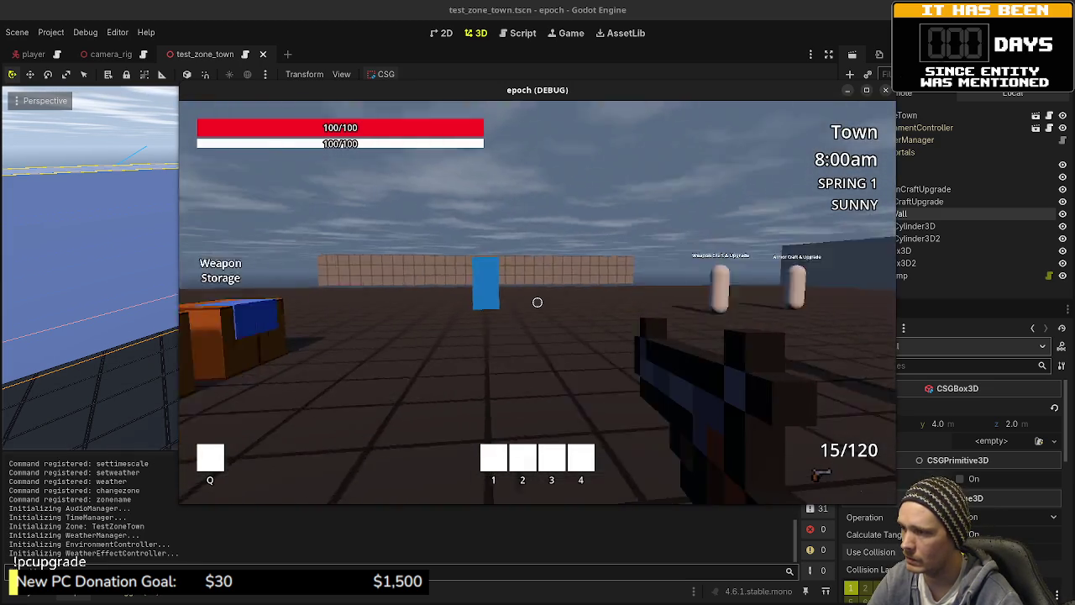
- Run to the steps, jump onto the box, enter the pipe opening, back out, and stop the game
{"action": "key", "text": "shift+w"}
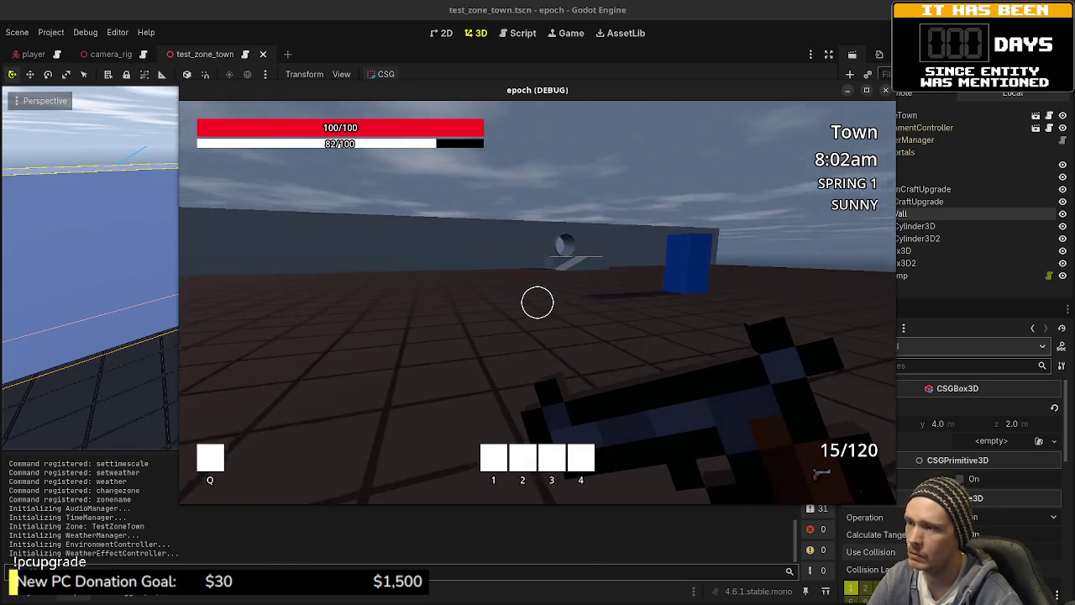
{"action": "key", "text": "shift+w"}
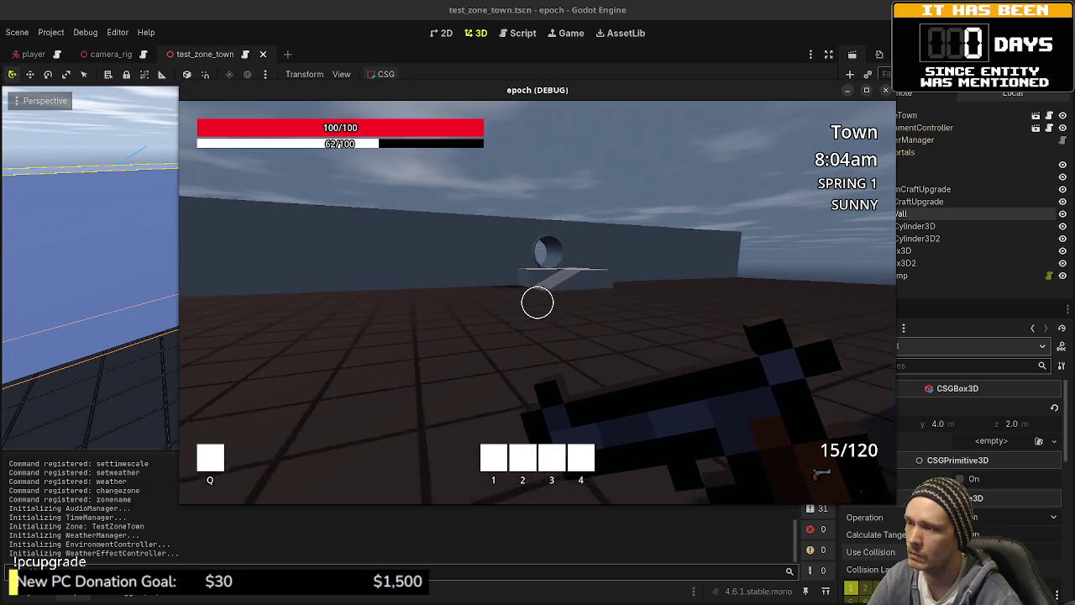
{"action": "key", "text": "shift+w"}
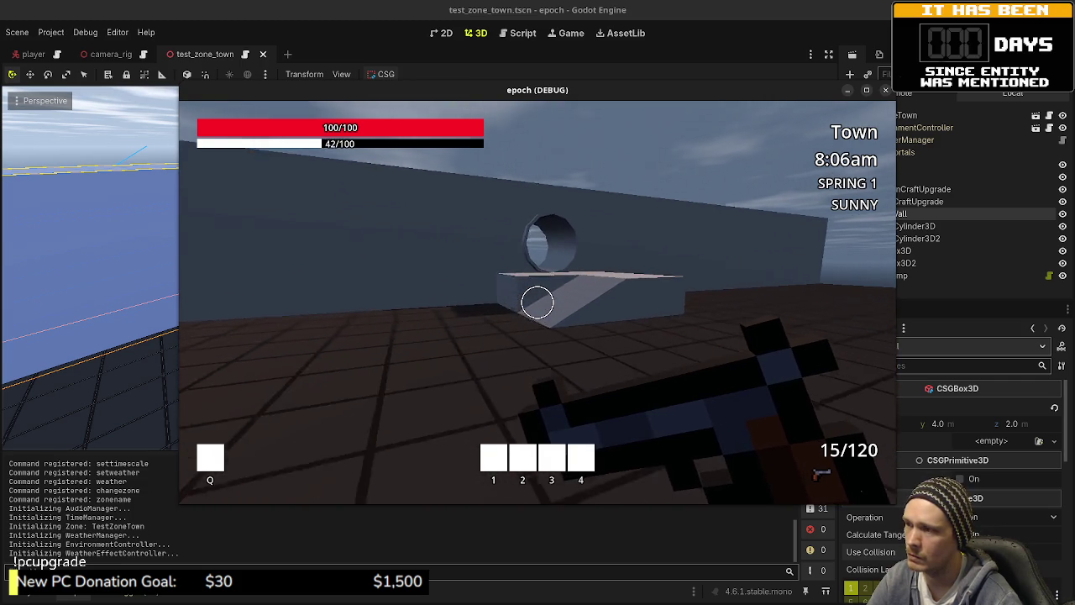
{"action": "key", "text": "w"}
{"action": "key", "text": "space"}
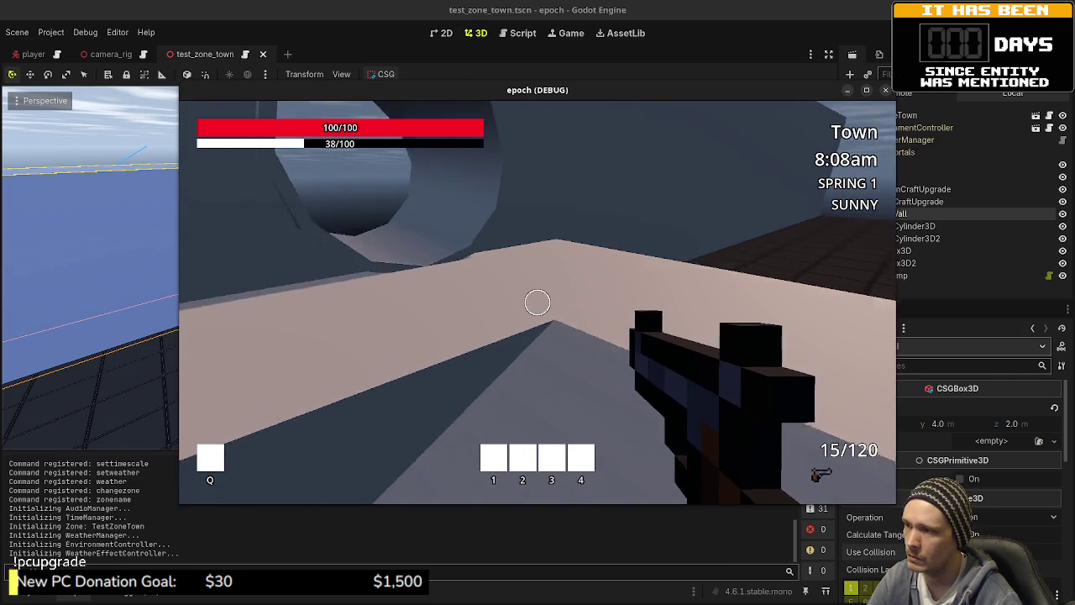
{"action": "key", "text": "w"}
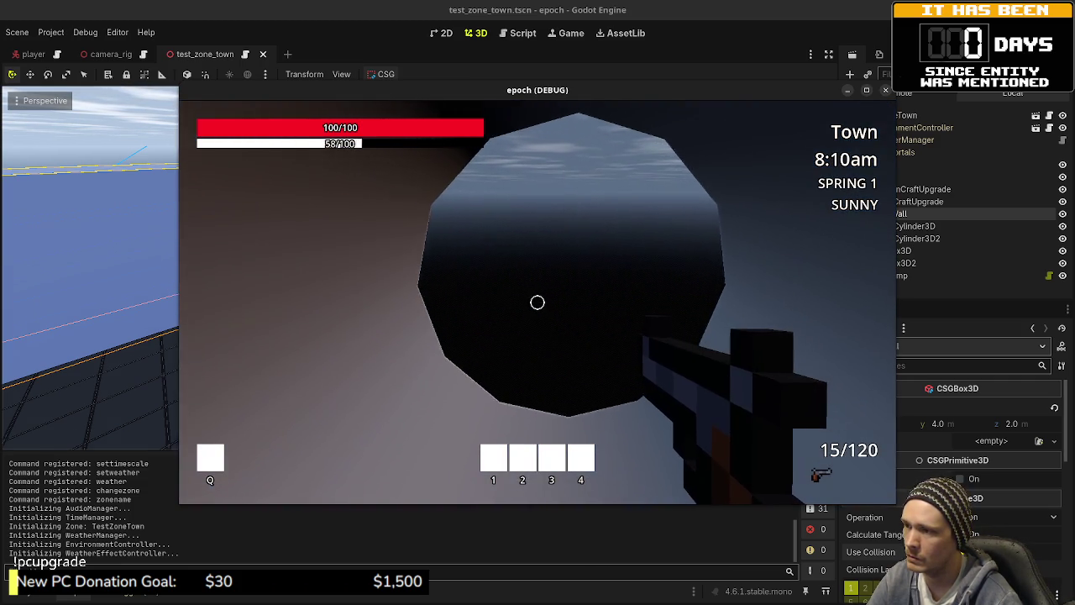
{"action": "key", "text": "s"}
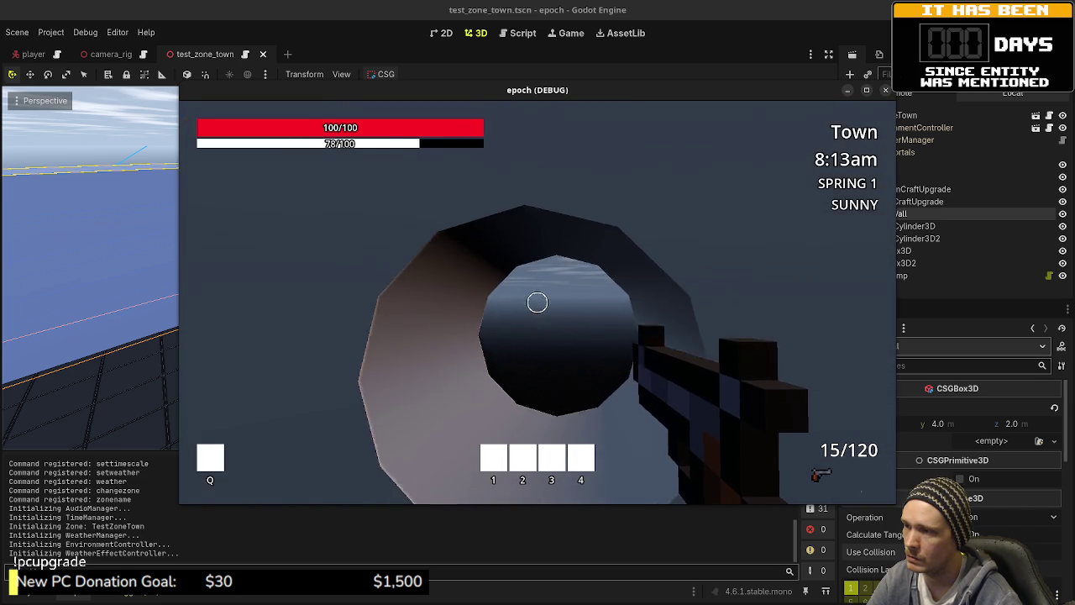
{"action": "key", "text": "s"}
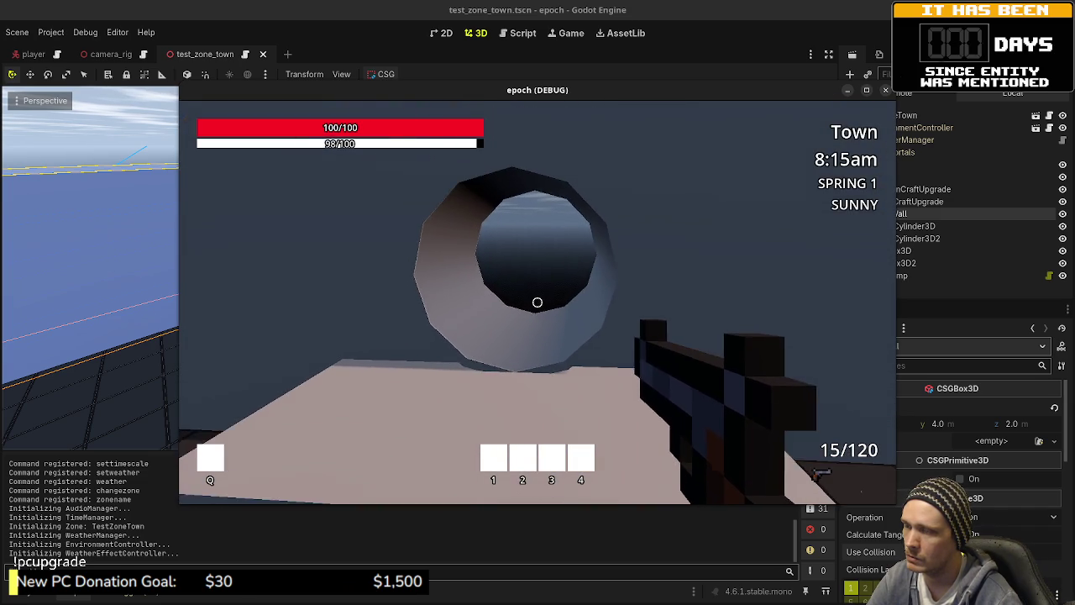
{"action": "key", "text": "a"}
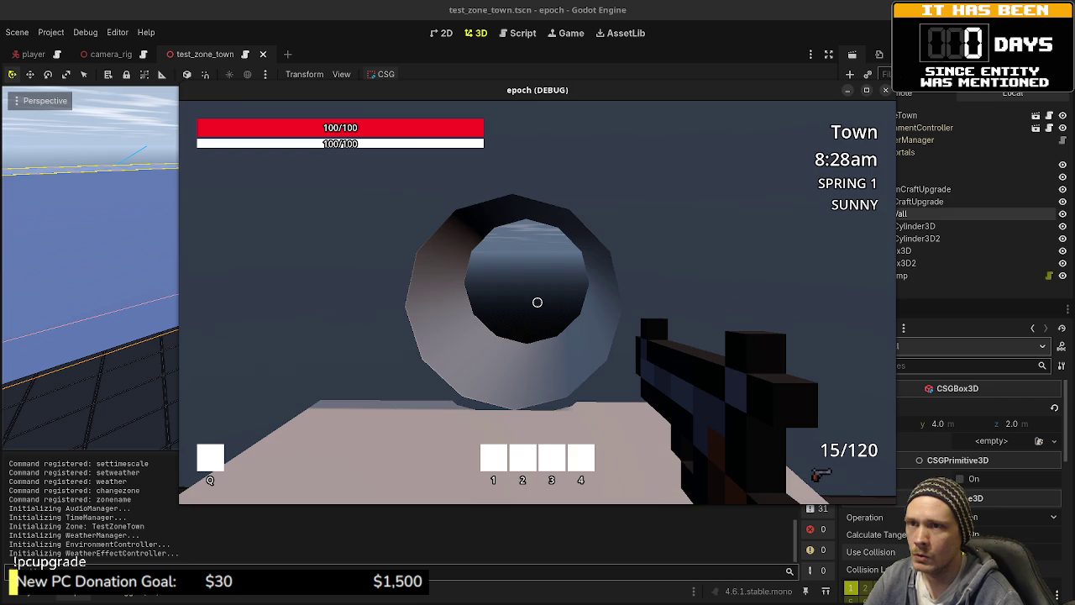
{"action": "key", "text": "F8"}
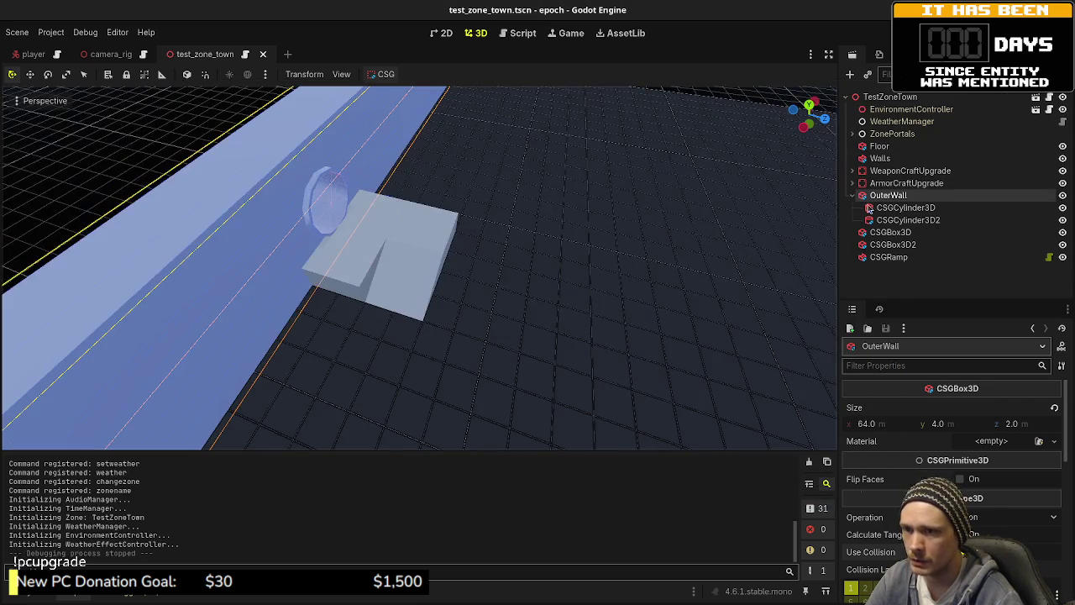
- Drag the height handles of CSGCylinder3D and CSGCylinder3D2 out to 6.2 m through the wall
{"action": "left_click", "coordinate": [308, 240]}
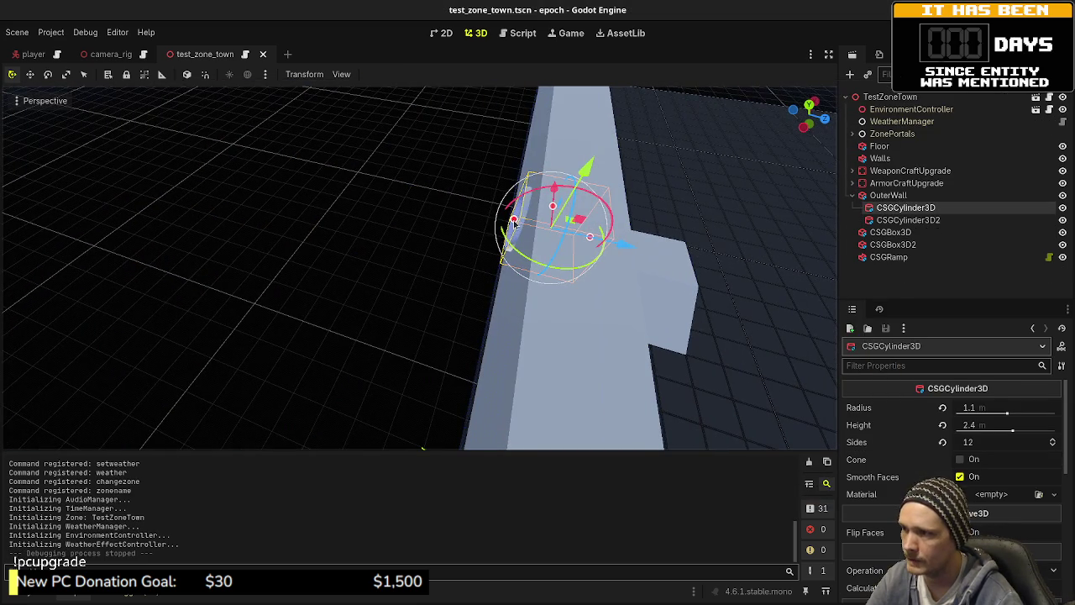
{"action": "left_click_drag", "start_coordinate": [515, 221], "coordinate": [405, 221]}
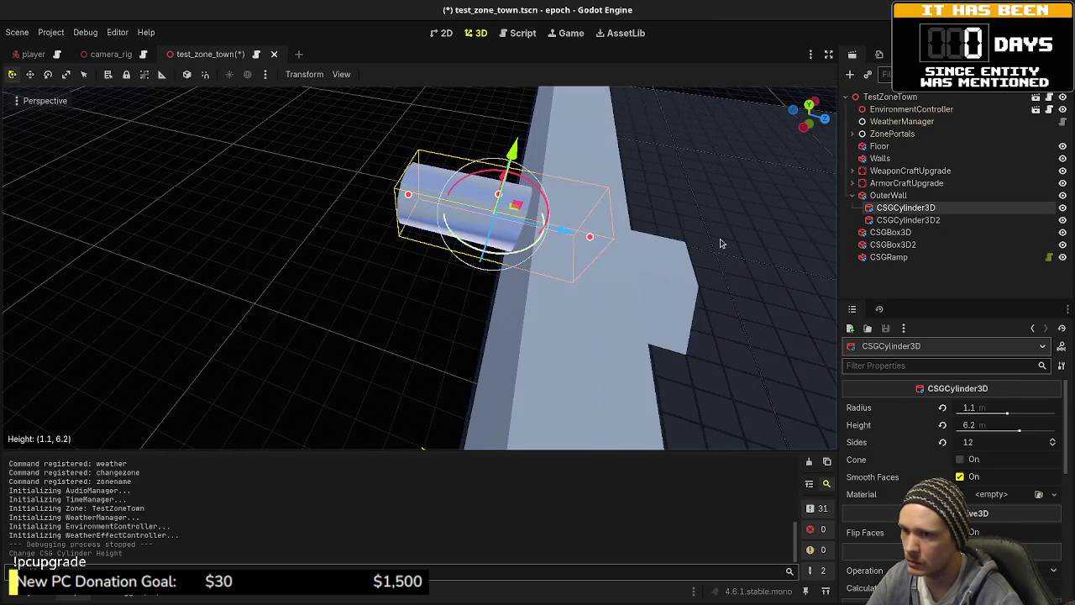
{"action": "left_click", "coordinate": [876, 220]}
{"action": "scroll", "coordinate": [950, 436], "scroll_direction": "down", "scroll_amount": 3}
{"action": "left_click_drag", "start_coordinate": [504, 206], "coordinate": [410, 224]}
{"action": "left_click", "coordinate": [890, 232]}
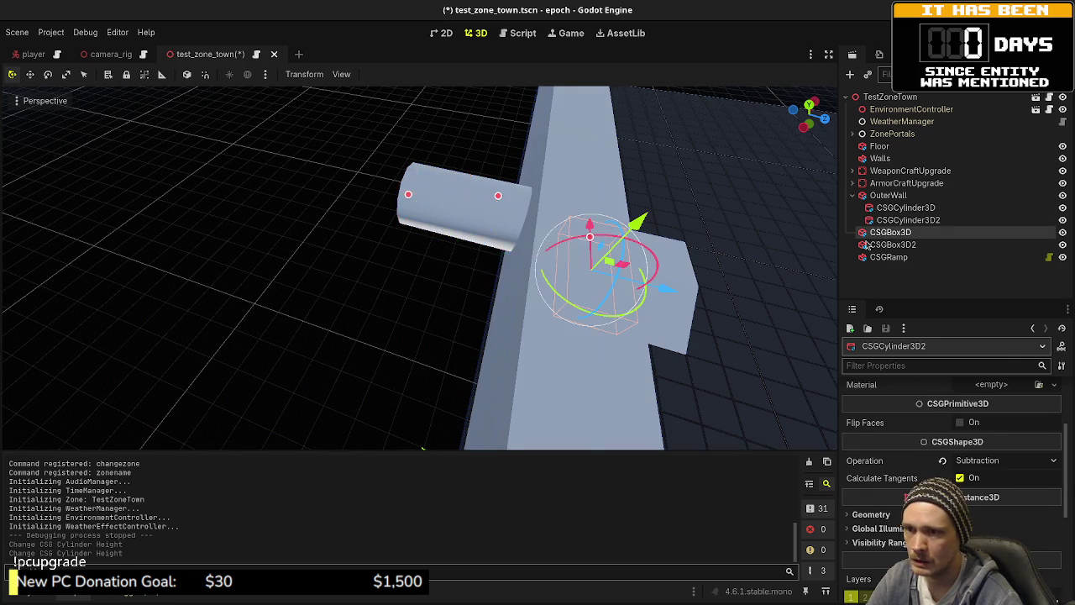
{"action": "mouse_move", "coordinate": [549, 264]}
{"action": "left_mouse_down"}
{"action": "mouse_move", "coordinate": [610, 312]}
{"action": "mouse_move", "coordinate": [567, 303]}
{"action": "mouse_move", "coordinate": [513, 249]}
{"action": "mouse_move", "coordinate": [599, 207]}
{"action": "mouse_move", "coordinate": [438, 207]}
{"action": "mouse_move", "coordinate": [636, 283]}
{"action": "mouse_move", "coordinate": [636, 328]}
{"action": "mouse_move", "coordinate": [627, 334]}
{"action": "mouse_move", "coordinate": [624, 319]}
{"action": "left_mouse_up"}
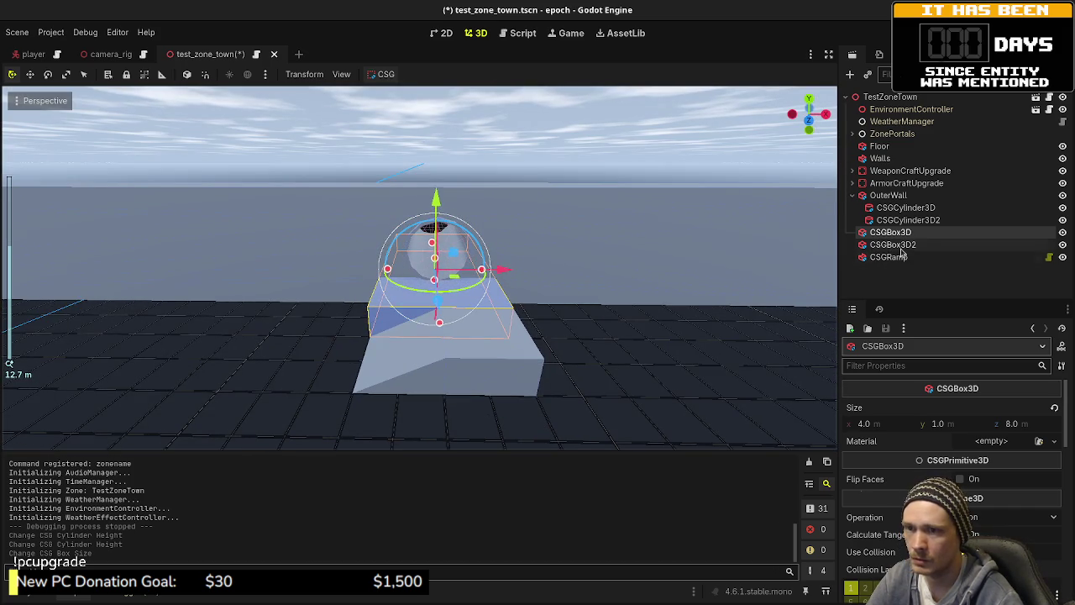
- Set the outer cylinder CSGCylinder3D's radius to 1.3 m
{"action": "left_click", "coordinate": [900, 208]}
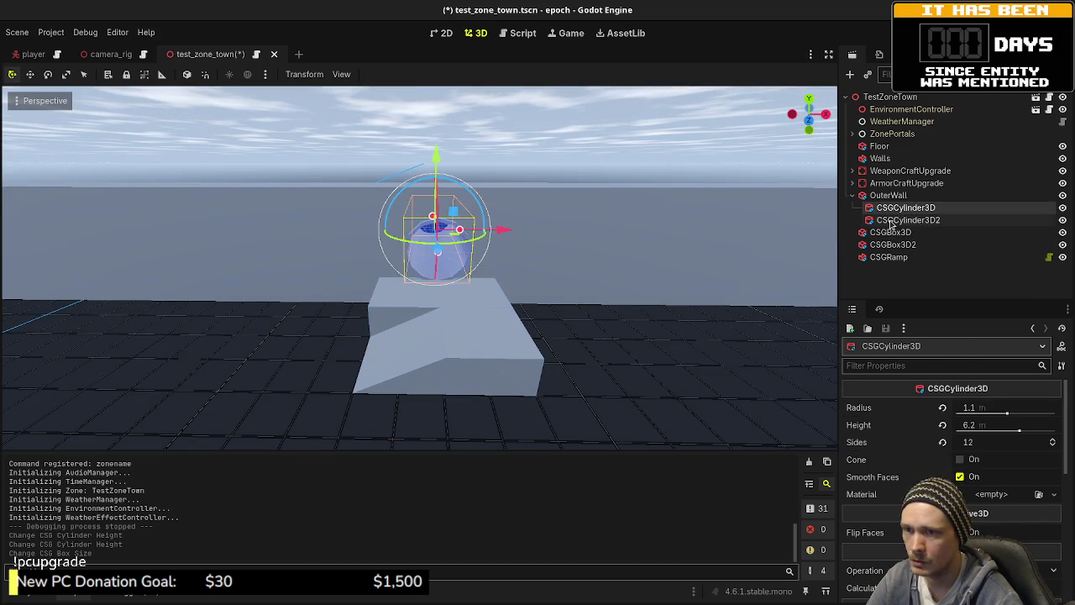
{"action": "left_click", "coordinate": [904, 219], "text": "shift"}
{"action": "scroll", "coordinate": [490, 306], "scroll_direction": "up", "scroll_amount": 3}
{"action": "mouse_move", "coordinate": [489, 306]}
{"action": "left_mouse_down"}
{"action": "mouse_move", "coordinate": [494, 317]}
{"action": "mouse_move", "coordinate": [538, 319]}
{"action": "left_mouse_up"}
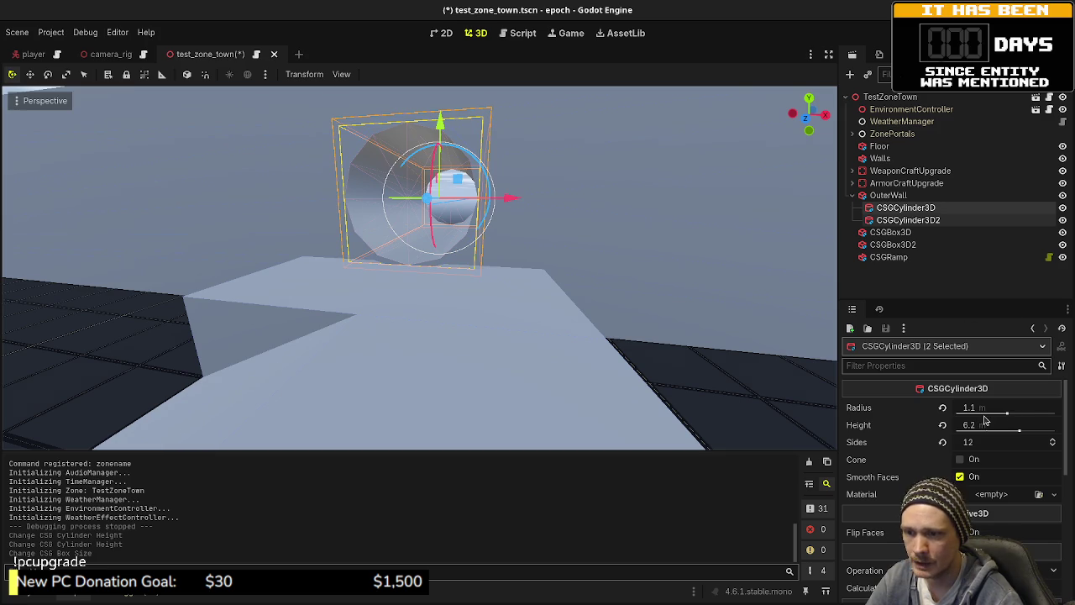
{"action": "left_click", "coordinate": [920, 208]}
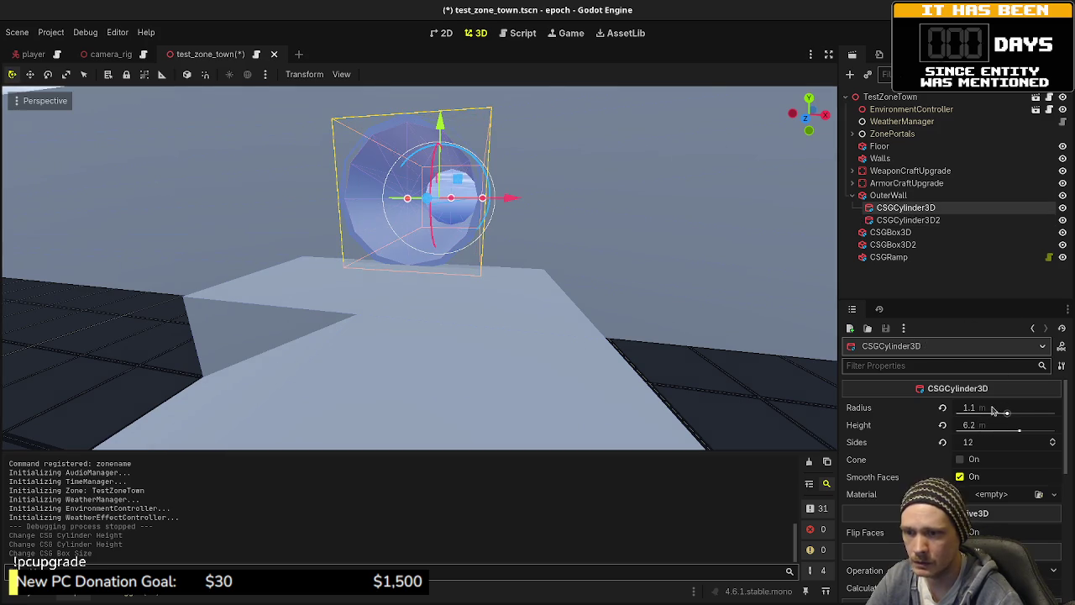
{"action": "left_click", "coordinate": [984, 411]}
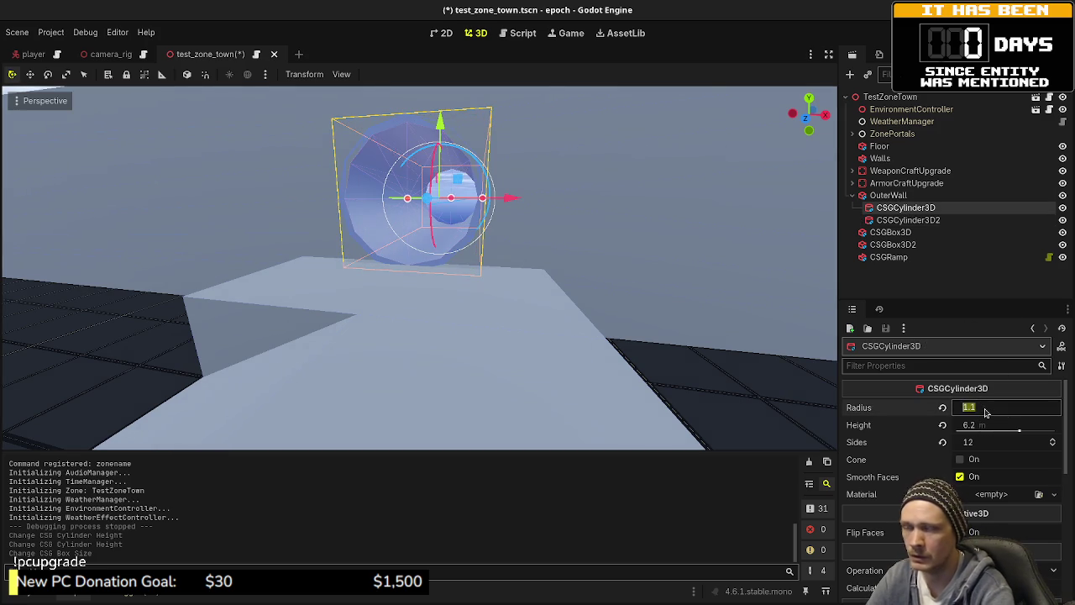
{"action": "type", "text": "1.2"}
{"action": "key", "text": "Return"}
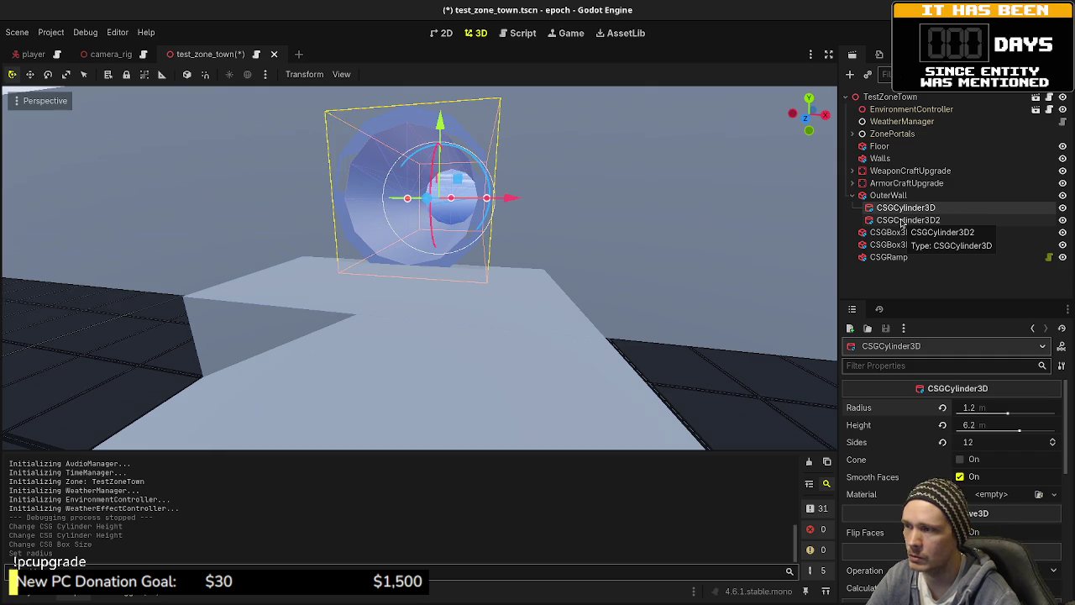
{"action": "left_click", "coordinate": [988, 407]}
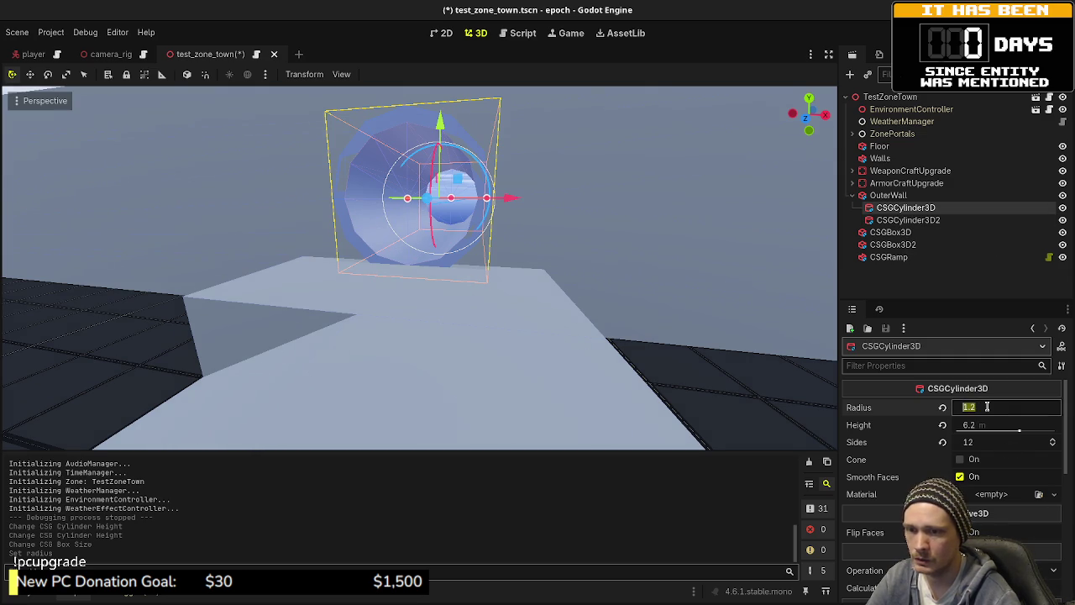
{"action": "type", "text": "1.3"}
{"action": "key", "text": "Return"}
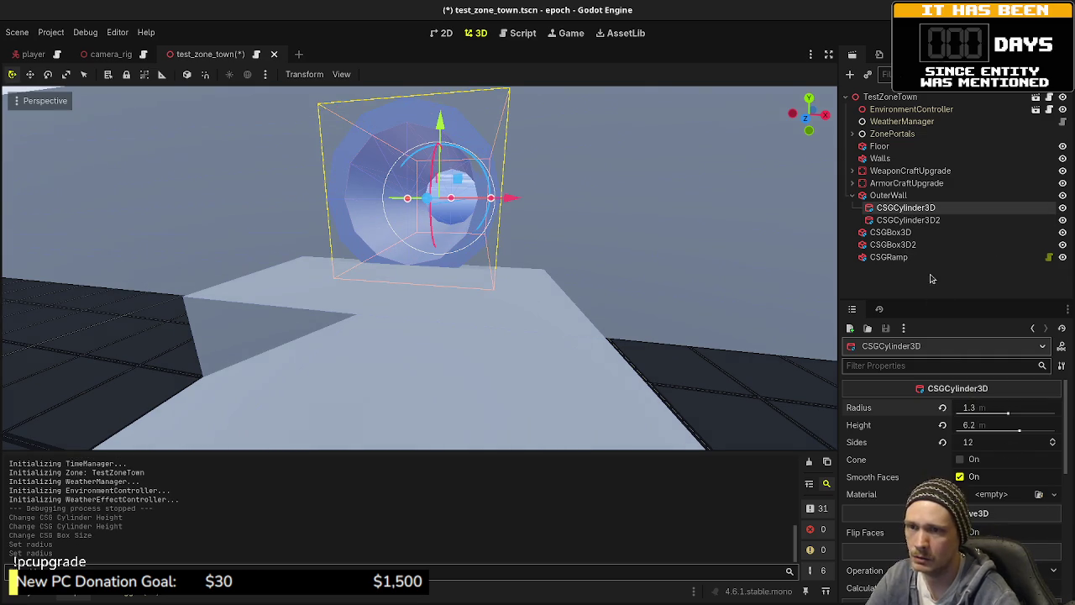
- Set the subtracting cylinder CSGCylinder3D2's radius to 1.2 m
{"action": "left_click", "coordinate": [905, 219]}
{"action": "scroll", "coordinate": [975, 472], "scroll_direction": "up", "scroll_amount": 3}
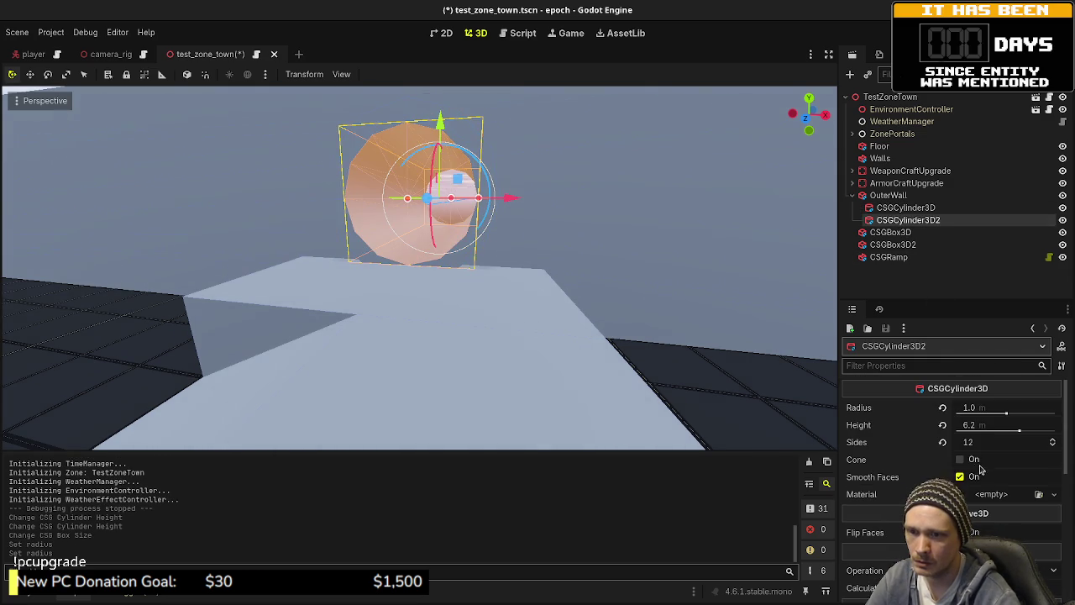
{"action": "left_click", "coordinate": [983, 409]}
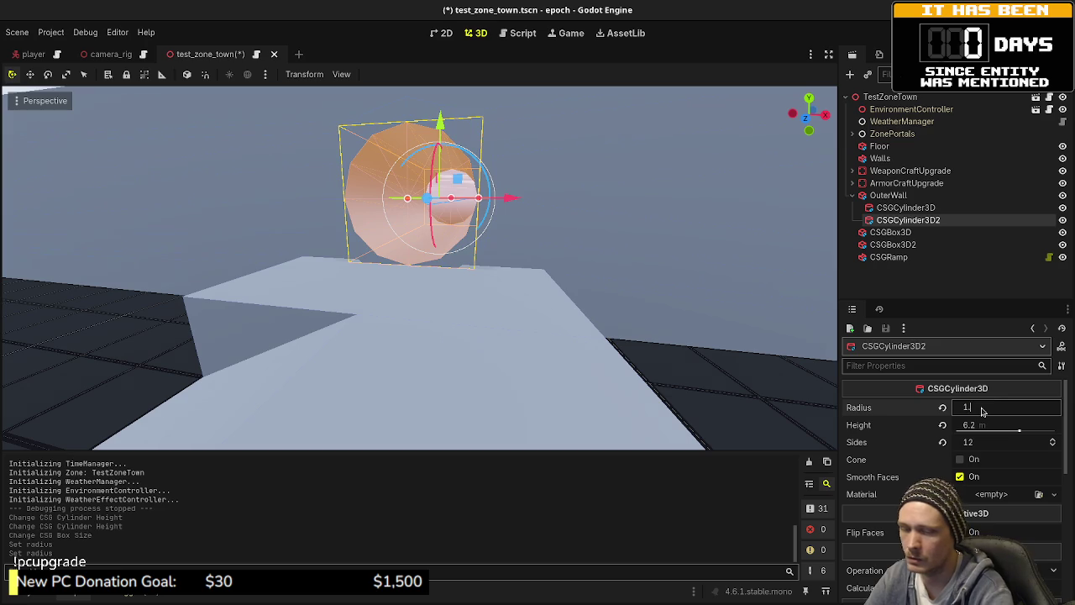
{"action": "type", "text": ".2"}
{"action": "key", "text": "Return"}
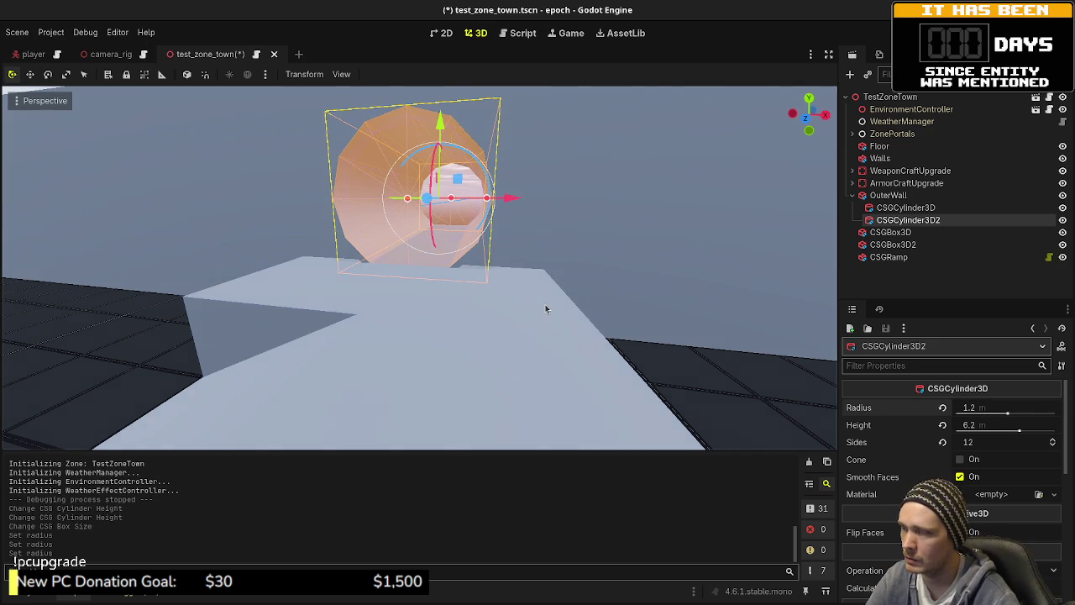
{"action": "scroll", "coordinate": [547, 307], "scroll_direction": "down", "scroll_amount": 5}
{"action": "left_click", "coordinate": [469, 281]}
{"action": "scroll", "coordinate": [464, 277], "scroll_direction": "up", "scroll_amount": 5}
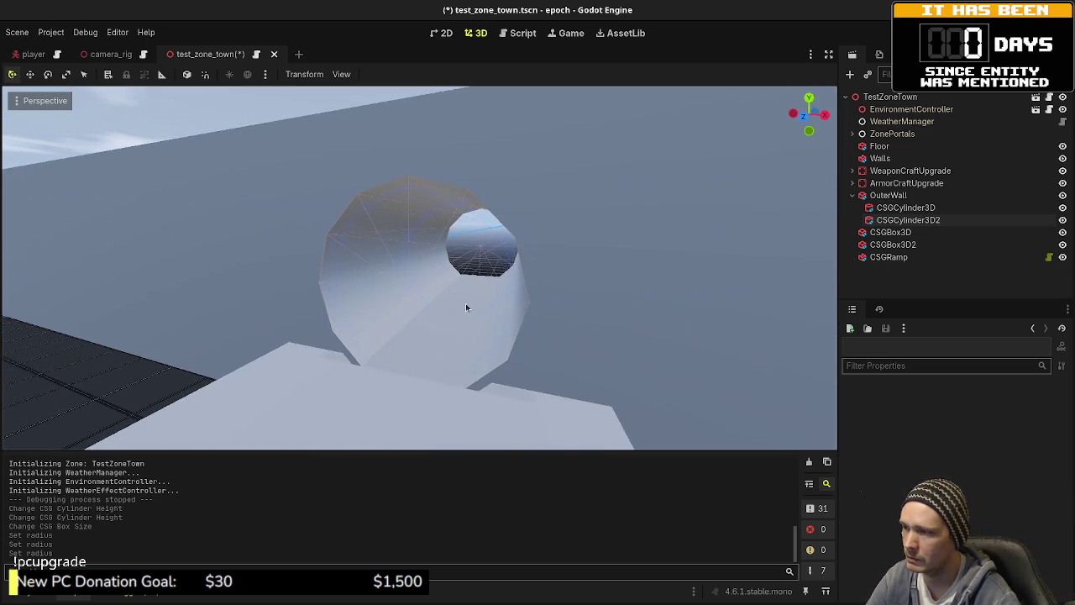
{"action": "scroll", "coordinate": [465, 303], "scroll_direction": "down", "scroll_amount": 4}
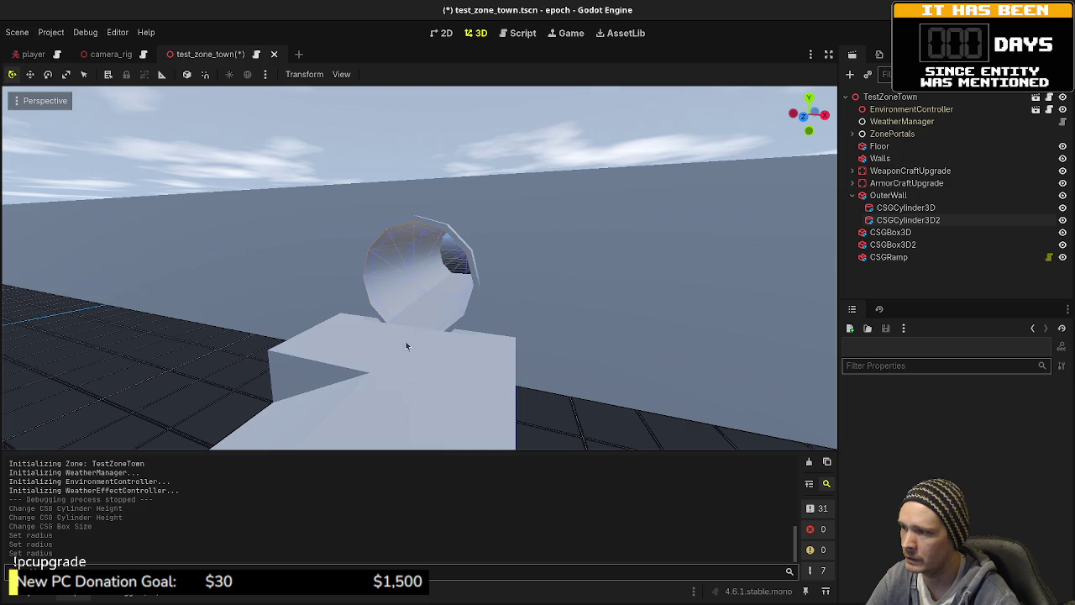
{"action": "mouse_move", "coordinate": [414, 338]}
{"action": "left_mouse_down"}
{"action": "mouse_move", "coordinate": [463, 314]}
{"action": "mouse_move", "coordinate": [470, 325]}
{"action": "mouse_move", "coordinate": [445, 330]}
{"action": "left_mouse_up"}
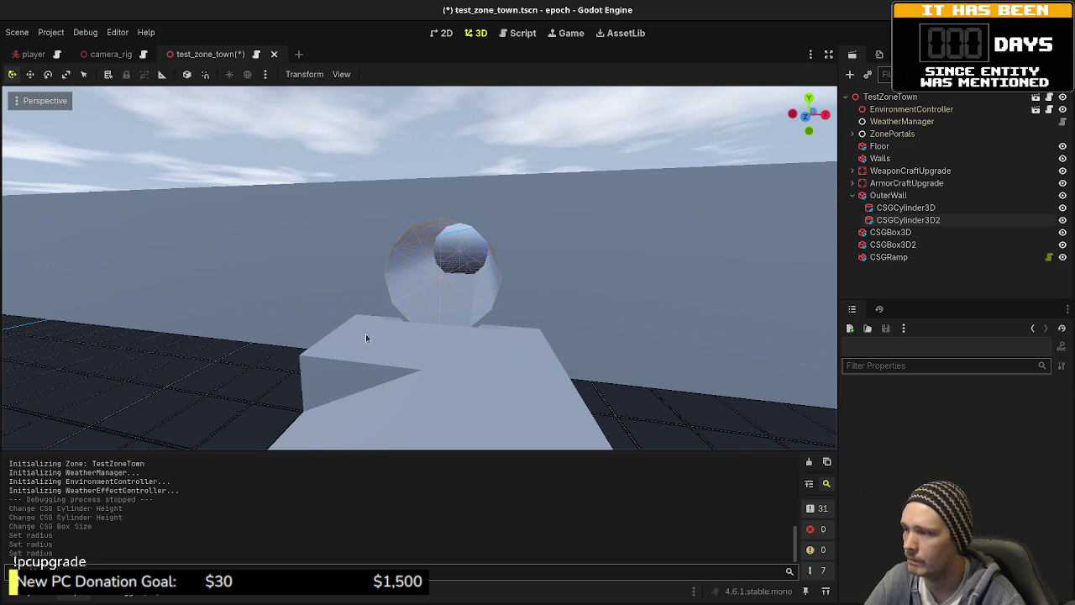
{"action": "scroll", "coordinate": [365, 333], "scroll_direction": "down", "scroll_amount": 5}
{"action": "left_click_drag", "start_coordinate": [468, 295], "coordinate": [541, 262]}
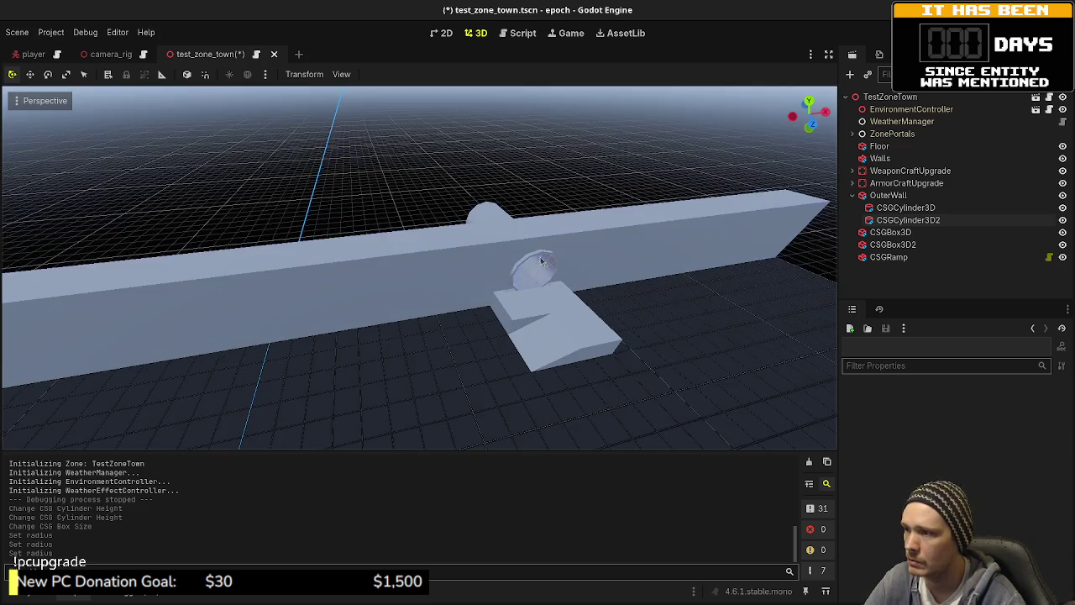
{"action": "scroll", "coordinate": [473, 389], "scroll_direction": "down", "scroll_amount": 3}
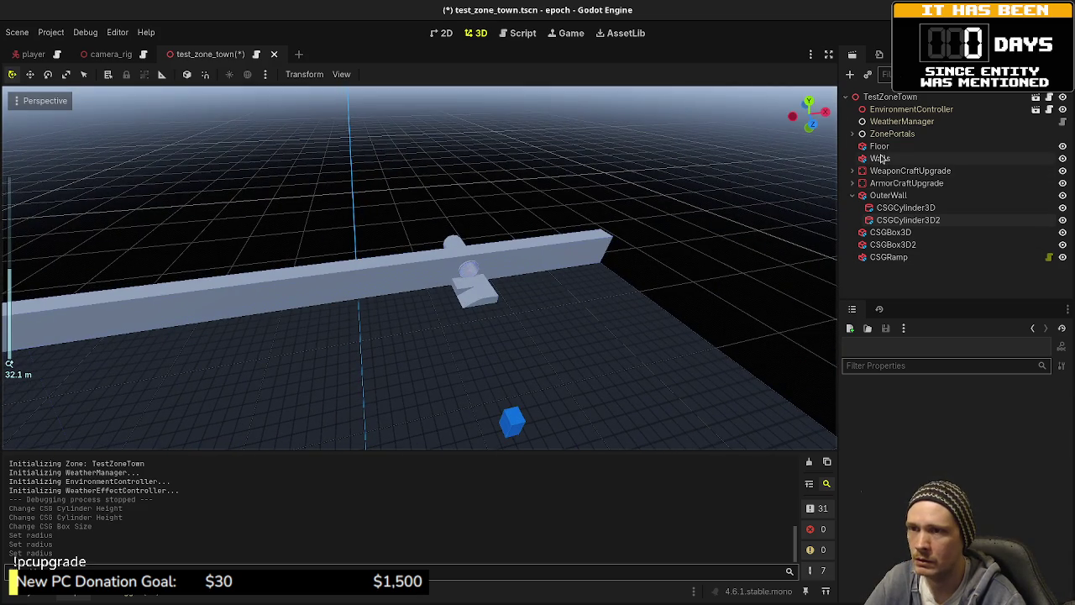
- Select ZonePortal2 under ZonePortals and frame it in a top-down orthographic view
{"action": "left_click", "coordinate": [853, 134]}
{"action": "left_click", "coordinate": [896, 146]}
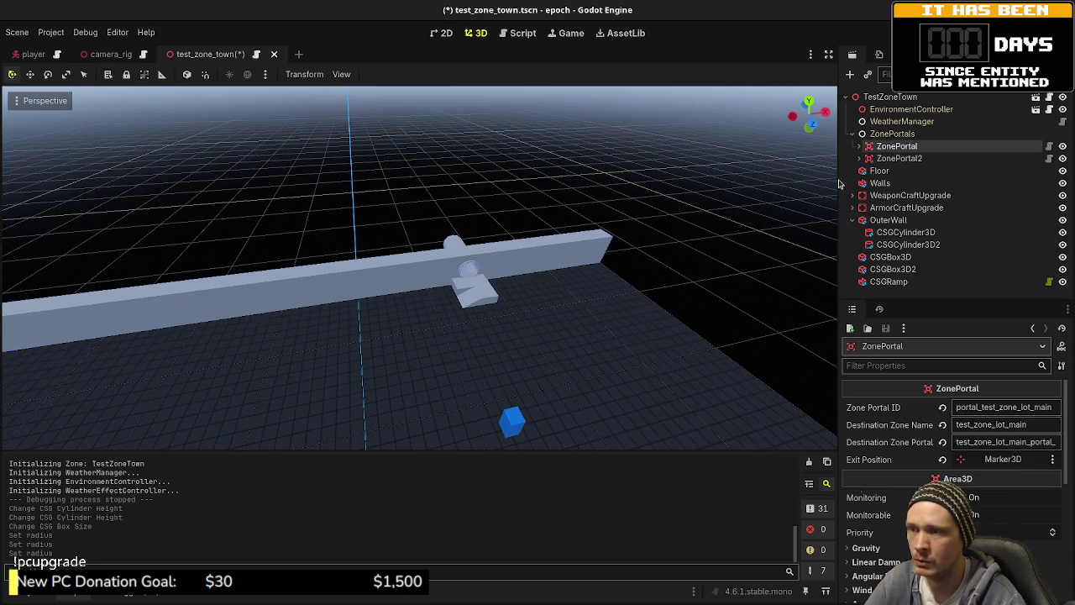
{"action": "key", "text": "f"}
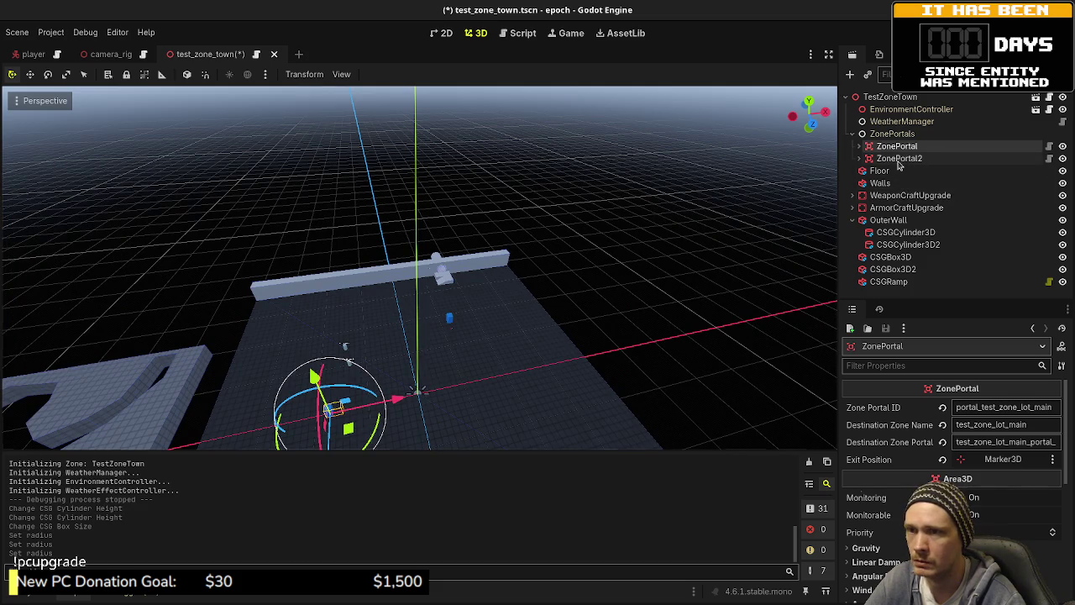
{"action": "left_click", "coordinate": [897, 158]}
{"action": "key", "text": "f"}
{"action": "key", "text": "KP_7"}
{"action": "scroll", "coordinate": [507, 352], "scroll_direction": "up", "scroll_amount": 10}
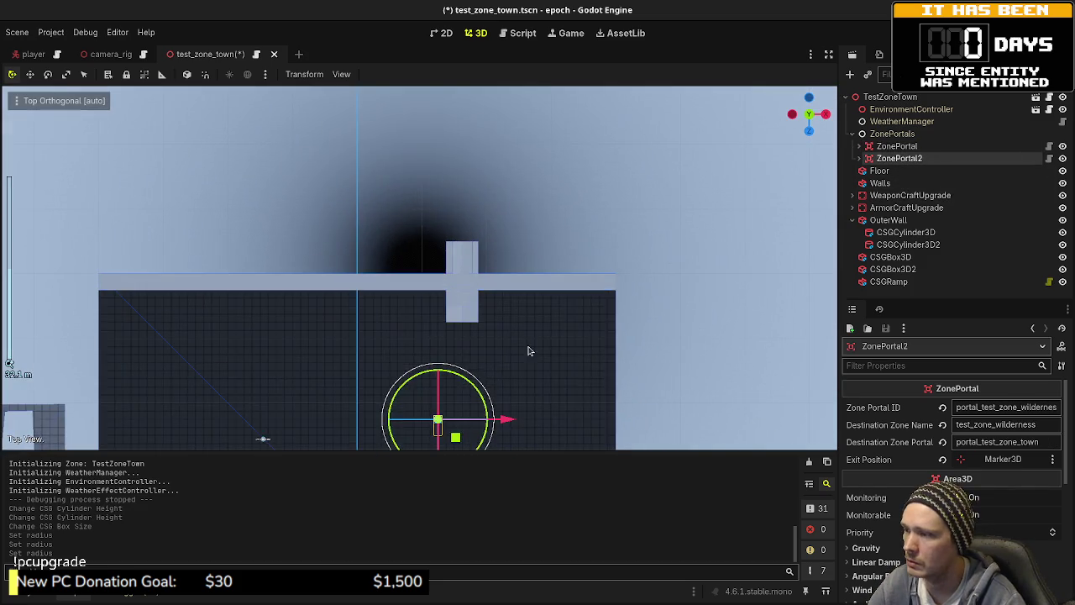
- Move ZonePortal2 to the wall opening, align it with the pipe, and push it 2 m deeper
{"action": "mouse_move", "coordinate": [451, 417]}
{"action": "left_mouse_down"}
{"action": "mouse_move", "coordinate": [511, 160]}
{"action": "mouse_move", "coordinate": [495, 135]}
{"action": "left_mouse_up"}
{"action": "key", "text": "f"}
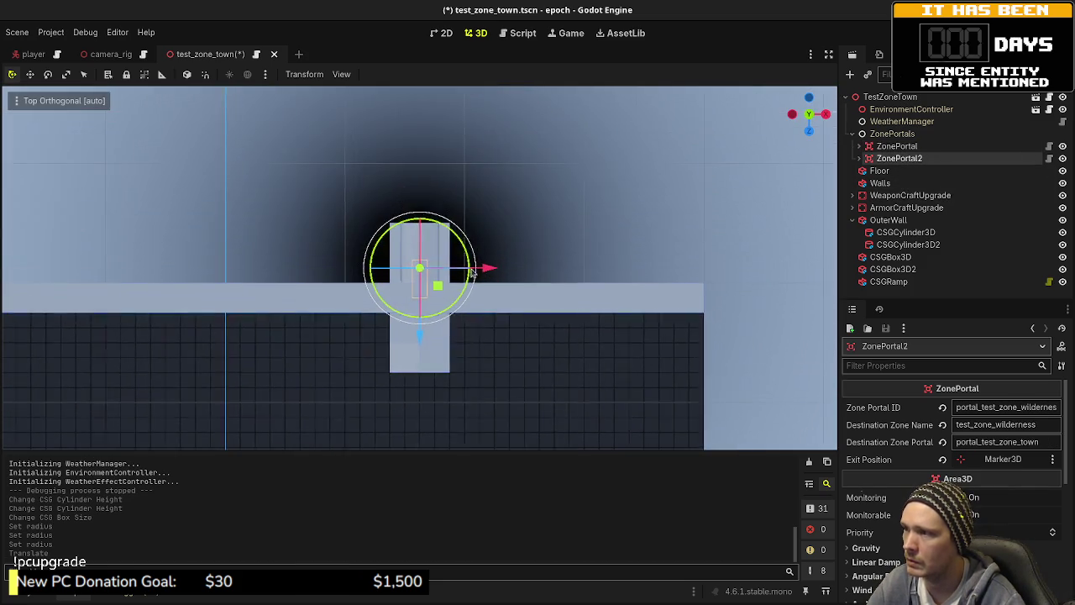
{"action": "scroll", "coordinate": [473, 309], "scroll_direction": "up", "scroll_amount": 3}
{"action": "mouse_move", "coordinate": [473, 309]}
{"action": "left_mouse_down"}
{"action": "mouse_move", "coordinate": [481, 154]}
{"action": "mouse_move", "coordinate": [482, 171]}
{"action": "left_mouse_up"}
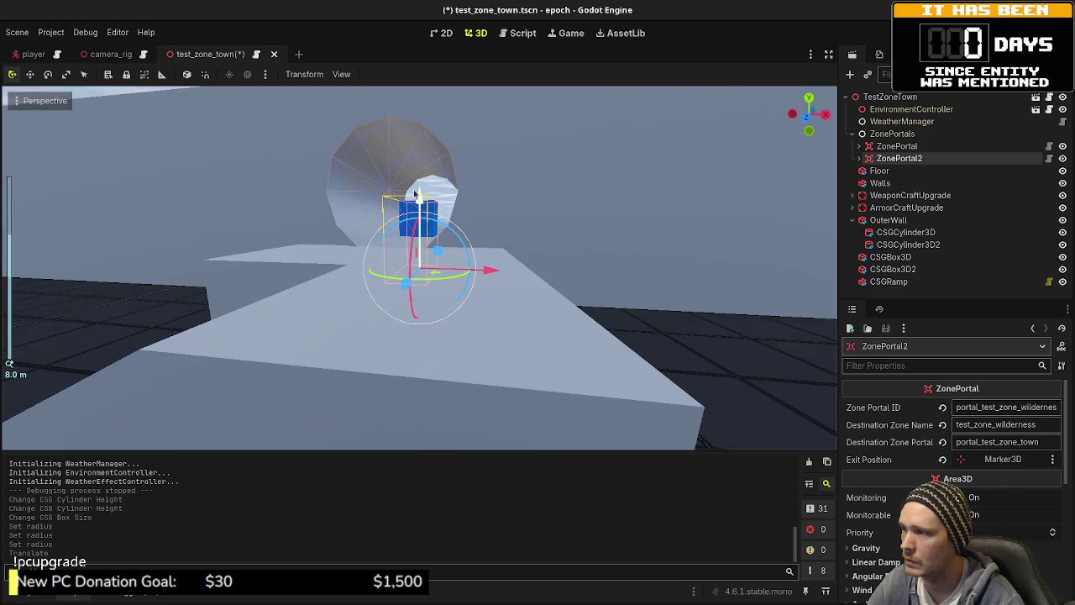
{"action": "mouse_move", "coordinate": [429, 267]}
{"action": "left_mouse_down"}
{"action": "mouse_move", "coordinate": [430, 232]}
{"action": "mouse_move", "coordinate": [379, 245]}
{"action": "mouse_move", "coordinate": [380, 379]}
{"action": "mouse_move", "coordinate": [286, 397]}
{"action": "left_mouse_up"}
{"action": "left_click_drag", "start_coordinate": [353, 288], "coordinate": [410, 288]}
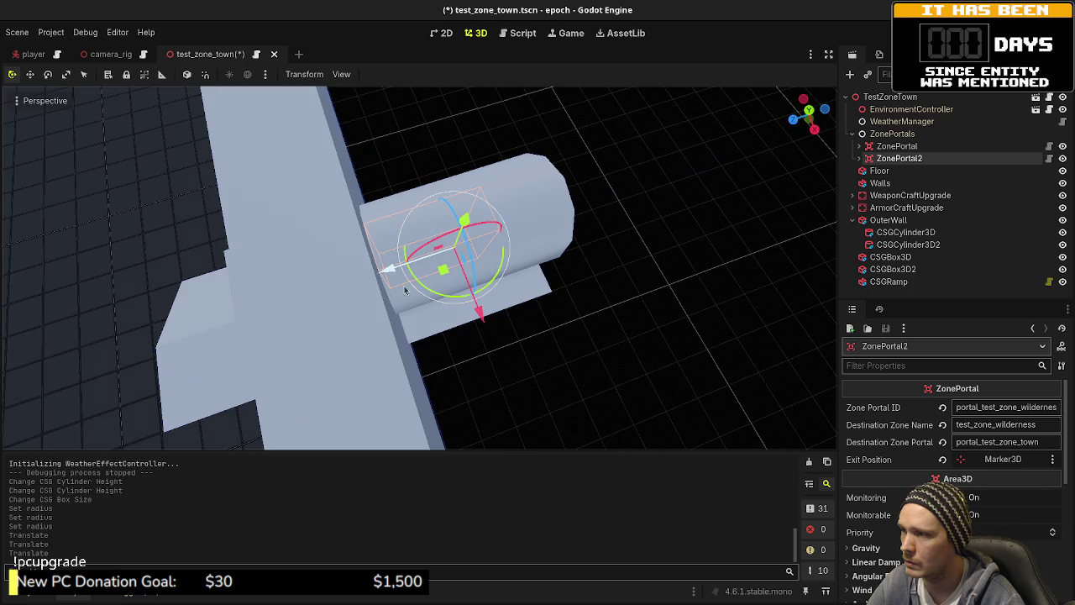
{"action": "key", "text": "f"}
- Deselect the portal, then save and run the scene with F6
{"action": "left_click", "coordinate": [567, 95]}
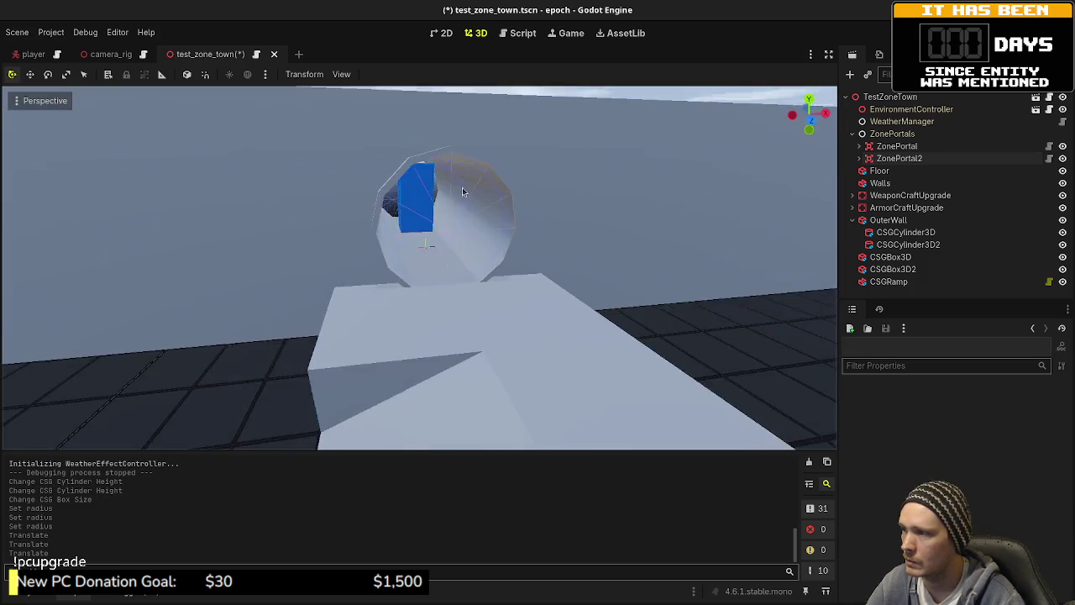
{"action": "scroll", "coordinate": [468, 314], "scroll_direction": "down", "scroll_amount": 5}
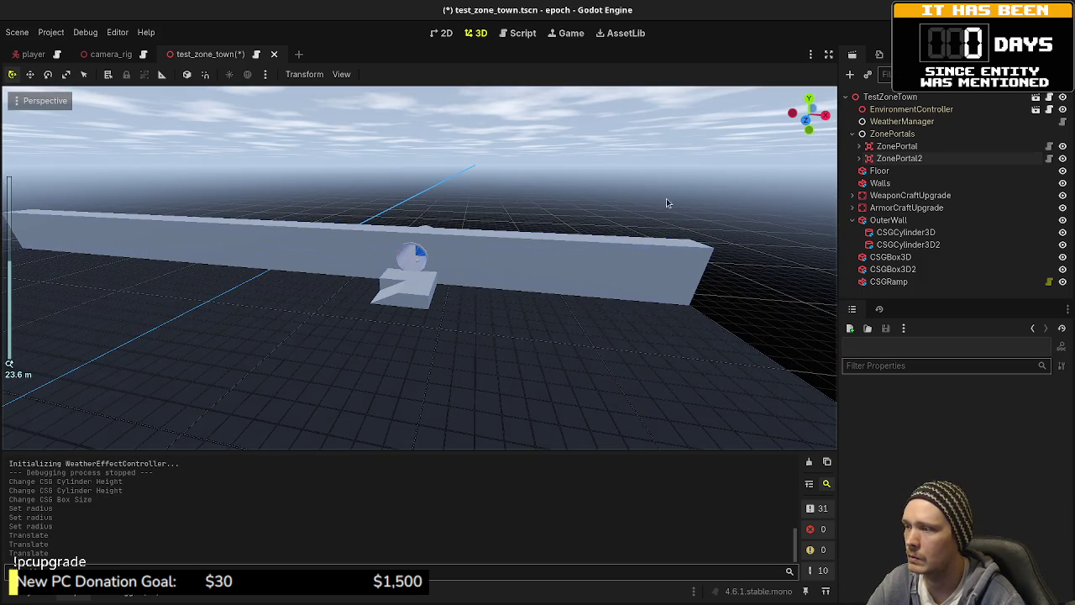
{"action": "key", "text": "F6"}
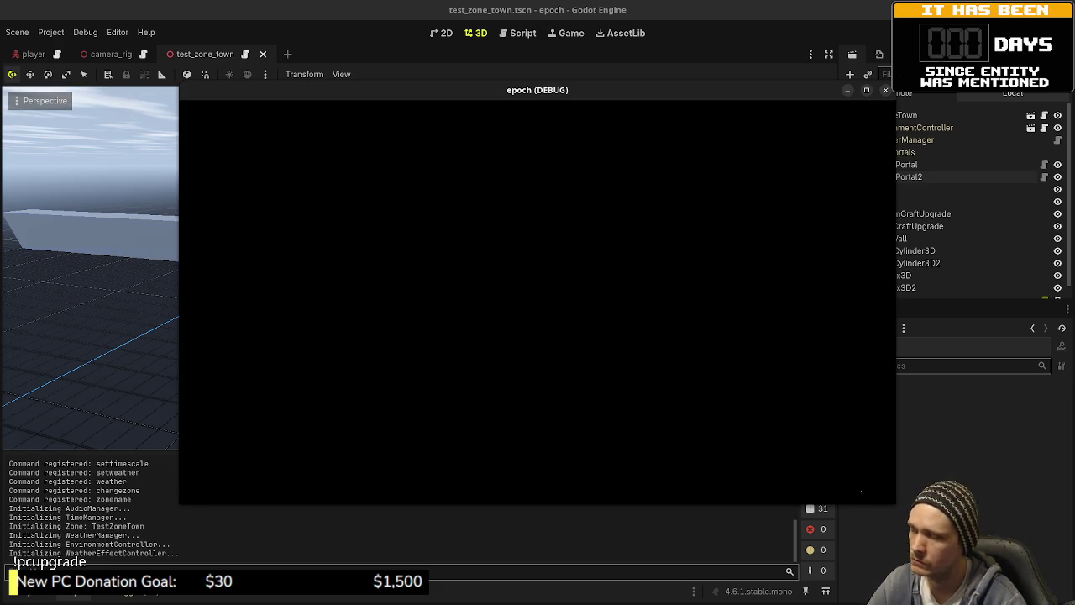
- Sprint up onto the platform and walk through the pipe's blue portal into Wilderness
{"action": "key", "text": "shift+w"}
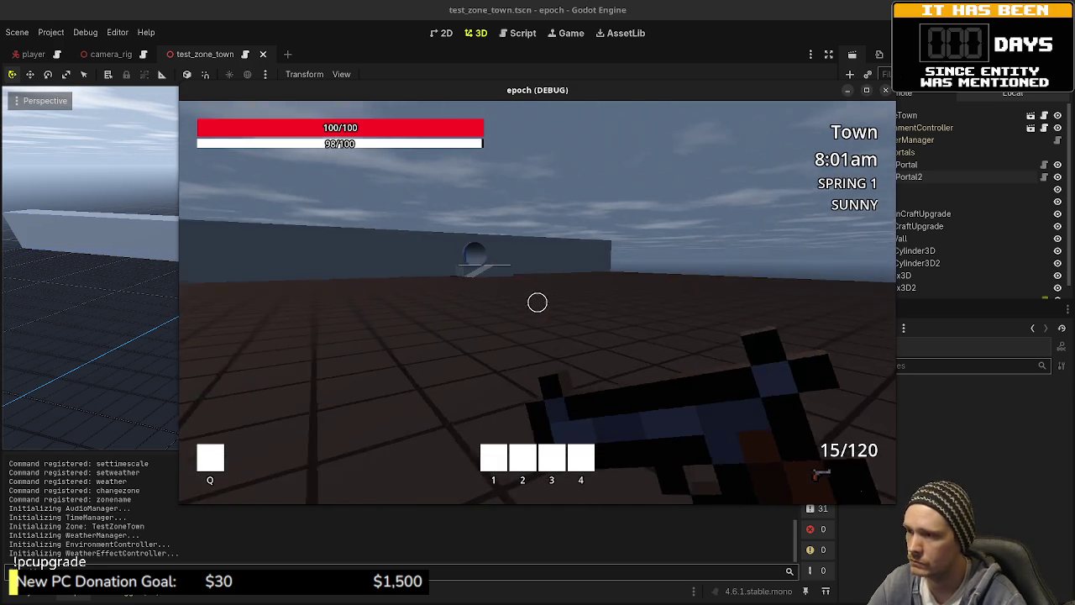
{"action": "key", "text": "shift+w"}
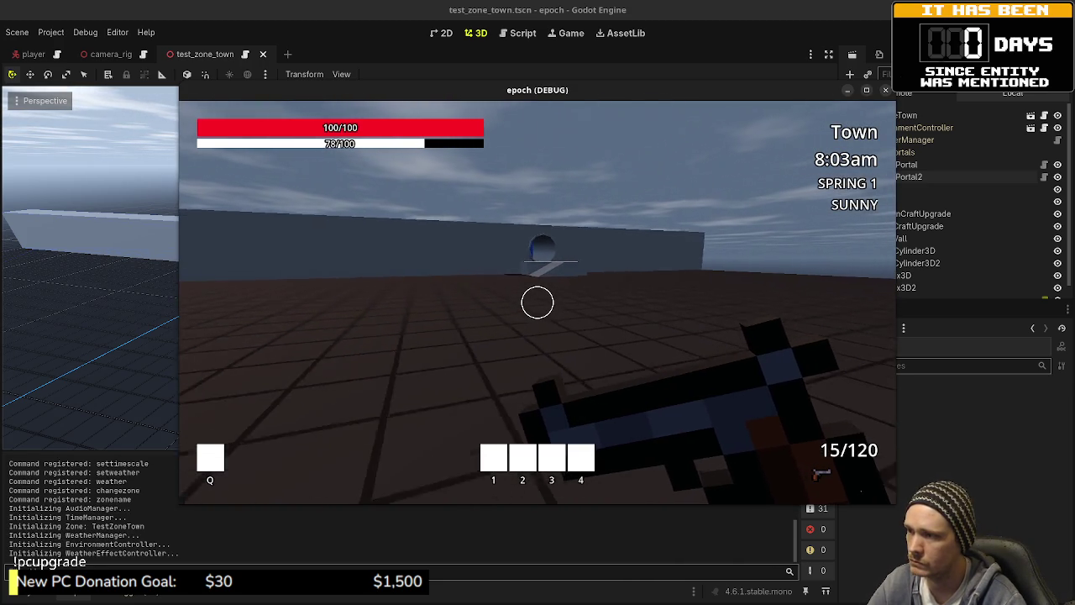
{"action": "key", "text": "shift+w"}
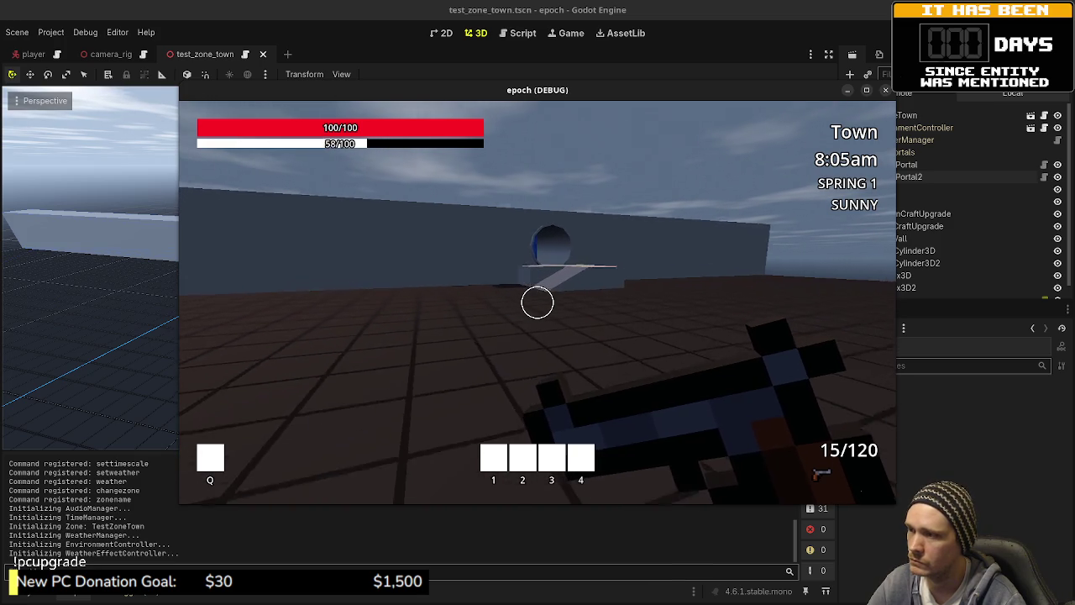
{"action": "key", "text": "shift+w"}
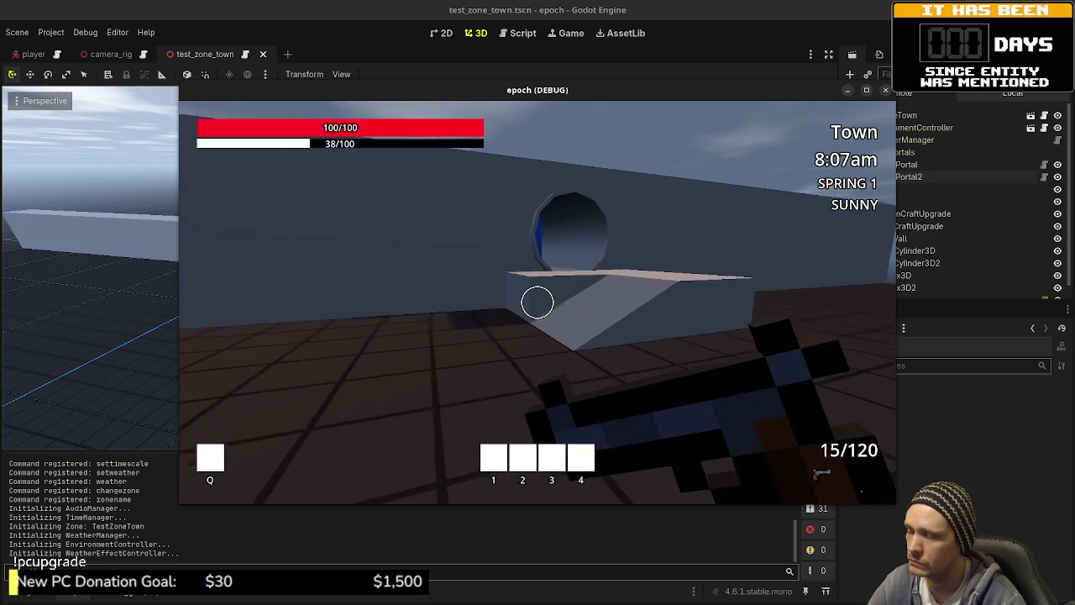
{"action": "key", "text": "w"}
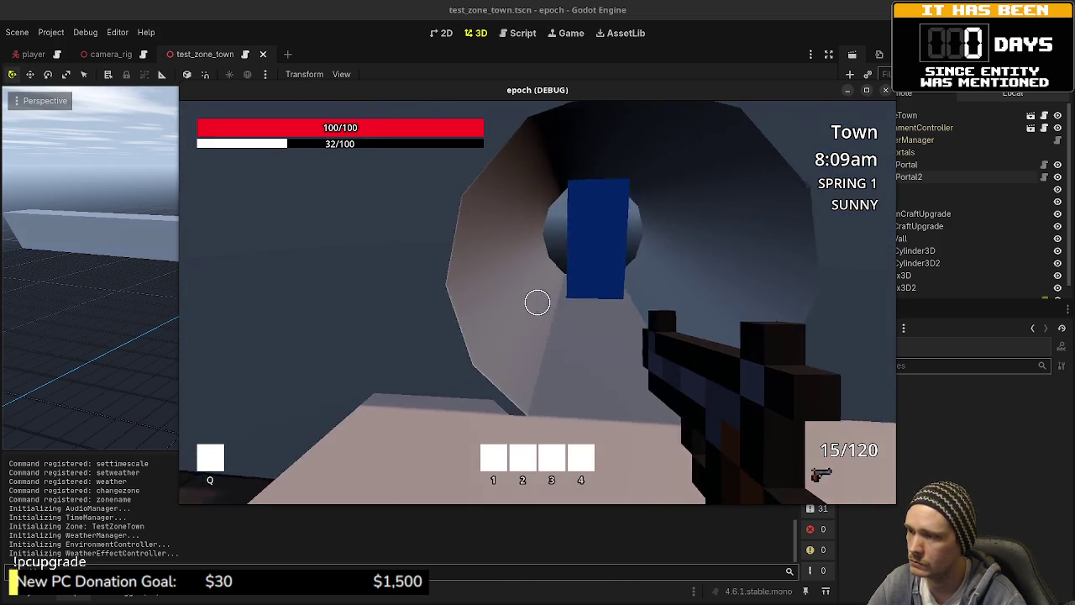
{"action": "key", "text": "w"}
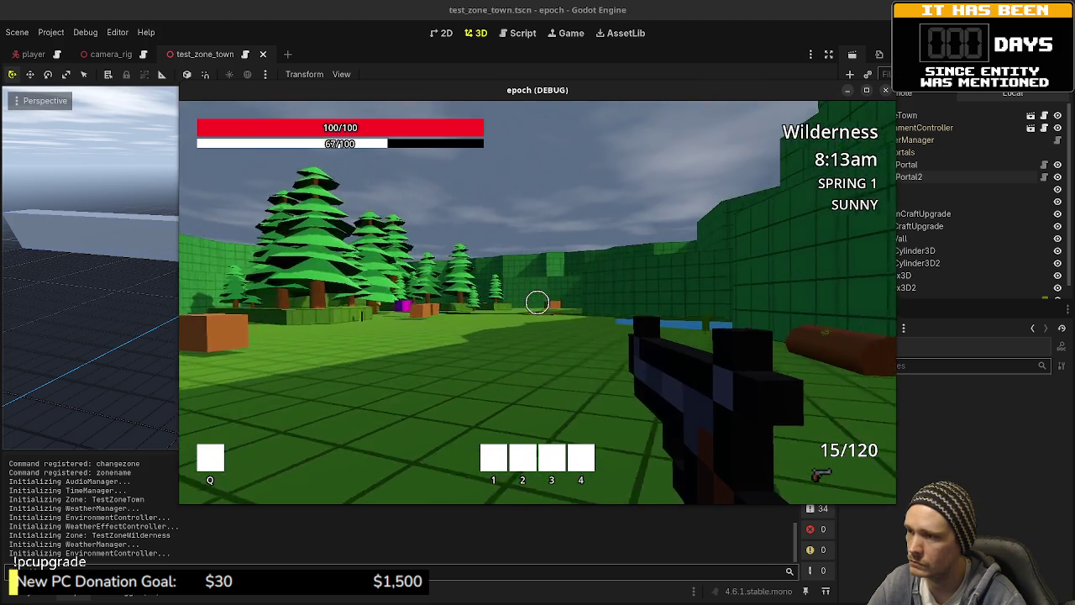
- Return through the Wilderness portal to Town, then stop the game with F8
{"action": "key", "text": "w"}
{"action": "key", "text": "w"}
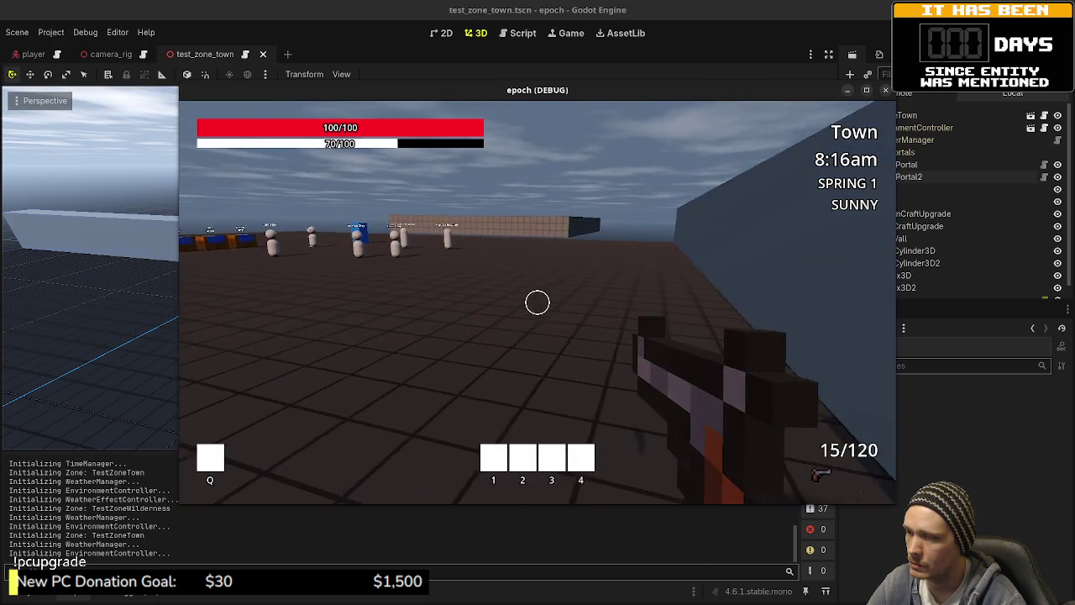
{"action": "mouse_move", "coordinate": [537, 302]}
{"action": "key", "text": "s"}
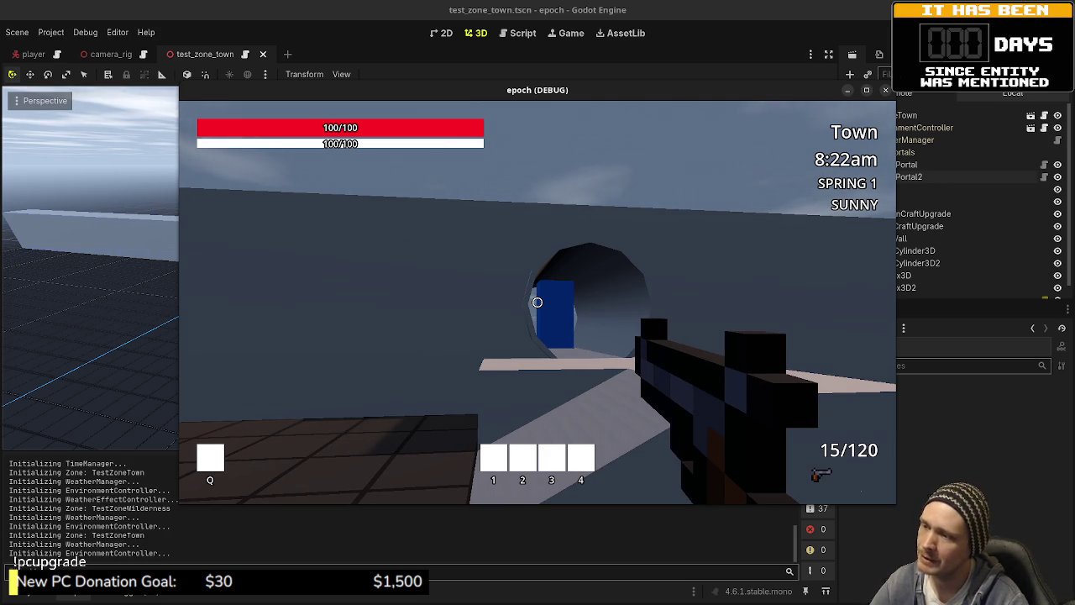
{"action": "key", "text": "F8"}
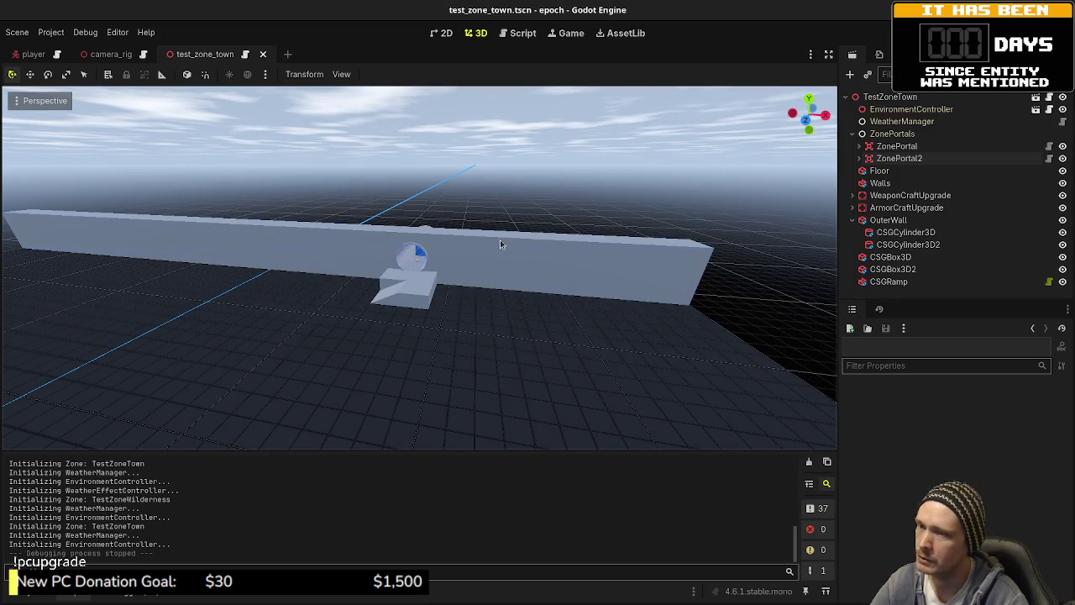
- Make OuterWall 6 m tall and raise its position to match
{"action": "scroll", "coordinate": [447, 324], "scroll_direction": "up", "scroll_amount": 3}
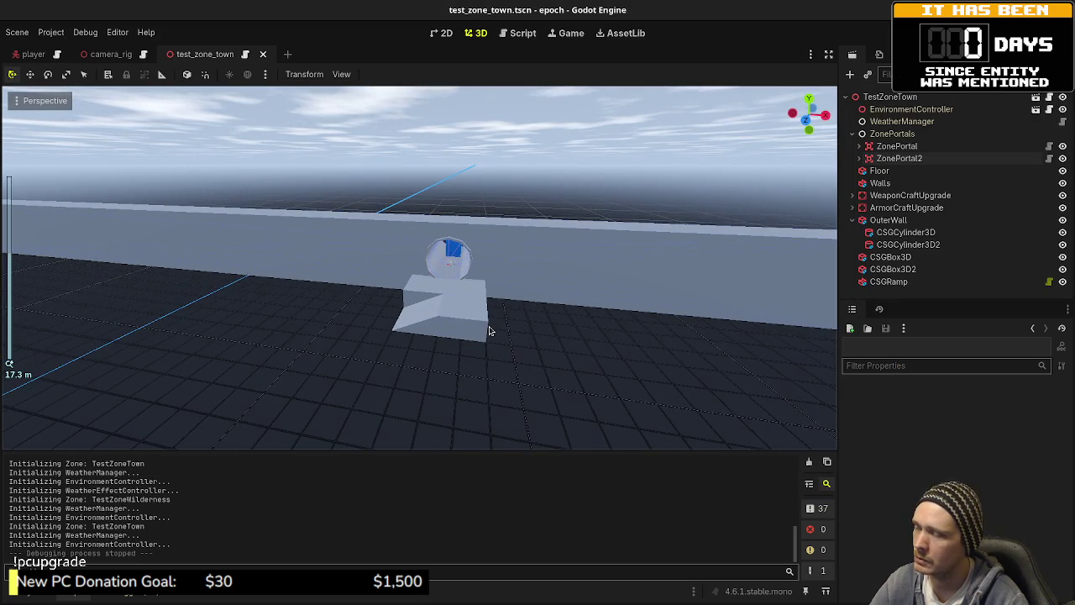
{"action": "left_click", "coordinate": [889, 219]}
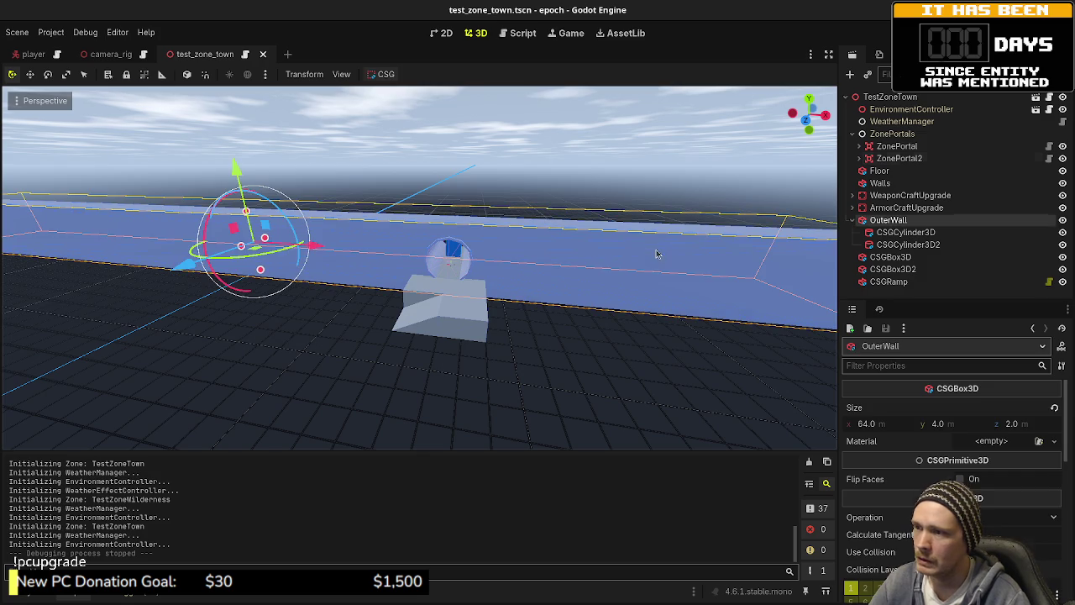
{"action": "left_click", "coordinate": [942, 424]}
{"action": "type", "text": "6"}
{"action": "key", "text": "Return"}
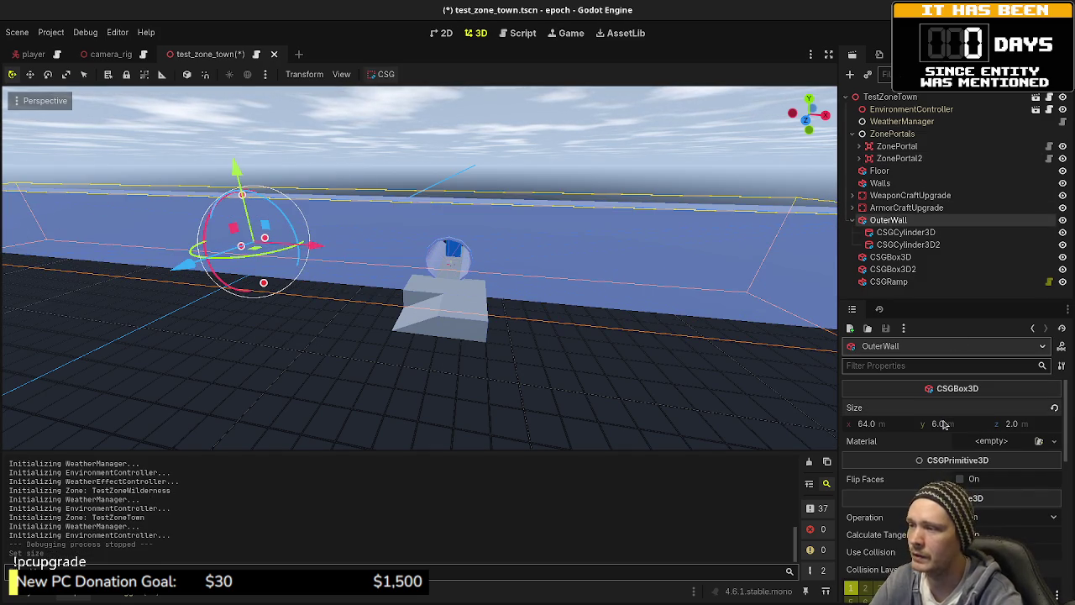
{"action": "scroll", "coordinate": [942, 427], "scroll_direction": "down", "scroll_amount": 10}
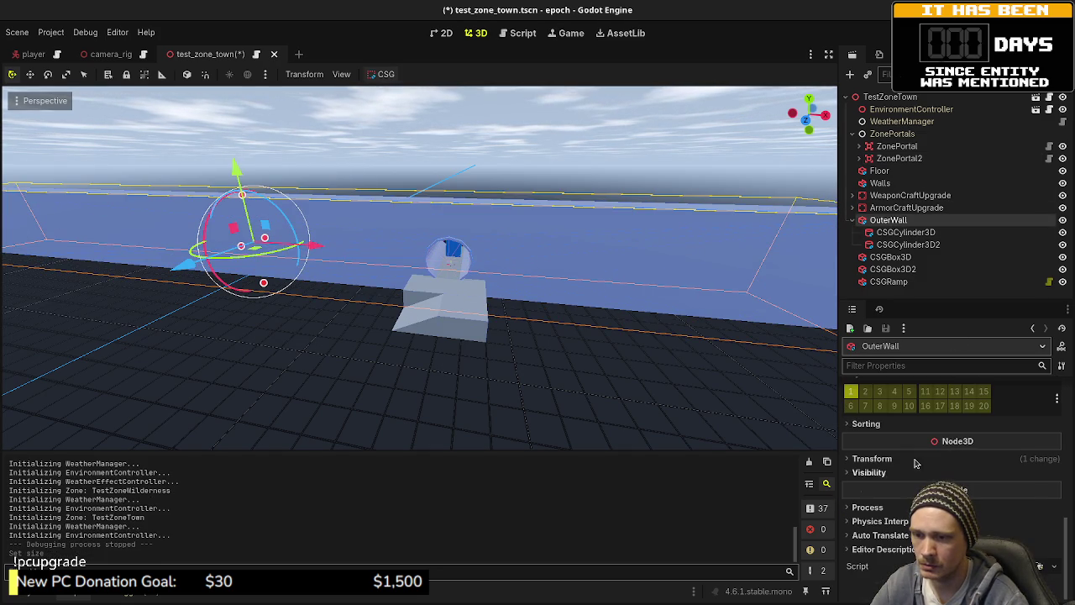
{"action": "left_click", "coordinate": [916, 460]}
{"action": "key", "text": "Return"}
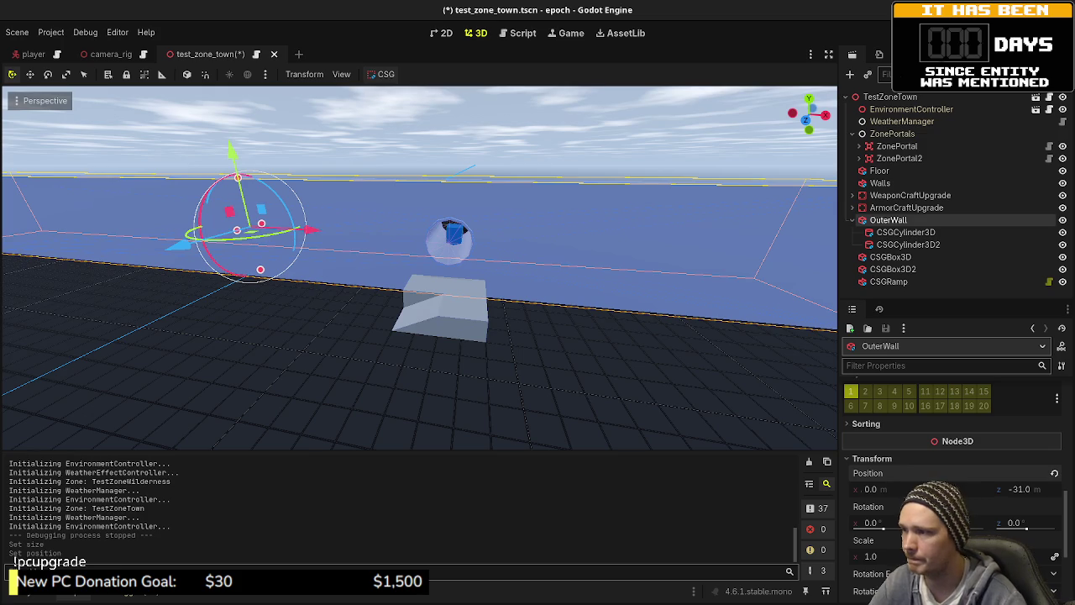
- Set the pipe's outer cylinder CSGCylinder3D radius to 2.0
{"action": "left_click", "coordinate": [905, 232]}
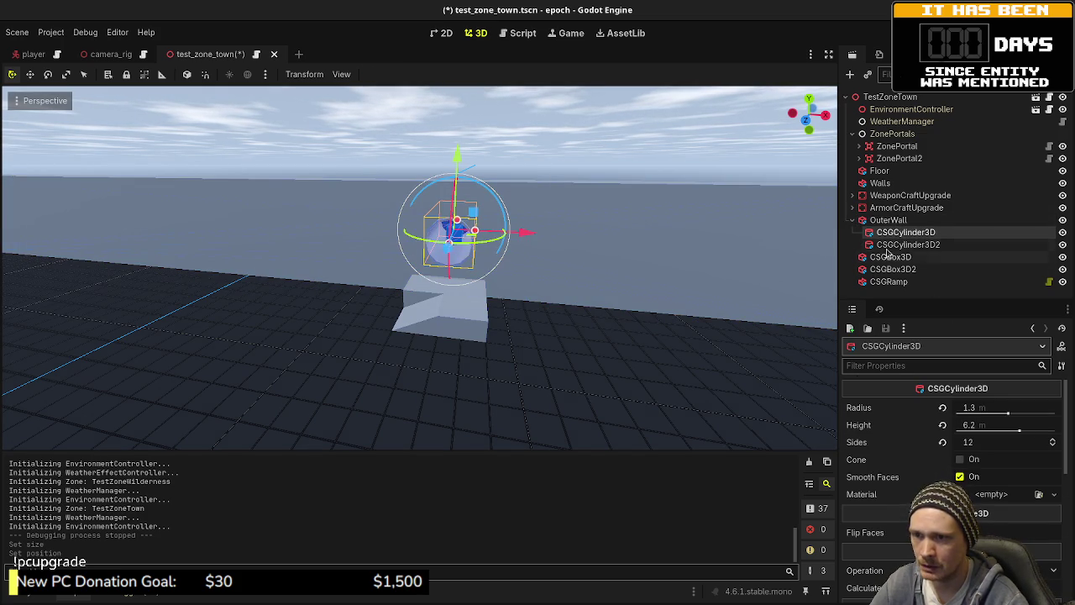
{"action": "left_click", "coordinate": [899, 244]}
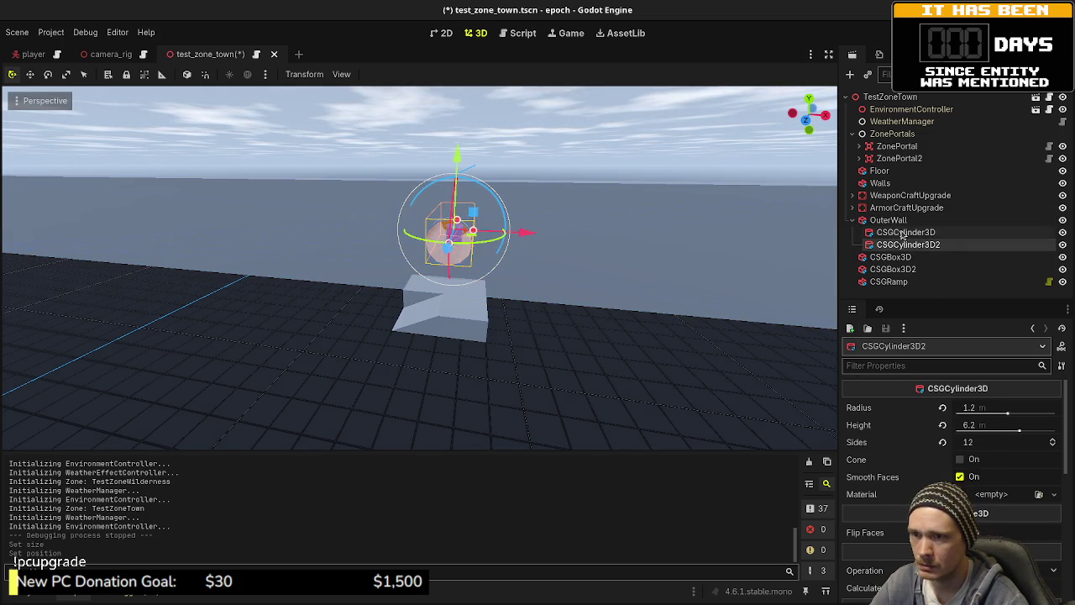
{"action": "left_click", "coordinate": [907, 232]}
{"action": "left_click", "coordinate": [987, 407]}
{"action": "type", "text": "2"}
{"action": "key", "text": "Return"}
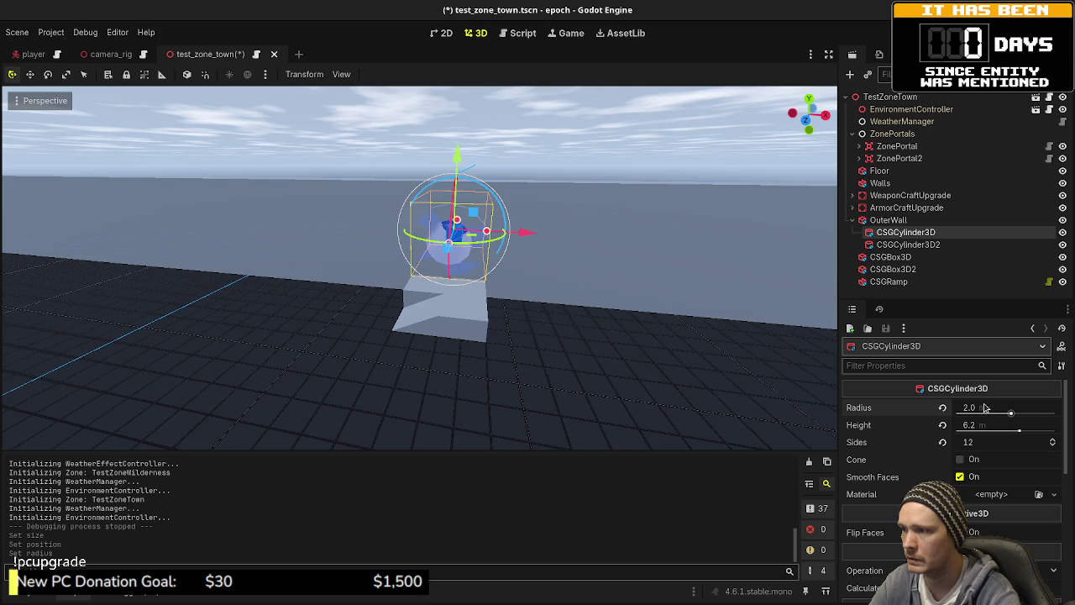
{"action": "scroll", "coordinate": [593, 282], "scroll_direction": "up", "scroll_amount": 3}
{"action": "mouse_move", "coordinate": [593, 287]}
{"action": "left_mouse_down"}
{"action": "mouse_move", "coordinate": [550, 355]}
{"action": "mouse_move", "coordinate": [538, 348]}
{"action": "mouse_move", "coordinate": [552, 344]}
{"action": "left_mouse_up"}
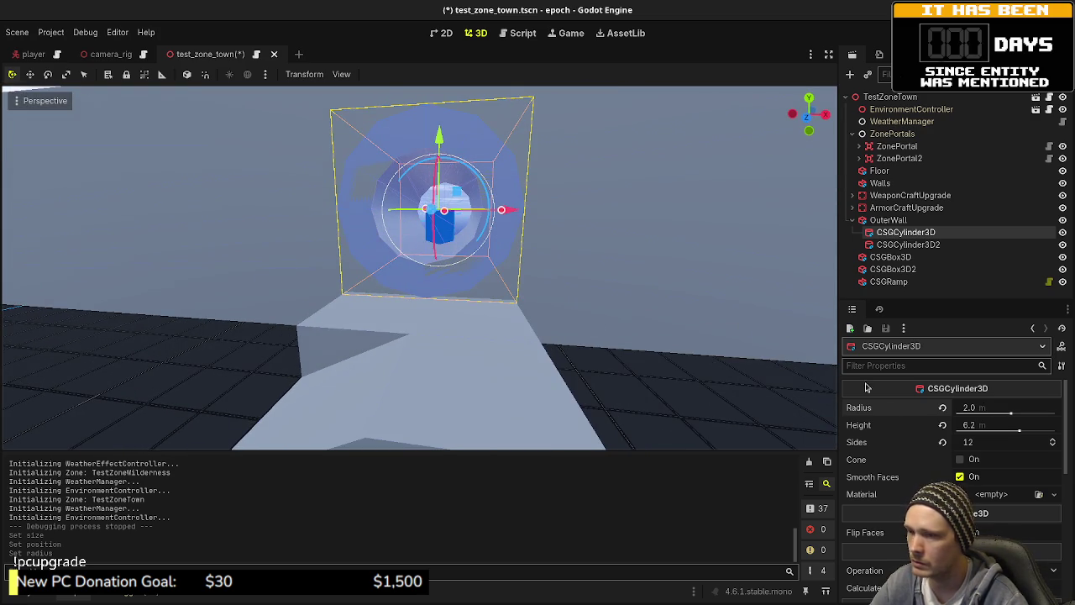
- Set the inner cylinder CSGCylinder3D2 radius to 1.7, trying 1.75 first
{"action": "left_click", "coordinate": [919, 244]}
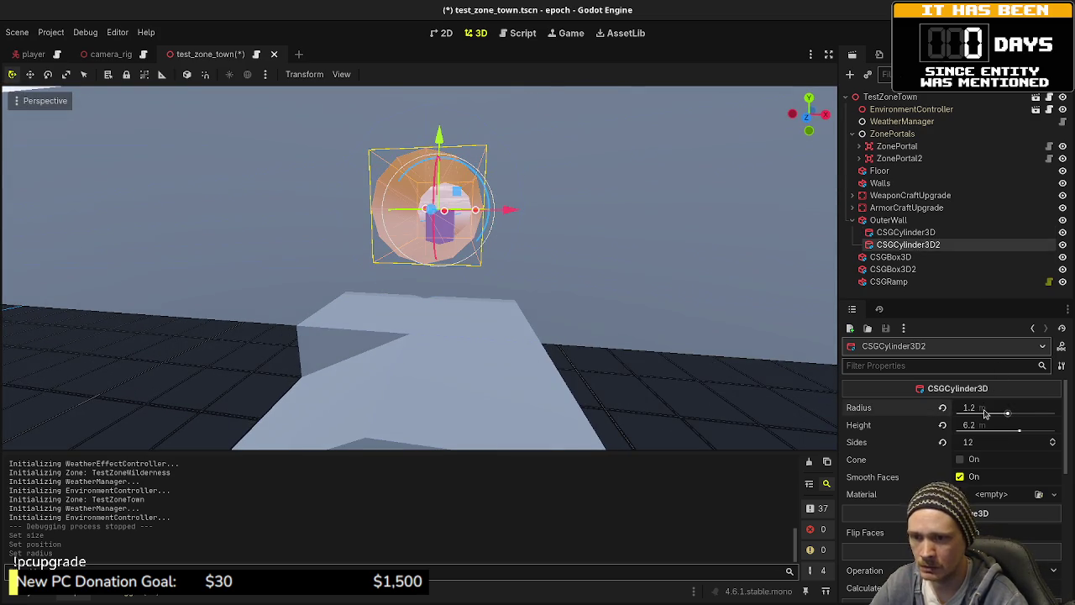
{"action": "left_click", "coordinate": [985, 411]}
{"action": "type", "text": "5"}
{"action": "key", "text": "Return"}
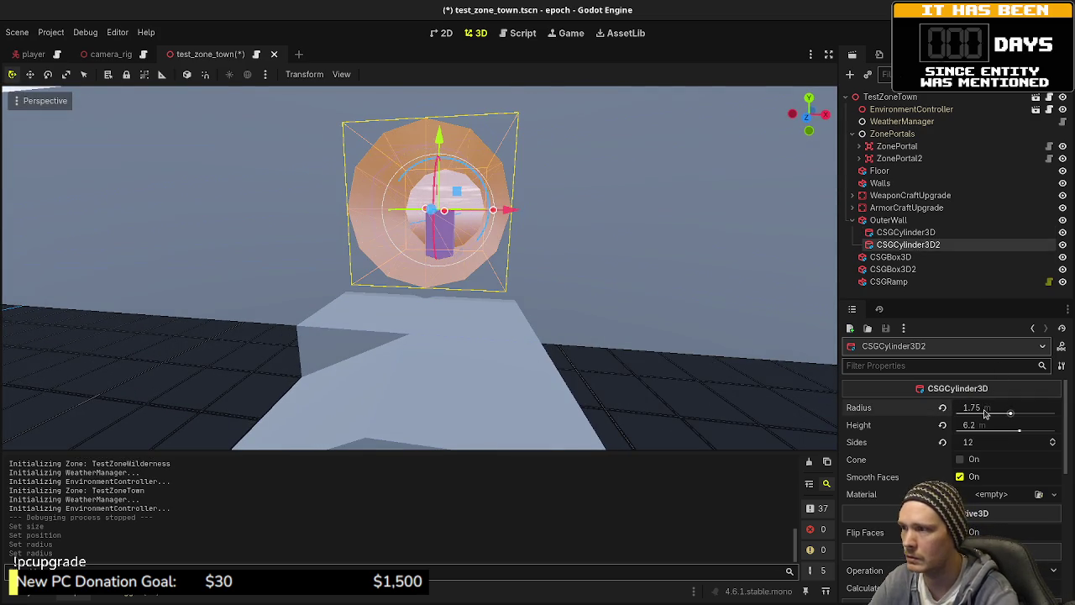
{"action": "mouse_move", "coordinate": [593, 307]}
{"action": "left_mouse_down"}
{"action": "mouse_move", "coordinate": [568, 319]}
{"action": "mouse_move", "coordinate": [507, 304]}
{"action": "left_mouse_up"}
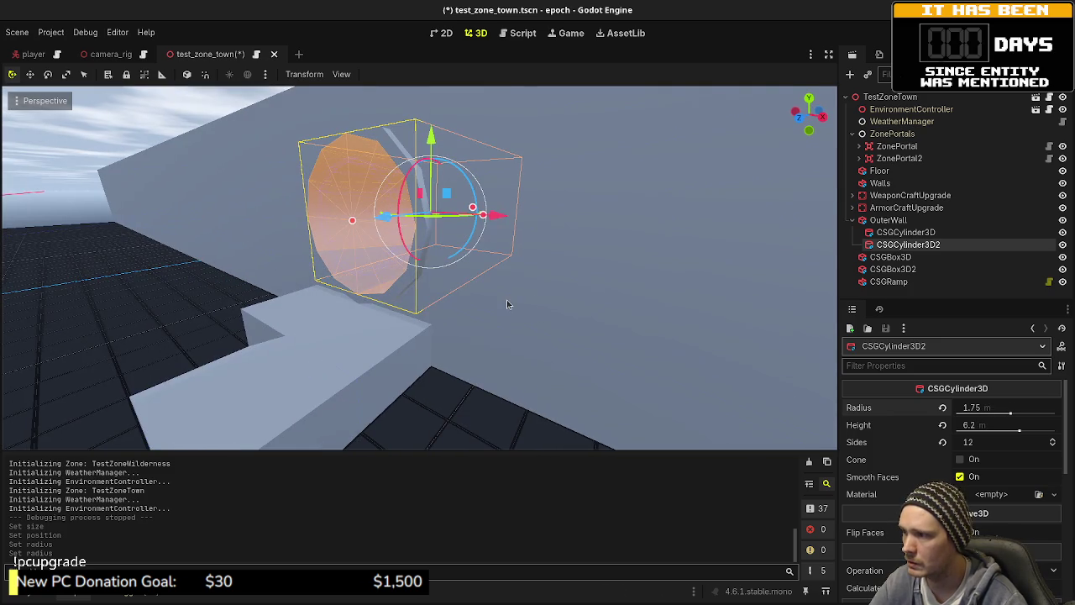
{"action": "left_click", "coordinate": [996, 409]}
{"action": "type", "text": "1."}
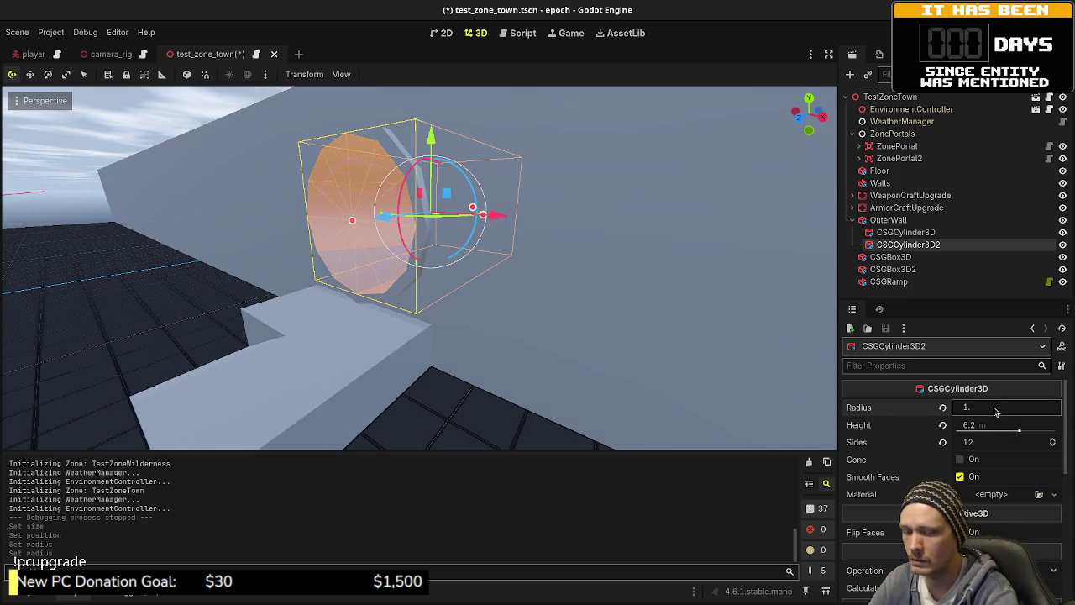
{"action": "type", "text": "7"}
{"action": "key", "text": "Return"}
{"action": "mouse_move", "coordinate": [588, 268]}
{"action": "left_mouse_down"}
{"action": "mouse_move", "coordinate": [387, 286]}
{"action": "mouse_move", "coordinate": [409, 286]}
{"action": "left_mouse_up"}
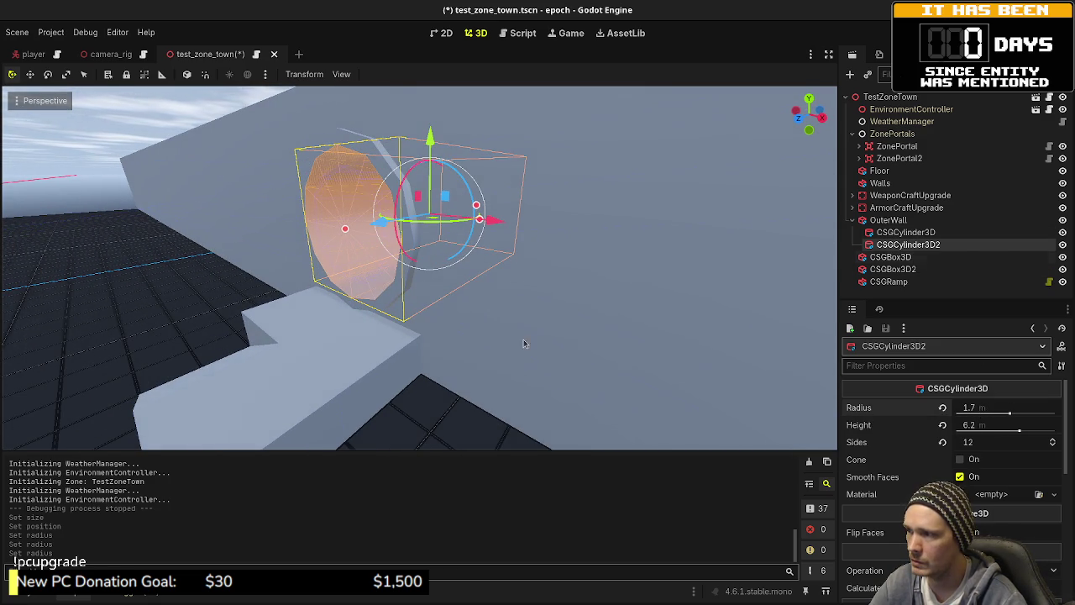
{"action": "left_click_drag", "start_coordinate": [523, 340], "coordinate": [593, 329]}
- Move ZonePortal2 inside the widened pipe, then select the step box CSGBox3D
{"action": "left_click", "coordinate": [899, 158]}
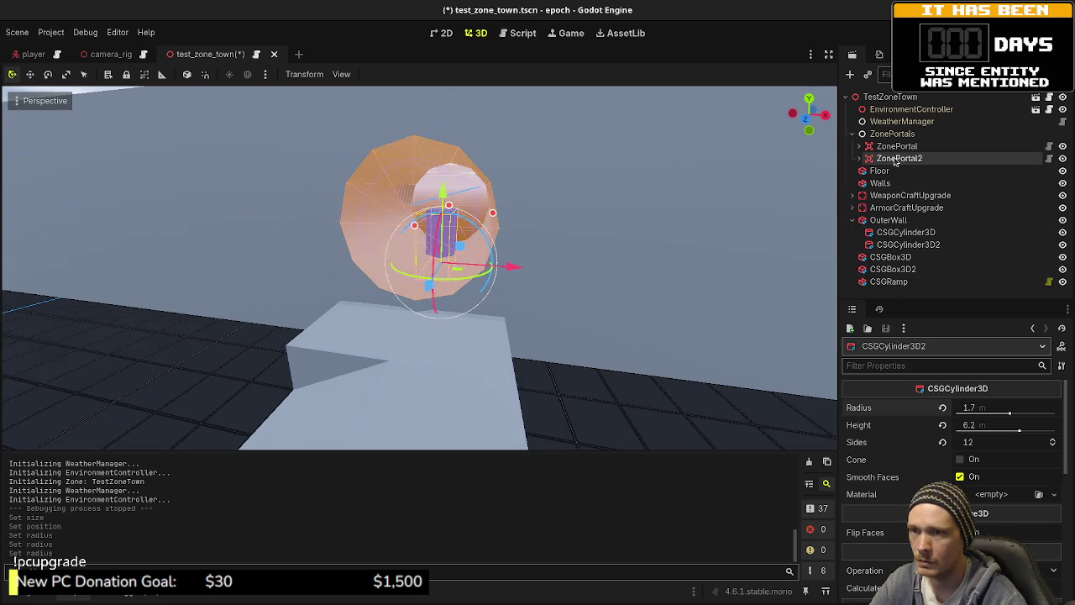
{"action": "mouse_move", "coordinate": [455, 211]}
{"action": "left_mouse_down"}
{"action": "mouse_move", "coordinate": [435, 216]}
{"action": "mouse_move", "coordinate": [485, 256]}
{"action": "mouse_move", "coordinate": [474, 285]}
{"action": "mouse_move", "coordinate": [495, 323]}
{"action": "left_mouse_up"}
{"action": "left_click", "coordinate": [463, 367]}
{"action": "type", "text": "1.5"}
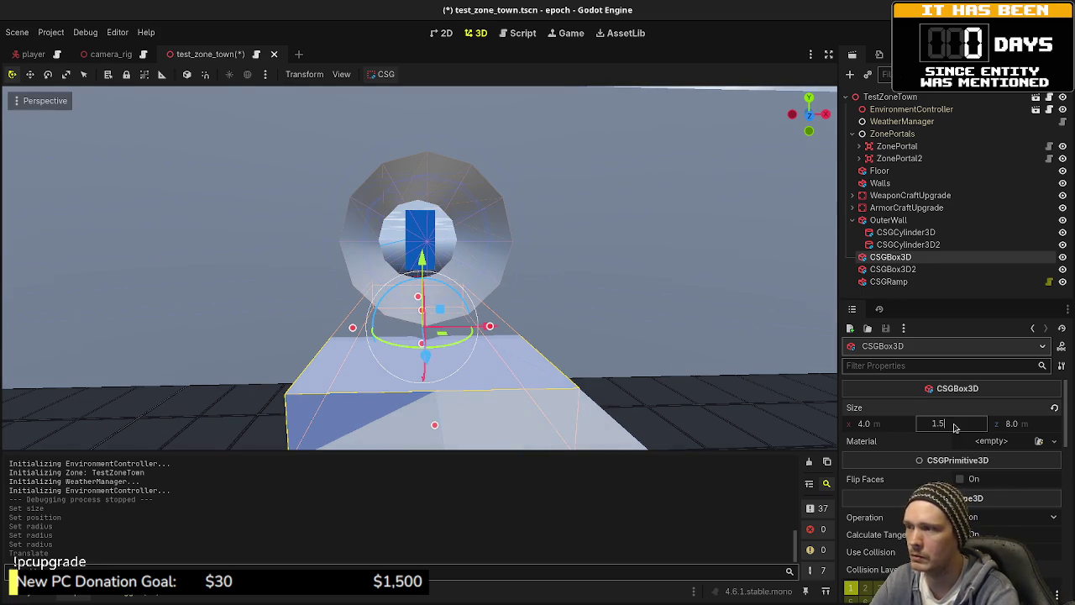
- Make the step box 1.5 tall and set its vertical position to 0.75
{"action": "key", "text": "Return"}
{"action": "scroll", "coordinate": [954, 427], "scroll_direction": "down", "scroll_amount": 10}
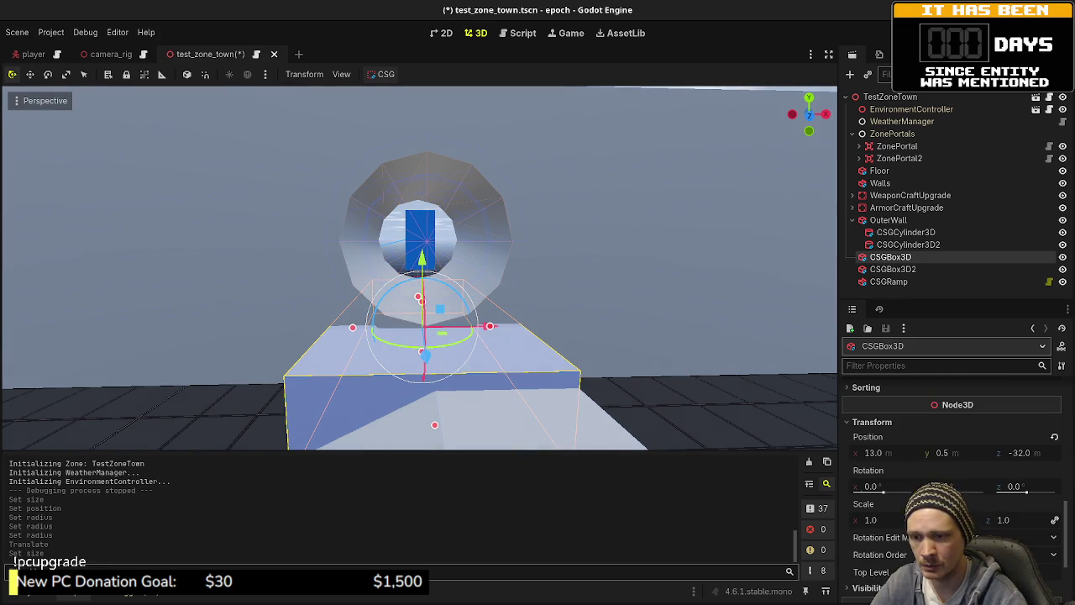
{"action": "left_click", "coordinate": [963, 457]}
{"action": "type", "text": "0.7"}
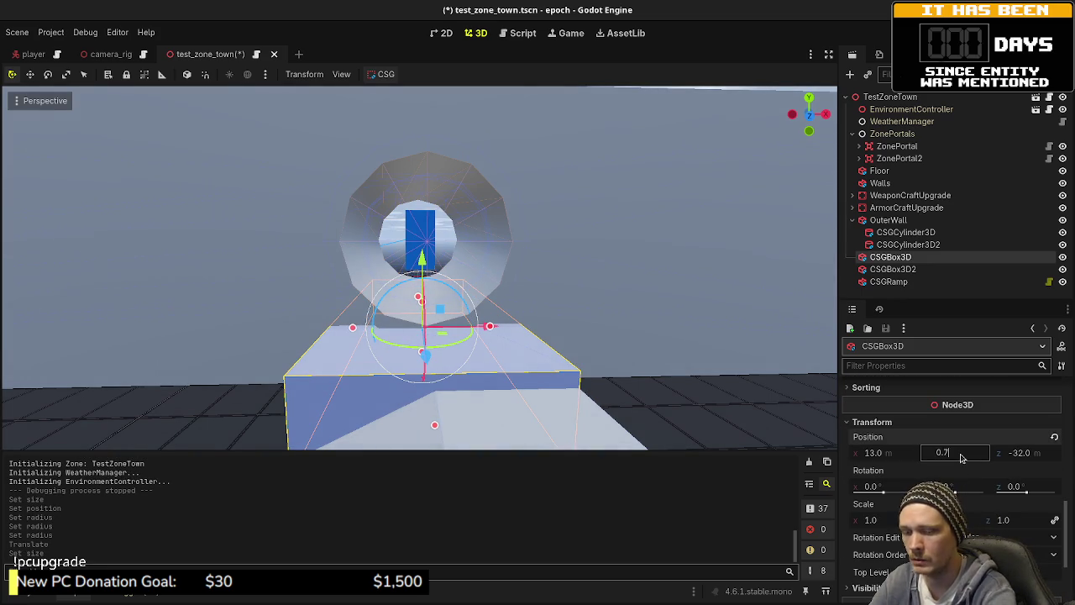
{"action": "type", "text": "5"}
{"action": "key", "text": "Return"}
{"action": "mouse_move", "coordinate": [814, 396]}
{"action": "left_mouse_down"}
{"action": "mouse_move", "coordinate": [514, 360]}
{"action": "mouse_move", "coordinate": [524, 334]}
{"action": "mouse_move", "coordinate": [605, 336]}
{"action": "left_mouse_up"}
{"action": "scroll", "coordinate": [664, 378], "scroll_direction": "down", "scroll_amount": 2}
{"action": "scroll", "coordinate": [523, 334], "scroll_direction": "up", "scroll_amount": 2}
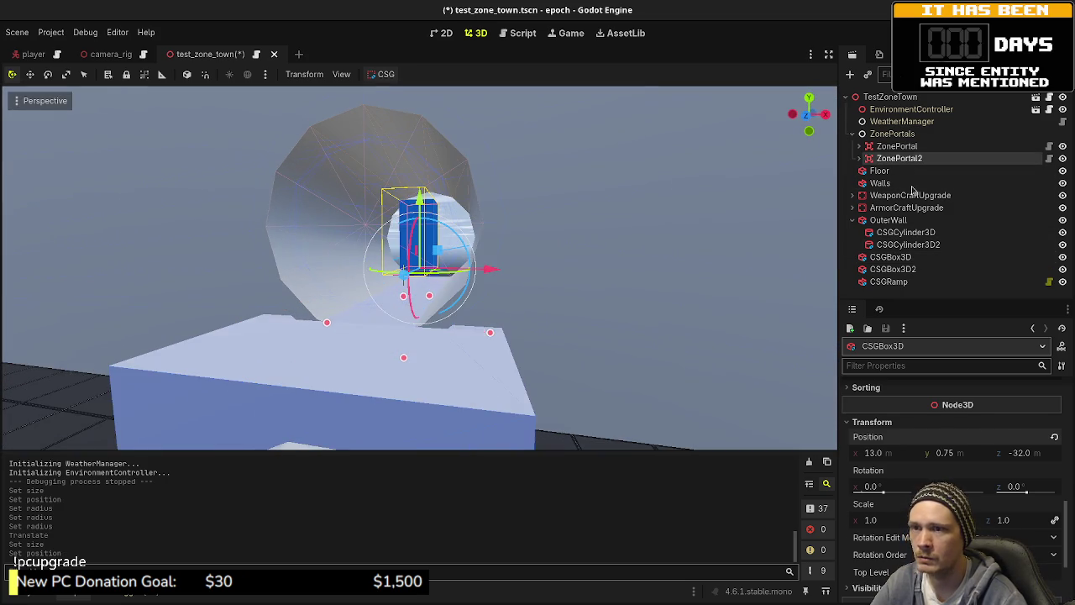
{"action": "scroll", "coordinate": [938, 482], "scroll_direction": "down", "scroll_amount": 10}
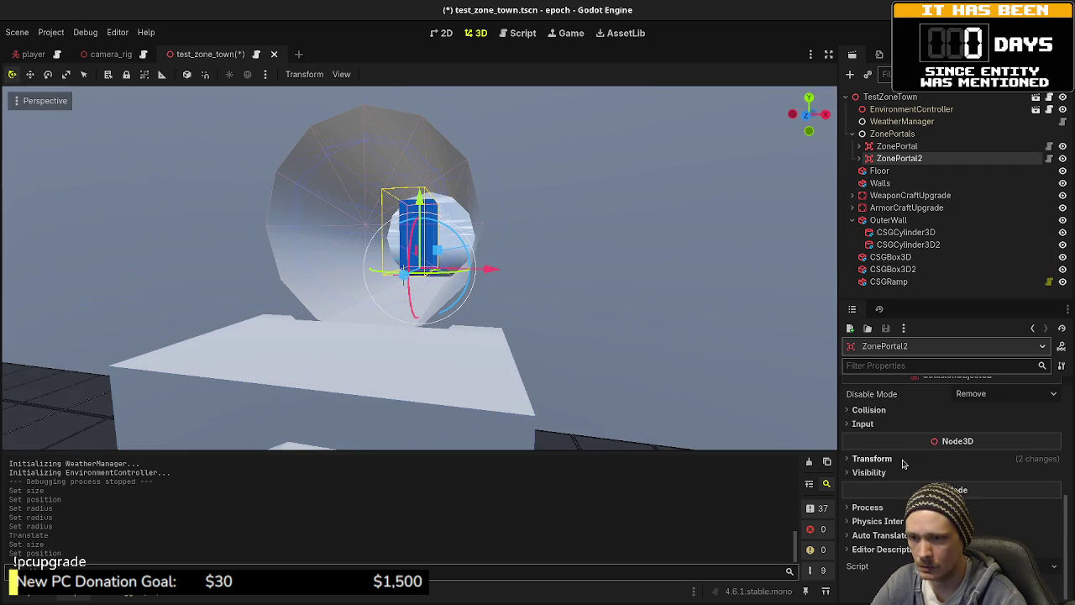
- Commit ZonePortal2's new position and clear the selection
{"action": "left_click", "coordinate": [903, 461]}
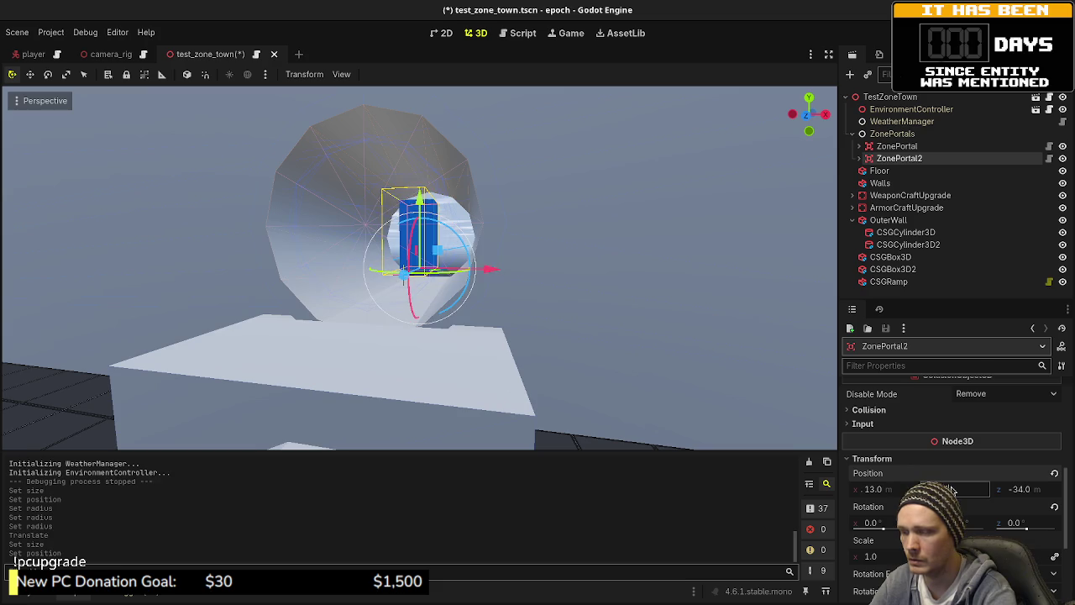
{"action": "key", "text": "Return"}
{"action": "left_click_drag", "start_coordinate": [624, 261], "coordinate": [576, 261]}
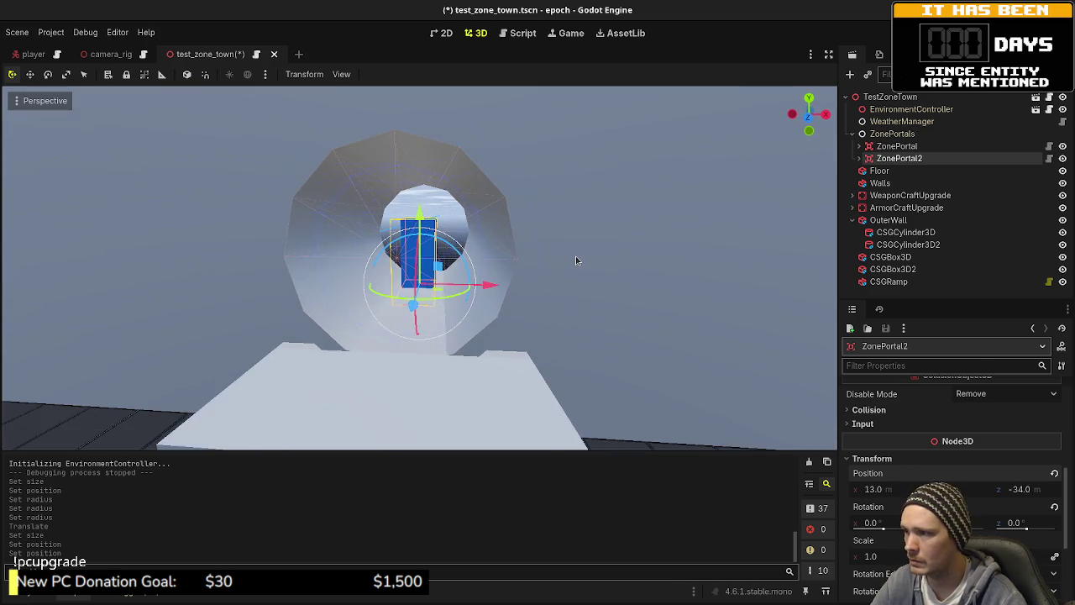
{"action": "scroll", "coordinate": [546, 254], "scroll_direction": "down", "scroll_amount": 5}
{"action": "left_click", "coordinate": [525, 249]}
{"action": "scroll", "coordinate": [524, 250], "scroll_direction": "up", "scroll_amount": 6}
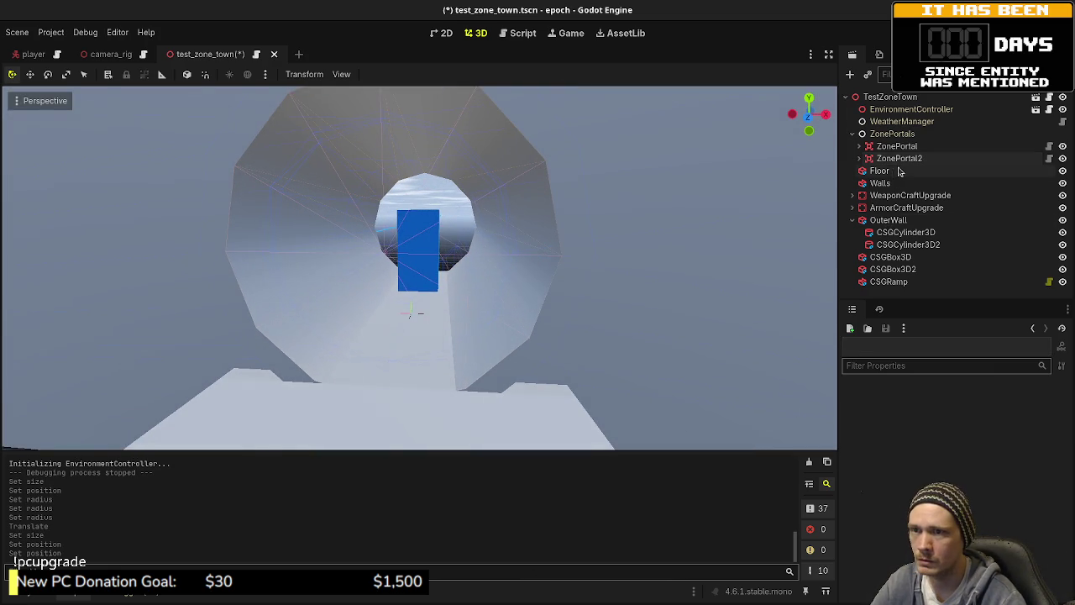
- Inspect the pipe's two cylinders and both step boxes, then save the scene with Ctrl+S
{"action": "left_click", "coordinate": [902, 245]}
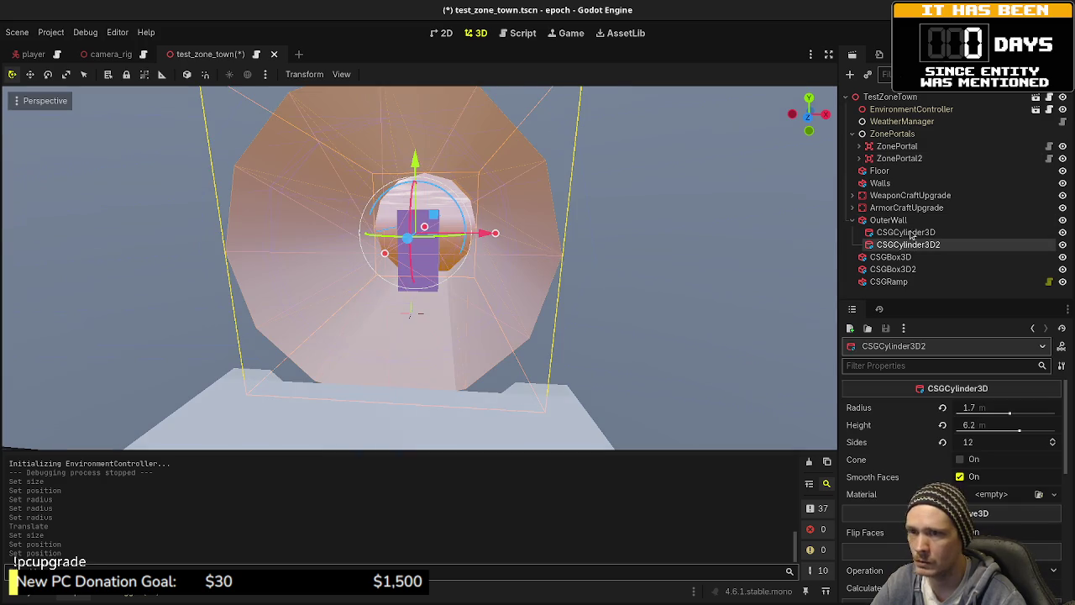
{"action": "left_click", "coordinate": [905, 232]}
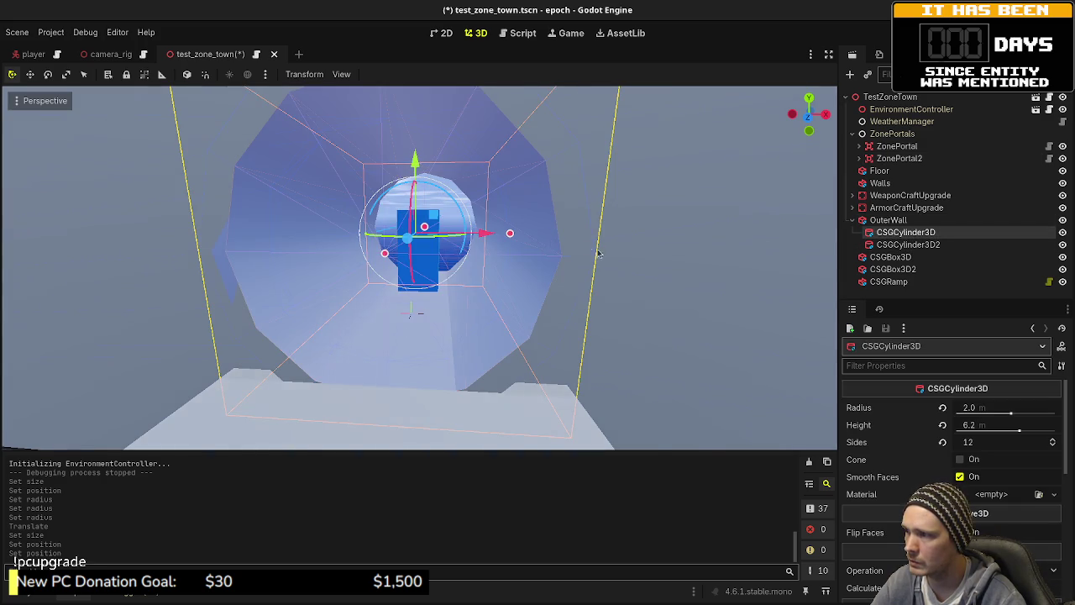
{"action": "mouse_move", "coordinate": [598, 252]}
{"action": "left_mouse_down"}
{"action": "mouse_move", "coordinate": [641, 256]}
{"action": "mouse_move", "coordinate": [618, 250]}
{"action": "left_mouse_up"}
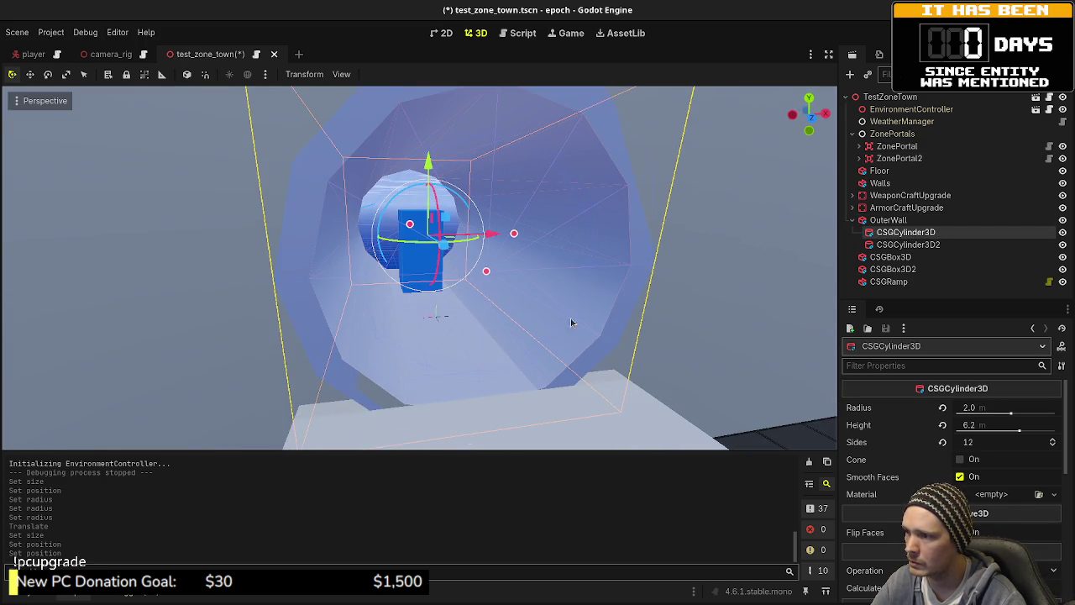
{"action": "left_click", "coordinate": [892, 256]}
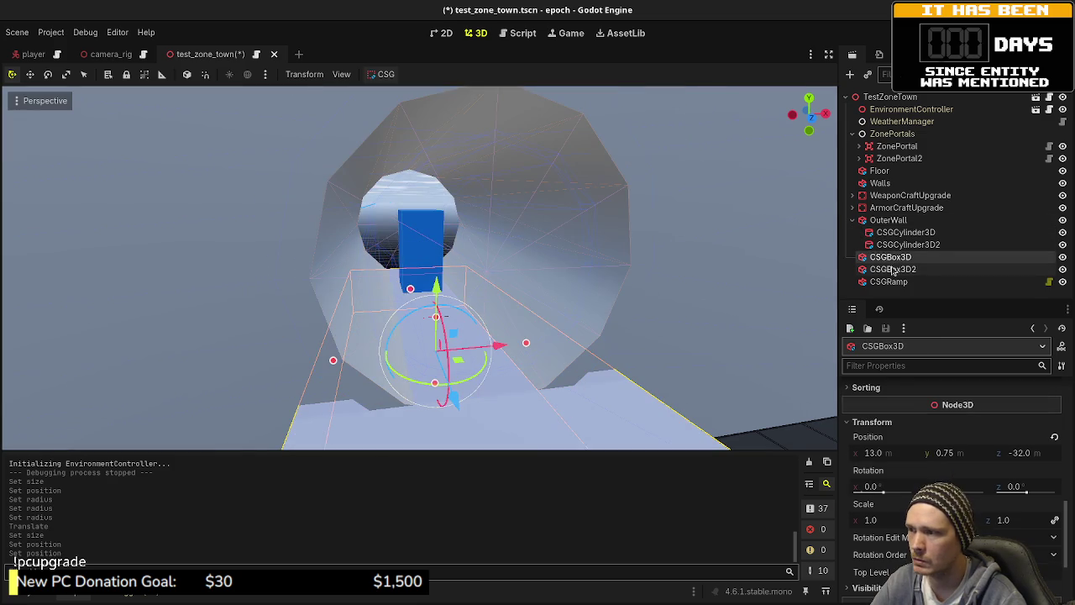
{"action": "left_click", "coordinate": [892, 270]}
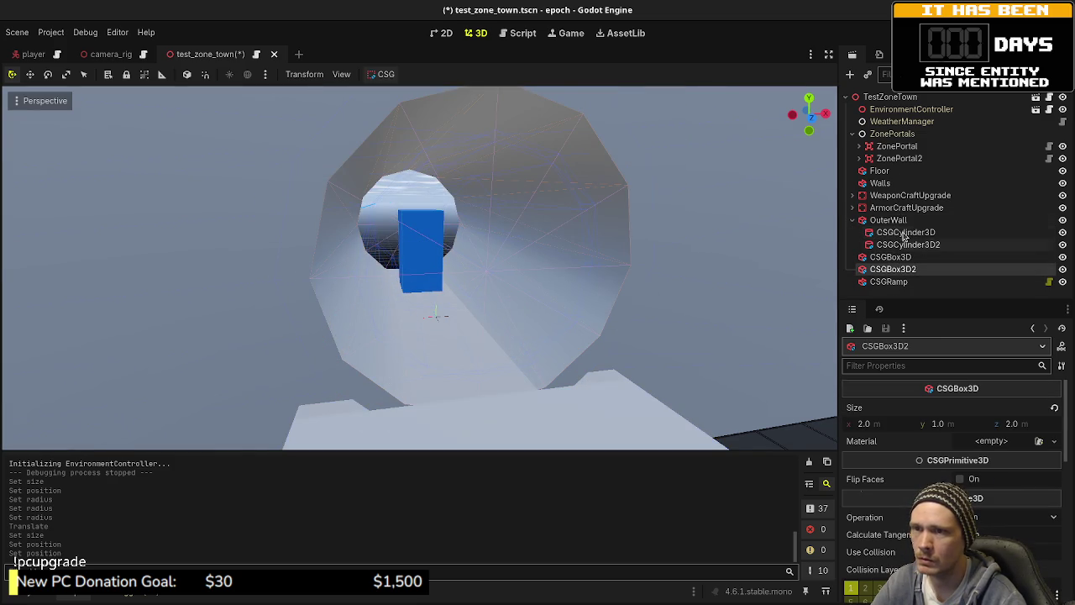
{"action": "scroll", "coordinate": [571, 292], "scroll_direction": "up", "scroll_amount": 3}
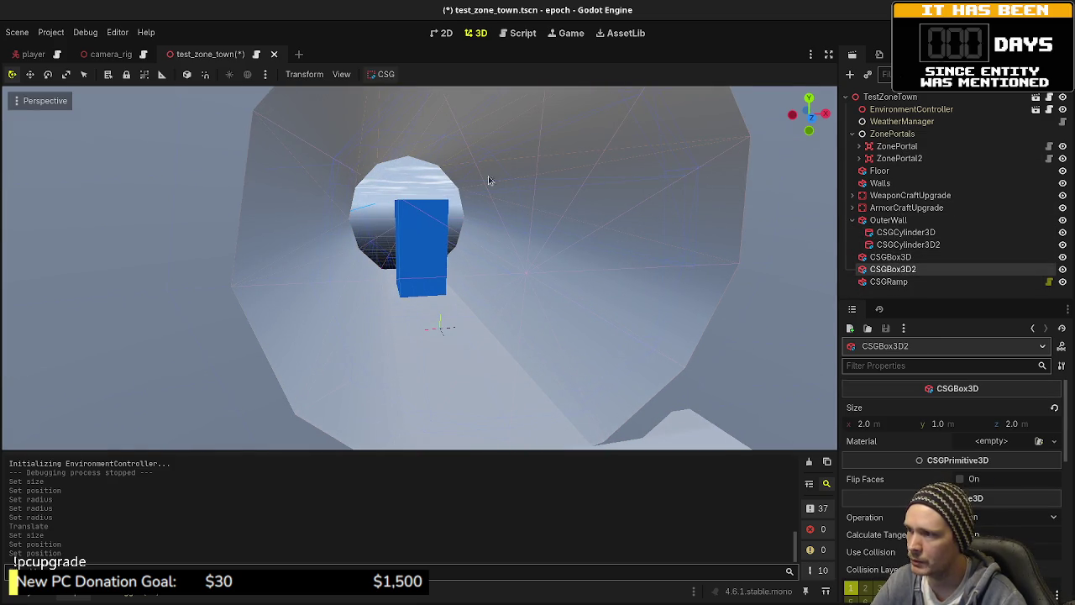
{"action": "mouse_move", "coordinate": [665, 288]}
{"action": "left_mouse_down"}
{"action": "mouse_move", "coordinate": [624, 309]}
{"action": "mouse_move", "coordinate": [645, 294]}
{"action": "mouse_move", "coordinate": [680, 297]}
{"action": "mouse_move", "coordinate": [607, 267]}
{"action": "mouse_move", "coordinate": [669, 251]}
{"action": "mouse_move", "coordinate": [656, 262]}
{"action": "mouse_move", "coordinate": [678, 282]}
{"action": "left_mouse_up"}
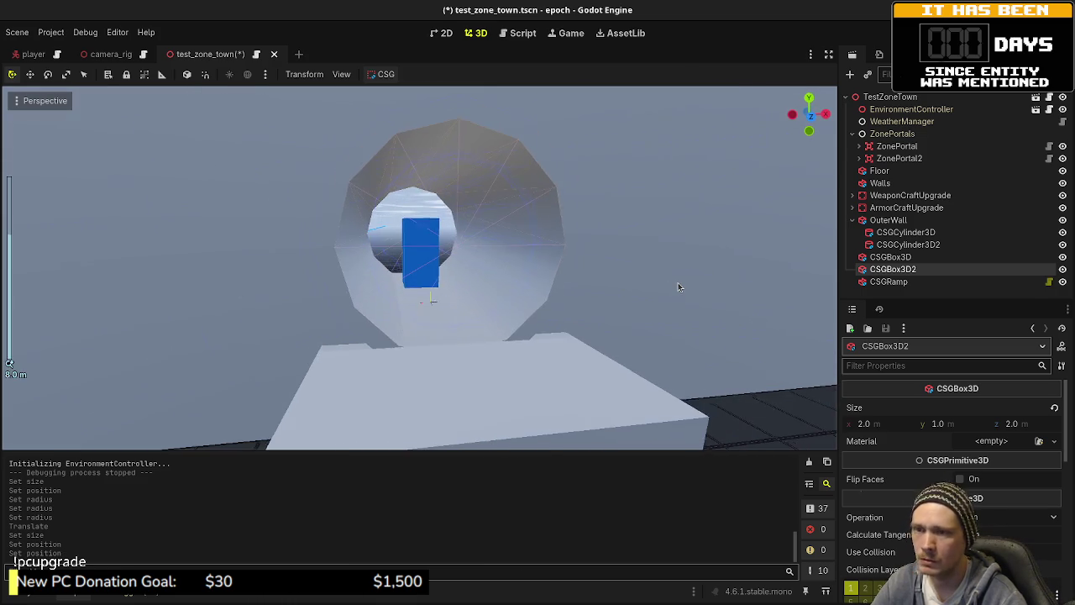
{"action": "key", "text": "ctrl+s"}
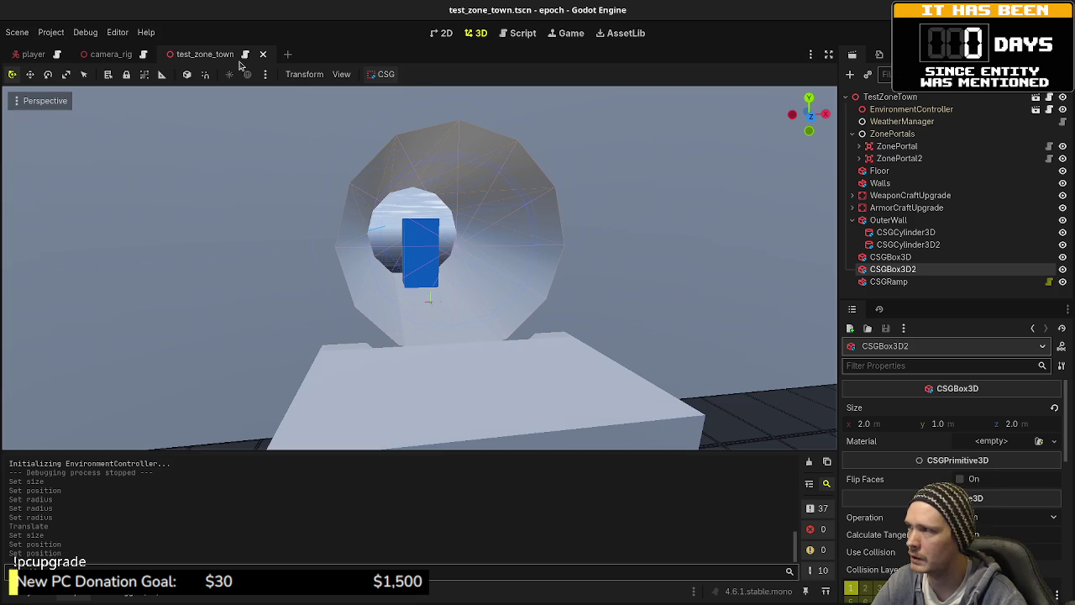
- Reload test_zone_town from its saved version
{"action": "right_click", "coordinate": [207, 59]}
{"action": "left_click", "coordinate": [348, 42]}
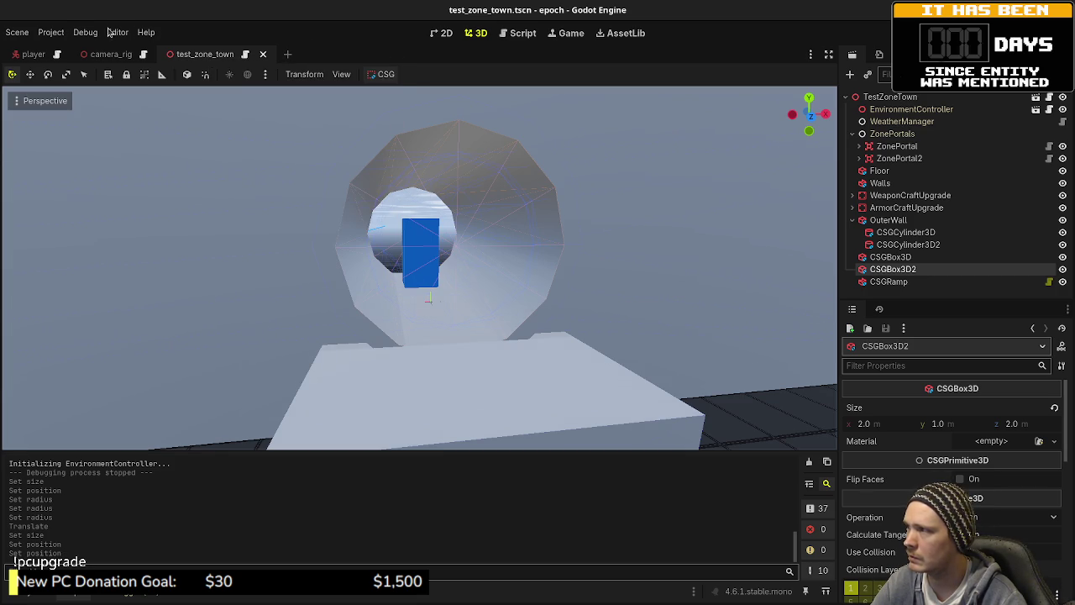
{"action": "left_click", "coordinate": [50, 32]}
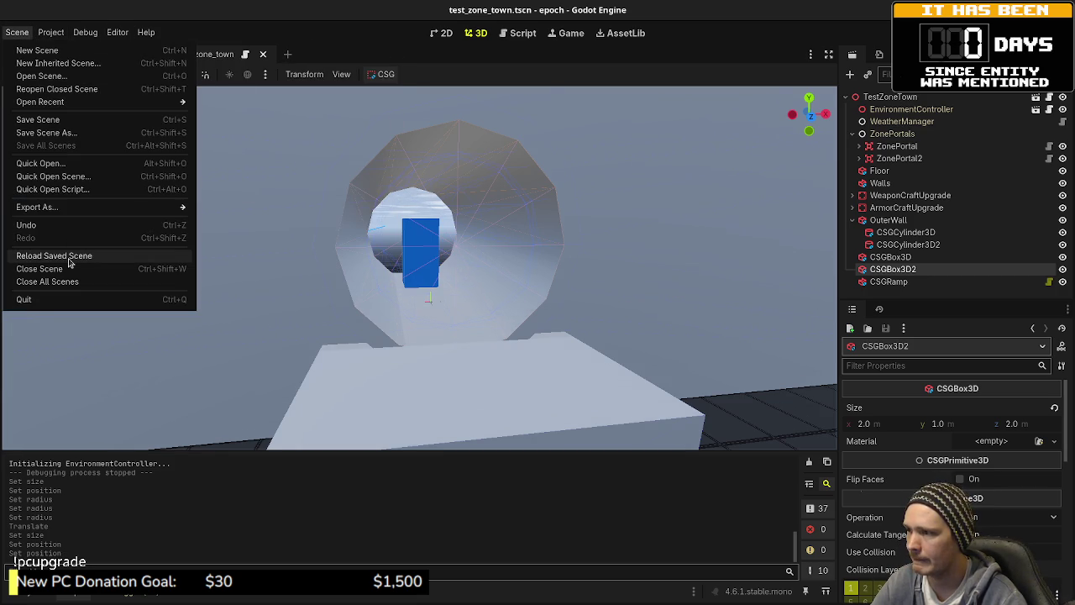
{"action": "left_click", "coordinate": [69, 256]}
{"action": "scroll", "coordinate": [427, 269], "scroll_direction": "up", "scroll_amount": 4}
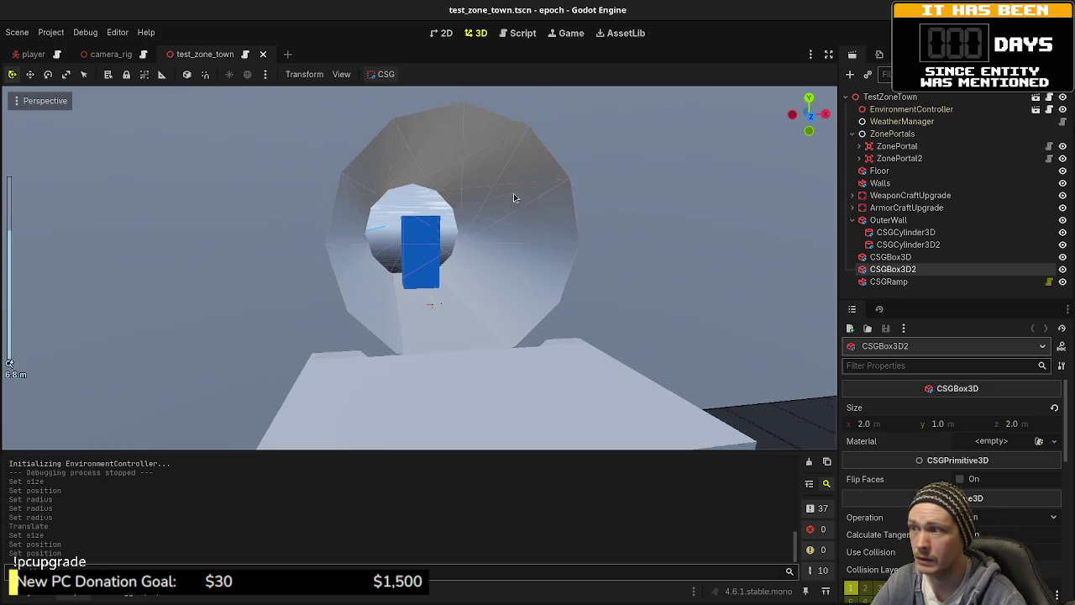
{"action": "mouse_move", "coordinate": [493, 304]}
{"action": "left_mouse_down"}
{"action": "mouse_move", "coordinate": [444, 344]}
{"action": "mouse_move", "coordinate": [467, 338]}
{"action": "mouse_move", "coordinate": [456, 312]}
{"action": "mouse_move", "coordinate": [484, 319]}
{"action": "mouse_move", "coordinate": [481, 289]}
{"action": "left_mouse_up"}
- Confirm the step box height of 1.5 and lower its vertical position
{"action": "scroll", "coordinate": [485, 319], "scroll_direction": "down", "scroll_amount": 2}
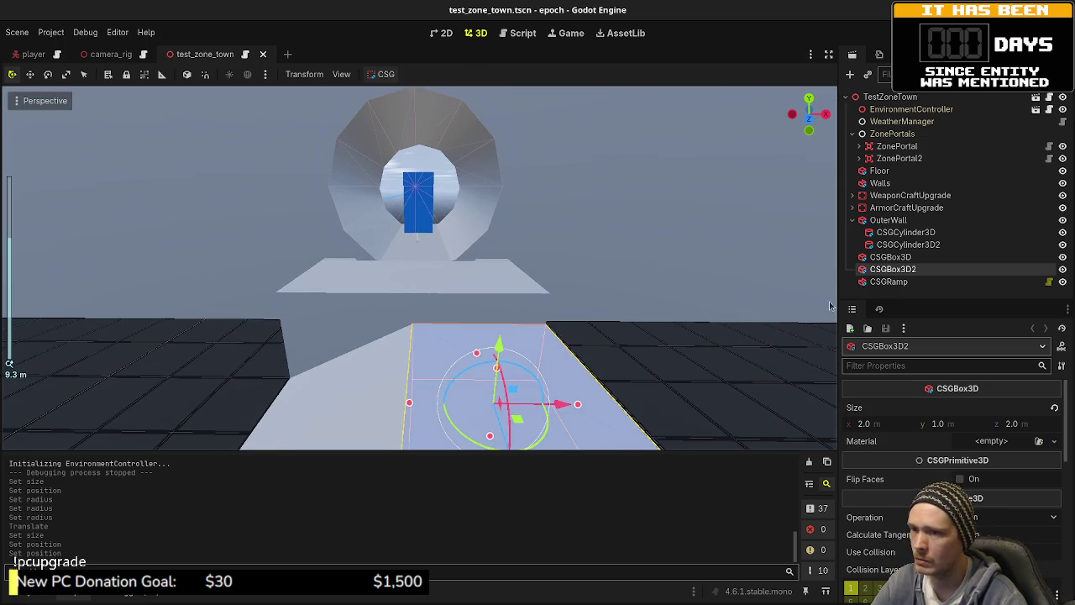
{"action": "left_click", "coordinate": [948, 425]}
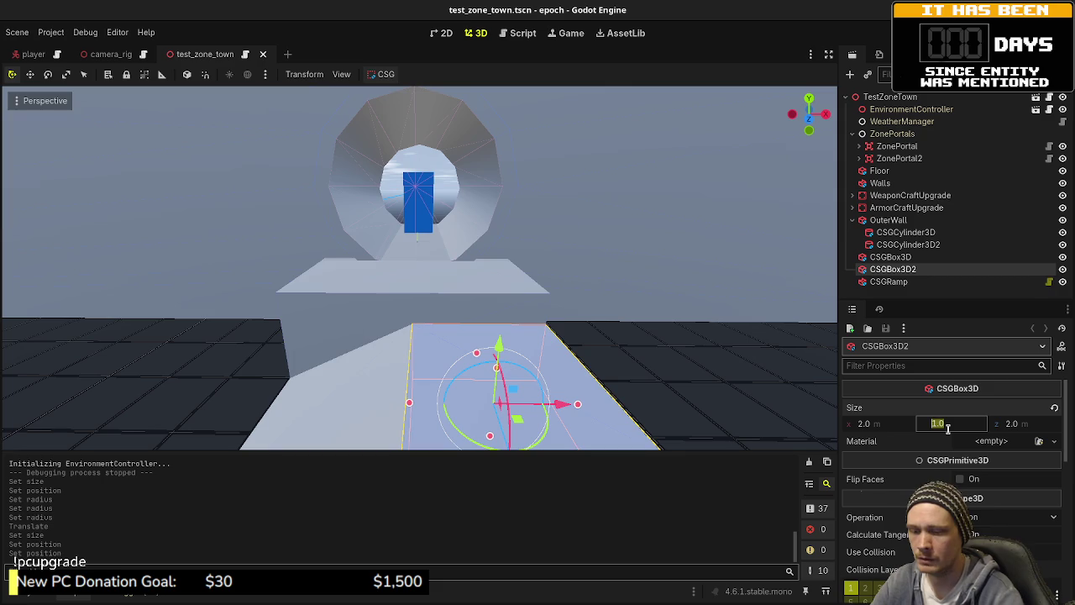
{"action": "type", "text": "1.5"}
{"action": "key", "text": "Return"}
{"action": "scroll", "coordinate": [706, 362], "scroll_direction": "down", "scroll_amount": 3}
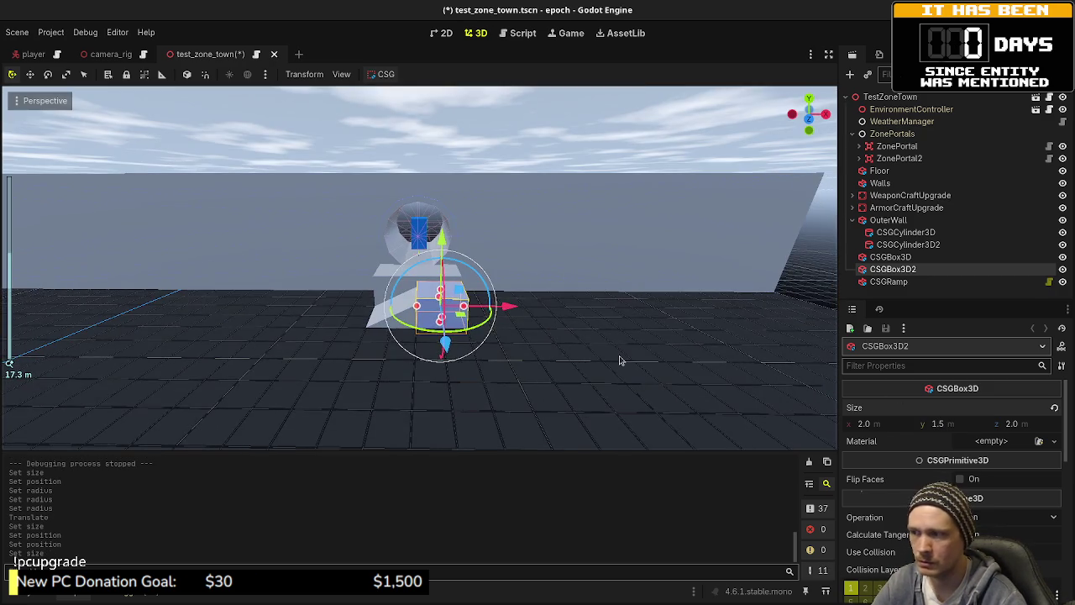
{"action": "scroll", "coordinate": [619, 360], "scroll_direction": "up", "scroll_amount": 1}
{"action": "scroll", "coordinate": [924, 470], "scroll_direction": "down", "scroll_amount": 8}
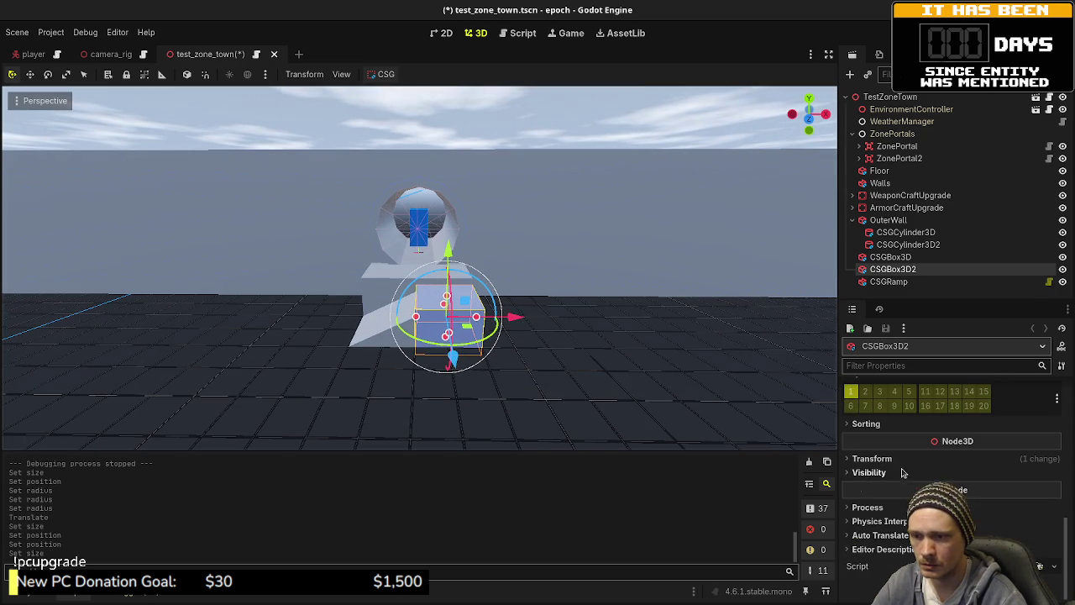
{"action": "left_click", "coordinate": [924, 488]}
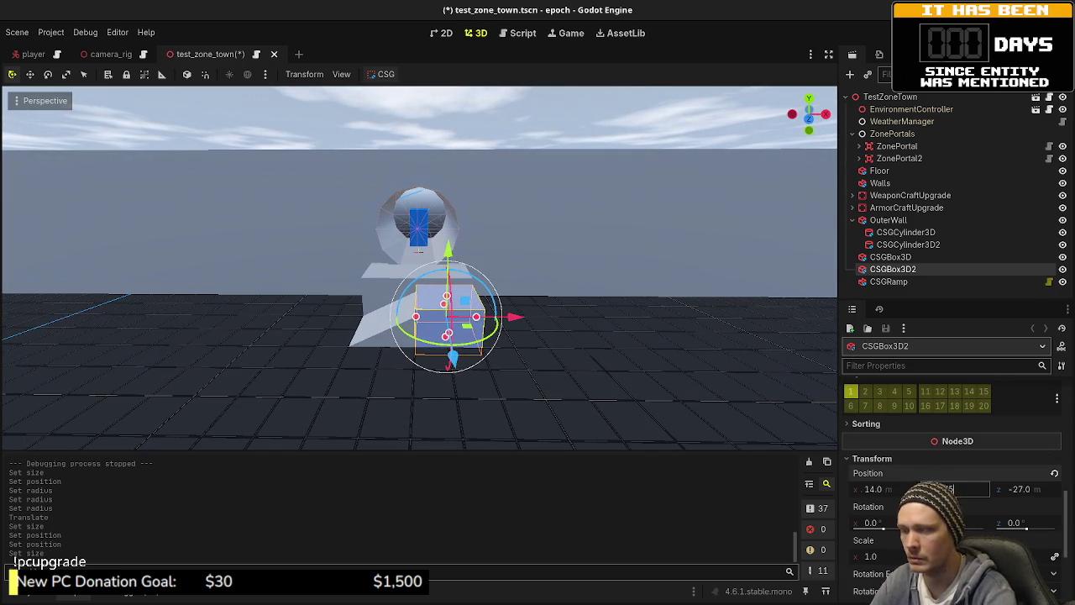
{"action": "key", "text": "Return"}
- Set CSGBox3D width to 5.0 and CSGBox3D2 x position to 14.5
{"action": "left_click", "coordinate": [897, 282]}
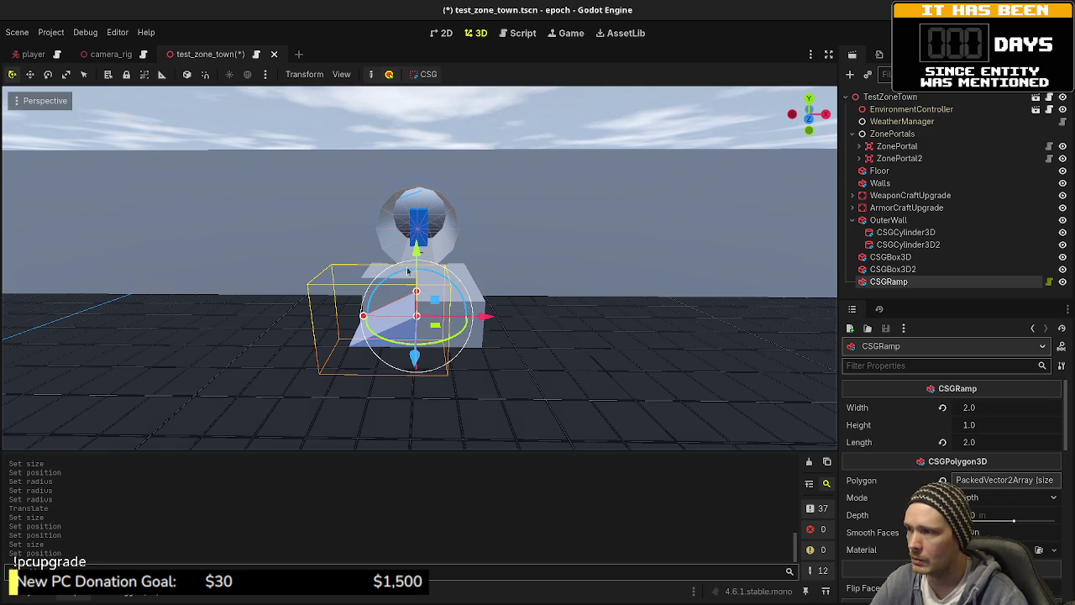
{"action": "left_click", "coordinate": [896, 257]}
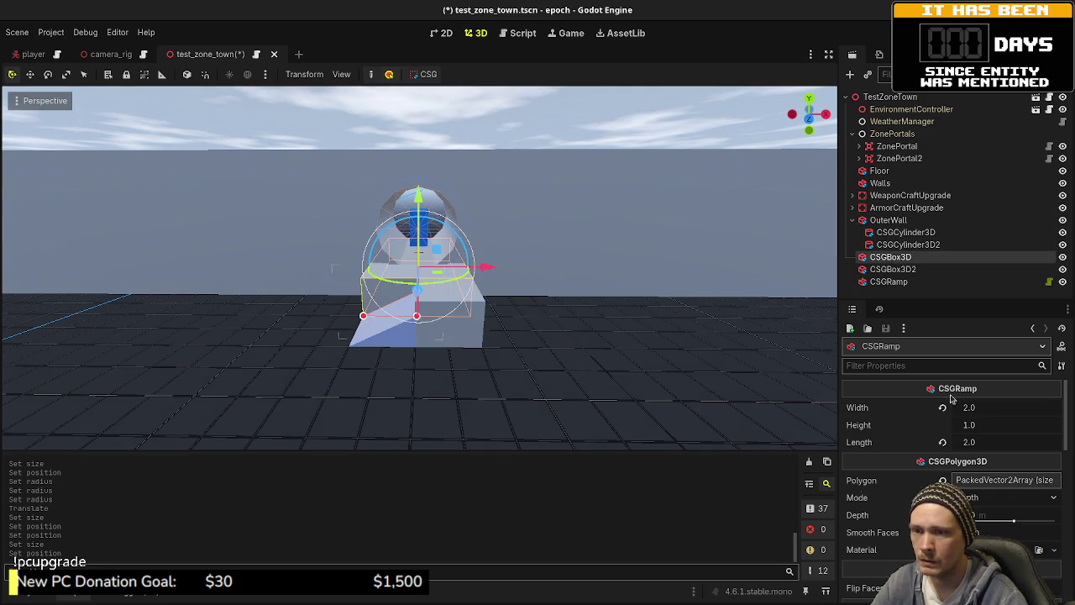
{"action": "left_click", "coordinate": [878, 425]}
{"action": "key", "text": "Return"}
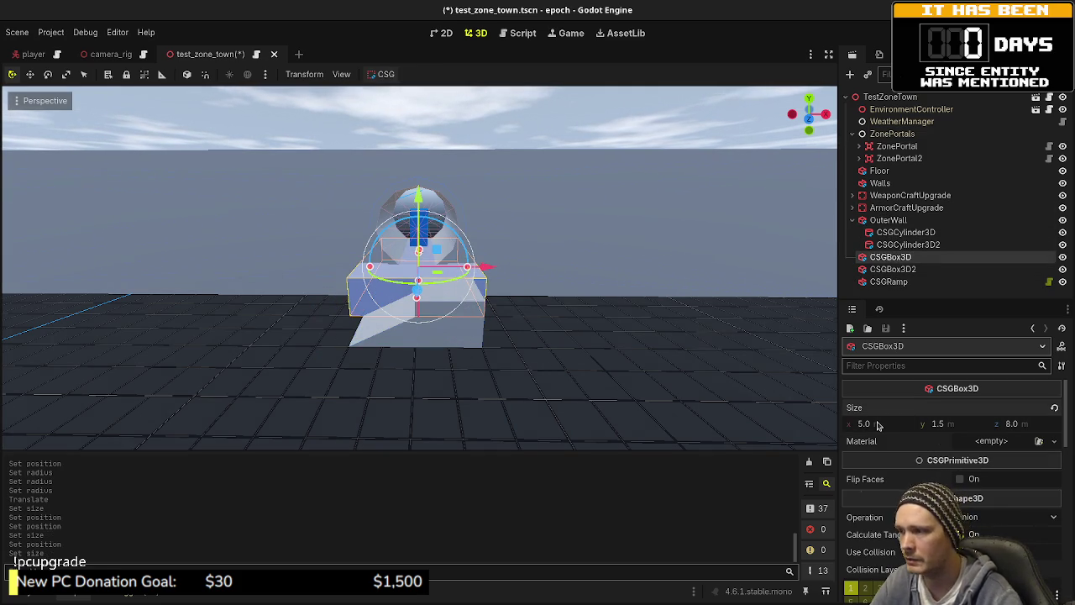
{"action": "left_click", "coordinate": [892, 268]}
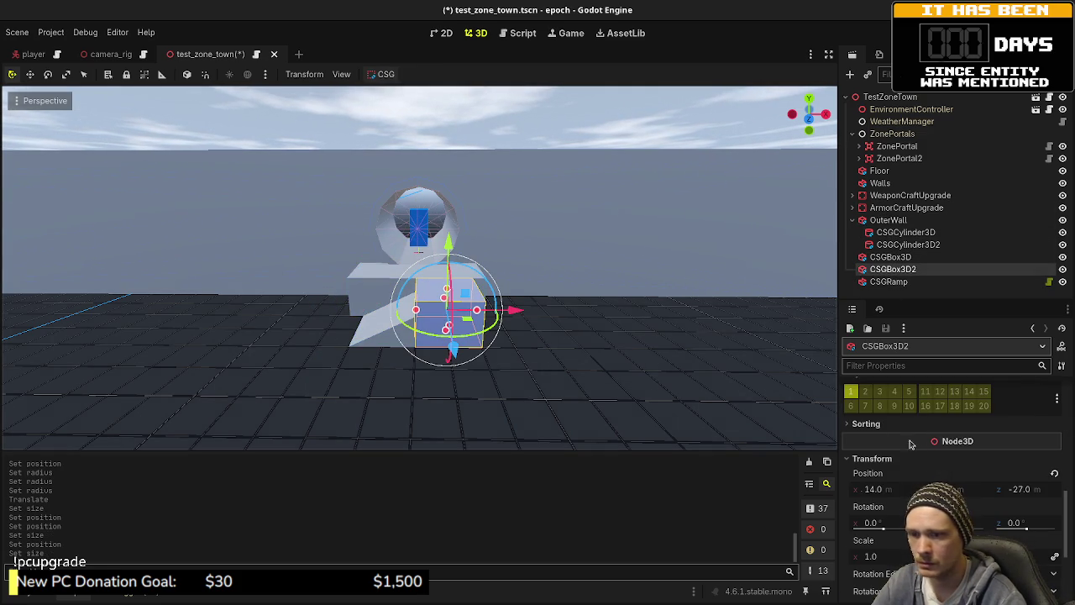
{"action": "left_click", "coordinate": [886, 490]}
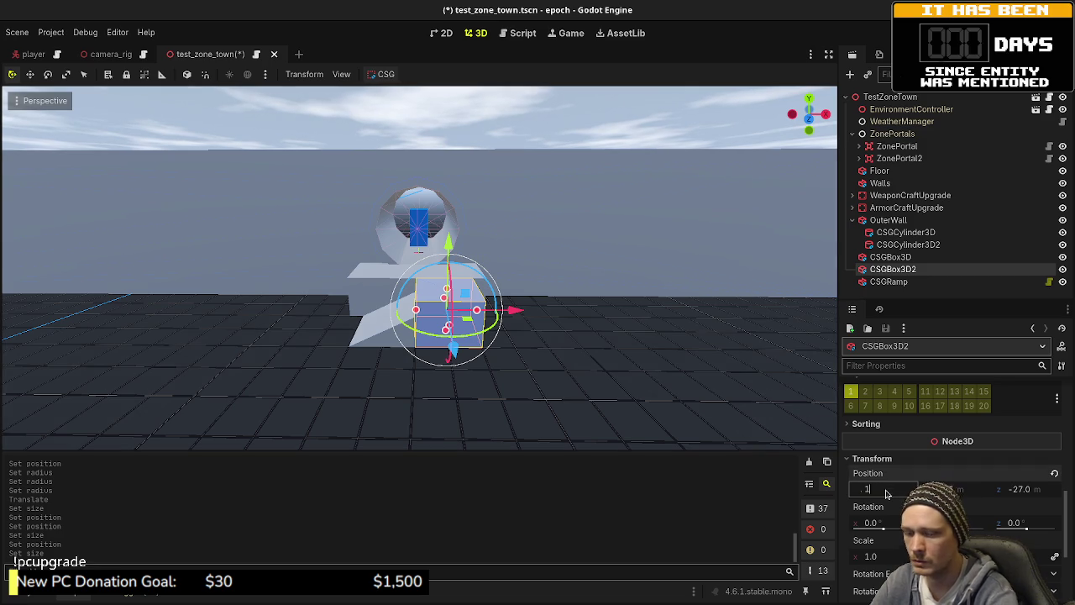
{"action": "type", "text": "45"}
{"action": "key", "text": "Return"}
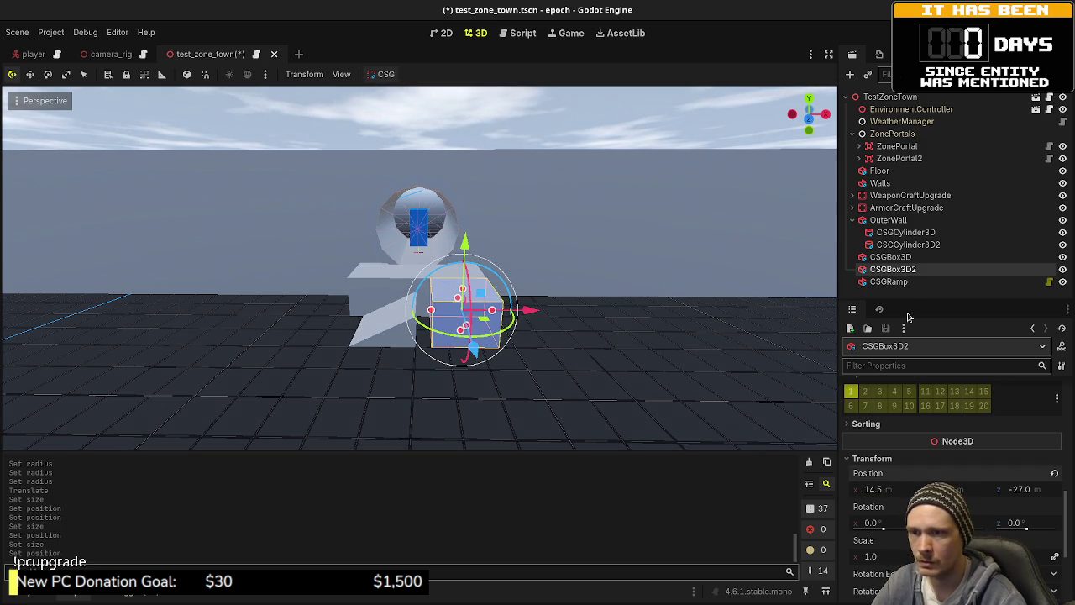
- Set the CSGRamp's x position to 13.5
{"action": "left_click", "coordinate": [888, 282]}
{"action": "scroll", "coordinate": [949, 470], "scroll_direction": "down", "scroll_amount": 5}
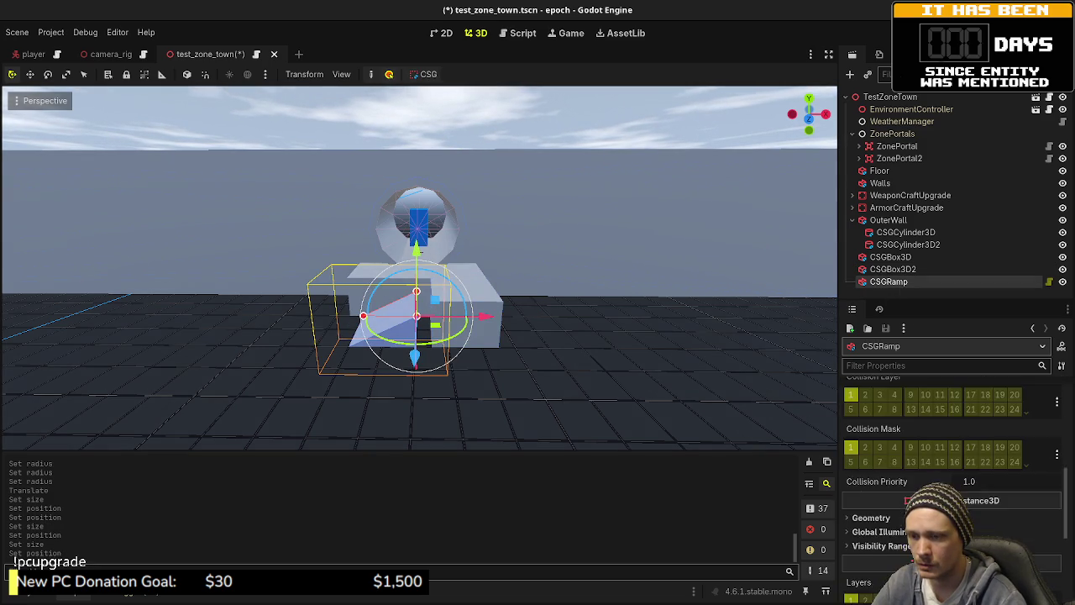
{"action": "scroll", "coordinate": [893, 448], "scroll_direction": "down", "scroll_amount": 4}
{"action": "left_click", "coordinate": [873, 530]}
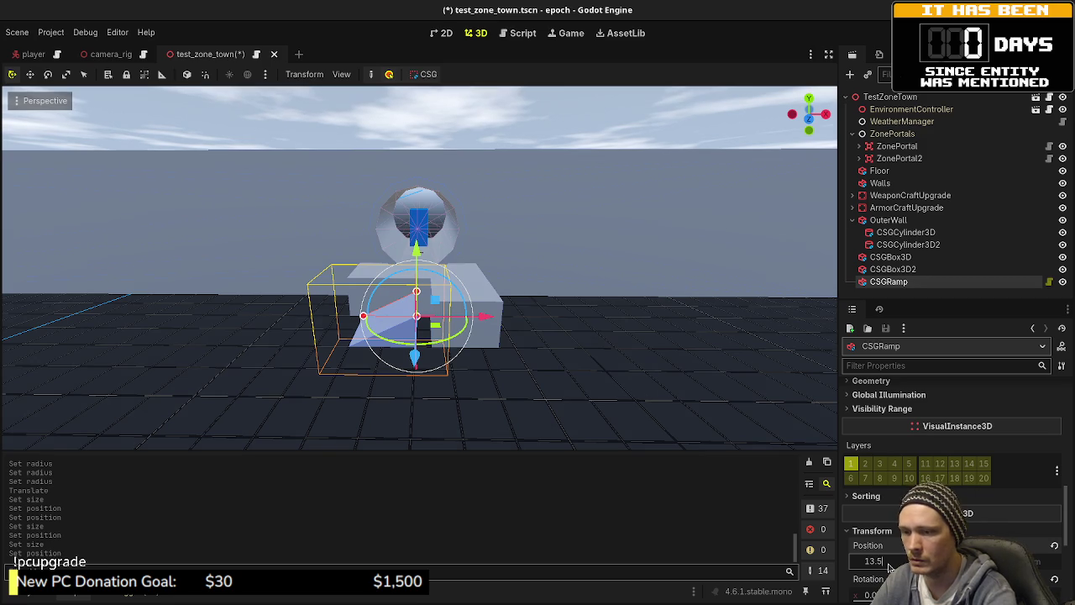
{"action": "key", "text": "Return"}
- Give the ramp height 1.5 and length 3.0, then save the scene
{"action": "left_click_drag", "start_coordinate": [403, 345], "coordinate": [663, 385]}
{"action": "scroll", "coordinate": [939, 468], "scroll_direction": "up", "scroll_amount": 8}
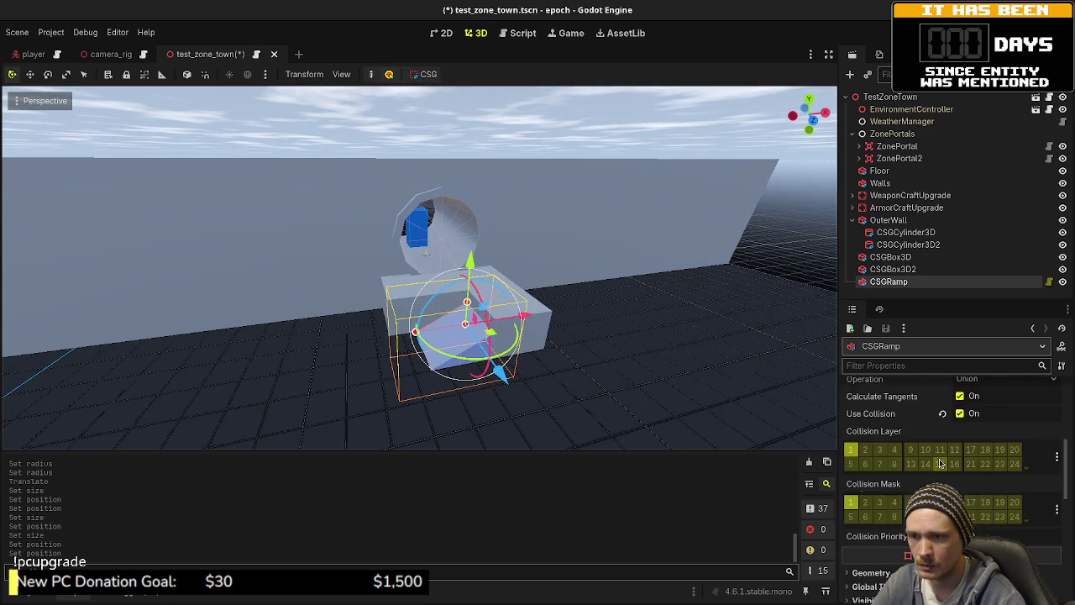
{"action": "left_click", "coordinate": [981, 427]}
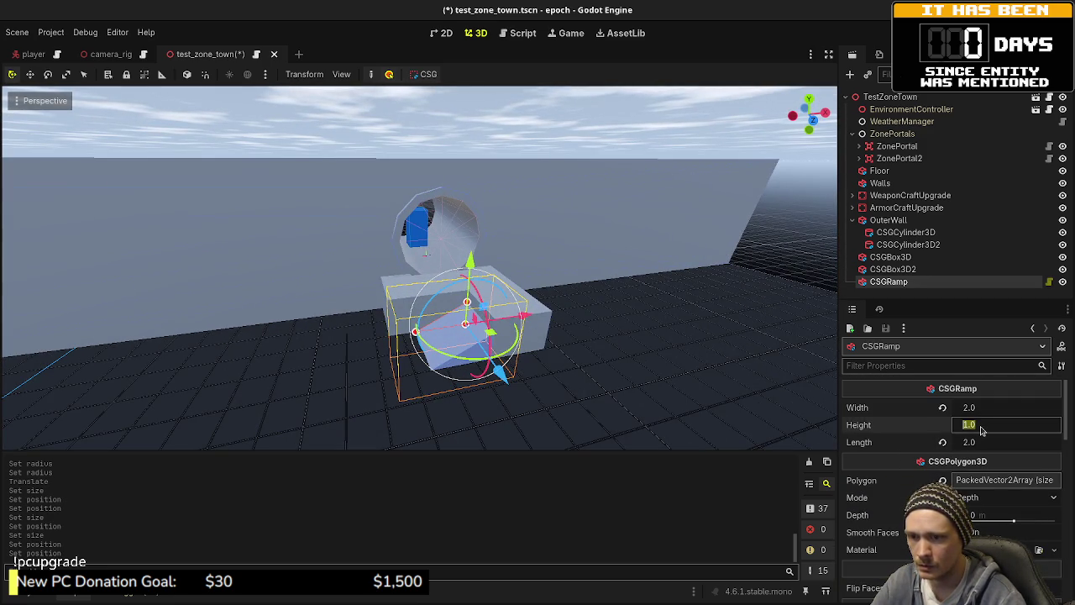
{"action": "type", "text": "1.5"}
{"action": "key", "text": "Return"}
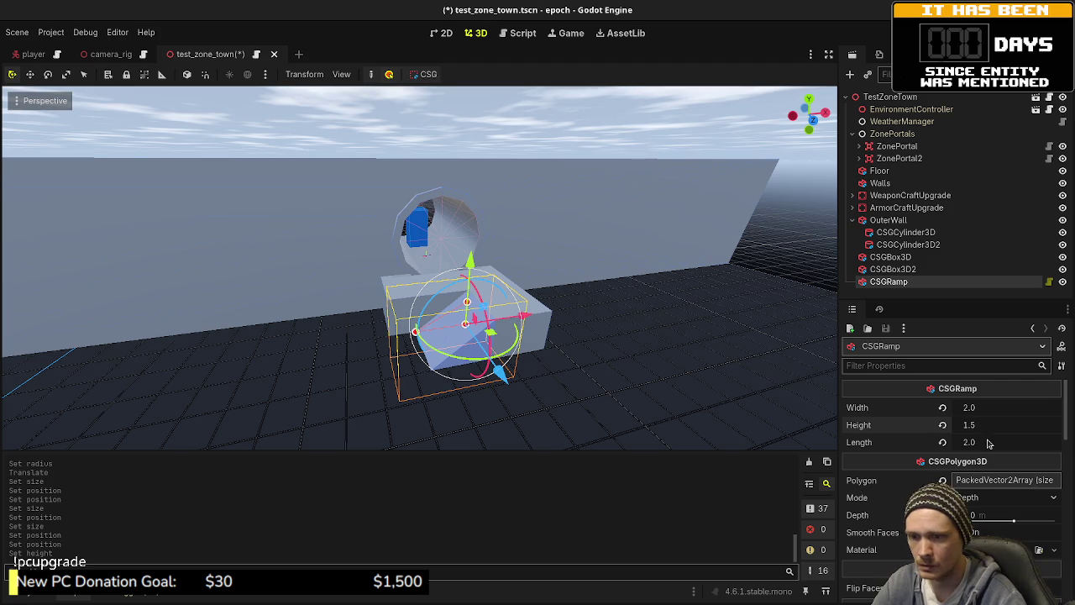
{"action": "left_click", "coordinate": [989, 443]}
{"action": "type", "text": "3"}
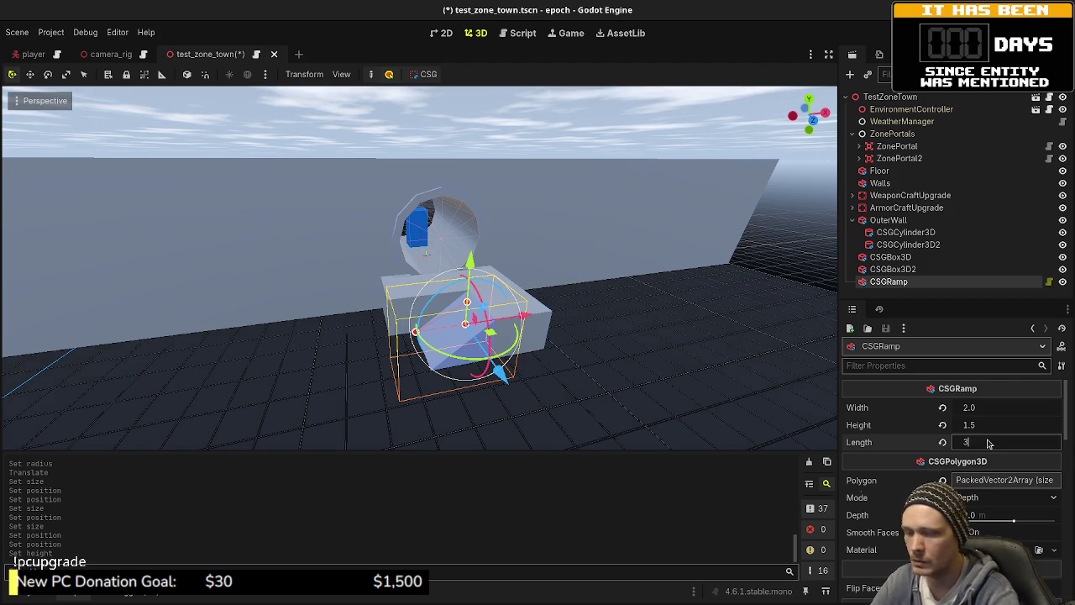
{"action": "key", "text": "Return"}
{"action": "mouse_move", "coordinate": [629, 183]}
{"action": "left_mouse_down"}
{"action": "mouse_move", "coordinate": [549, 275]}
{"action": "mouse_move", "coordinate": [587, 276]}
{"action": "mouse_move", "coordinate": [389, 303]}
{"action": "left_mouse_up"}
{"action": "key", "text": "ctrl+s"}
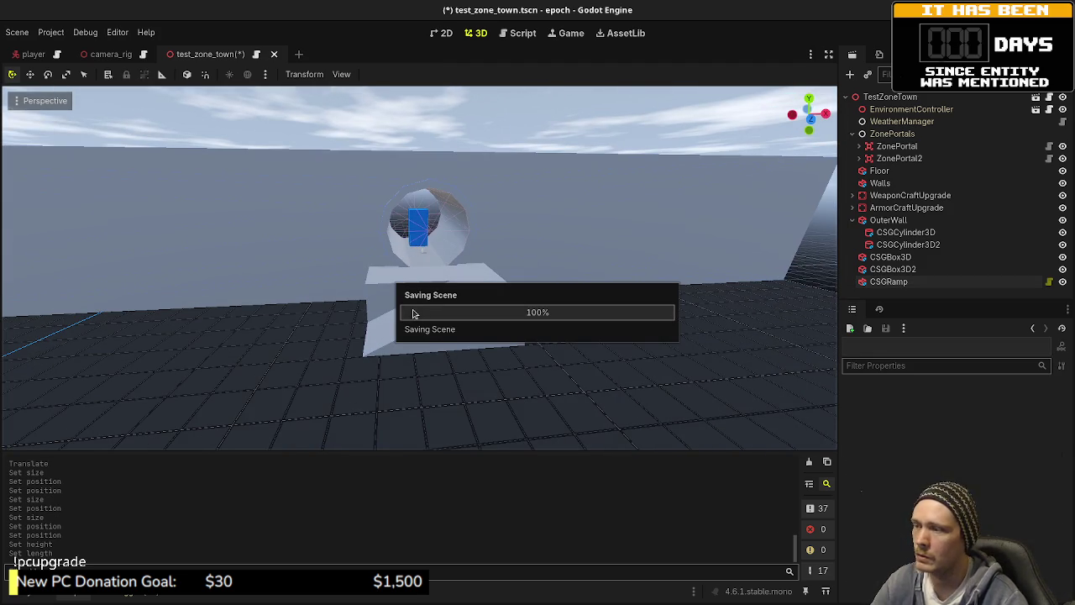
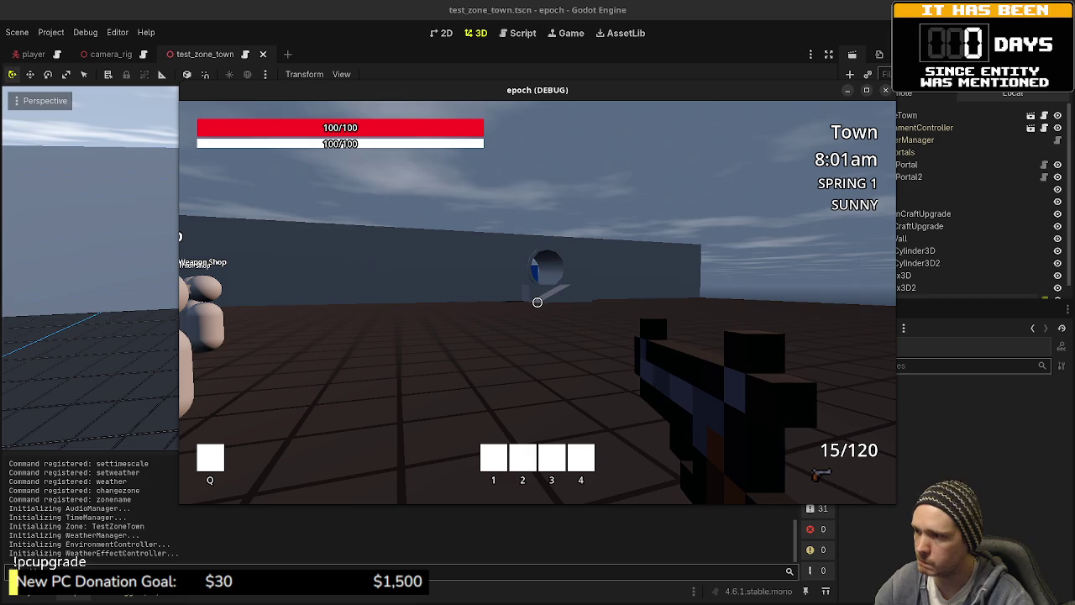
- Sprint the player toward the house wall and up onto the ramp in the running game
{"action": "key", "text": "shift+w"}
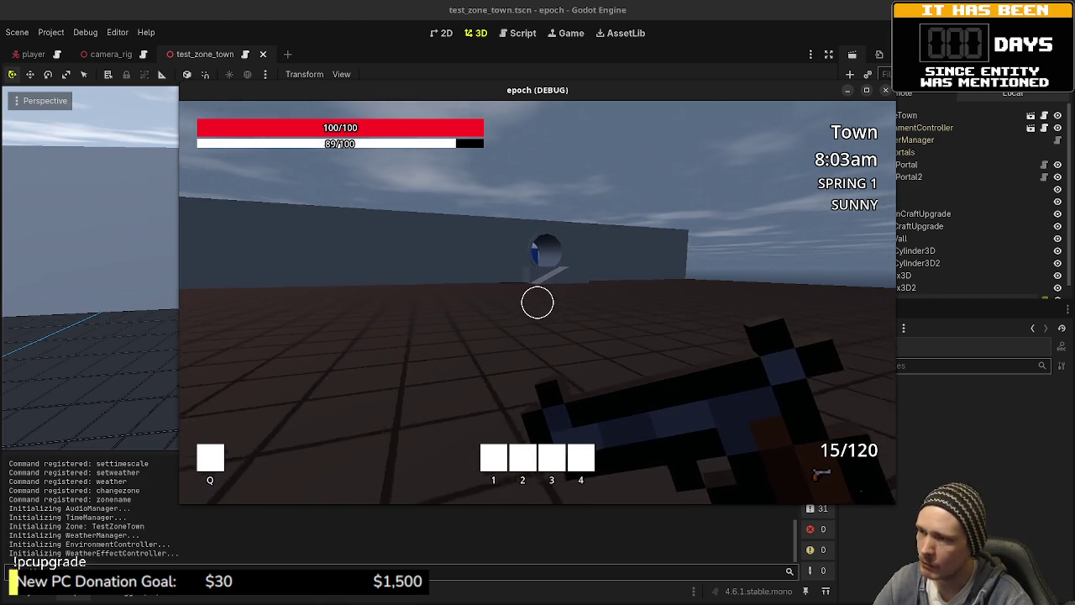
{"action": "key", "text": "shift+w"}
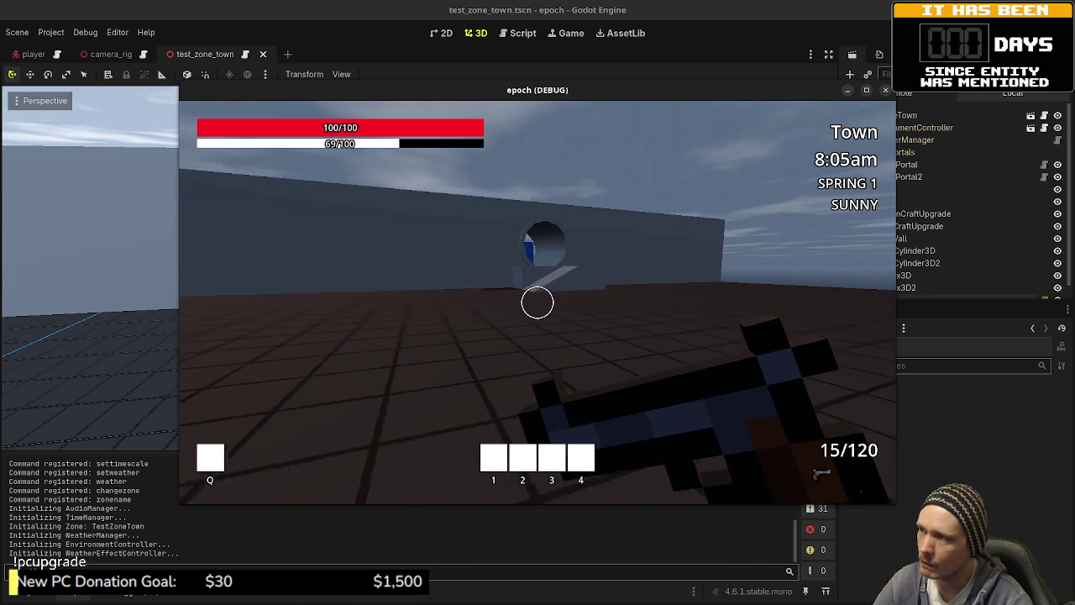
{"action": "key", "text": "shift+w"}
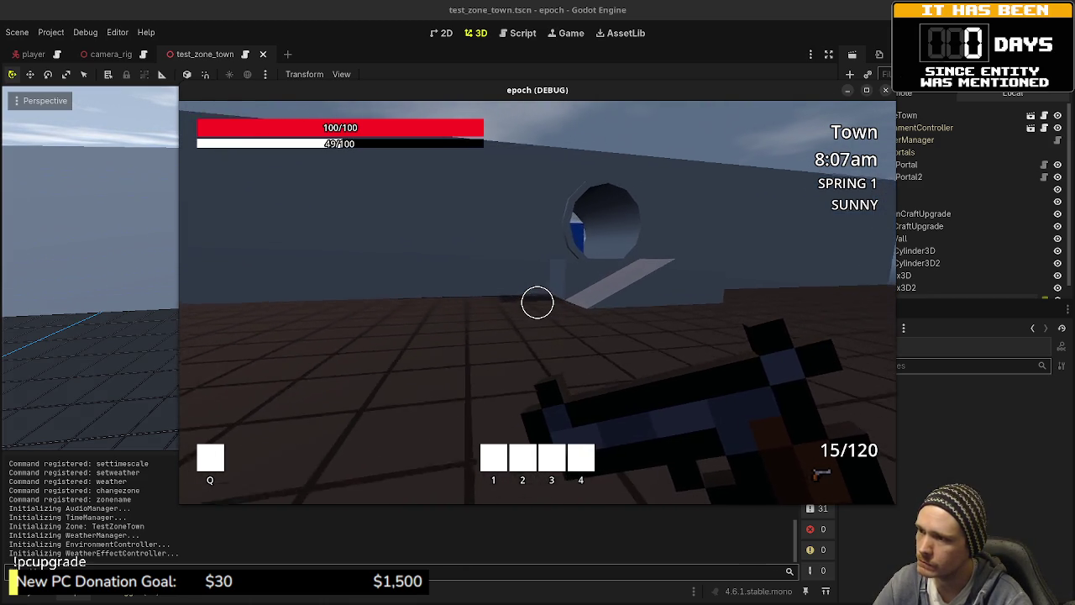
{"action": "key", "text": "shift+w"}
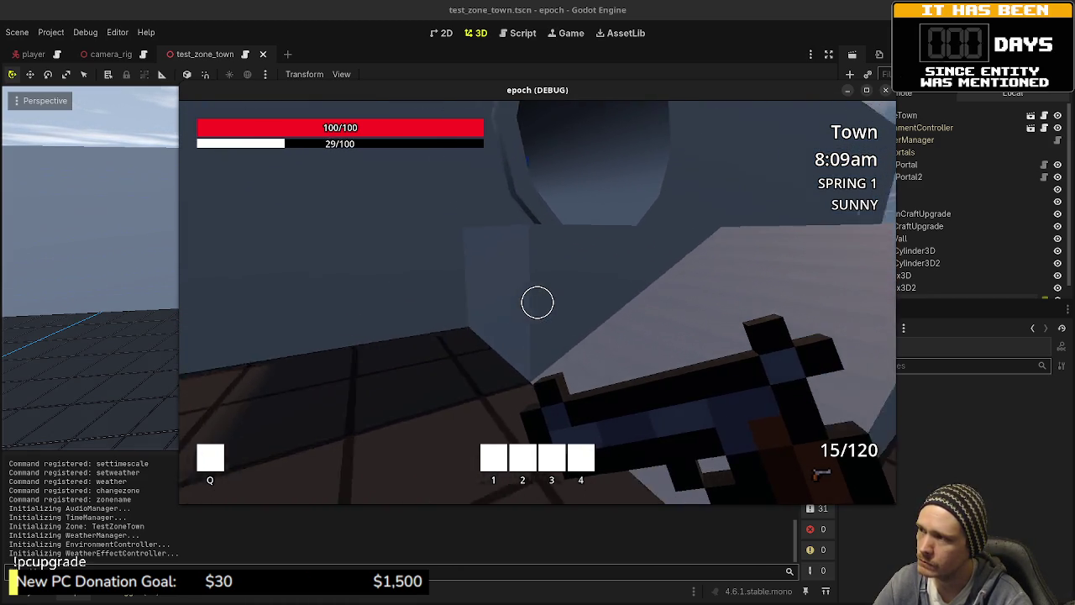
- Walk through the tunnel to the plaza and along the white ramp, then stop the game
{"action": "key", "text": "w"}
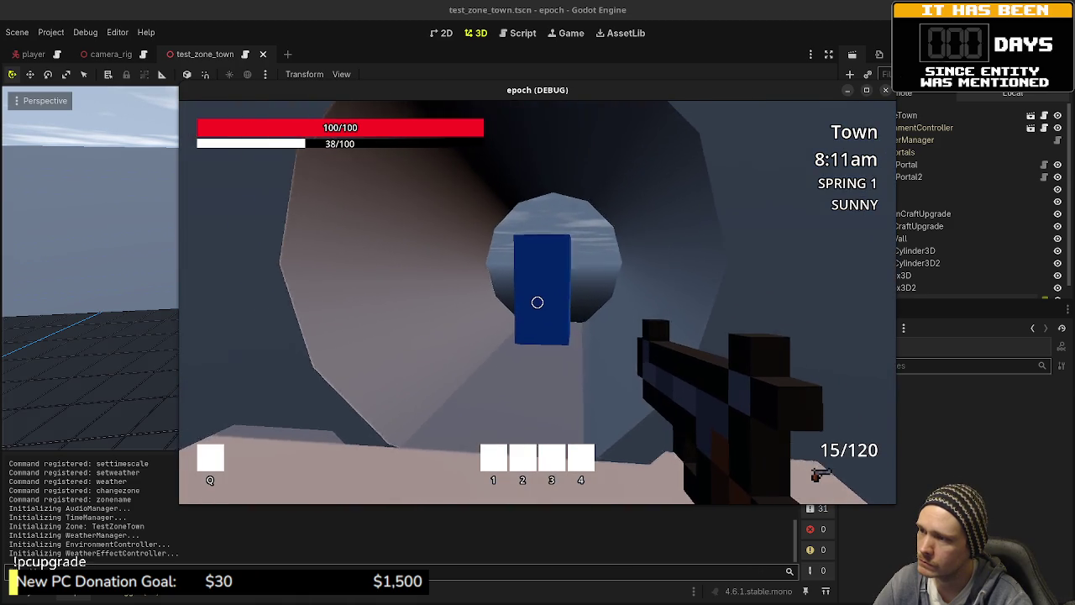
{"action": "key", "text": "w"}
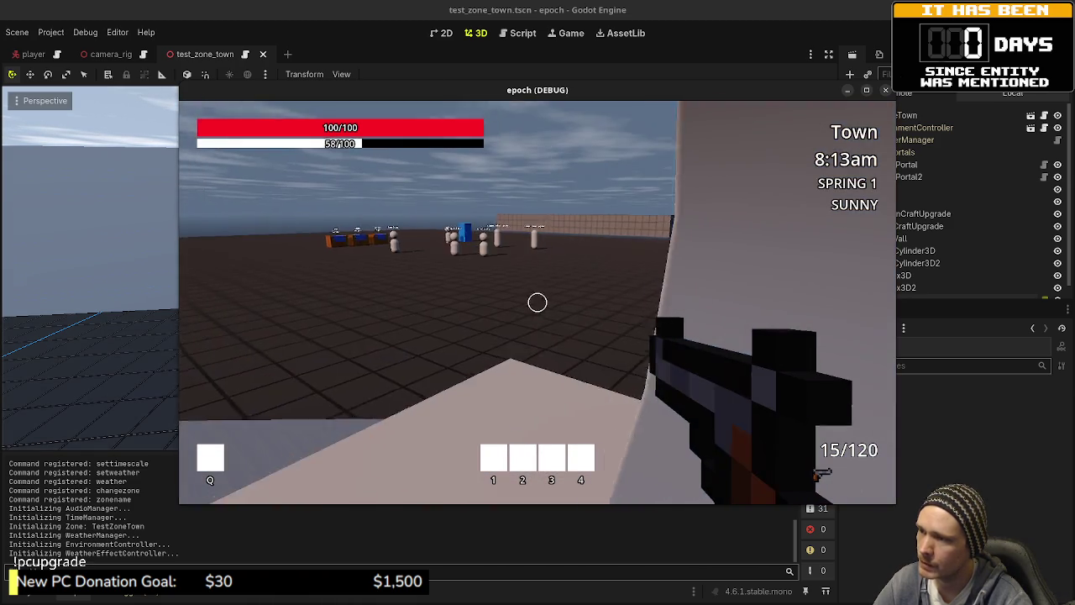
{"action": "key", "text": "w"}
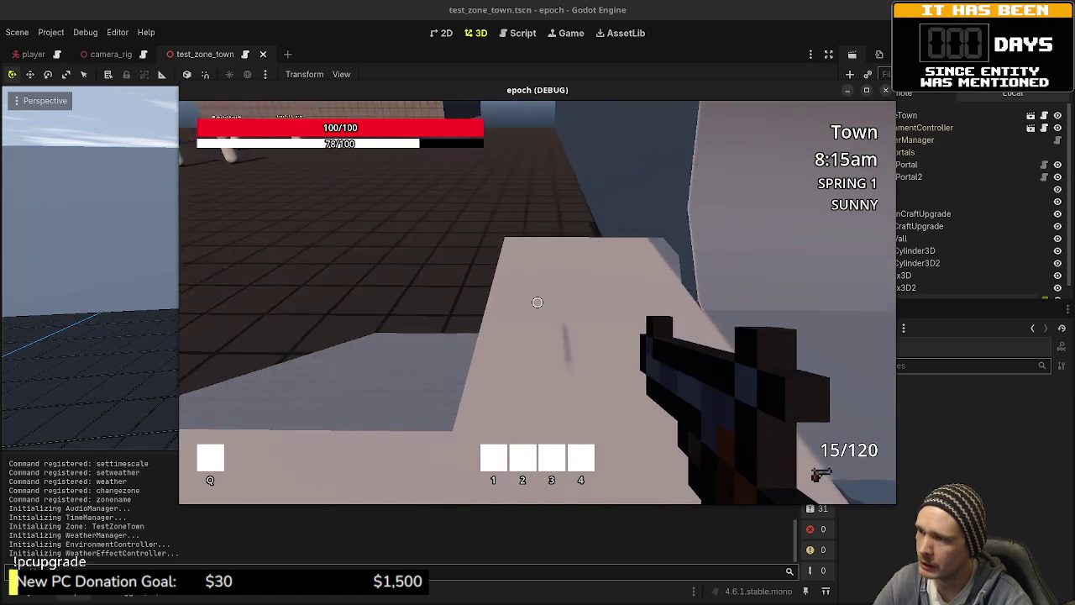
{"action": "key", "text": "w"}
{"action": "key", "text": "F8"}
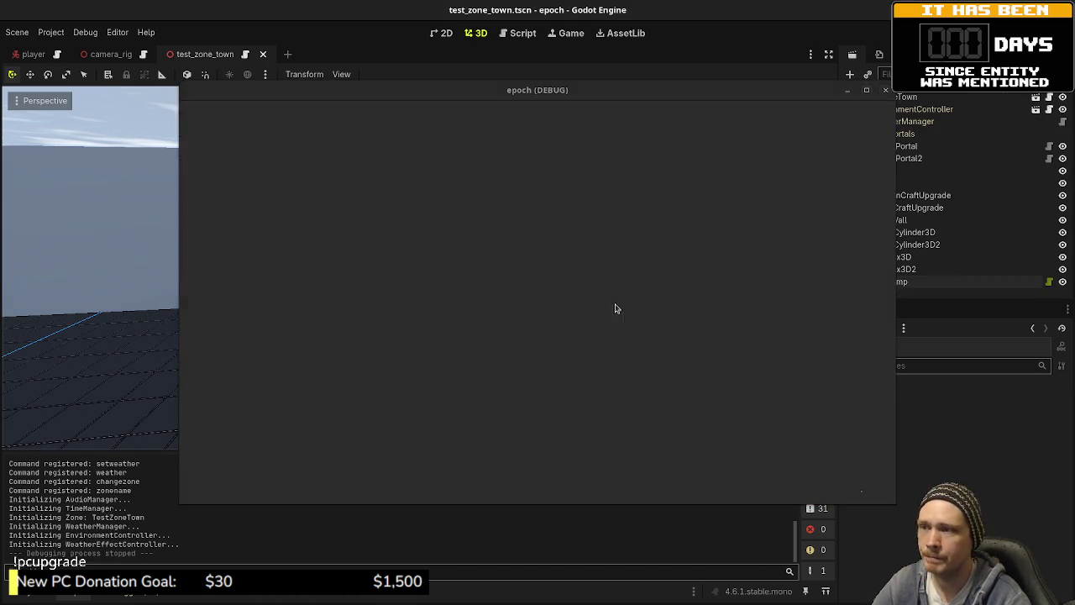
- Move CSGBox3D2 and CSGRamp together and stretch the platform box's depth to 9 m
{"action": "left_click", "coordinate": [895, 269]}
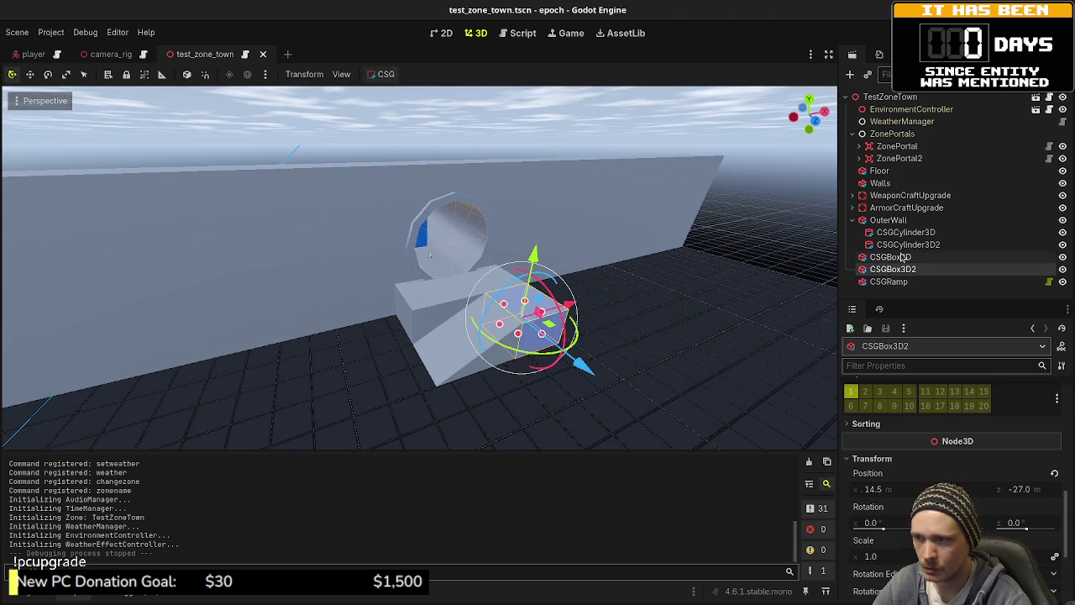
{"action": "left_click", "coordinate": [882, 281], "text": "shift"}
{"action": "left_click_drag", "start_coordinate": [556, 370], "coordinate": [580, 393]}
{"action": "left_click", "coordinate": [463, 304]}
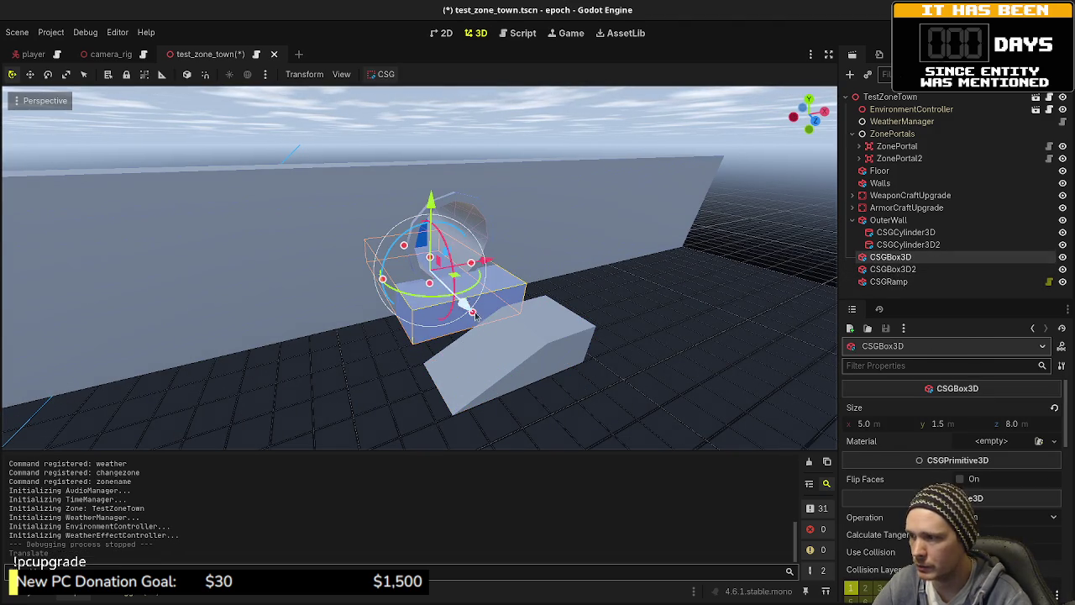
{"action": "left_click_drag", "start_coordinate": [523, 304], "coordinate": [548, 302]}
{"action": "mouse_move", "coordinate": [547, 302]}
{"action": "left_mouse_down"}
{"action": "mouse_move", "coordinate": [619, 341]}
{"action": "mouse_move", "coordinate": [479, 315]}
{"action": "left_mouse_up"}
{"action": "mouse_move", "coordinate": [548, 150]}
{"action": "left_mouse_down"}
{"action": "mouse_move", "coordinate": [494, 249]}
{"action": "mouse_move", "coordinate": [521, 252]}
{"action": "mouse_move", "coordinate": [502, 232]}
{"action": "mouse_move", "coordinate": [469, 234]}
{"action": "mouse_move", "coordinate": [446, 269]}
{"action": "mouse_move", "coordinate": [470, 301]}
{"action": "mouse_move", "coordinate": [496, 301]}
{"action": "mouse_move", "coordinate": [444, 300]}
{"action": "mouse_move", "coordinate": [479, 293]}
{"action": "mouse_move", "coordinate": [576, 307]}
{"action": "mouse_move", "coordinate": [545, 312]}
{"action": "mouse_move", "coordinate": [541, 303]}
{"action": "mouse_move", "coordinate": [569, 296]}
{"action": "left_mouse_up"}
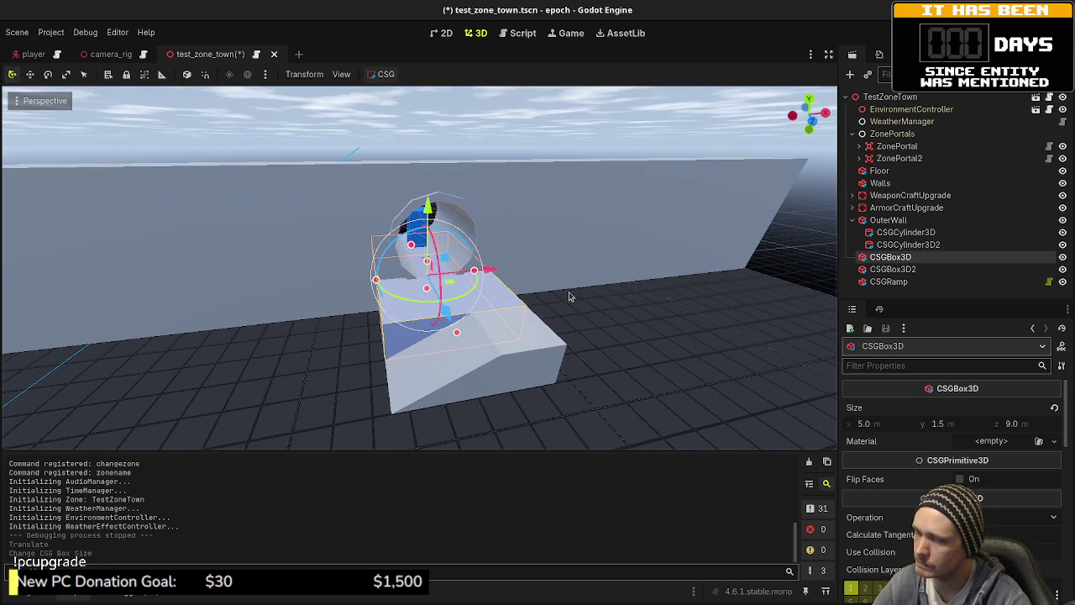
- Slide CSGBox3D2 right along the floor, then rotate the ramp 90 degrees and reposition it
{"action": "left_click", "coordinate": [527, 366]}
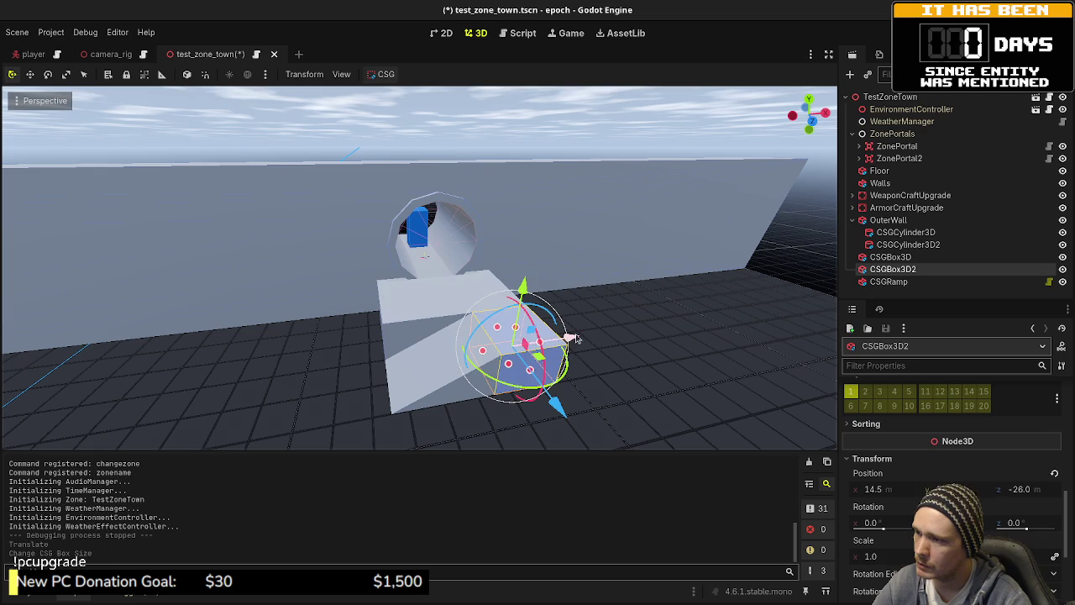
{"action": "left_click_drag", "start_coordinate": [576, 338], "coordinate": [724, 333]}
{"action": "left_click", "coordinate": [474, 383]}
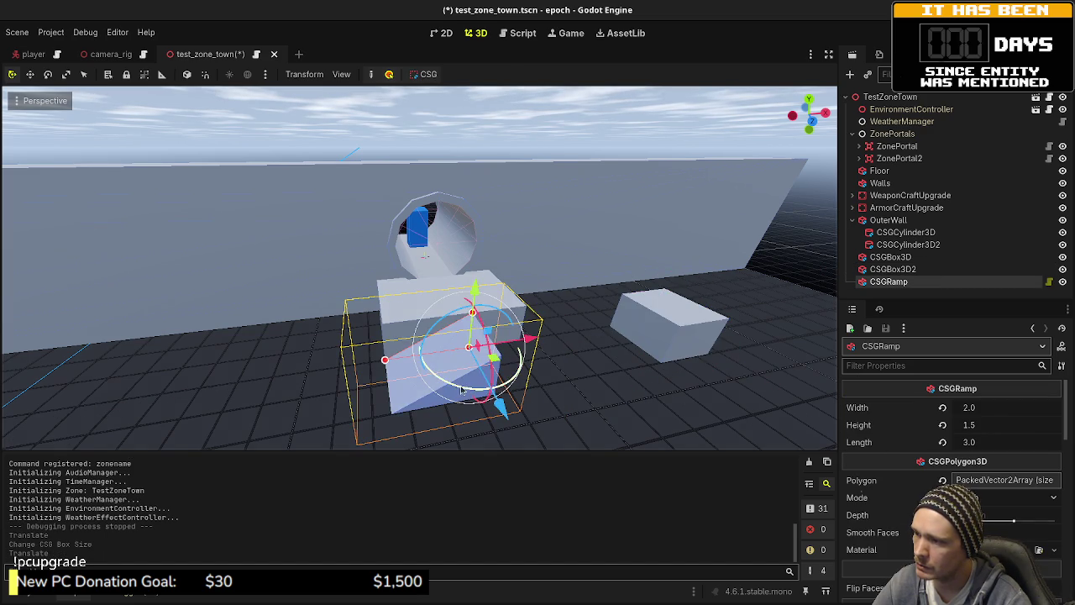
{"action": "left_click_drag", "start_coordinate": [461, 391], "coordinate": [543, 378]}
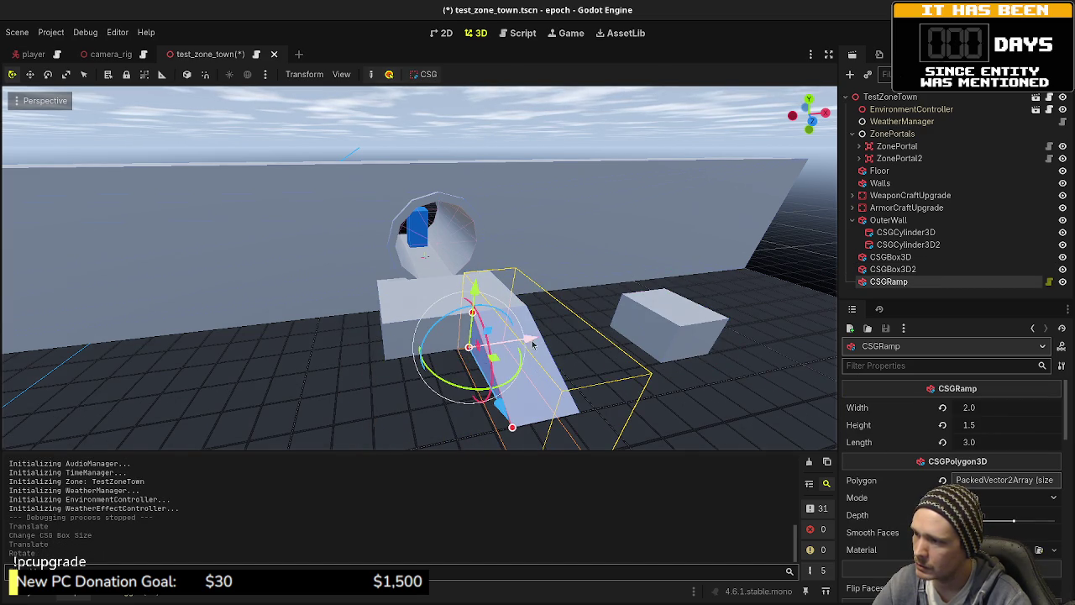
{"action": "mouse_move", "coordinate": [531, 344]}
{"action": "left_mouse_down"}
{"action": "mouse_move", "coordinate": [504, 353]}
{"action": "mouse_move", "coordinate": [565, 344]}
{"action": "mouse_move", "coordinate": [405, 335]}
{"action": "mouse_move", "coordinate": [435, 350]}
{"action": "left_mouse_up"}
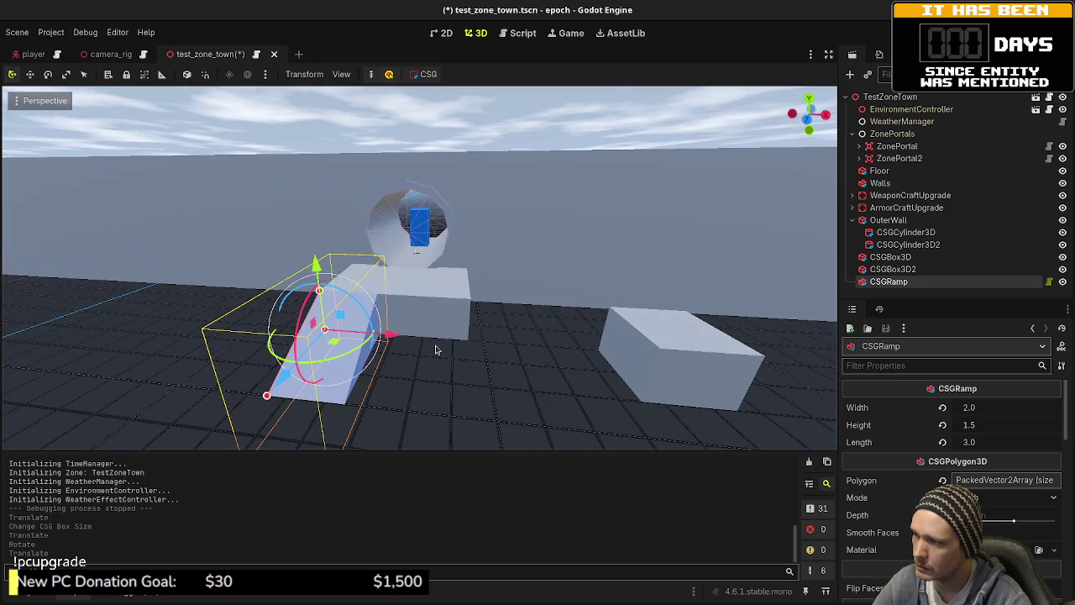
- Try a ramp width of 5.0, then undo the ramp's width, move and rotation
{"action": "left_click", "coordinate": [992, 412]}
{"action": "type", "text": "5"}
{"action": "key", "text": "Return"}
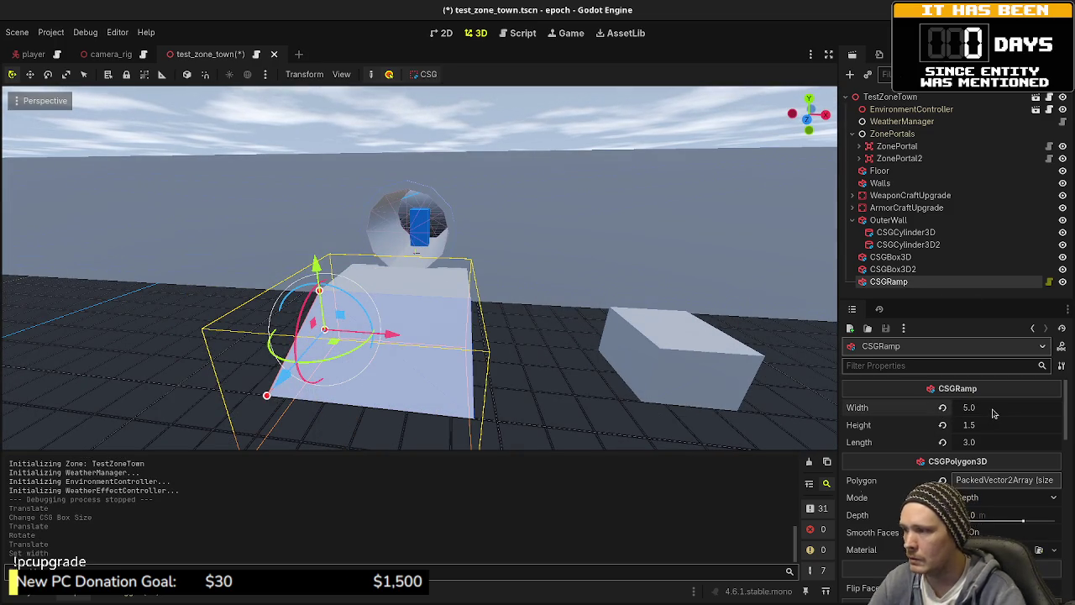
{"action": "left_click", "coordinate": [599, 120]}
{"action": "mouse_move", "coordinate": [585, 294]}
{"action": "left_mouse_down"}
{"action": "mouse_move", "coordinate": [720, 294]}
{"action": "mouse_move", "coordinate": [609, 305]}
{"action": "left_mouse_up"}
{"action": "key", "text": "ctrl+z"}
{"action": "key", "text": "ctrl+z"}
{"action": "key", "text": "ctrl+z"}
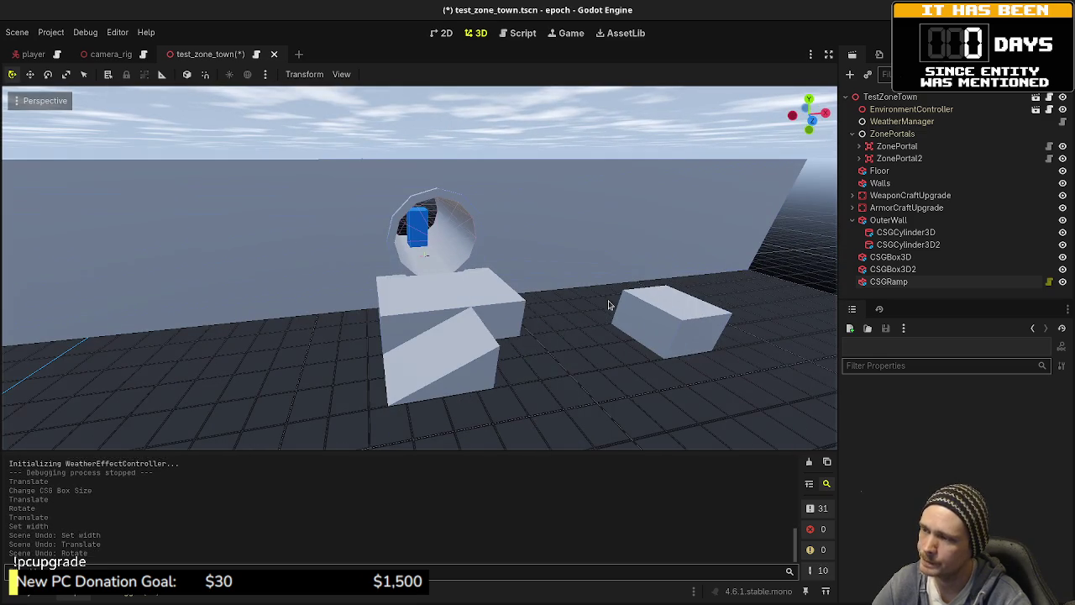
- Undo the second box's move and set the platform box width to 6.0 m
{"action": "key", "text": "ctrl+z"}
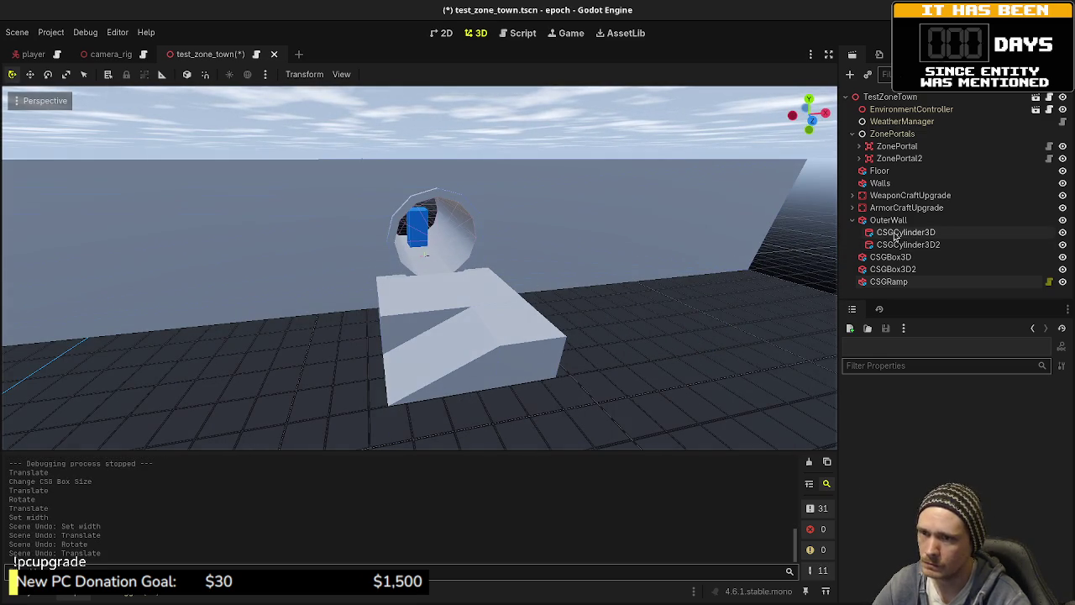
{"action": "left_click", "coordinate": [892, 257]}
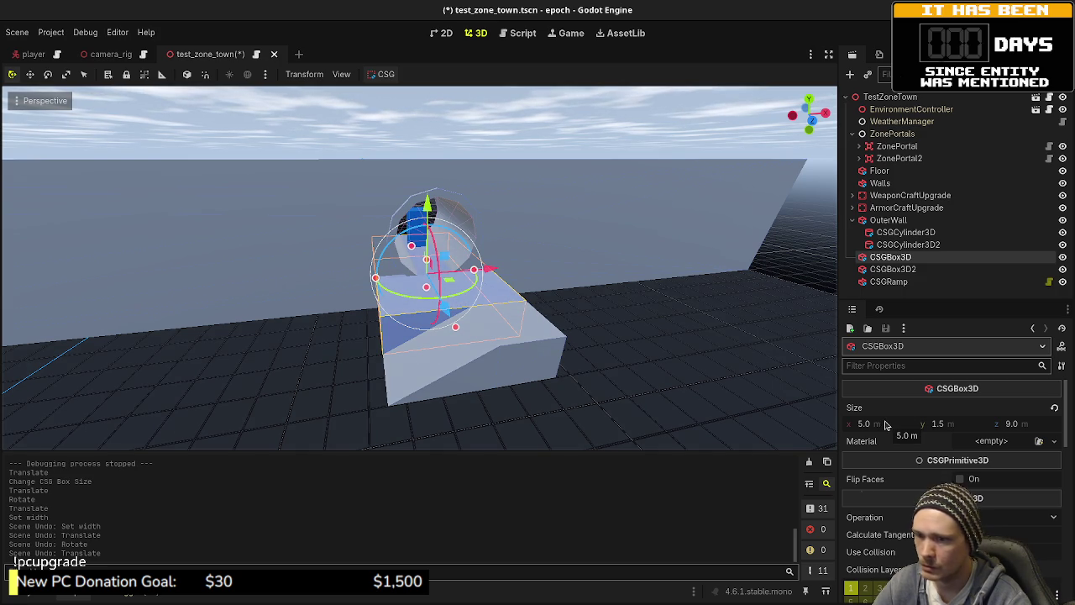
{"action": "type", "text": "6"}
{"action": "key", "text": "Return"}
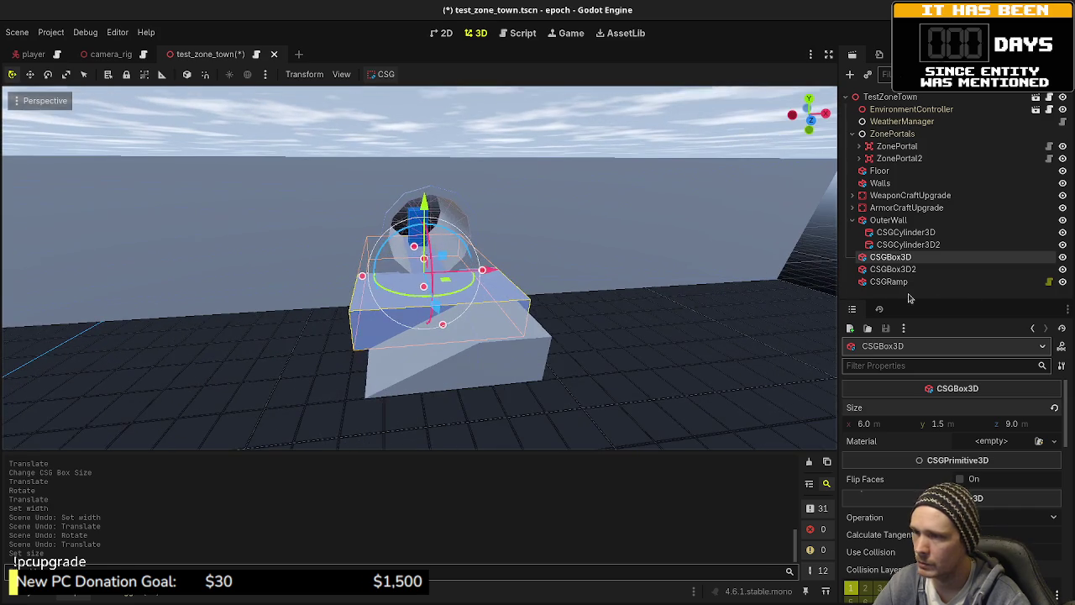
- Set CSGBox3D2's X position to 15 m and CSGRamp's X position to 14 m
{"action": "left_click", "coordinate": [894, 270]}
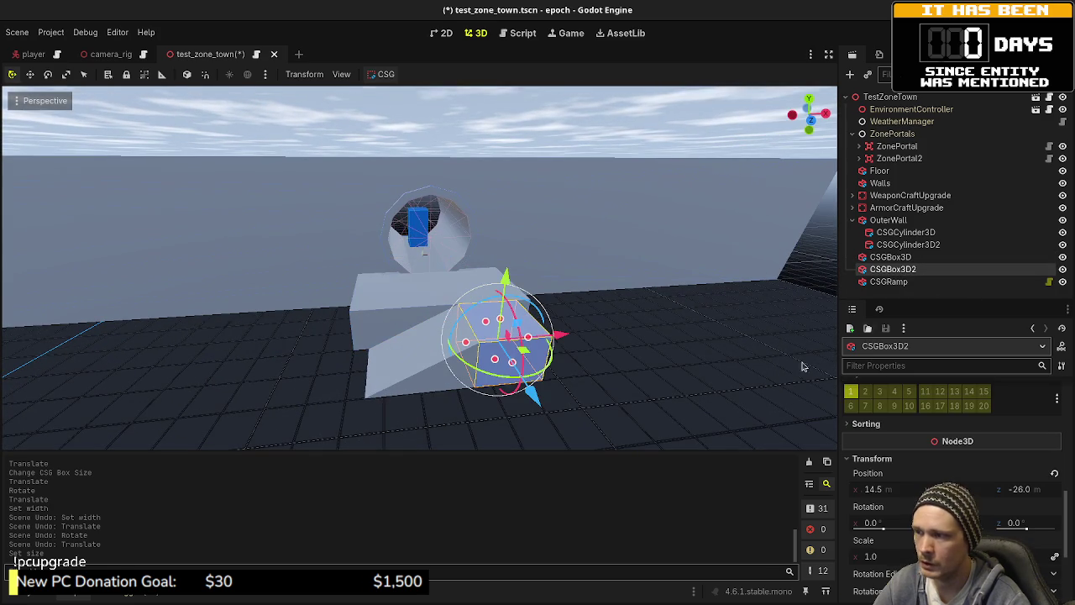
{"action": "left_click", "coordinate": [899, 495]}
{"action": "type", "text": "15"}
{"action": "key", "text": "Return"}
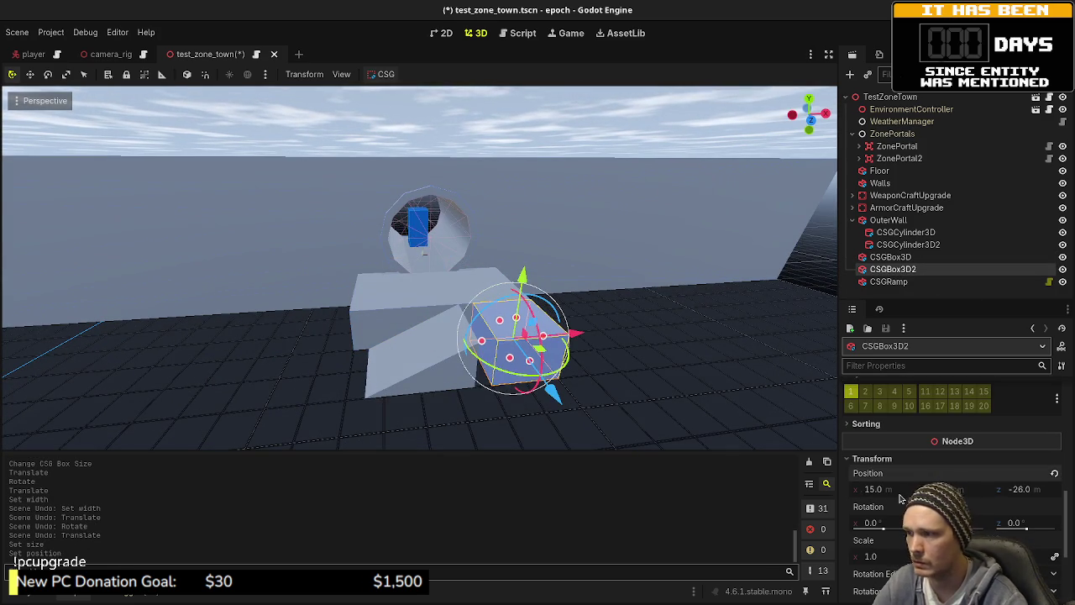
{"action": "left_click", "coordinate": [890, 282]}
{"action": "scroll", "coordinate": [899, 498], "scroll_direction": "down", "scroll_amount": 15}
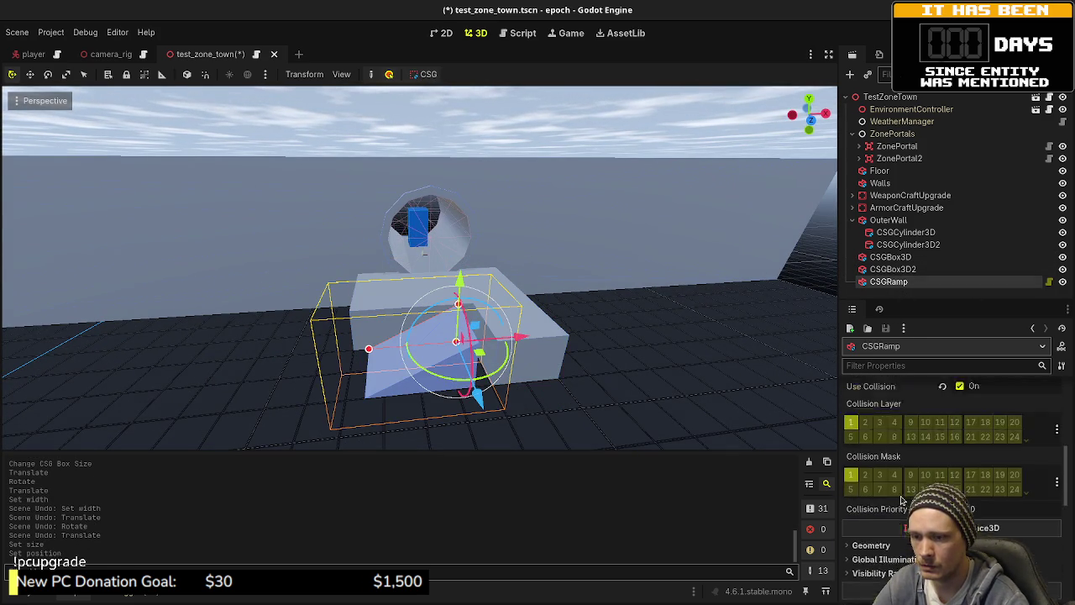
{"action": "left_click", "coordinate": [884, 427]}
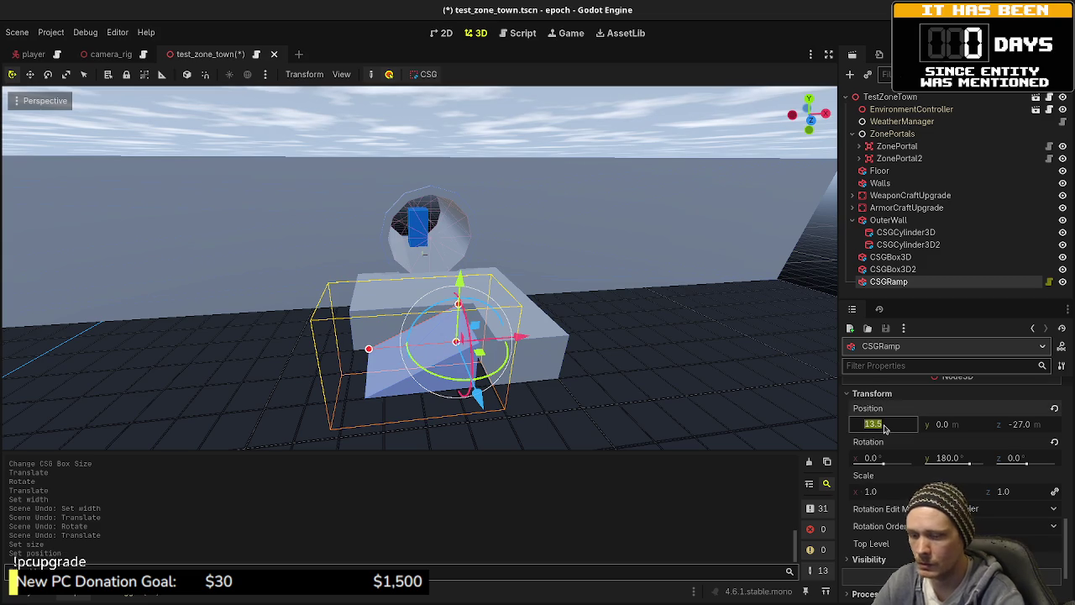
{"action": "type", "text": "14"}
{"action": "key", "text": "Return"}
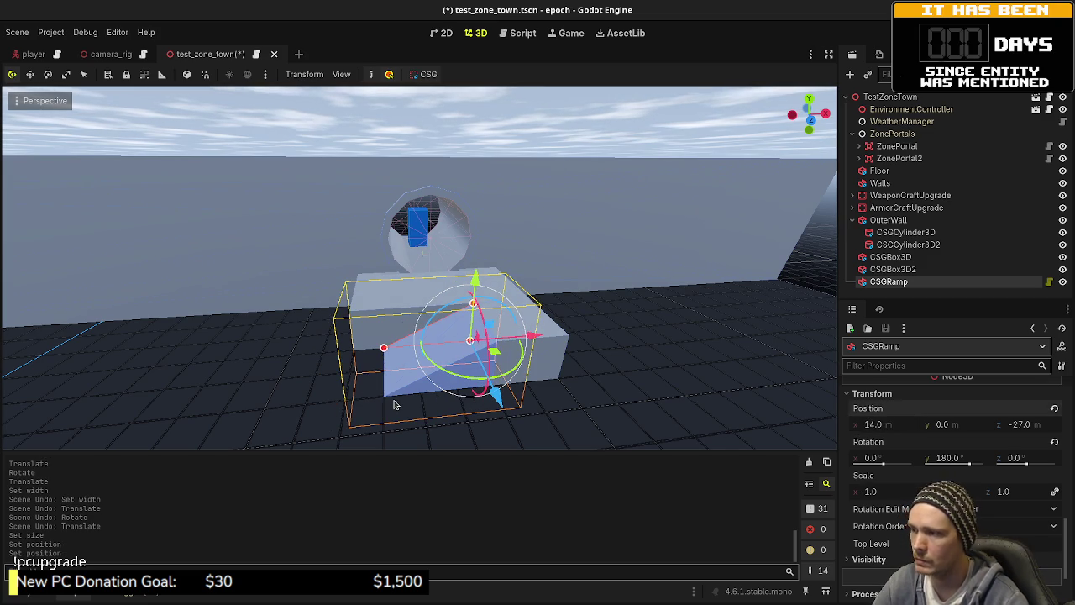
- Nudge the ramp slightly left along X against the platform
{"action": "left_click", "coordinate": [604, 147]}
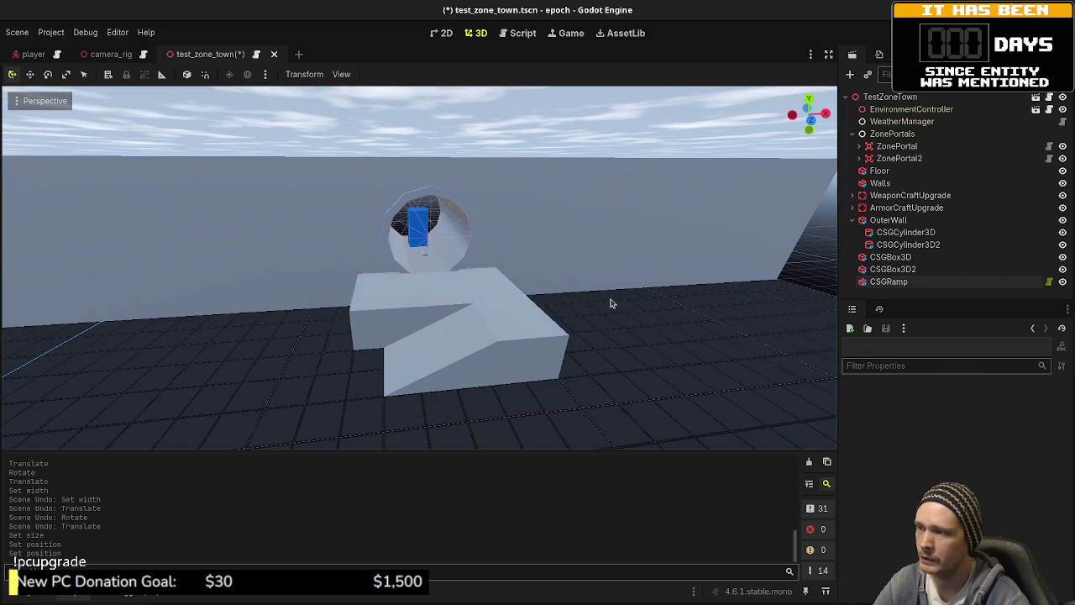
{"action": "left_click_drag", "start_coordinate": [604, 291], "coordinate": [595, 326]}
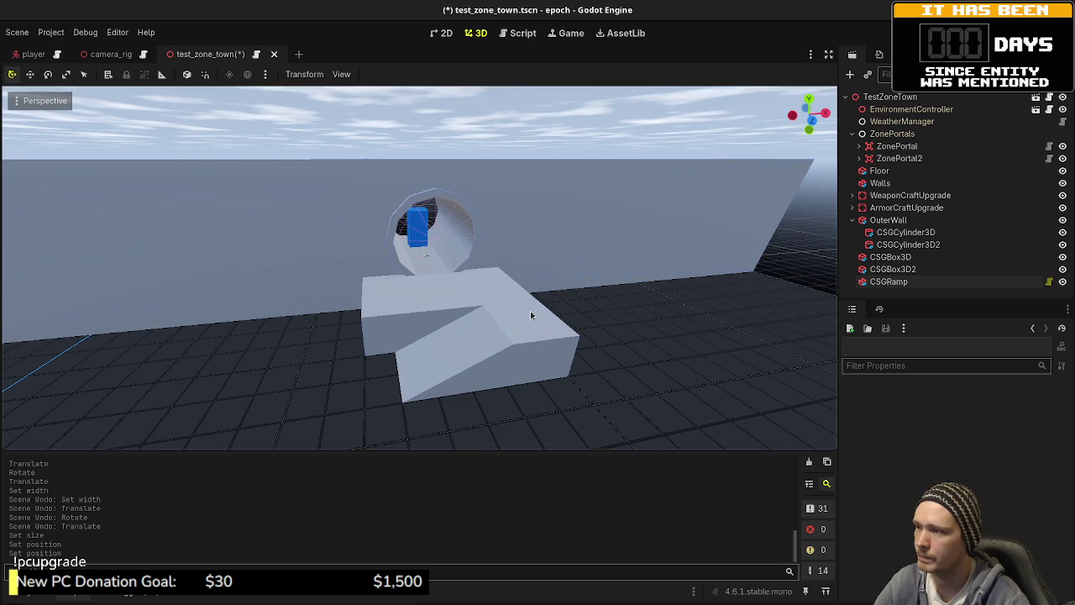
{"action": "left_click_drag", "start_coordinate": [531, 314], "coordinate": [517, 321]}
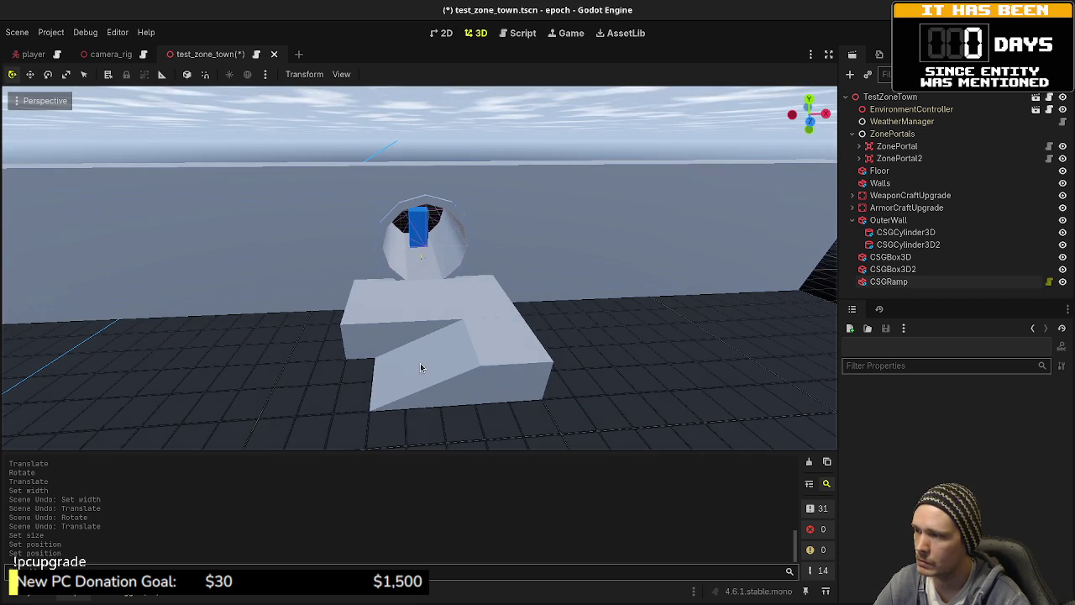
{"action": "left_click", "coordinate": [450, 377]}
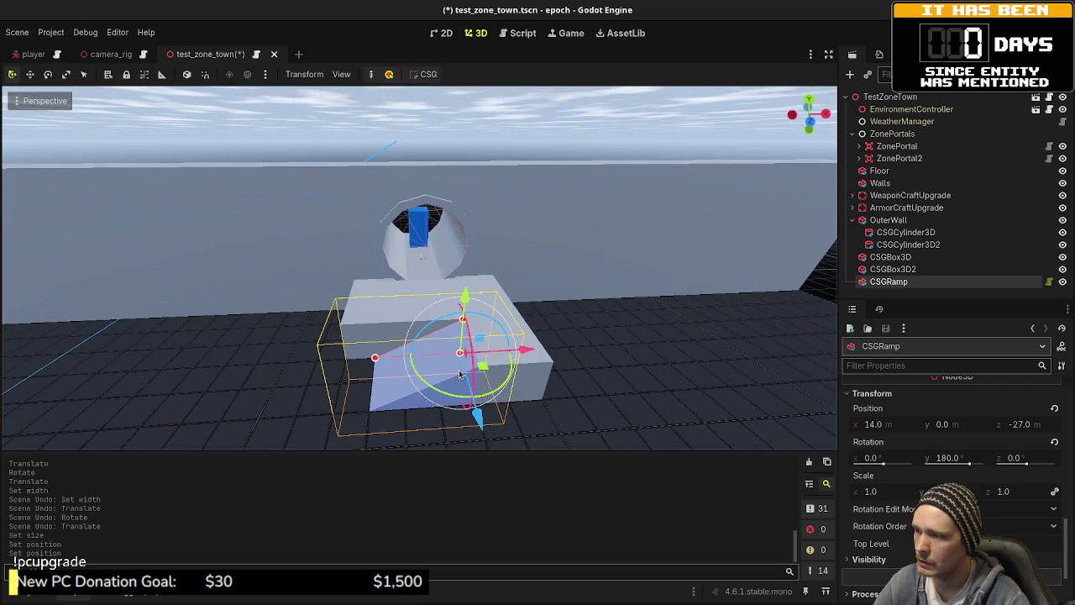
{"action": "mouse_move", "coordinate": [536, 356]}
{"action": "left_mouse_down"}
{"action": "mouse_move", "coordinate": [500, 353]}
{"action": "mouse_move", "coordinate": [480, 384]}
{"action": "mouse_move", "coordinate": [531, 352]}
{"action": "left_mouse_up"}
- Check the house from a frontal view and save the test_zone_town scene
{"action": "left_click", "coordinate": [523, 368]}
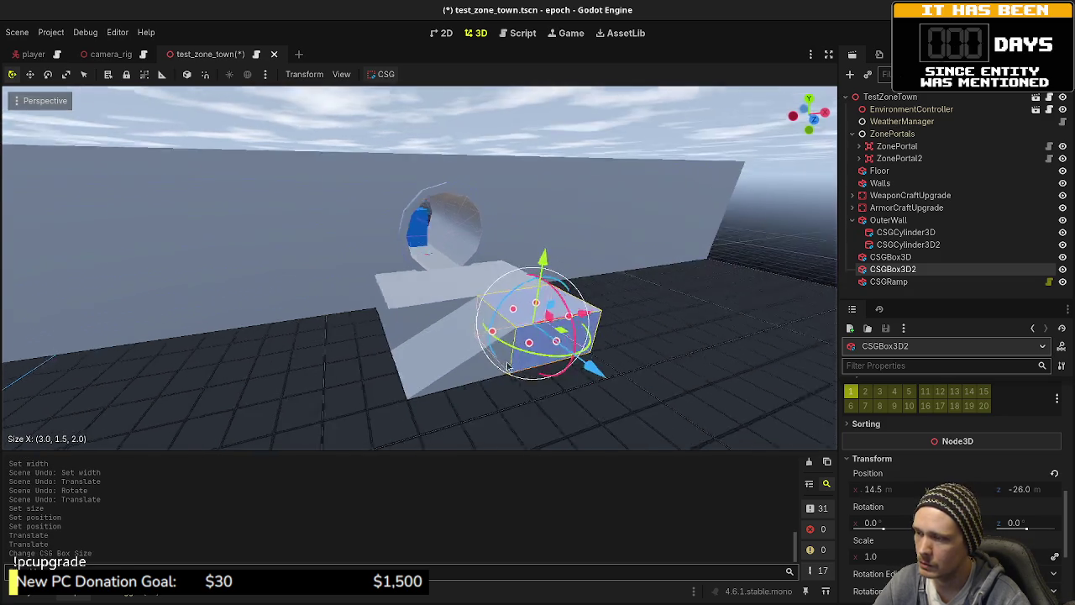
{"action": "left_click", "coordinate": [482, 124]}
{"action": "mouse_move", "coordinate": [483, 124]}
{"action": "left_mouse_down"}
{"action": "mouse_move", "coordinate": [538, 308]}
{"action": "mouse_move", "coordinate": [537, 285]}
{"action": "mouse_move", "coordinate": [558, 283]}
{"action": "mouse_move", "coordinate": [553, 300]}
{"action": "mouse_move", "coordinate": [662, 276]}
{"action": "left_mouse_up"}
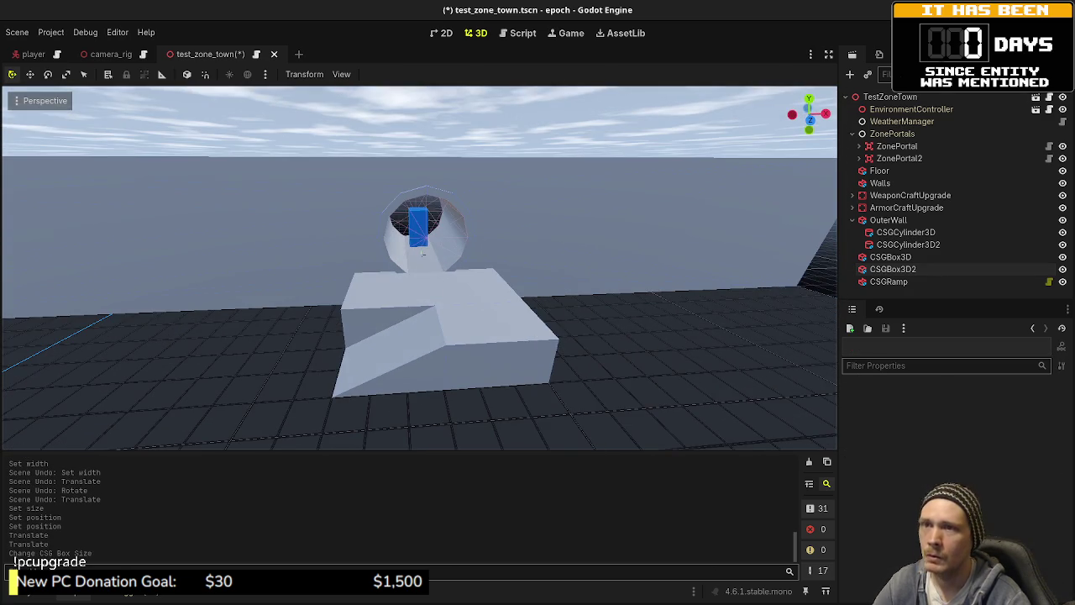
{"action": "key", "text": "ctrl+s"}
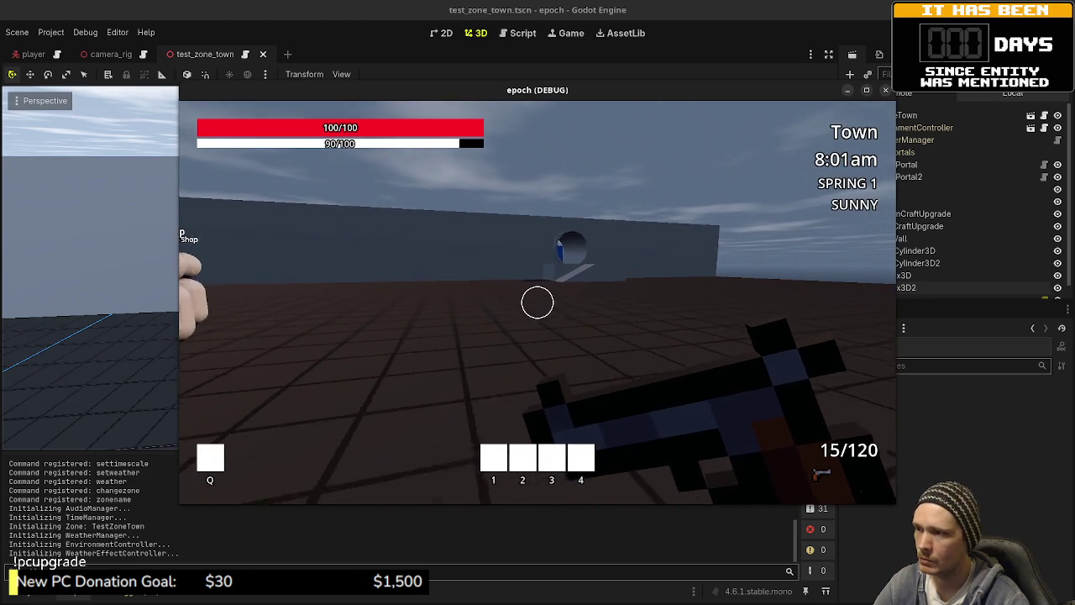
- Sprint up to the house wall and approach the tunnel's blue block in the game
{"action": "key", "text": "shift+w"}
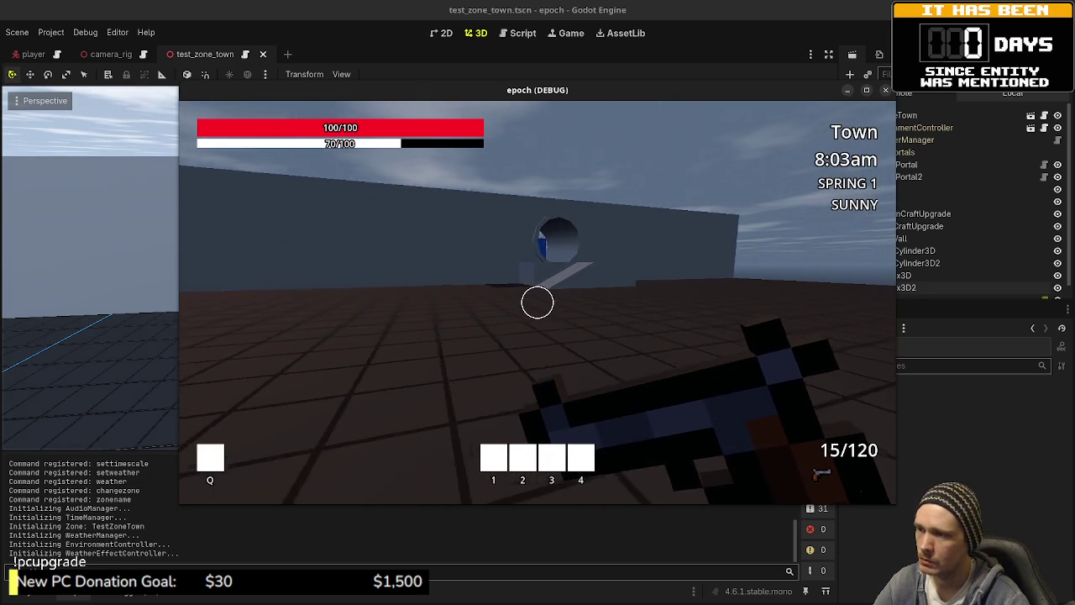
{"action": "key", "text": "shift+w"}
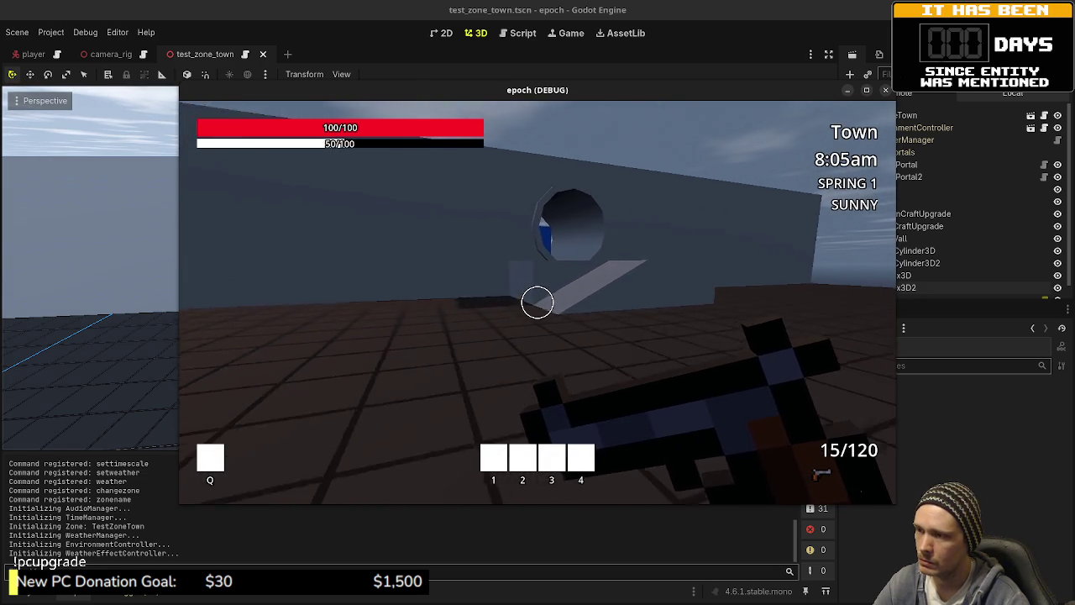
{"action": "key", "text": "shift+w"}
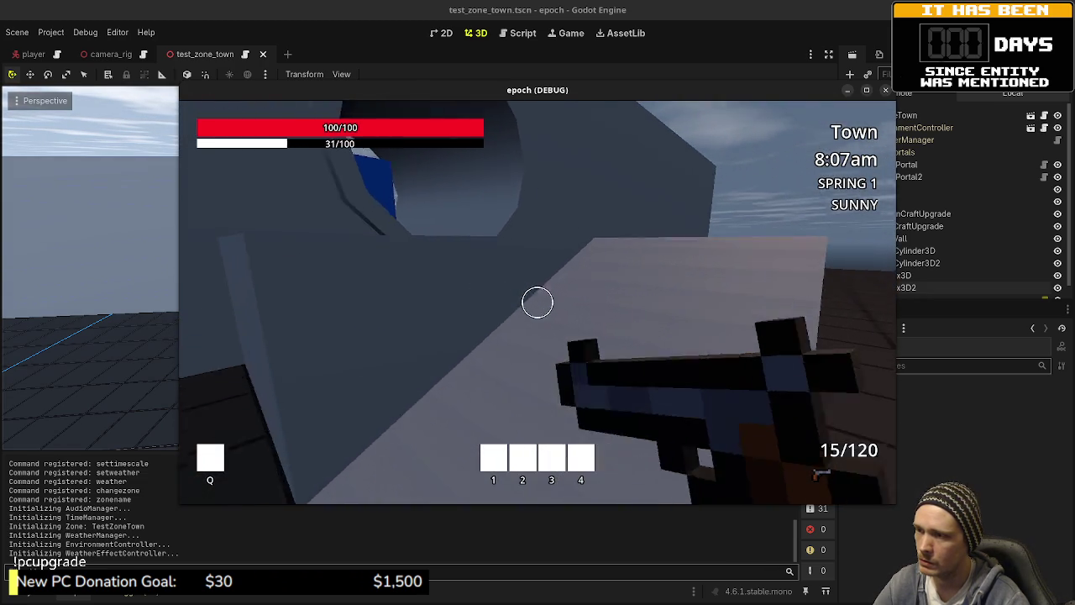
{"action": "key", "text": "w"}
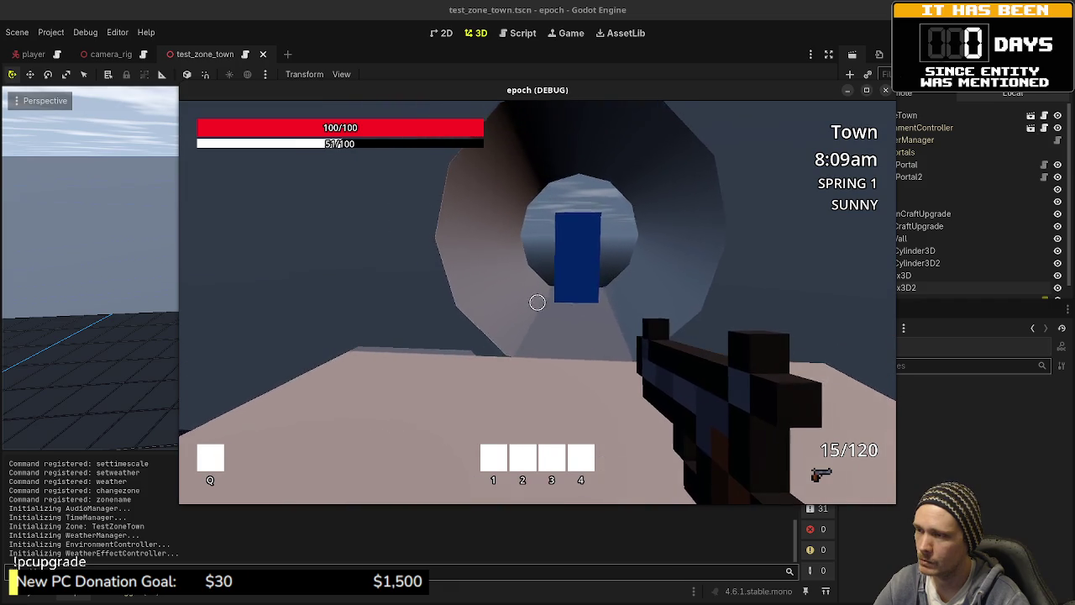
{"action": "key", "text": "w"}
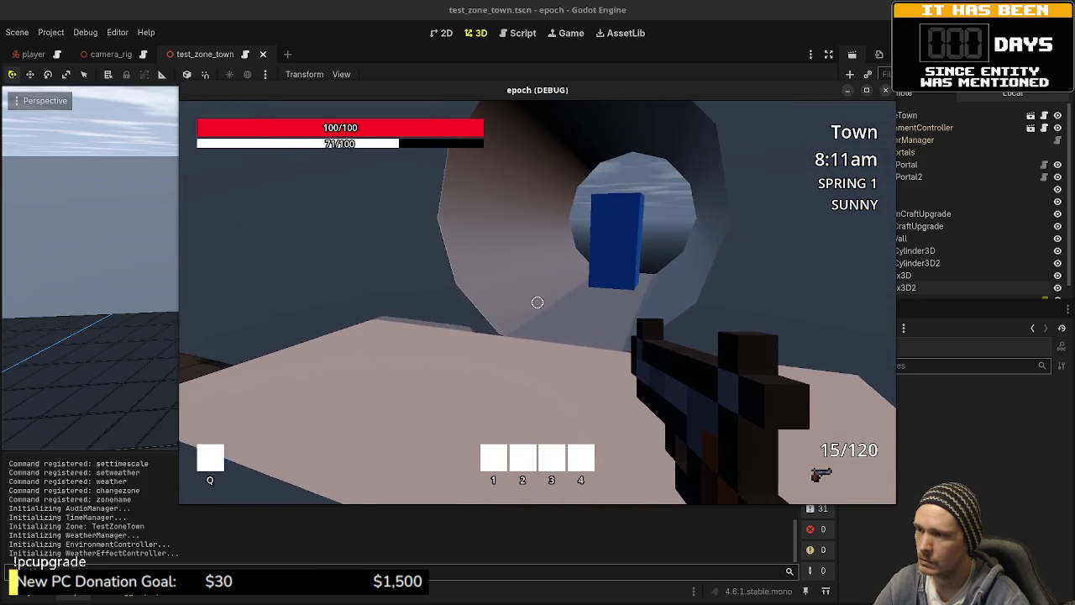
{"action": "key", "text": "w"}
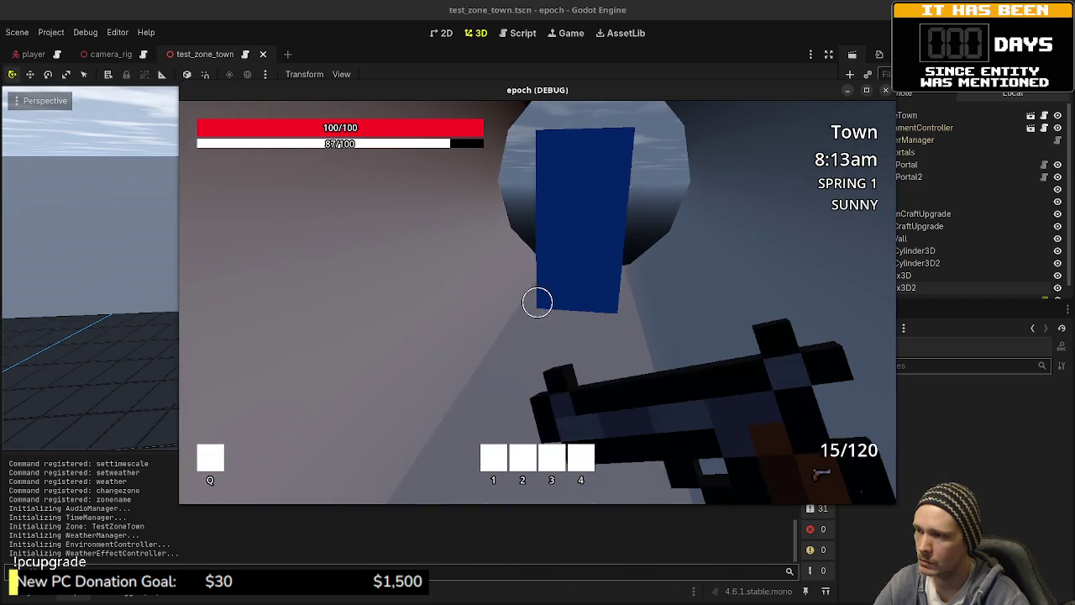
{"action": "key", "text": "w"}
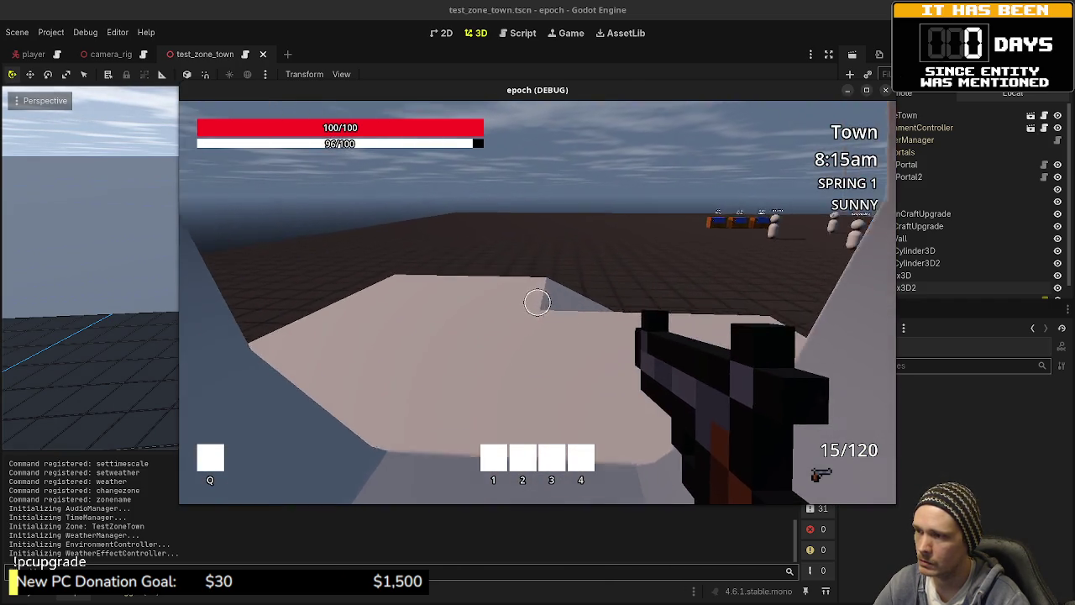
- Walk around and across the pale slab, then move the game window aside to reveal the editor
{"action": "key", "text": "w"}
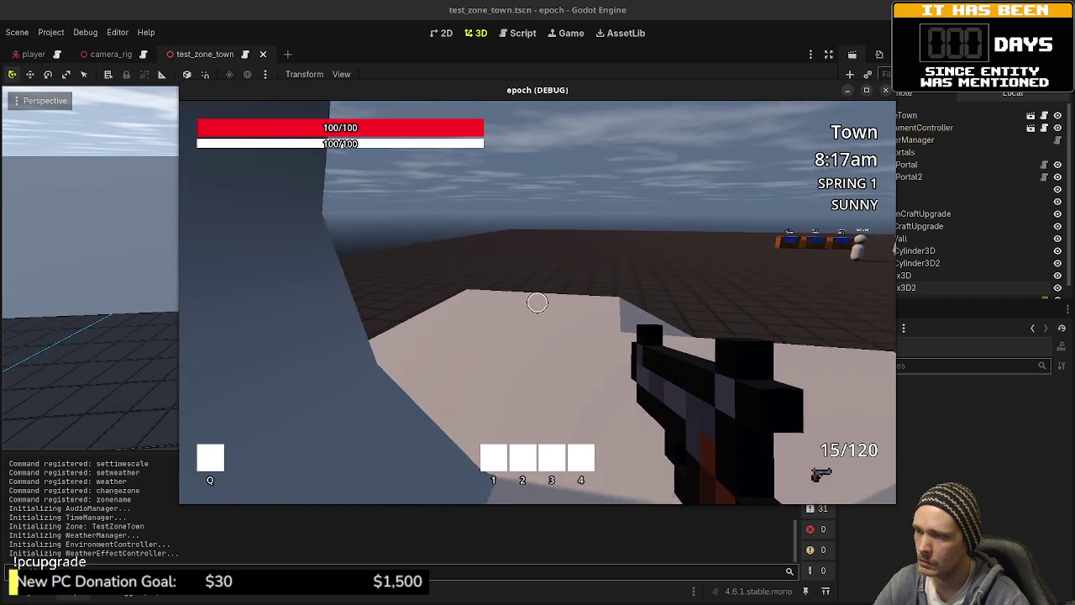
{"action": "key", "text": "w"}
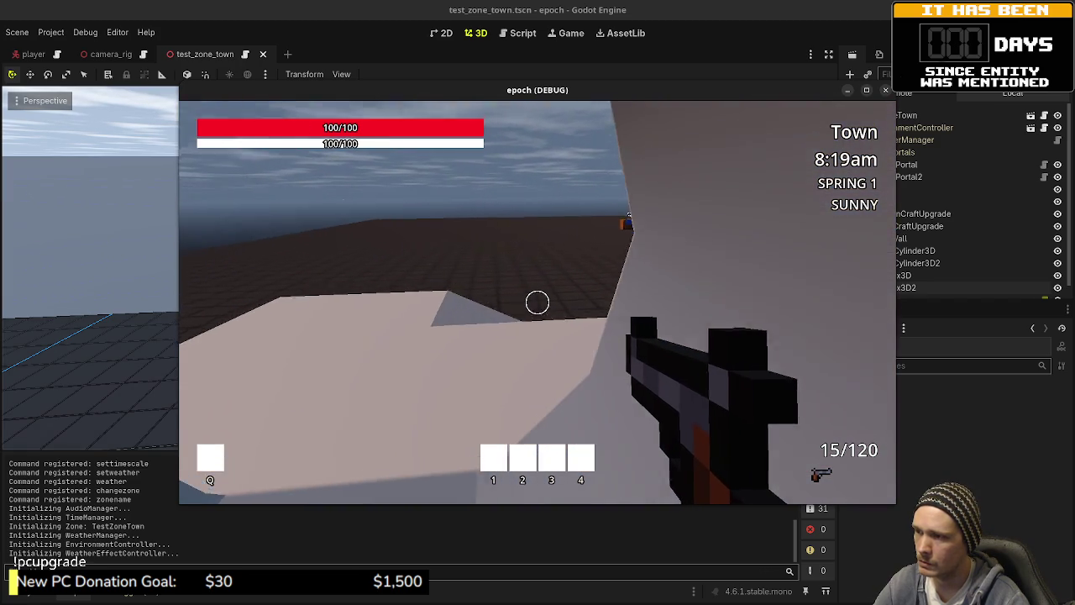
{"action": "key", "text": "w"}
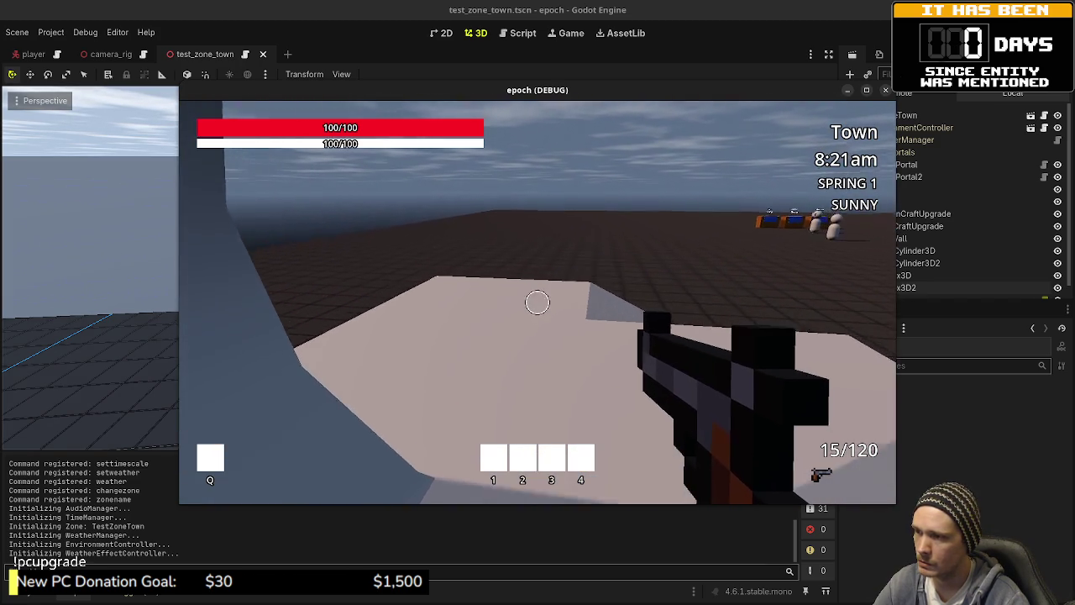
{"action": "key", "text": "w"}
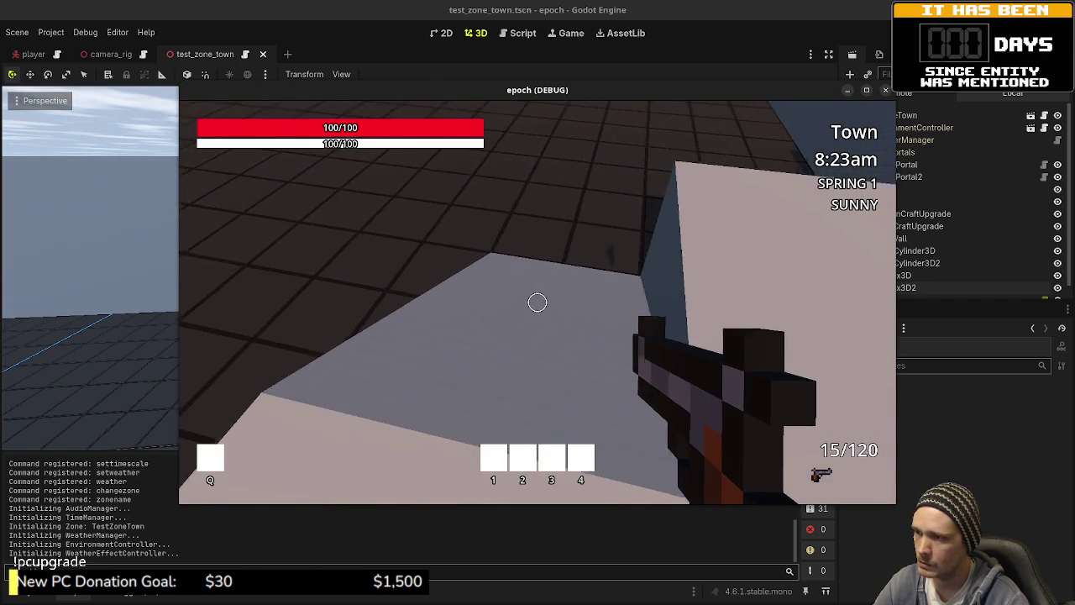
{"action": "key", "text": "w"}
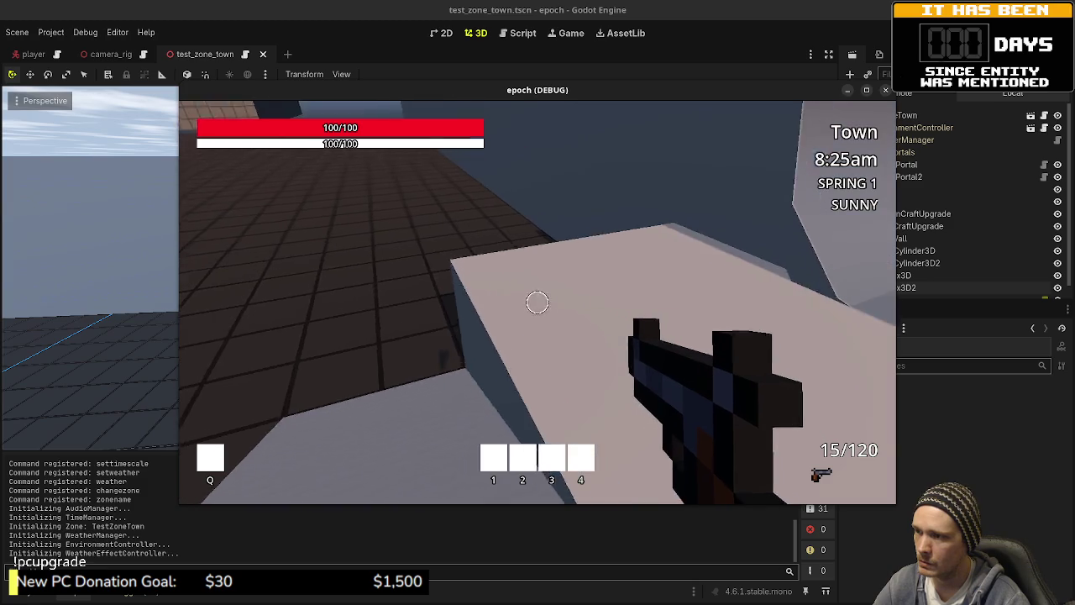
{"action": "key", "text": "w"}
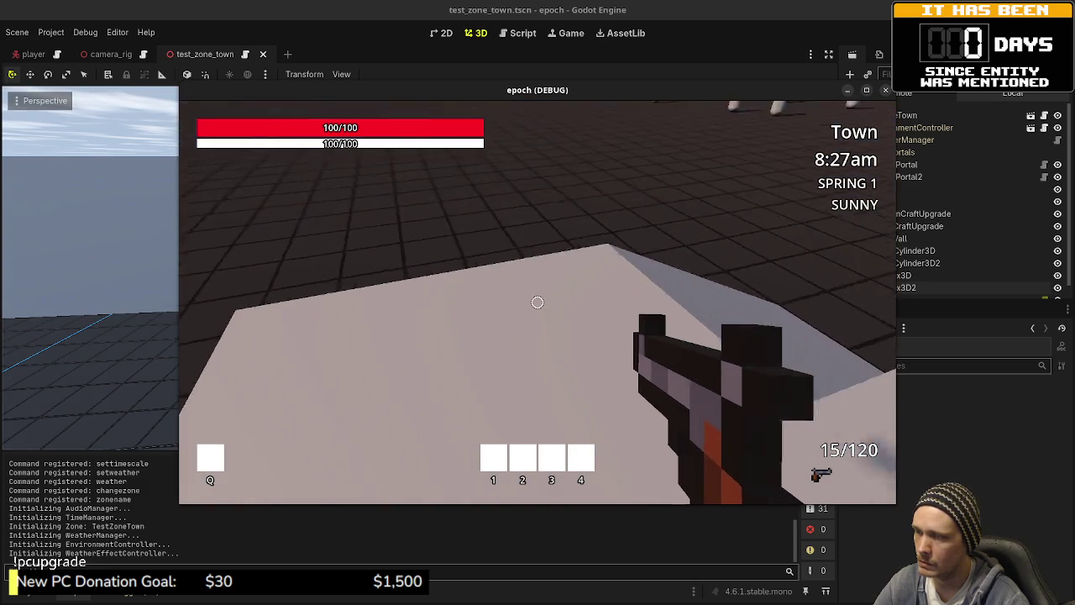
{"action": "key", "text": "w"}
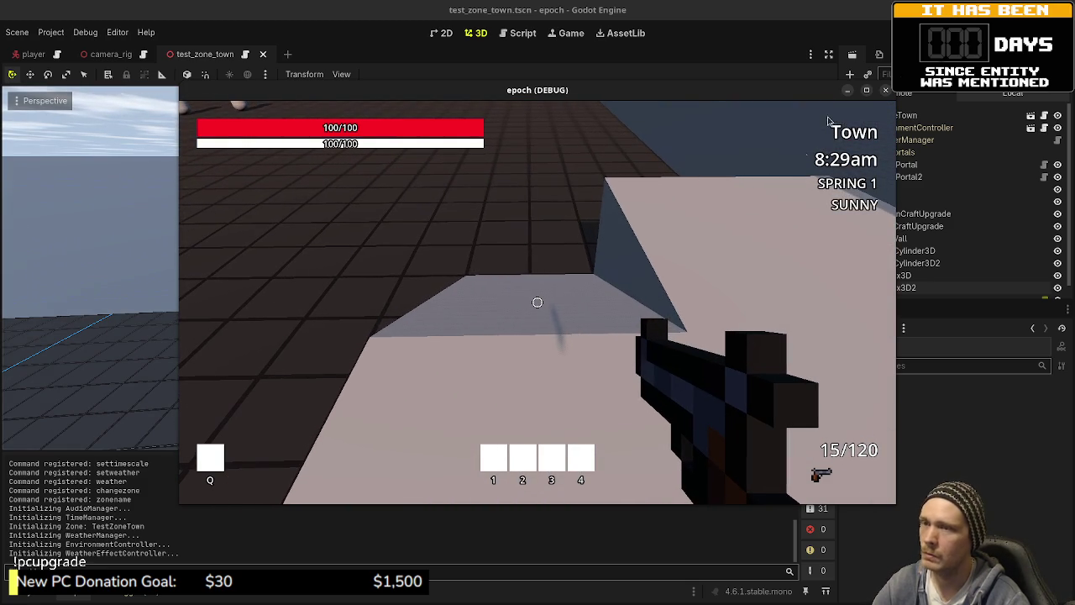
{"action": "left_click_drag", "start_coordinate": [656, 98], "coordinate": [1074, 168]}
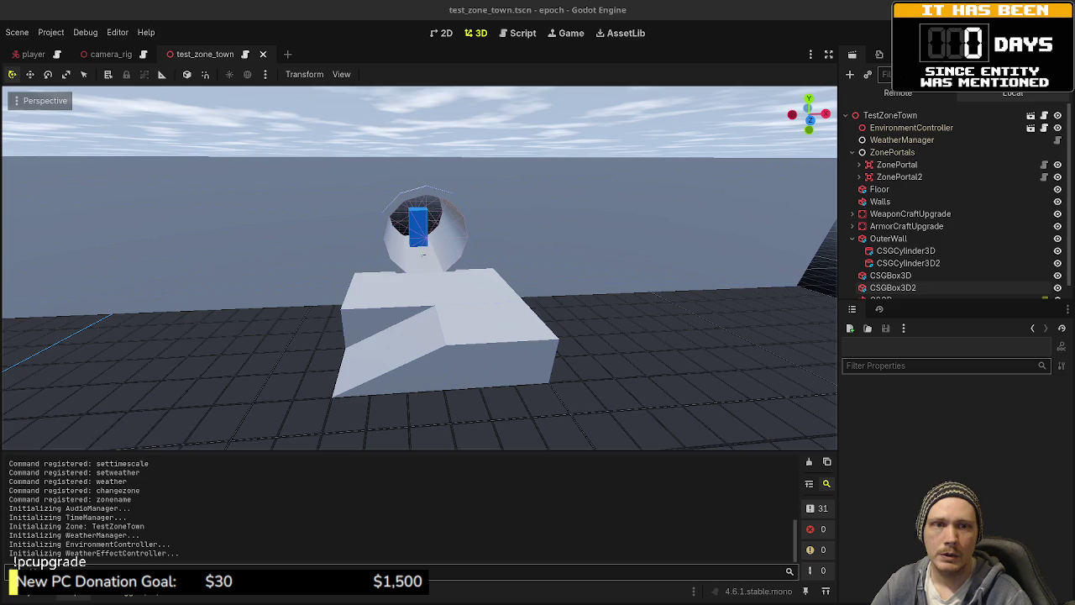
- Set the CSGRamp's Width to 3.0 in the Inspector
{"action": "left_click", "coordinate": [494, 346]}
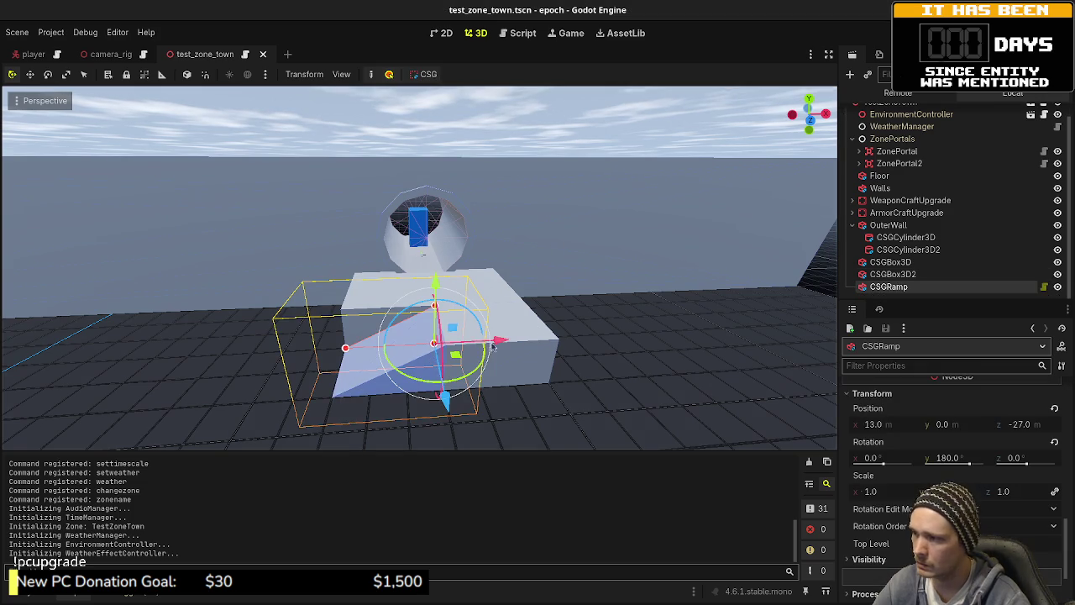
{"action": "scroll", "coordinate": [950, 435], "scroll_direction": "up", "scroll_amount": 10}
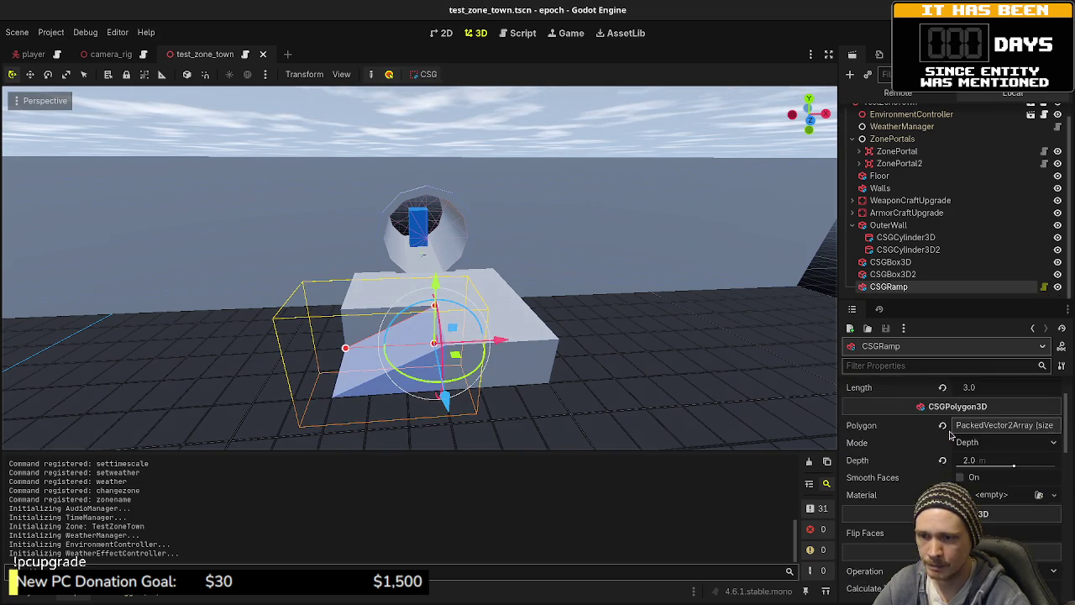
{"action": "left_click", "coordinate": [991, 409]}
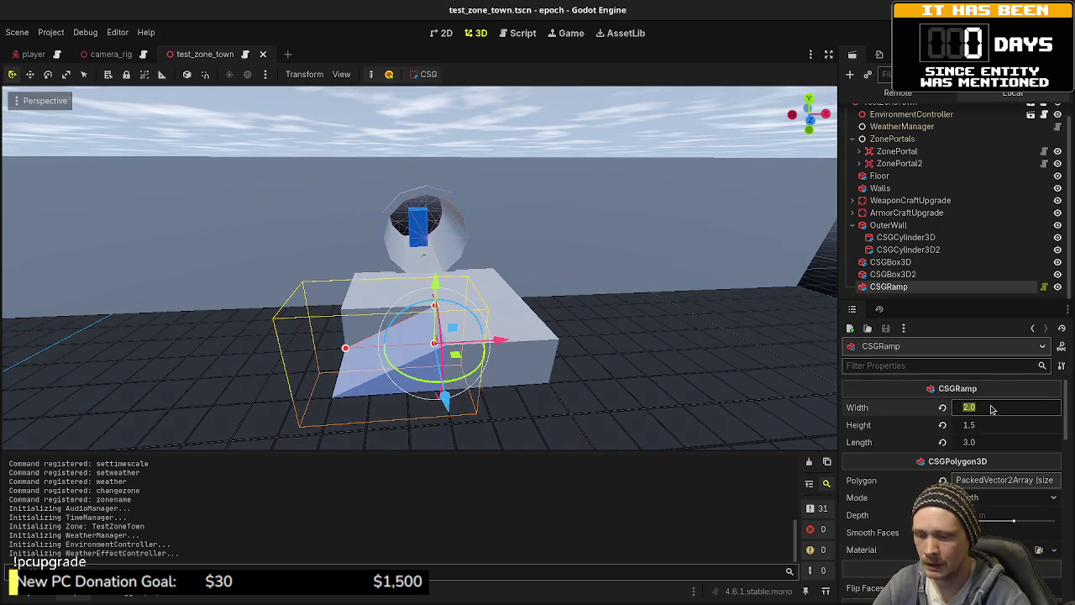
{"action": "type", "text": "3"}
{"action": "key", "text": "Return"}
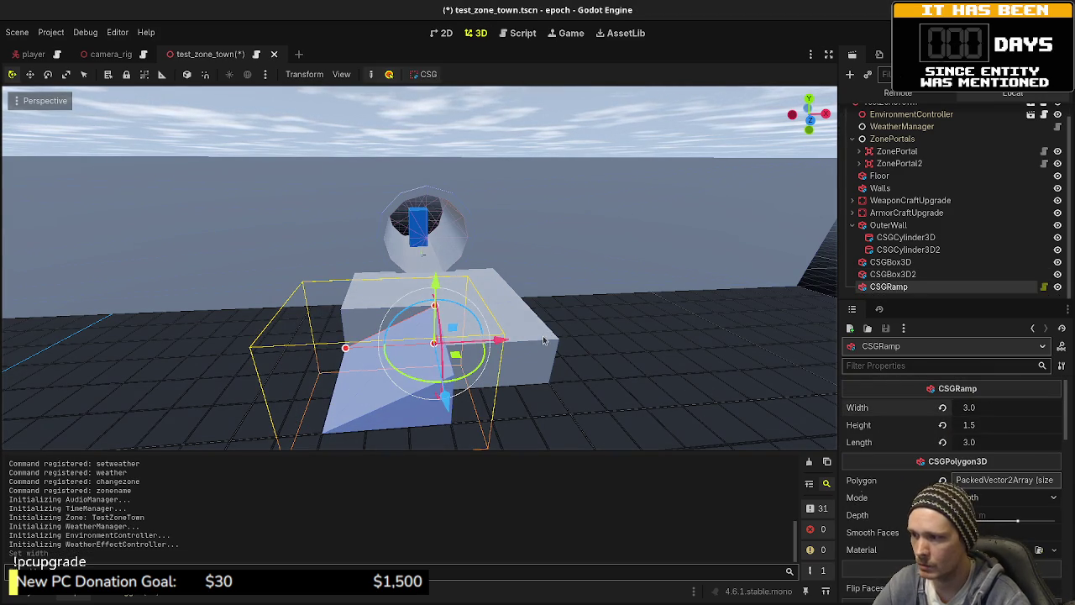
- Select the long CSGBox3D2 wall piece and resize it from above
{"action": "left_click", "coordinate": [523, 388]}
{"action": "mouse_move", "coordinate": [565, 440]}
{"action": "left_mouse_down"}
{"action": "mouse_move", "coordinate": [623, 387]}
{"action": "mouse_move", "coordinate": [576, 372]}
{"action": "mouse_move", "coordinate": [532, 313]}
{"action": "mouse_move", "coordinate": [548, 320]}
{"action": "mouse_move", "coordinate": [379, 288]}
{"action": "mouse_move", "coordinate": [436, 314]}
{"action": "left_mouse_up"}
{"action": "left_click", "coordinate": [648, 302]}
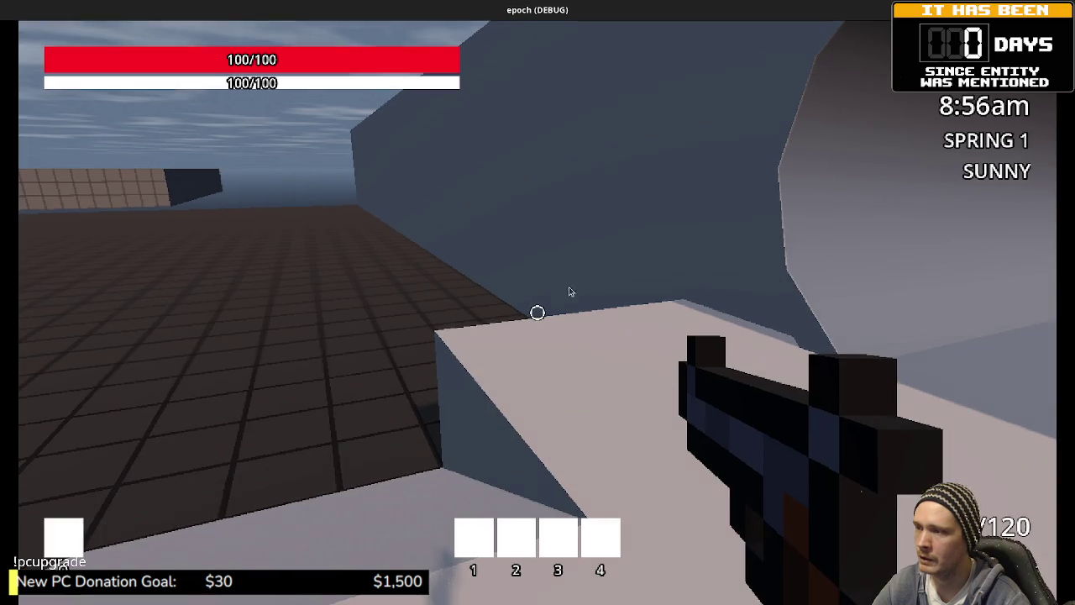
{"action": "key", "text": "space"}
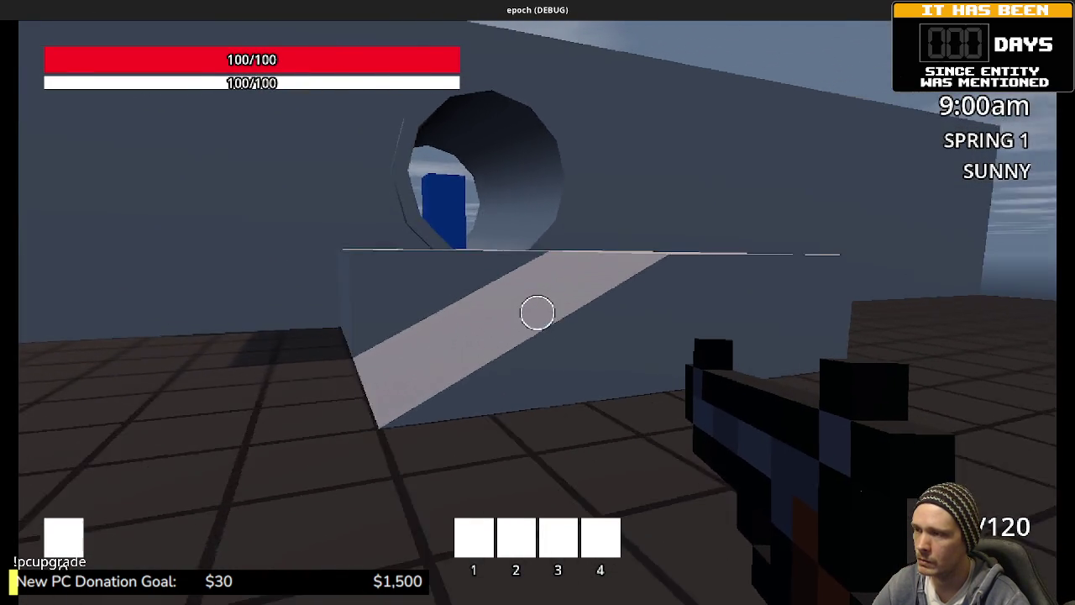
{"action": "key", "text": "w"}
{"action": "key", "text": "space"}
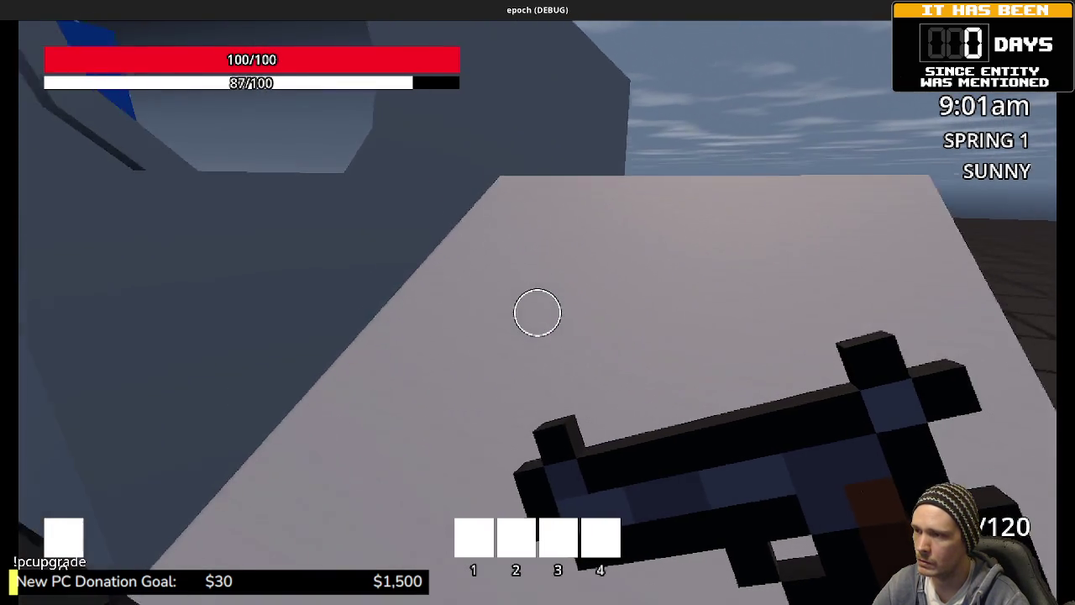
{"action": "key", "text": "w"}
{"action": "key", "text": "space"}
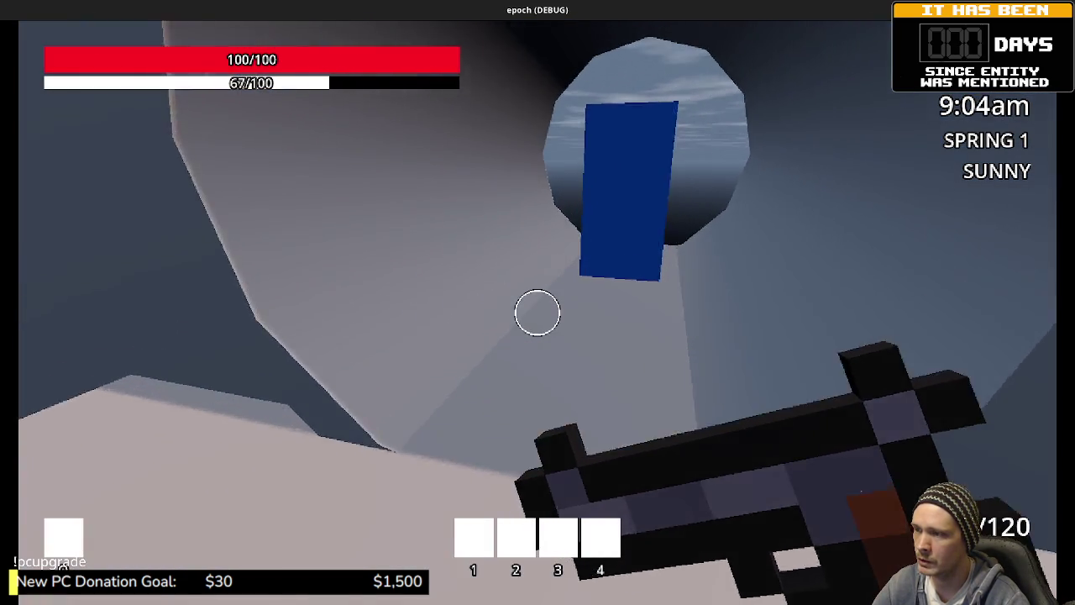
{"action": "key", "text": "w"}
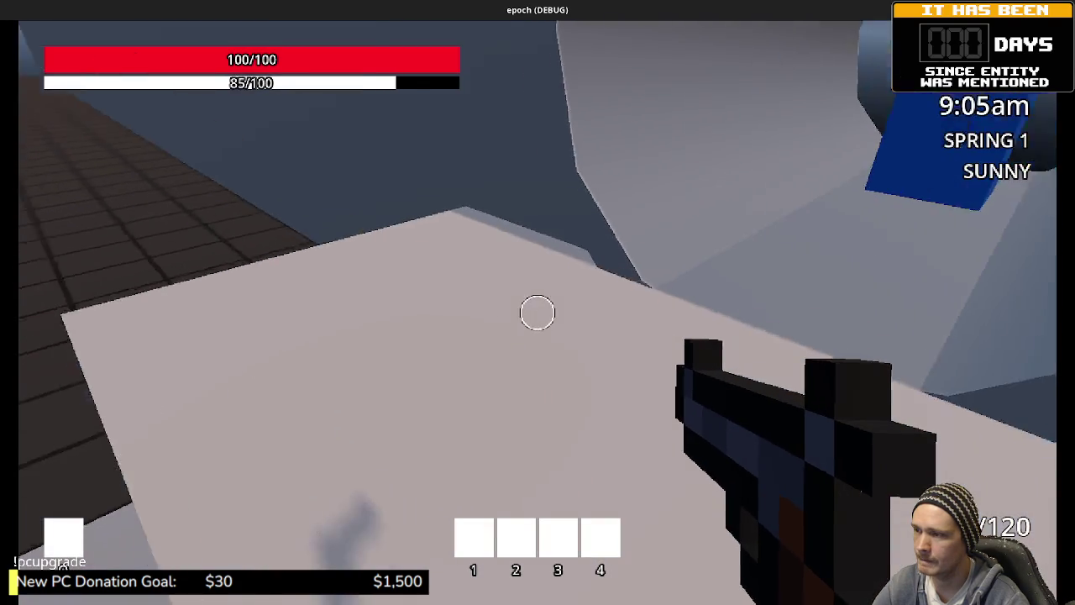
{"action": "key", "text": "w"}
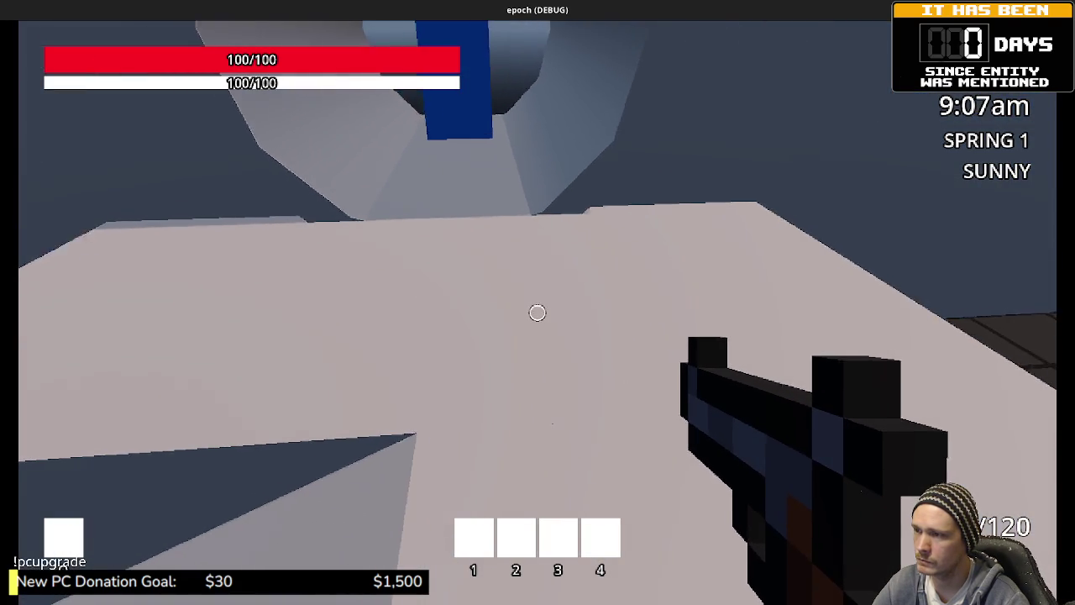
{"action": "key", "text": "w"}
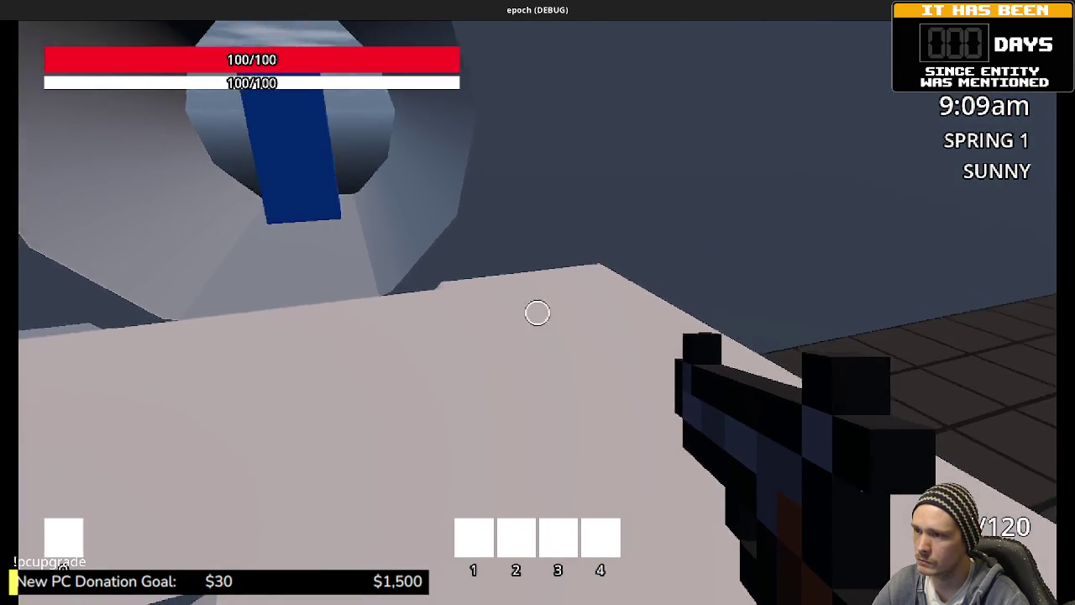
{"action": "key", "text": "w"}
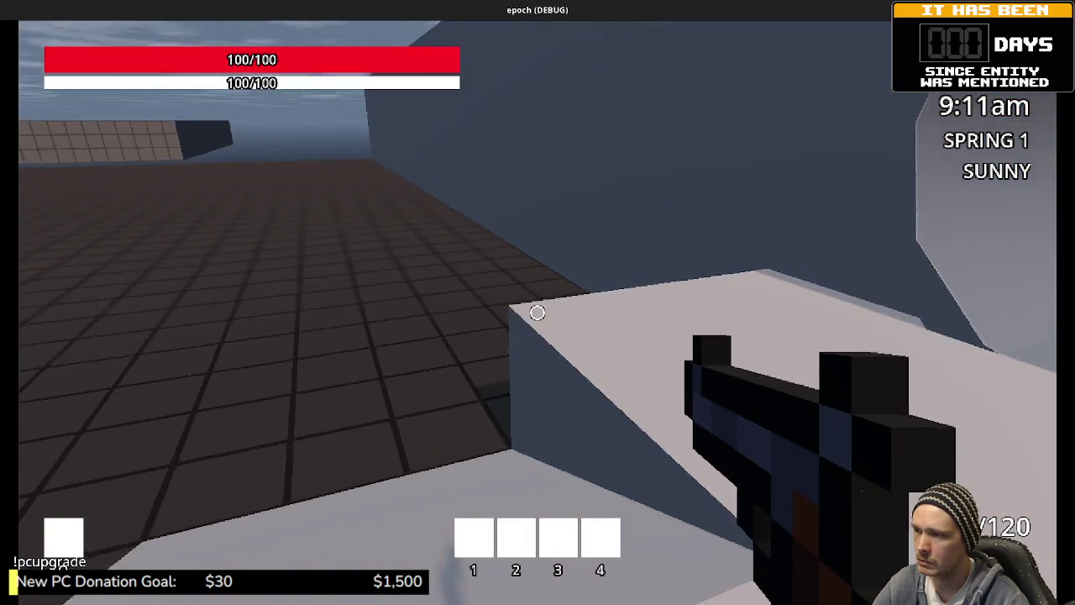
{"action": "key", "text": "w"}
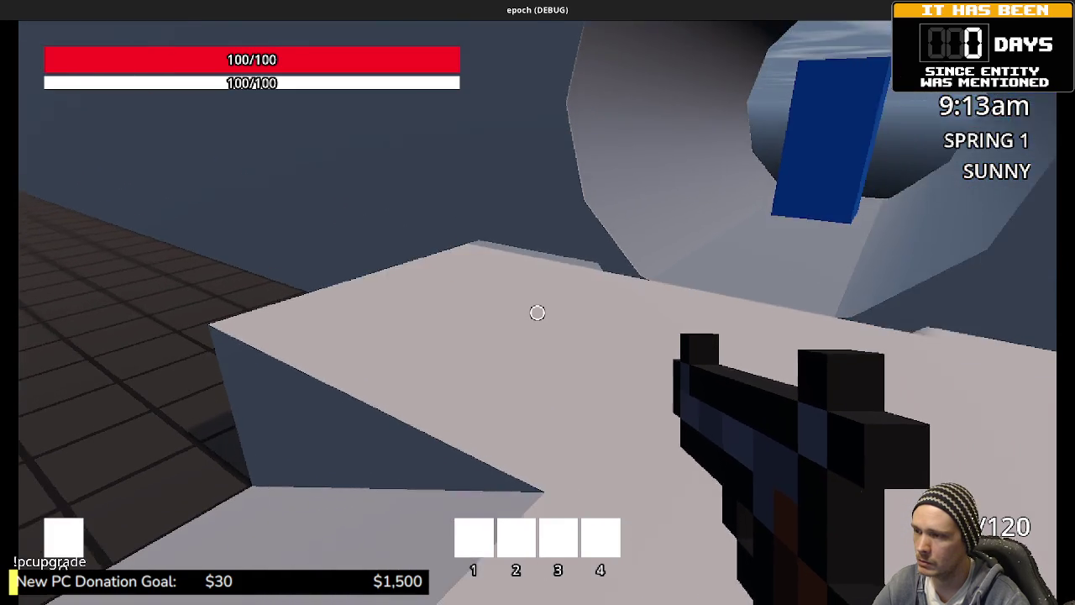
{"action": "key", "text": "w"}
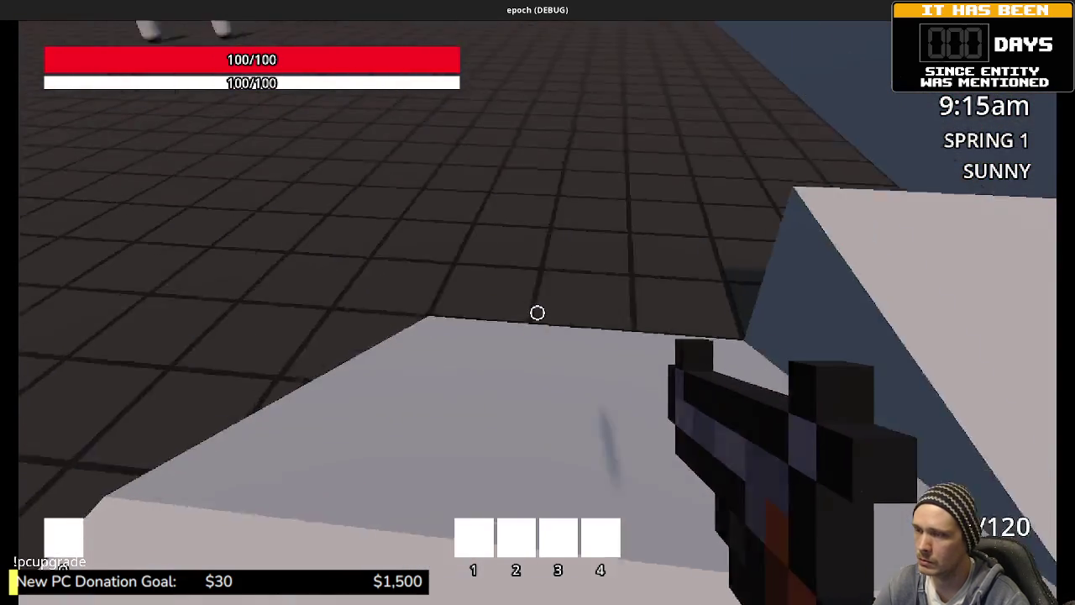
{"action": "key", "text": "w"}
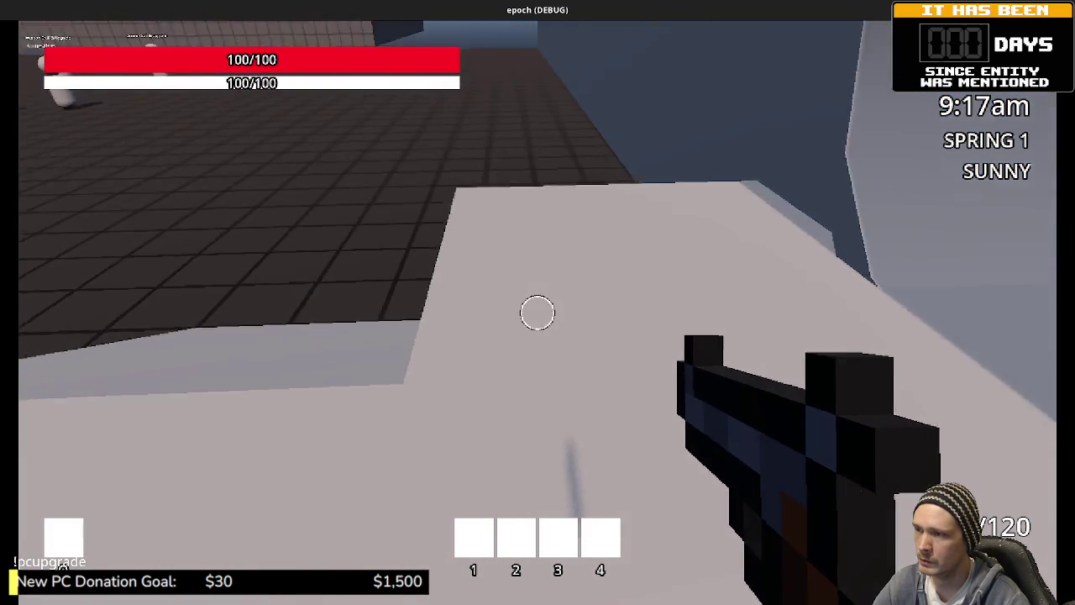
{"action": "key", "text": "w"}
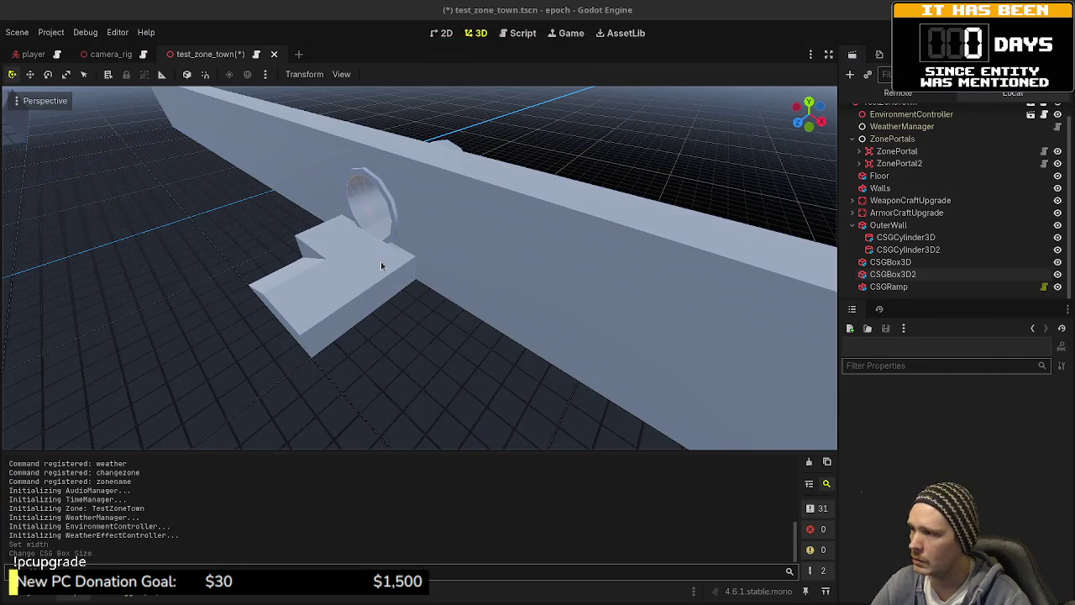
- Commit the platform box's 10 m depth, shift CSGBox3D2 and the ramp along Z, and launch the game
{"action": "left_click", "coordinate": [381, 266]}
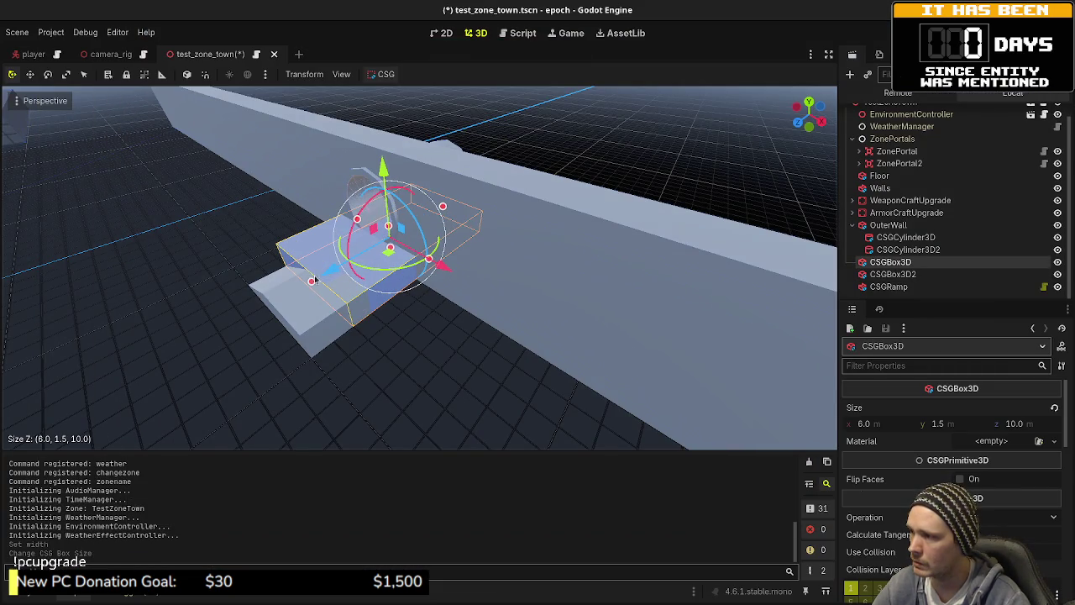
{"action": "left_click_drag", "start_coordinate": [312, 281], "coordinate": [313, 282]}
{"action": "left_click", "coordinate": [346, 287]}
{"action": "left_click_drag", "start_coordinate": [245, 351], "coordinate": [225, 362]}
{"action": "left_click", "coordinate": [921, 288]}
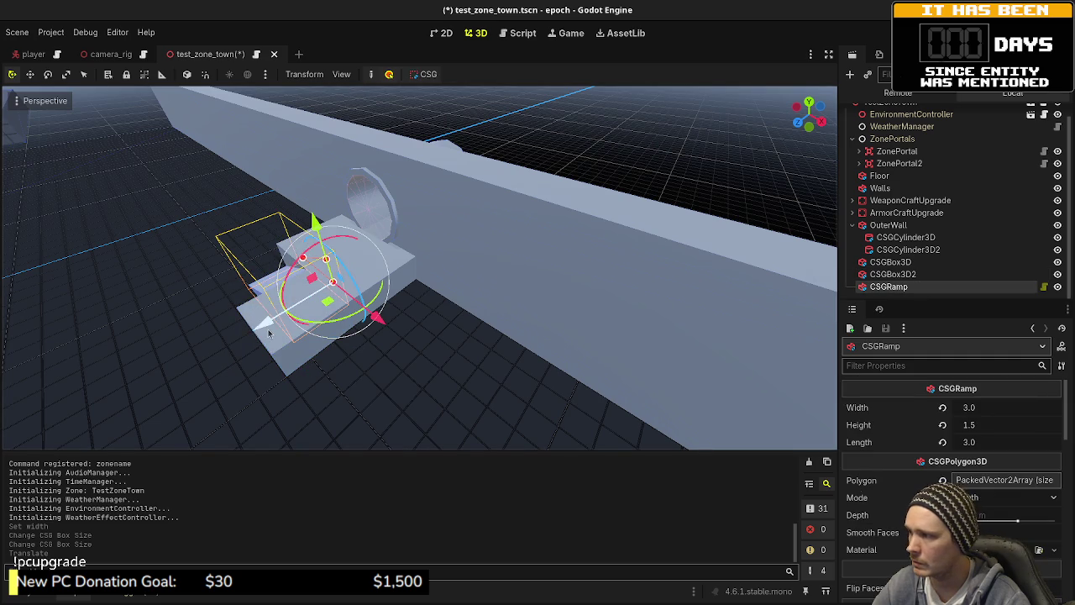
{"action": "left_click_drag", "start_coordinate": [269, 334], "coordinate": [238, 333]}
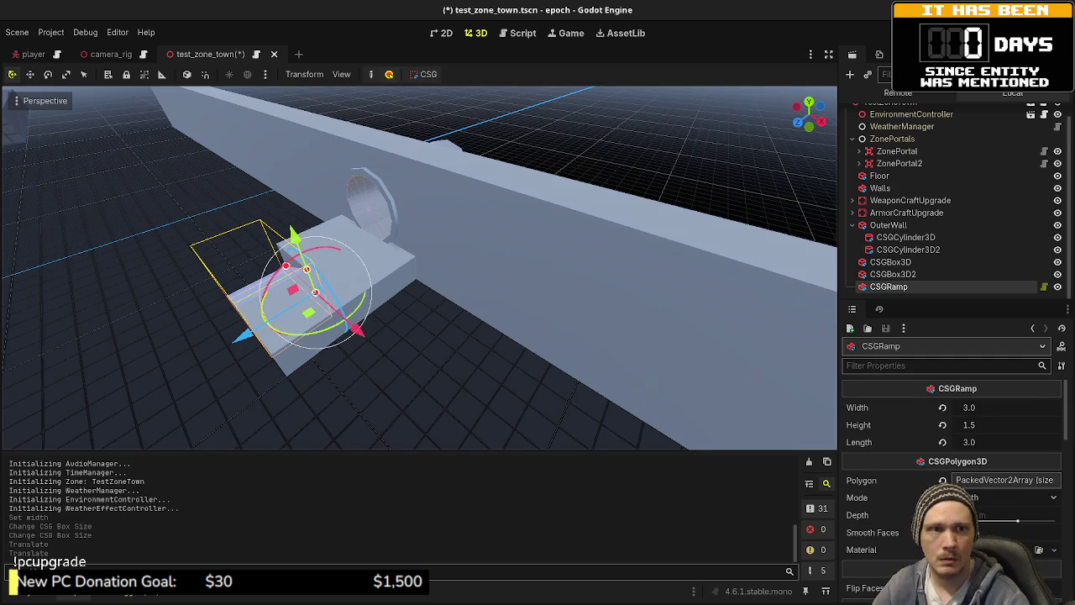
{"action": "key", "text": "F6"}
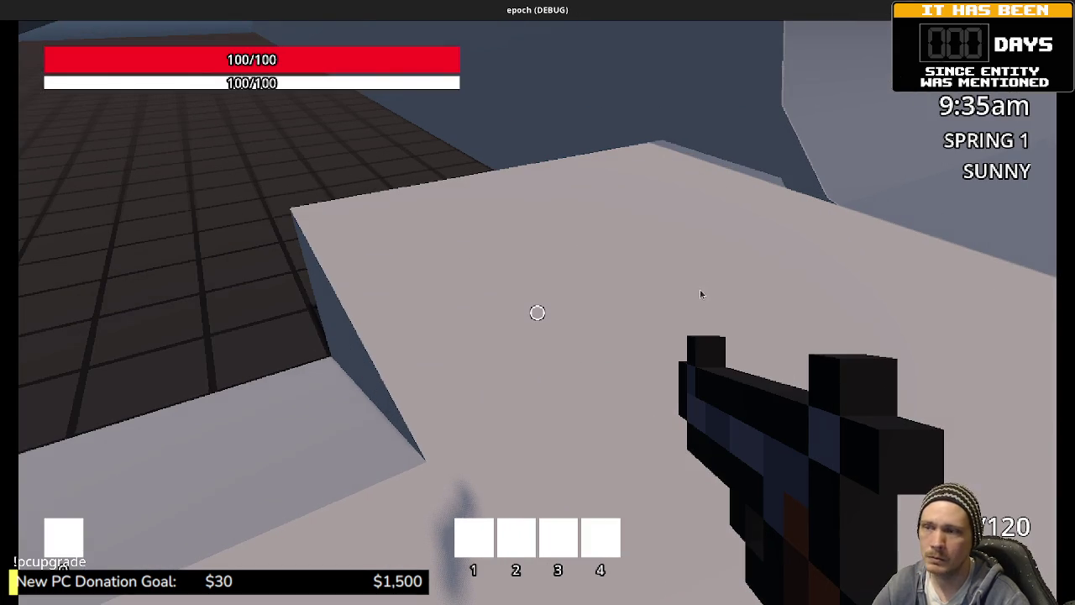
- Walk across the white ramp and platform, approach the tunnel's blue block, then stop the game
{"action": "left_click", "coordinate": [701, 294]}
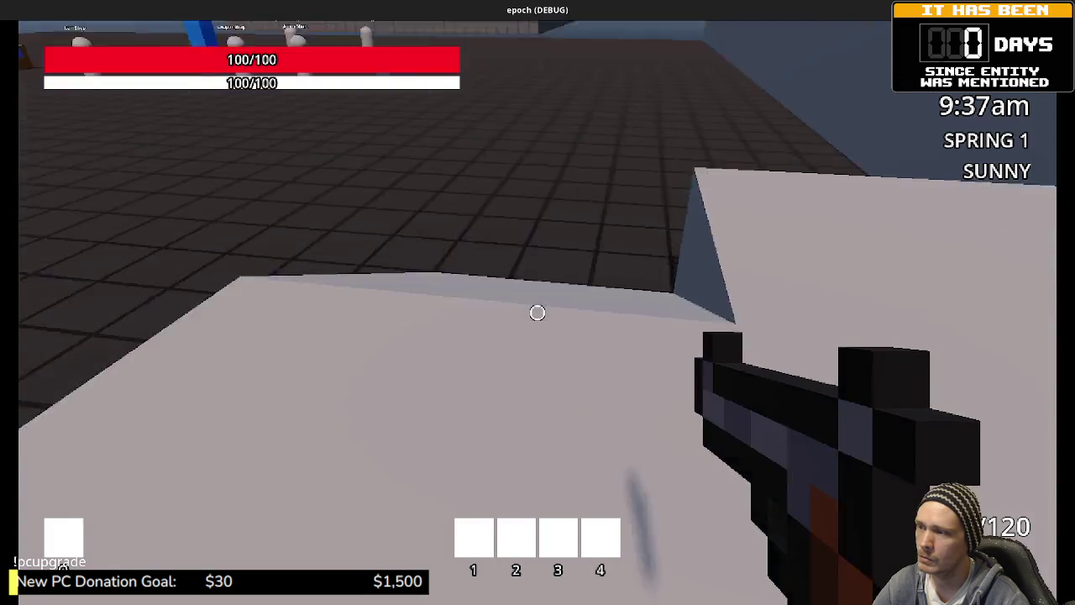
{"action": "key", "text": "w"}
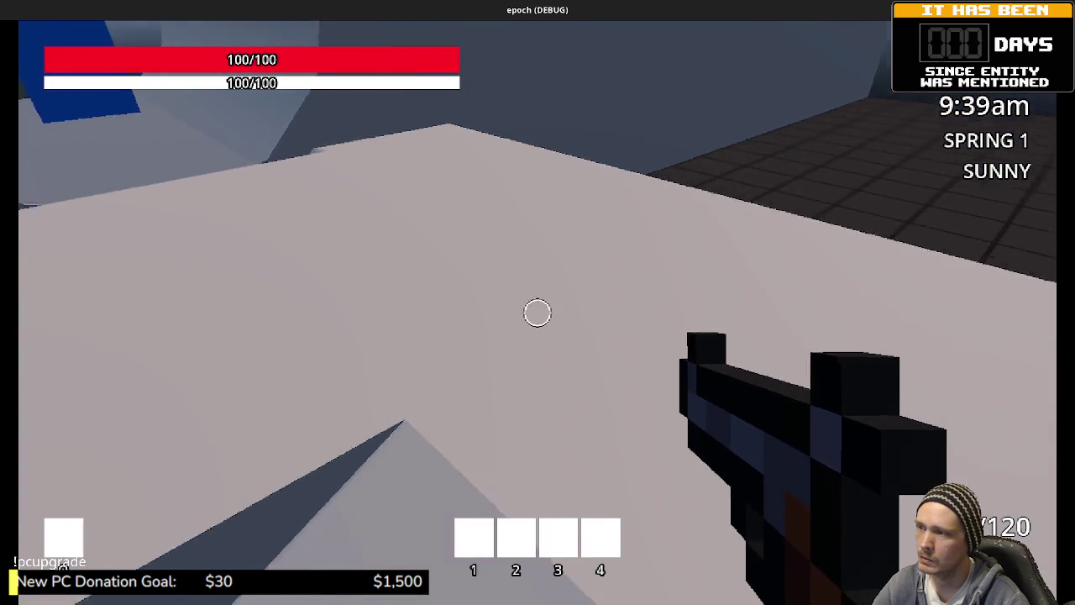
{"action": "key", "text": "w"}
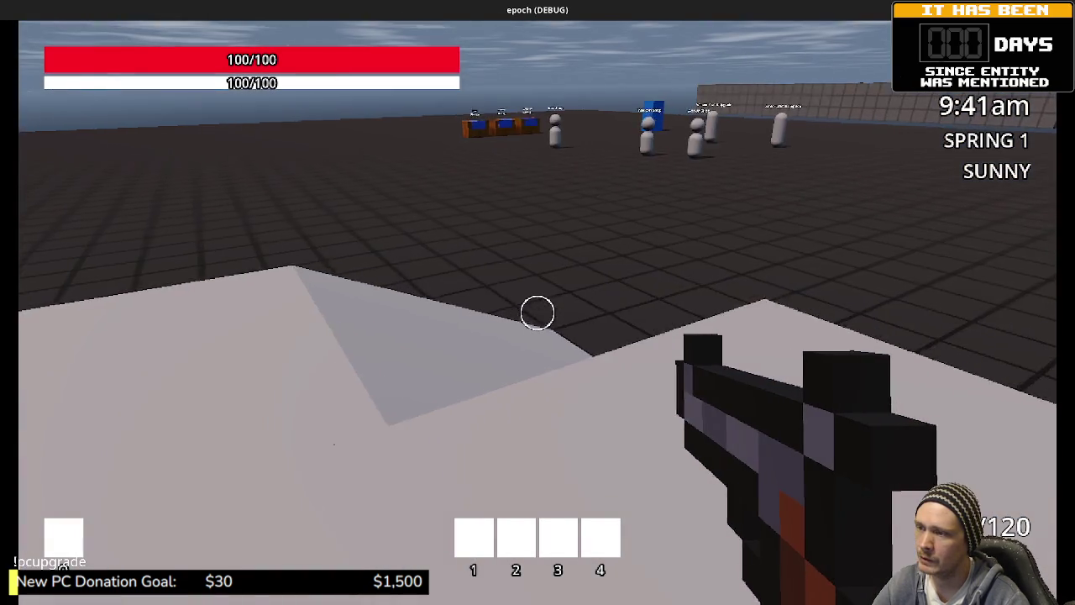
{"action": "key", "text": "w"}
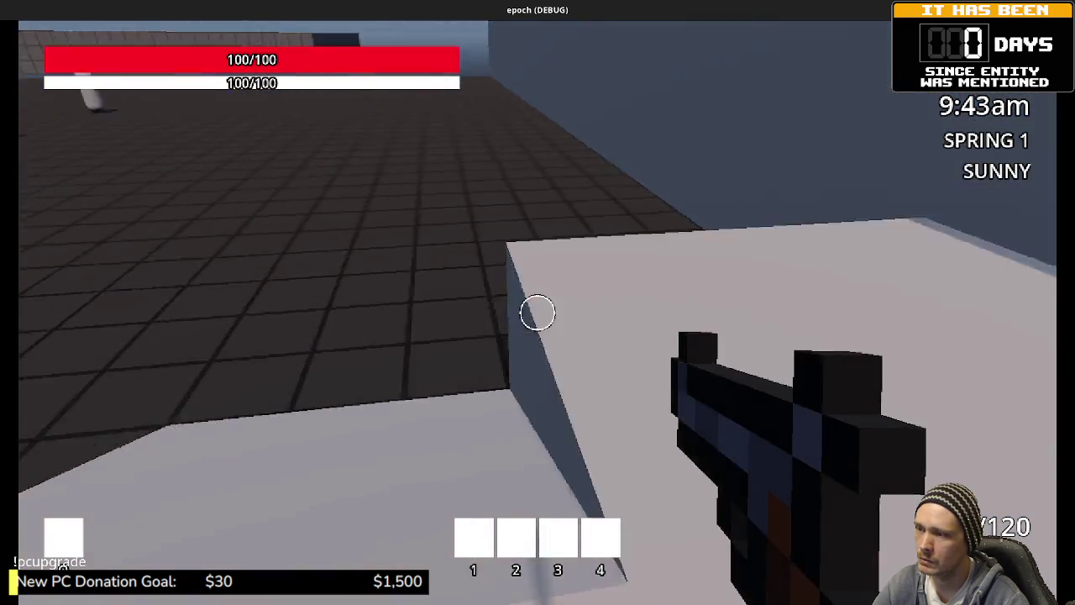
{"action": "key", "text": "w"}
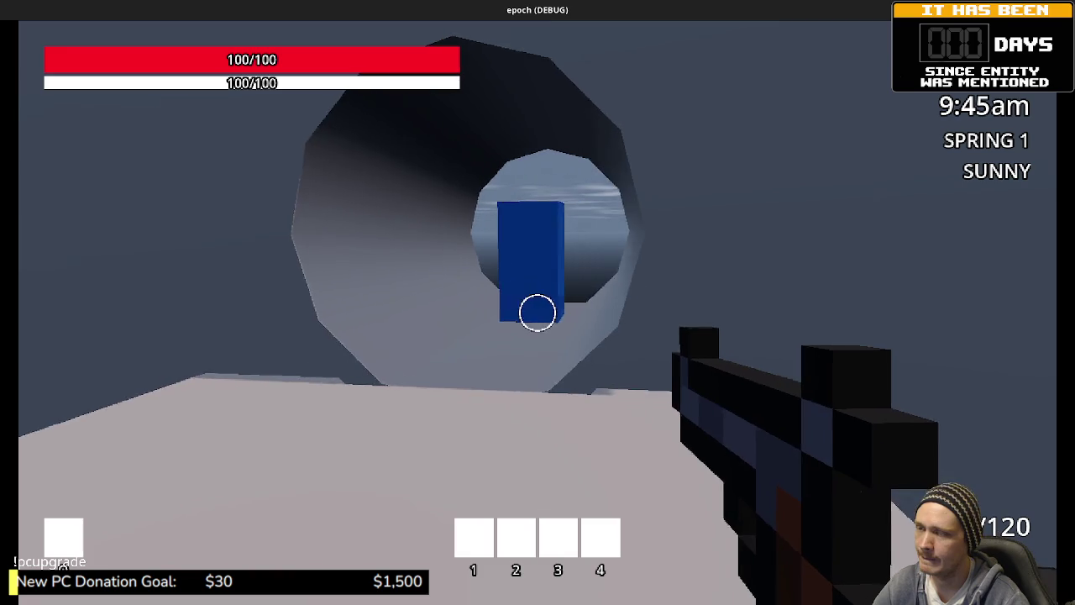
{"action": "key", "text": "w"}
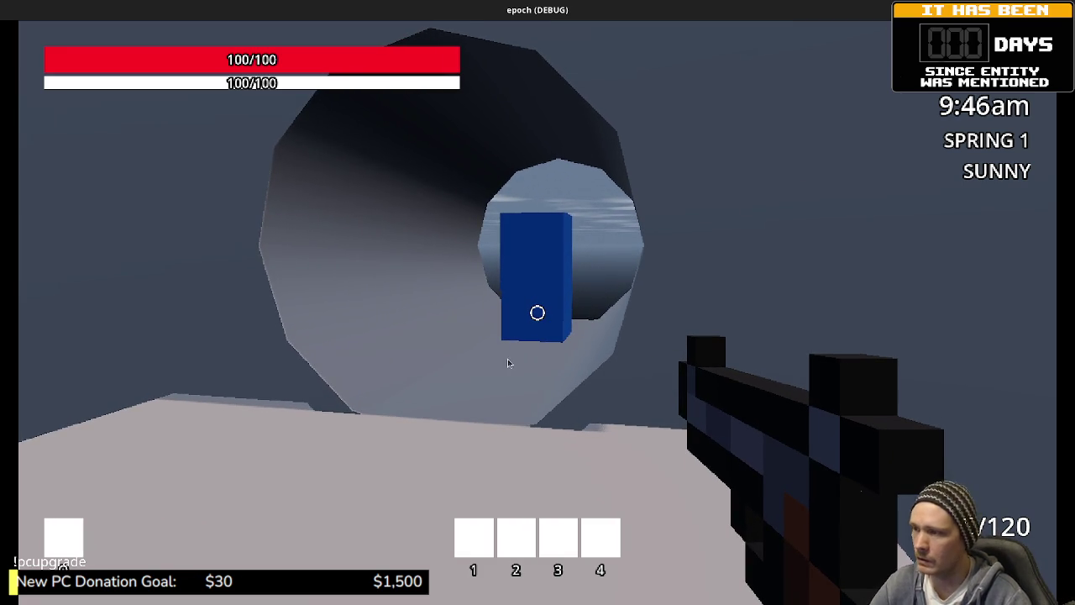
{"action": "key", "text": "F8"}
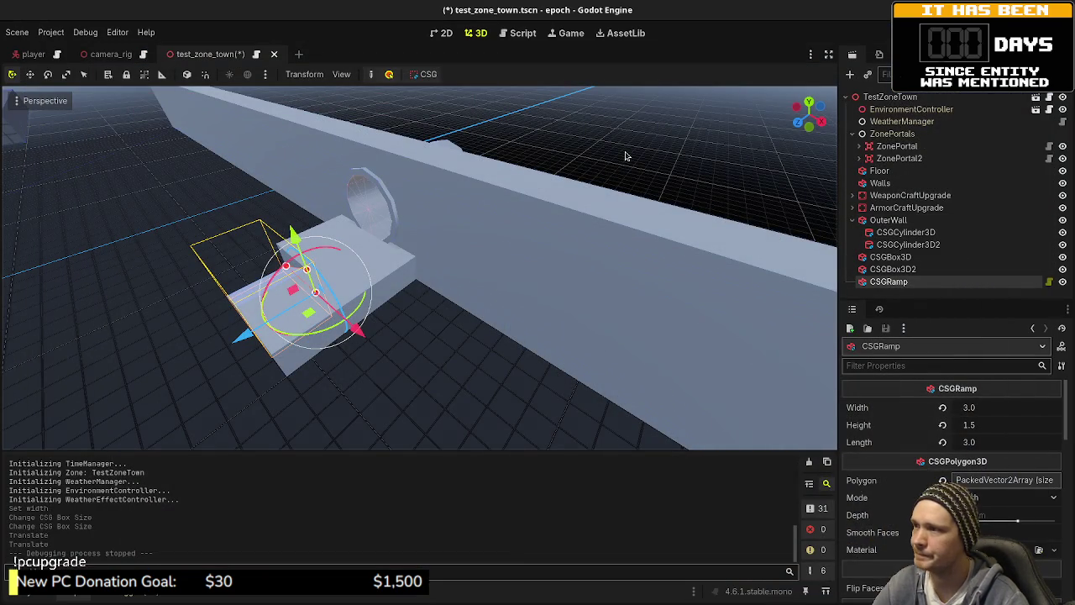
- Reparent CSGBox3D2 and CSGRamp under CSGBox3D in the Scene dock
{"action": "left_click", "coordinate": [532, 256]}
{"action": "left_click", "coordinate": [888, 269]}
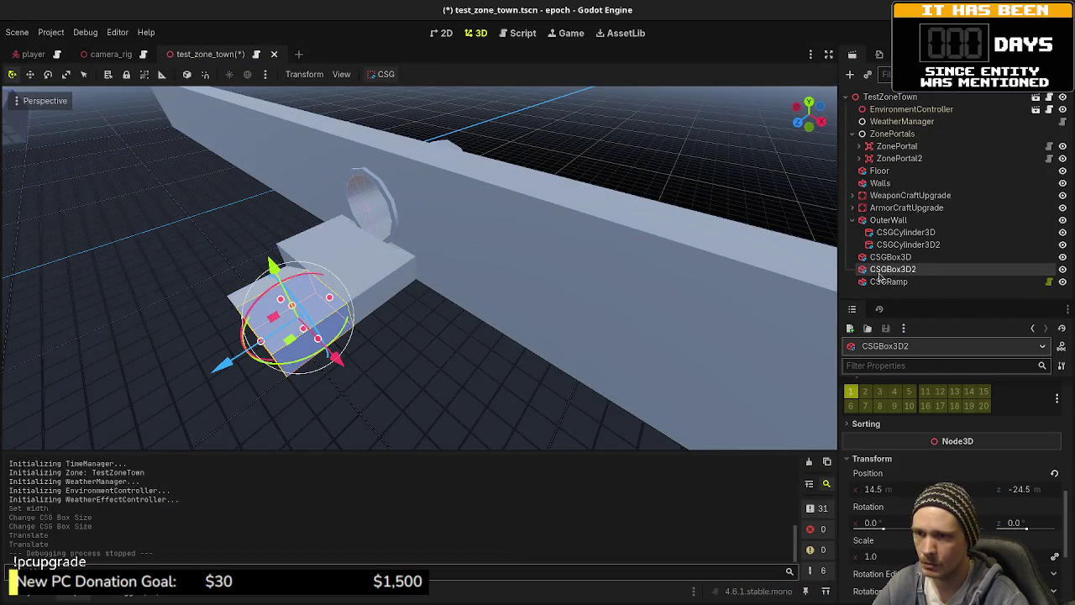
{"action": "left_click_drag", "start_coordinate": [894, 261], "coordinate": [892, 257]}
{"action": "left_click", "coordinate": [887, 278]}
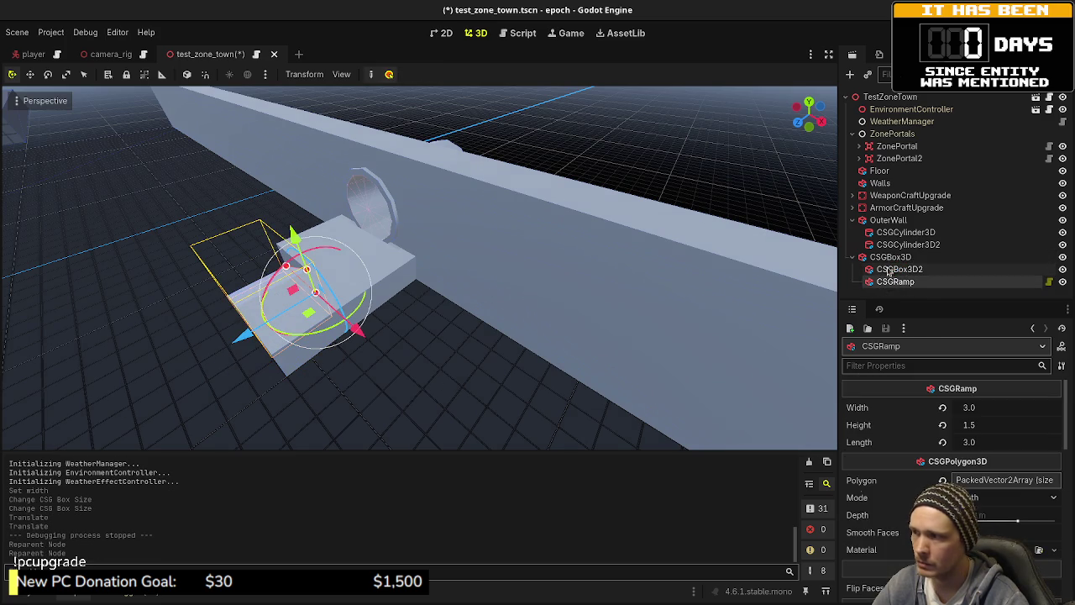
{"action": "left_click", "coordinate": [576, 160]}
- Collapse CSGBox3D and OuterWall in the scene tree, then switch to the Aseprite layout sketch
{"action": "scroll", "coordinate": [483, 271], "scroll_direction": "down", "scroll_amount": 5}
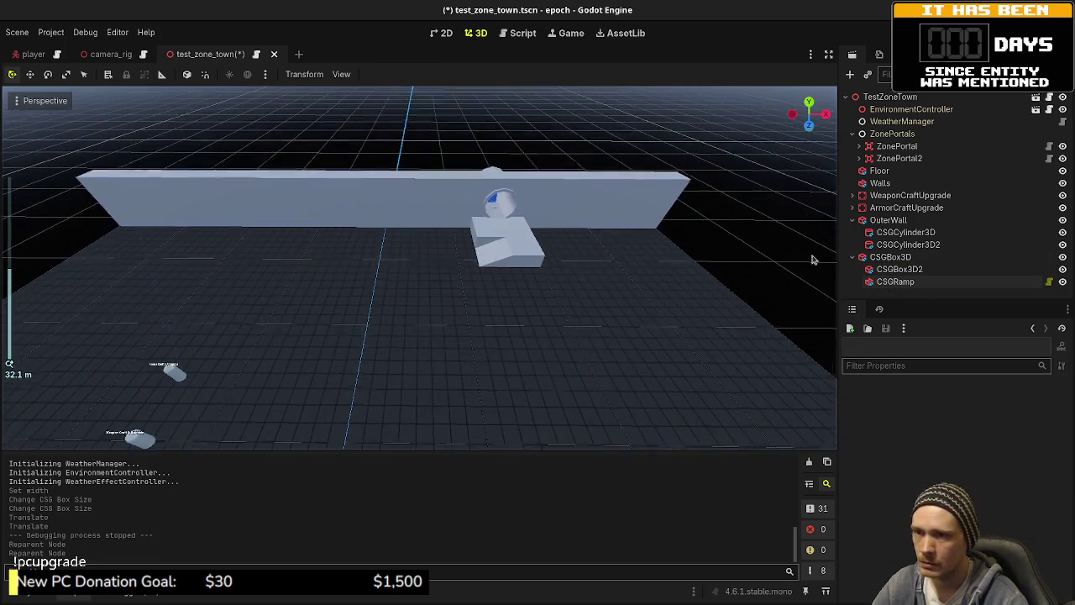
{"action": "left_click", "coordinate": [853, 258]}
{"action": "left_click", "coordinate": [853, 220]}
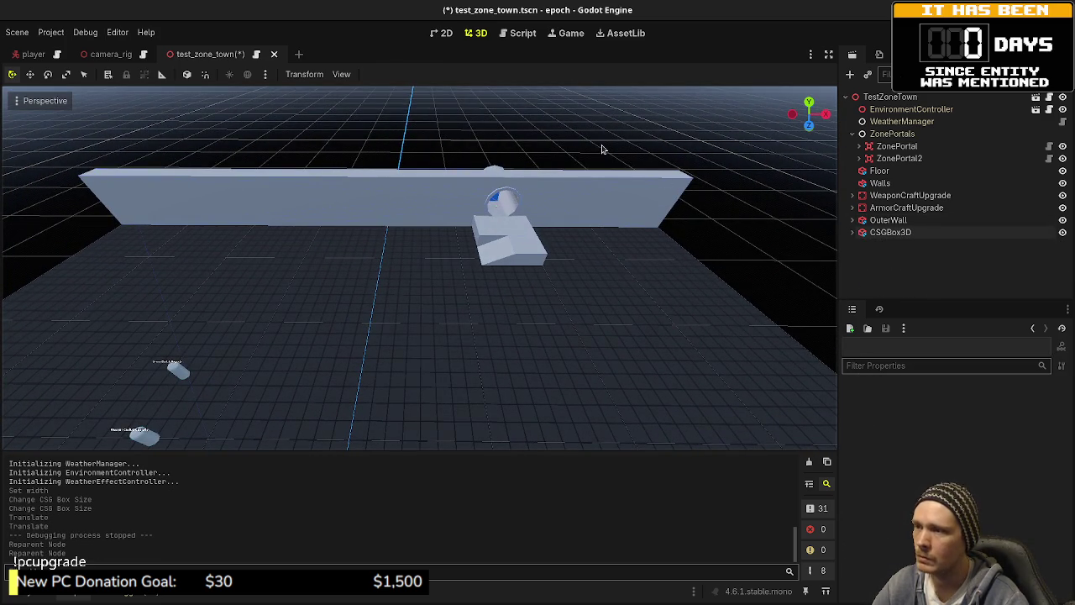
{"action": "left_click", "coordinate": [892, 234]}
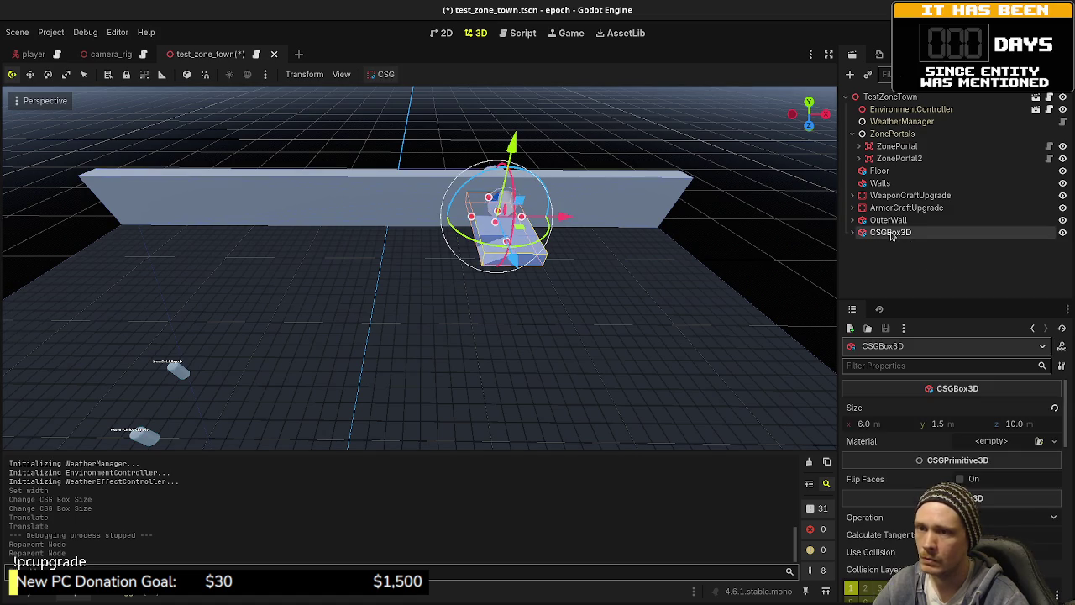
{"action": "left_click", "coordinate": [649, 117]}
{"action": "left_click", "coordinate": [852, 220]}
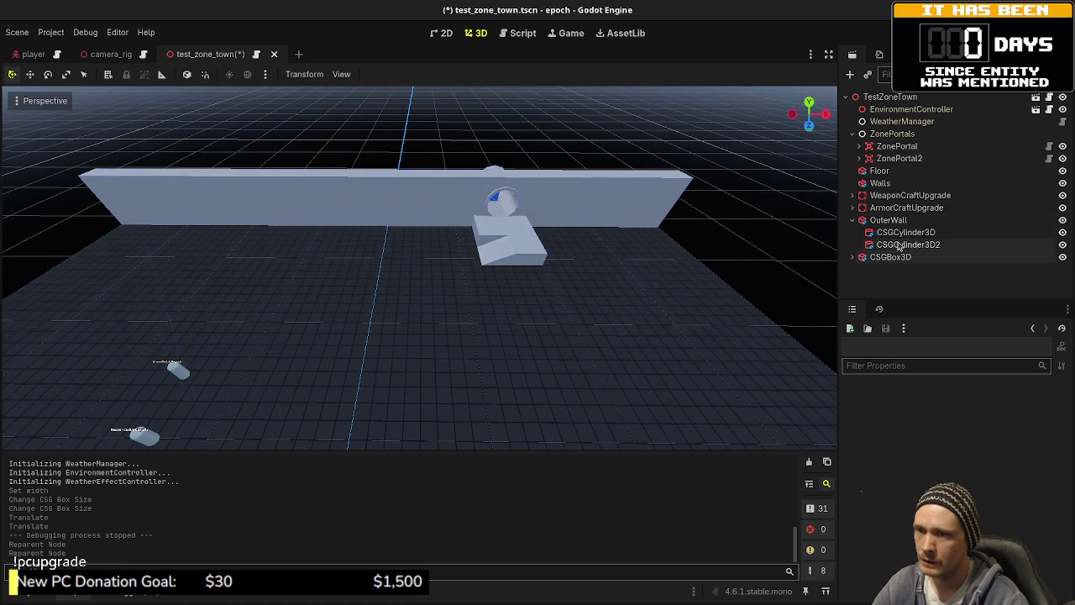
{"action": "left_click", "coordinate": [853, 220]}
{"action": "scroll", "coordinate": [496, 305], "scroll_direction": "down", "scroll_amount": 5}
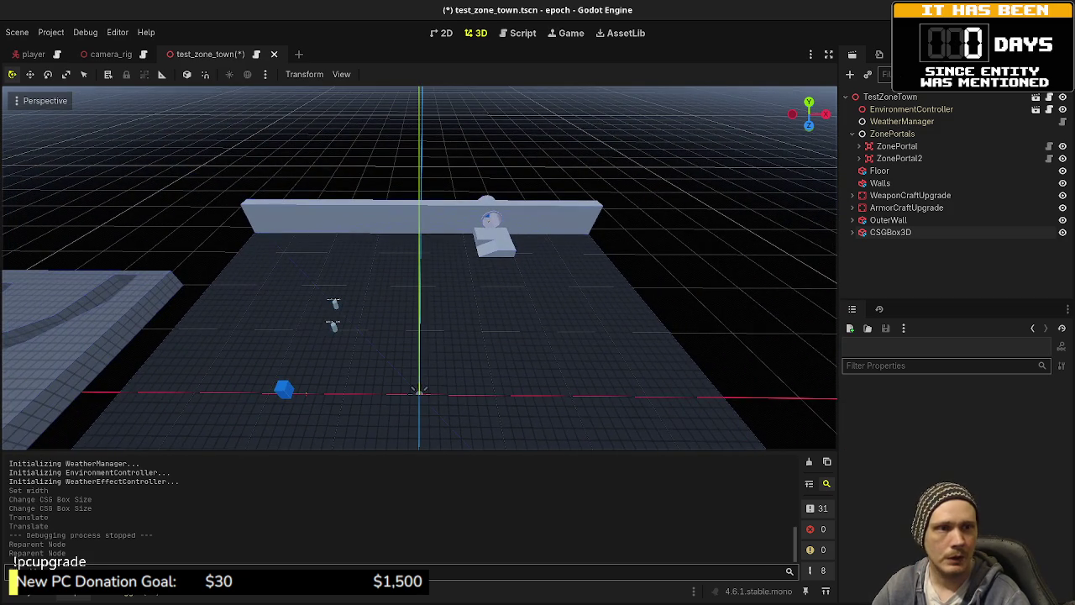
{"action": "key", "text": "alt+Tab"}
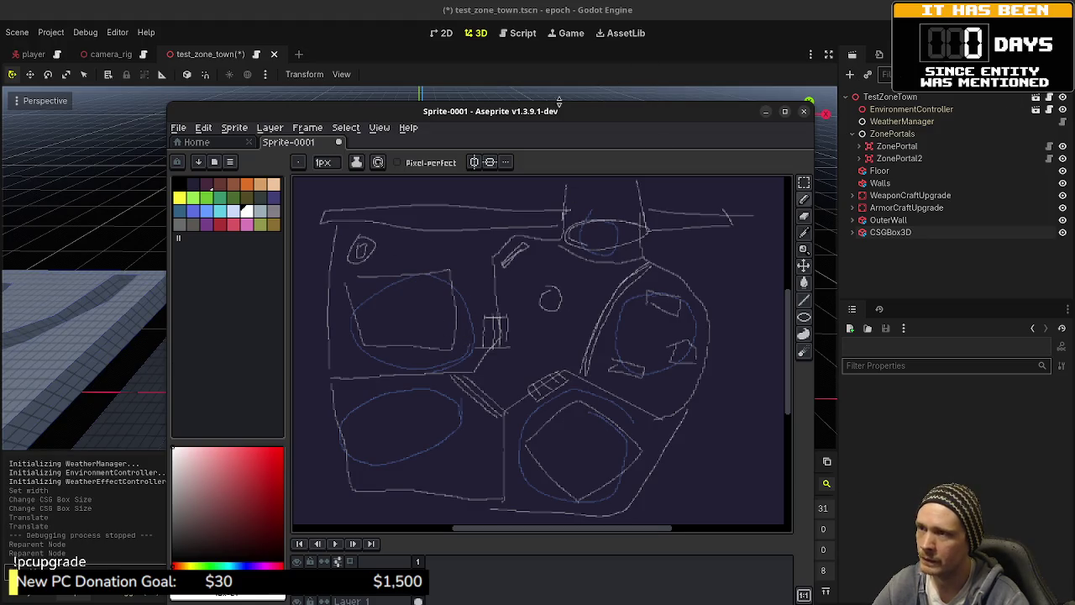
- Move the Aseprite sketch window aside and bring the Godot editor back to the front
{"action": "left_click_drag", "start_coordinate": [558, 101], "coordinate": [642, 135]}
{"action": "left_click", "coordinate": [420, 391]}
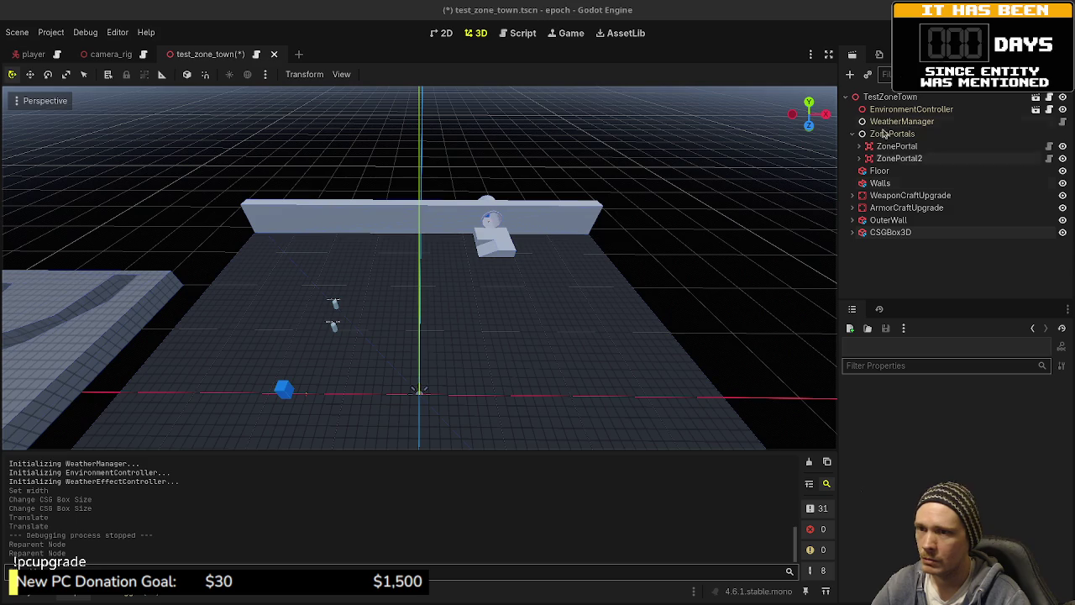
- Focus the view on the Floor, then start adding a child node to TestZoneTown
{"action": "left_click", "coordinate": [625, 365]}
{"action": "key", "text": "f"}
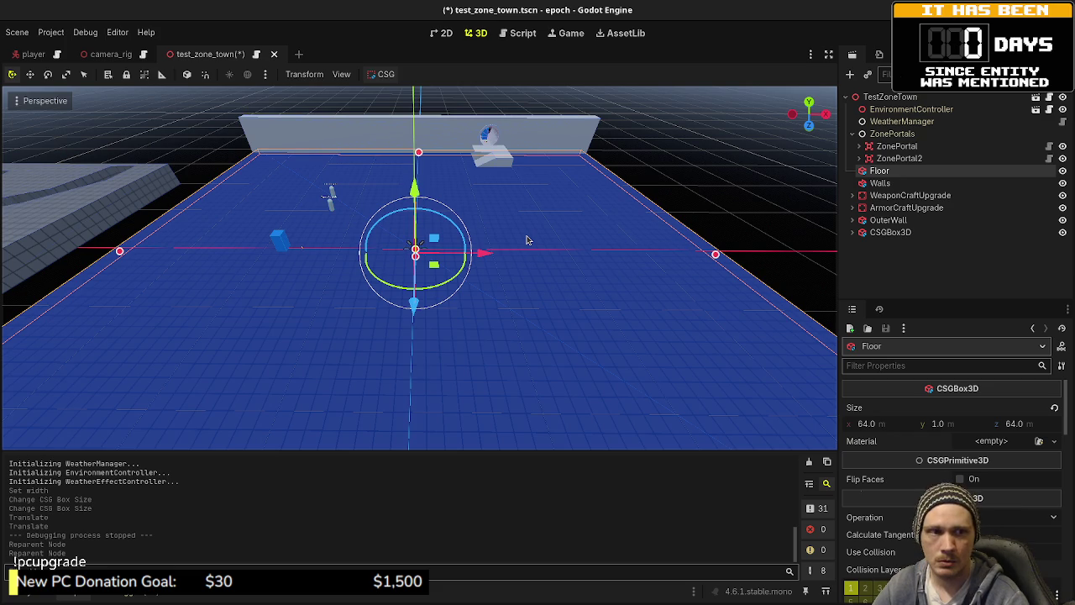
{"action": "left_click", "coordinate": [882, 97]}
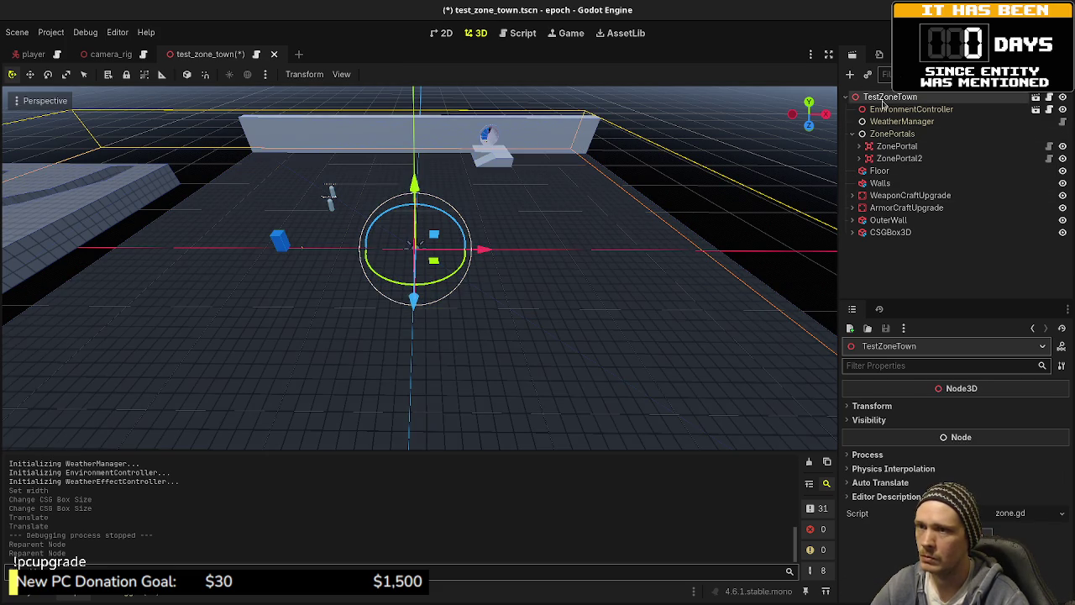
{"action": "key", "text": "ctrl+a"}
- Add a CSGPolygon3D, rotate it 90 degrees, and place it on the floor in top view
{"action": "type", "text": "csgp"}
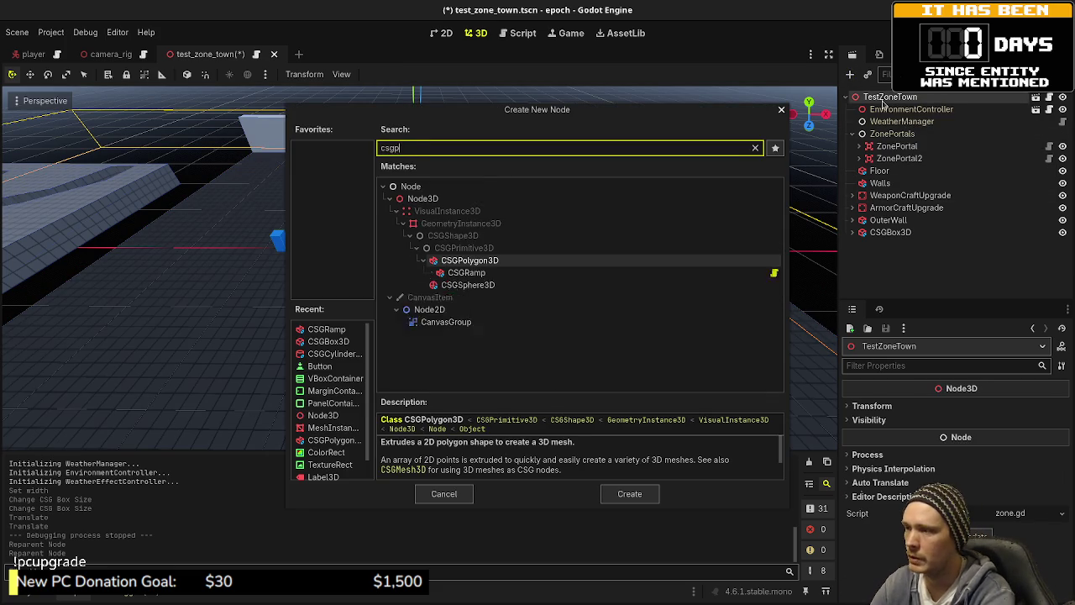
{"action": "type", "text": "oly"}
{"action": "key", "text": "Return"}
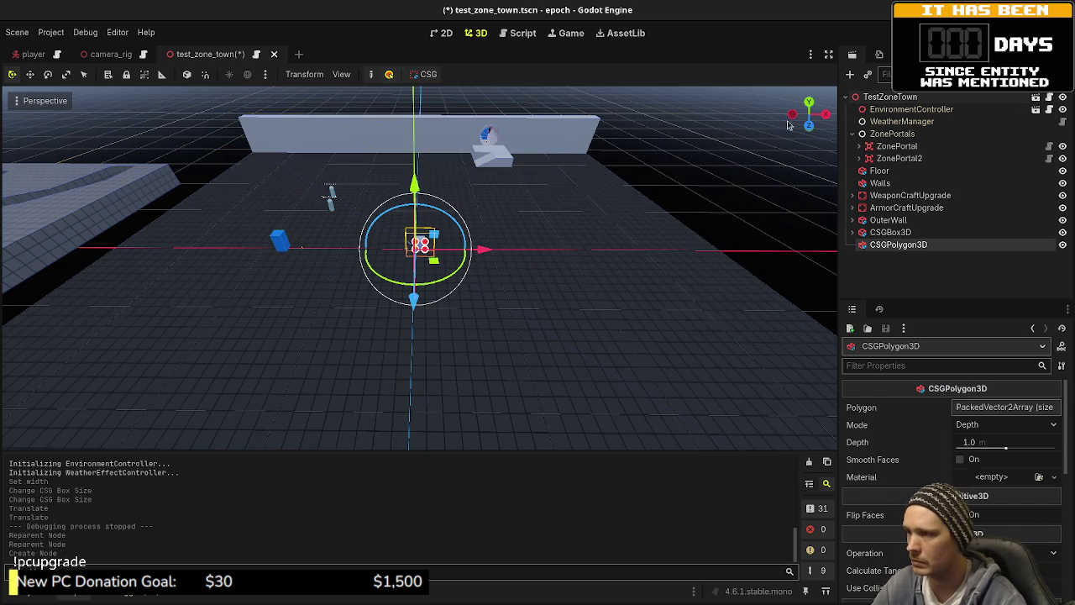
{"action": "scroll", "coordinate": [478, 264], "scroll_direction": "down", "scroll_amount": 5}
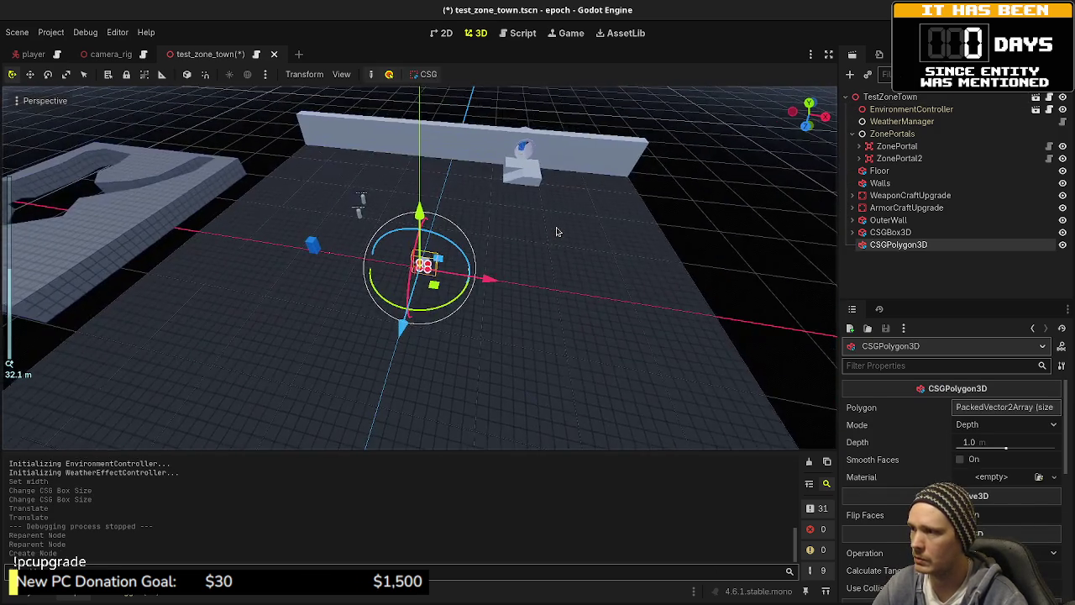
{"action": "scroll", "coordinate": [556, 231], "scroll_direction": "up", "scroll_amount": 10}
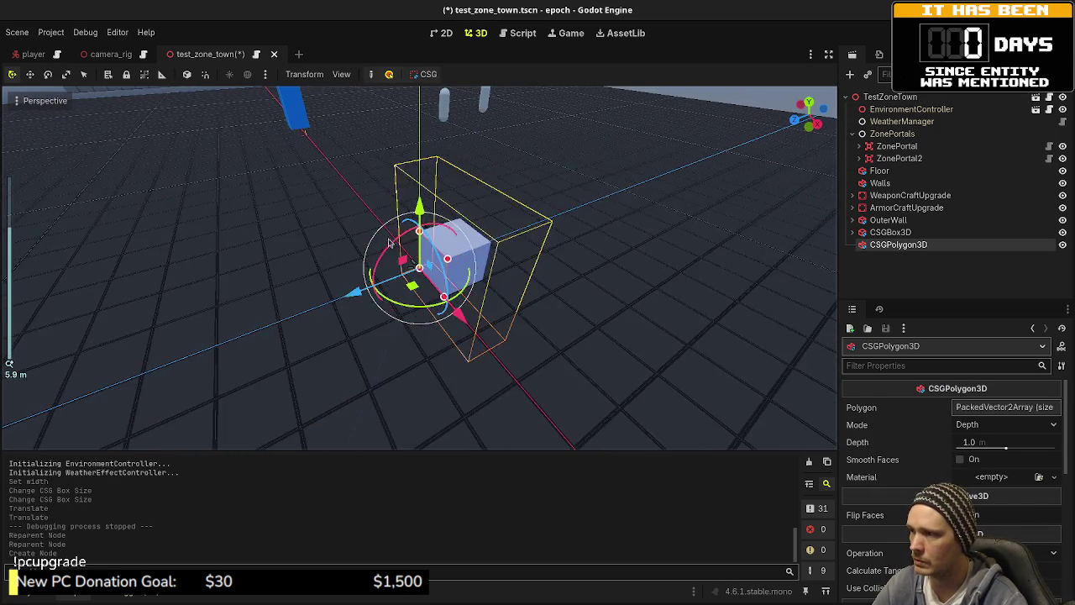
{"action": "mouse_move", "coordinate": [389, 242]}
{"action": "left_mouse_down"}
{"action": "mouse_move", "coordinate": [344, 296]}
{"action": "mouse_move", "coordinate": [328, 353]}
{"action": "left_mouse_up"}
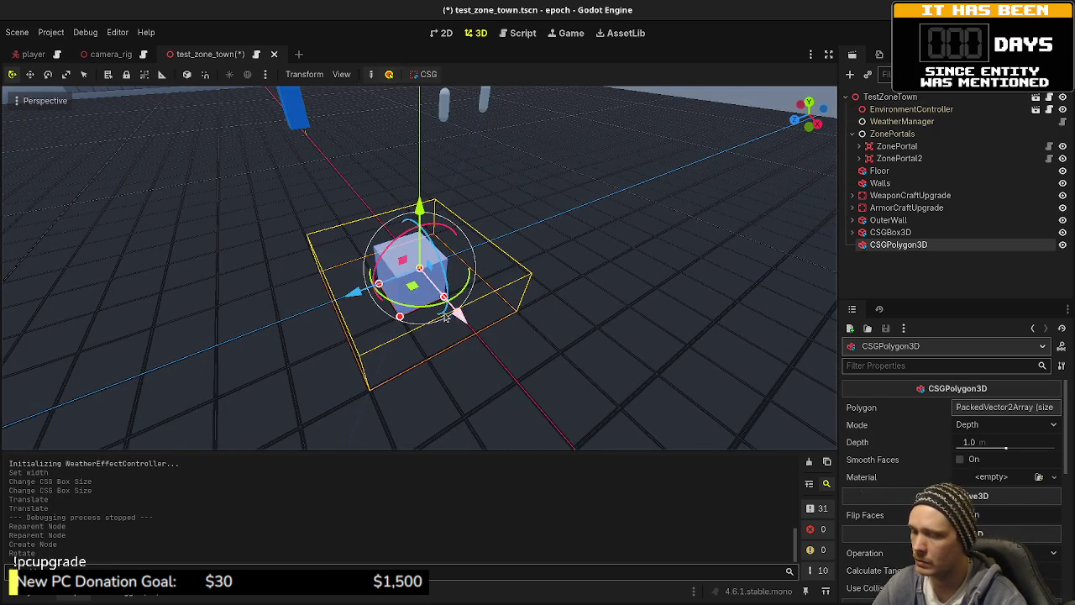
{"action": "key", "text": "KP_7"}
{"action": "scroll", "coordinate": [482, 269], "scroll_direction": "down", "scroll_amount": 5}
{"action": "mouse_move", "coordinate": [475, 235]}
{"action": "left_mouse_down"}
{"action": "mouse_move", "coordinate": [473, 280]}
{"action": "mouse_move", "coordinate": [511, 358]}
{"action": "mouse_move", "coordinate": [505, 321]}
{"action": "left_mouse_up"}
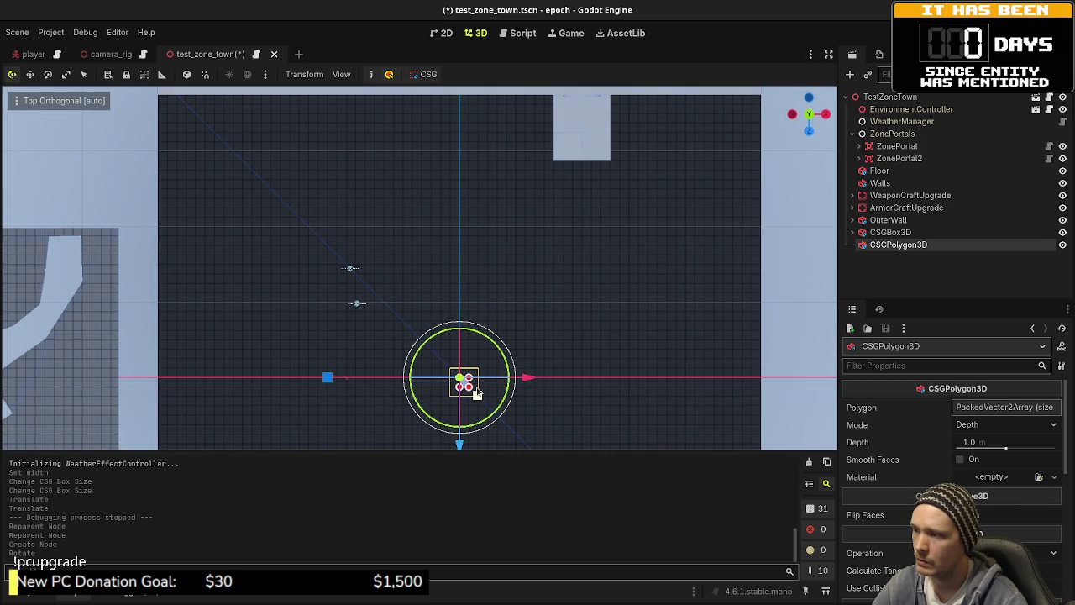
{"action": "mouse_move", "coordinate": [474, 390]}
{"action": "left_mouse_down"}
{"action": "mouse_move", "coordinate": [408, 356]}
{"action": "mouse_move", "coordinate": [327, 268]}
{"action": "mouse_move", "coordinate": [405, 232]}
{"action": "mouse_move", "coordinate": [359, 253]}
{"action": "mouse_move", "coordinate": [366, 258]}
{"action": "left_mouse_up"}
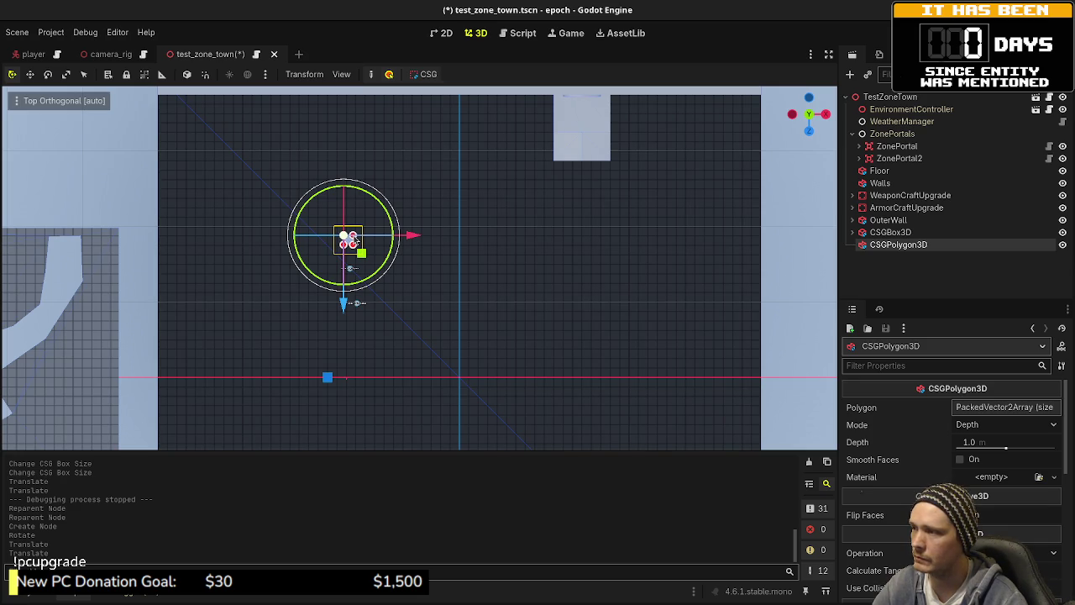
- Reshape the polygon into a four-cornered outline, then add a new node under TestZoneTown
{"action": "mouse_move", "coordinate": [356, 241]}
{"action": "left_mouse_down"}
{"action": "mouse_move", "coordinate": [449, 179]}
{"action": "mouse_move", "coordinate": [419, 188]}
{"action": "left_mouse_up"}
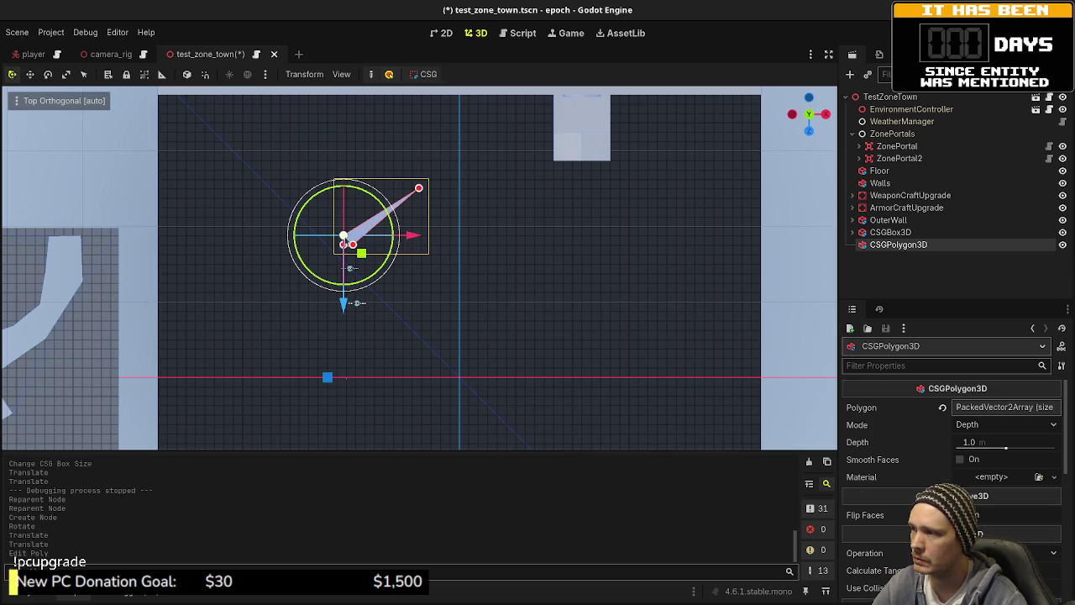
{"action": "left_click", "coordinate": [295, 187]}
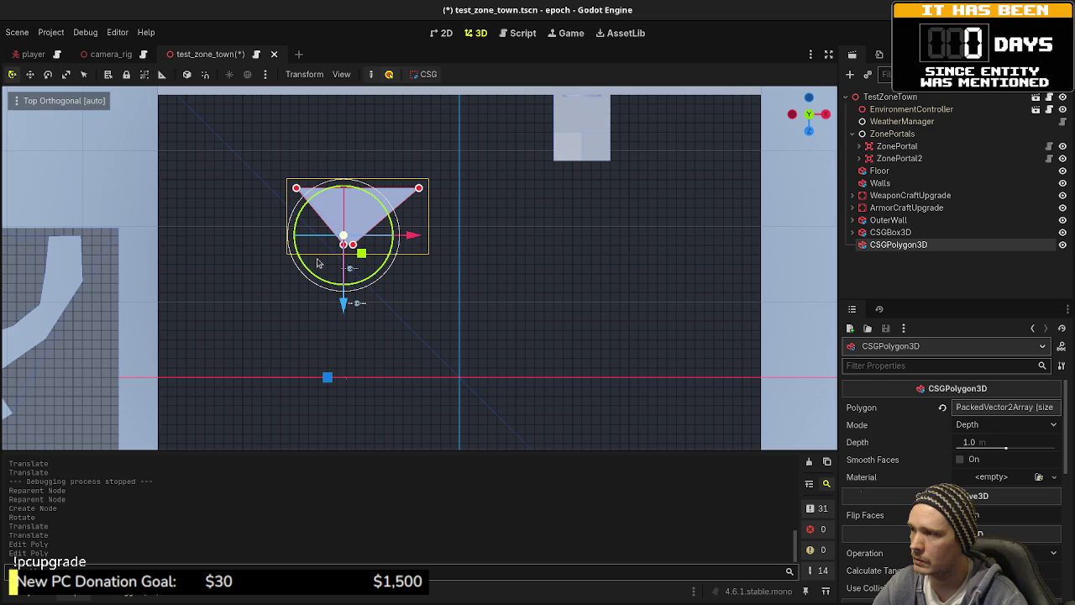
{"action": "left_click_drag", "start_coordinate": [343, 244], "coordinate": [277, 292]}
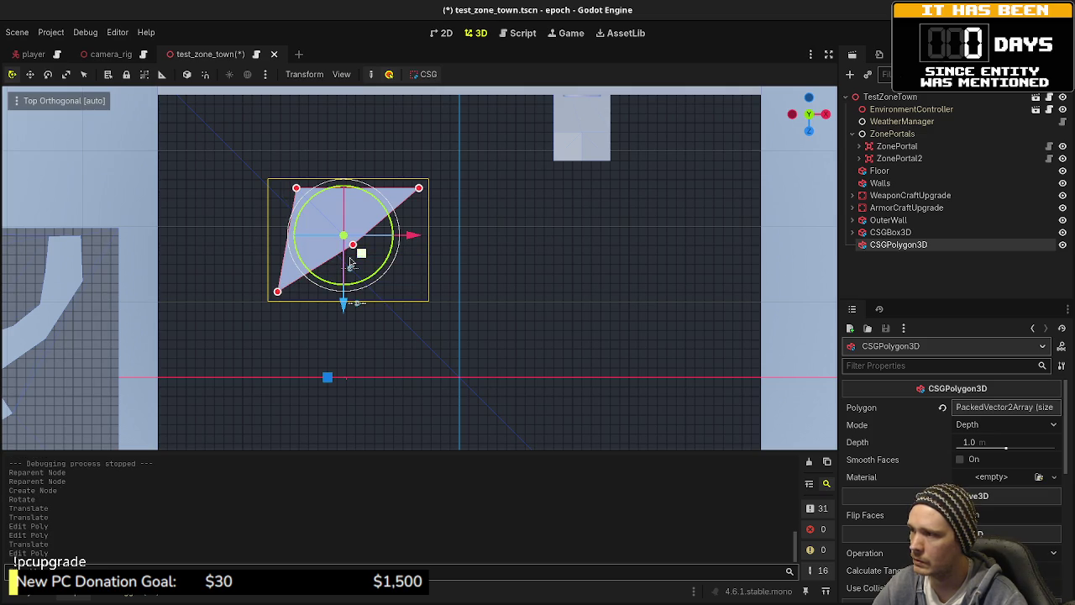
{"action": "left_click_drag", "start_coordinate": [355, 249], "coordinate": [419, 307]}
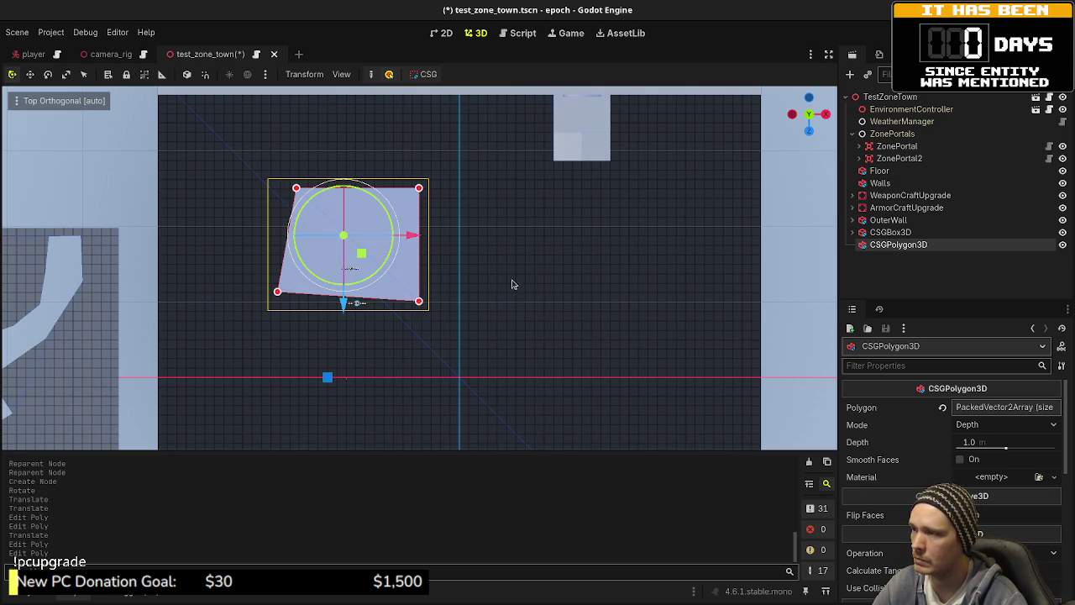
{"action": "left_click", "coordinate": [890, 97]}
{"action": "key", "text": "ctrl+a"}
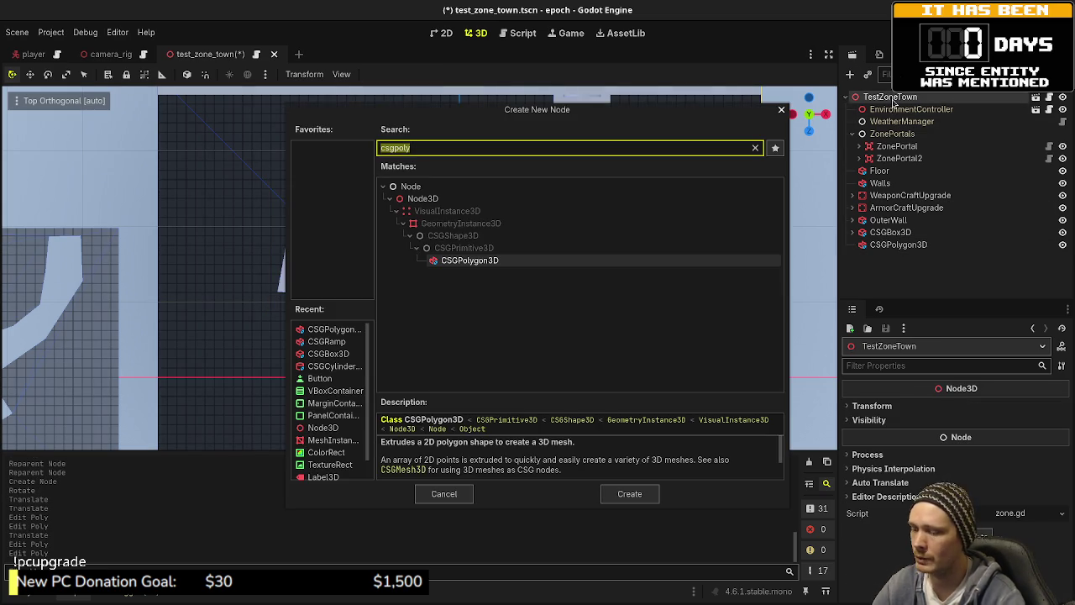
- Add a CSGBox3D on the grey platform and size it 10 × 3 × 10 m
{"action": "type", "text": "csgbox3d"}
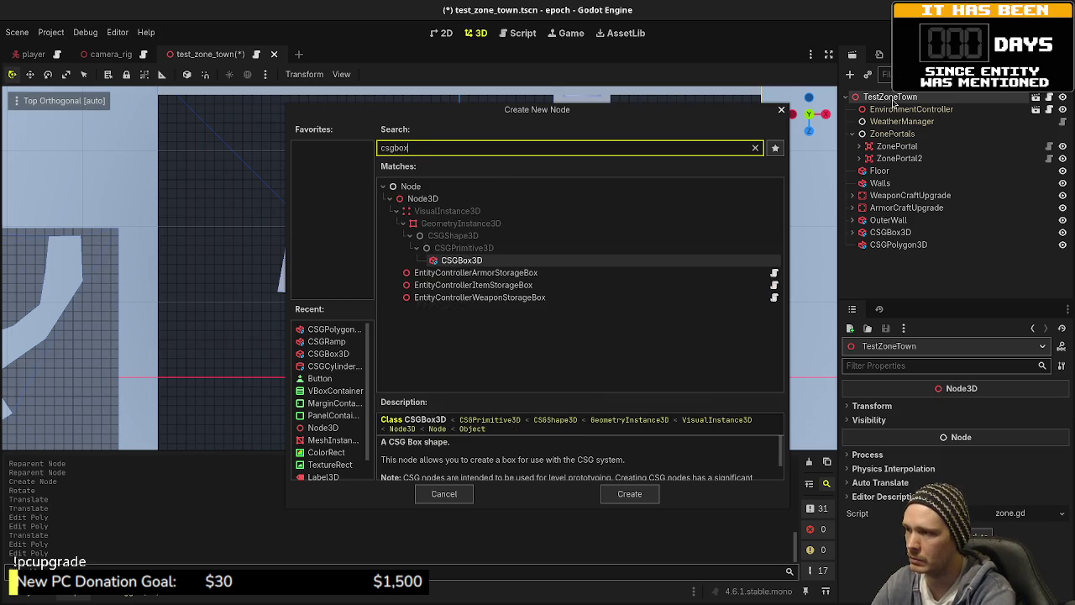
{"action": "key", "text": "Return"}
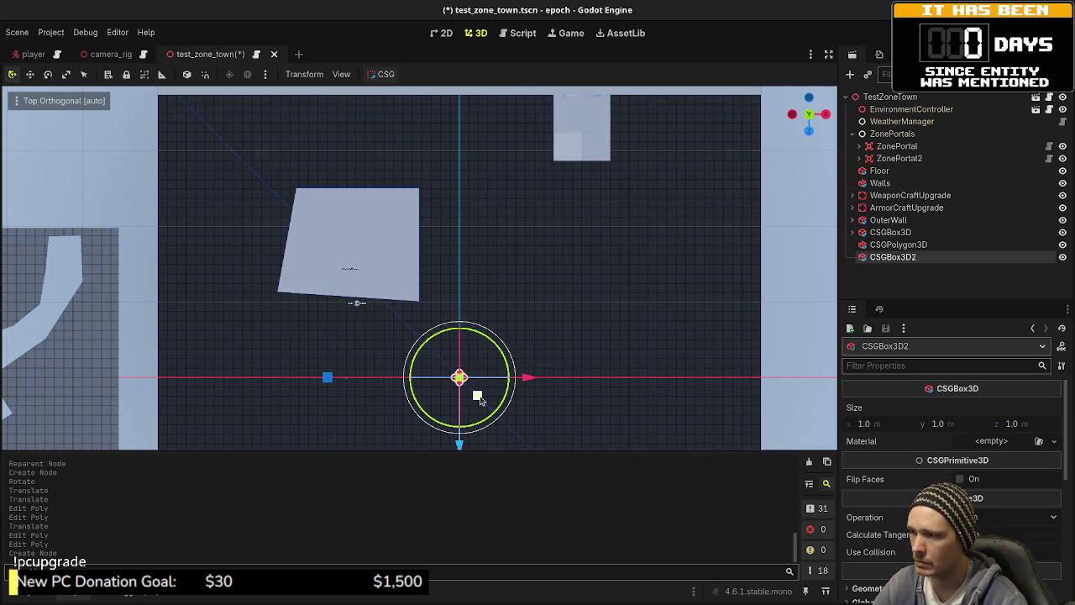
{"action": "mouse_move", "coordinate": [477, 397]}
{"action": "left_mouse_down"}
{"action": "mouse_move", "coordinate": [449, 315]}
{"action": "mouse_move", "coordinate": [367, 248]}
{"action": "mouse_move", "coordinate": [365, 263]}
{"action": "left_mouse_up"}
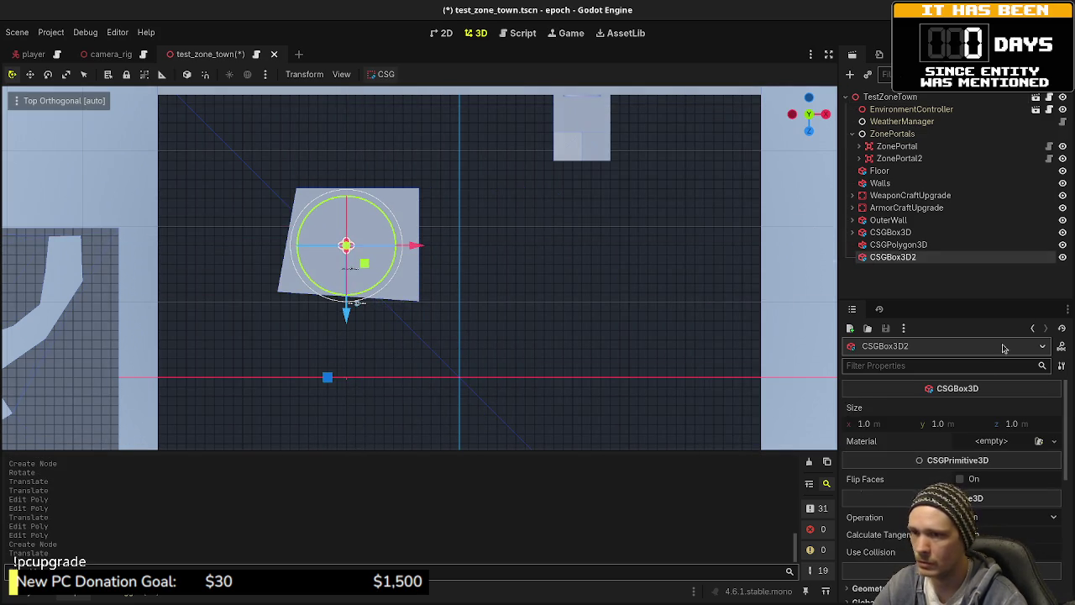
{"action": "left_click", "coordinate": [882, 426]}
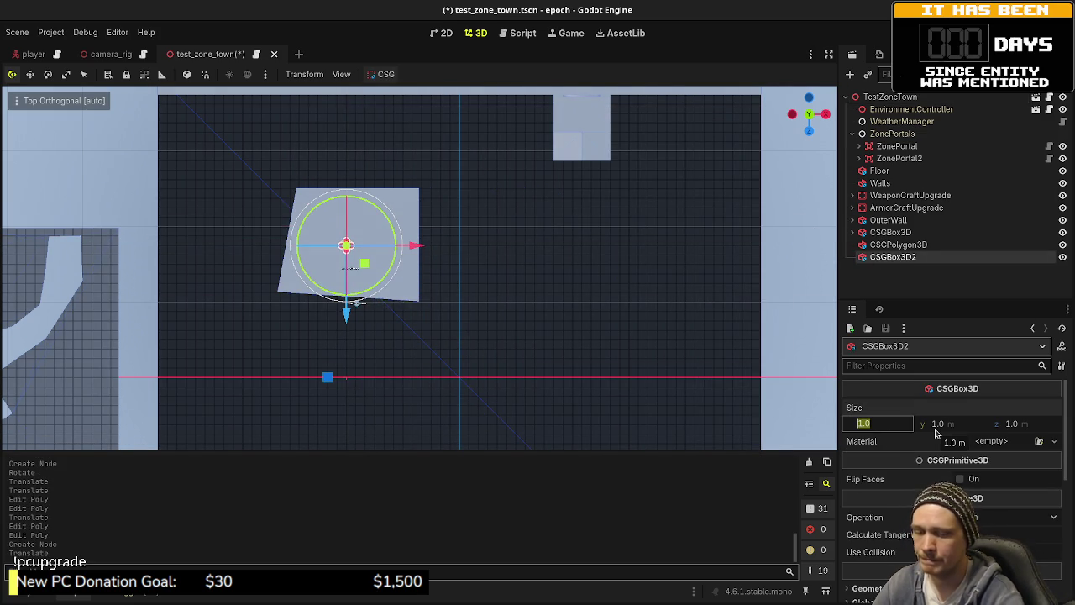
{"action": "type", "text": "10"}
{"action": "key", "text": "Tab"}
{"action": "key", "text": "Tab"}
{"action": "type", "text": "10"}
{"action": "key", "text": "Return"}
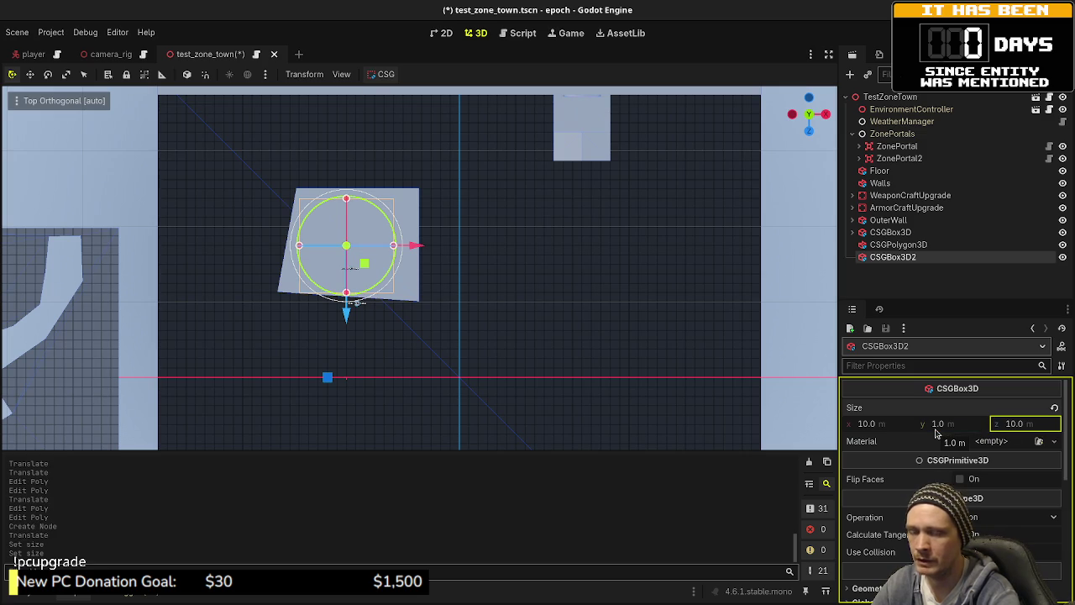
{"action": "left_click", "coordinate": [936, 430]}
{"action": "type", "text": "3"}
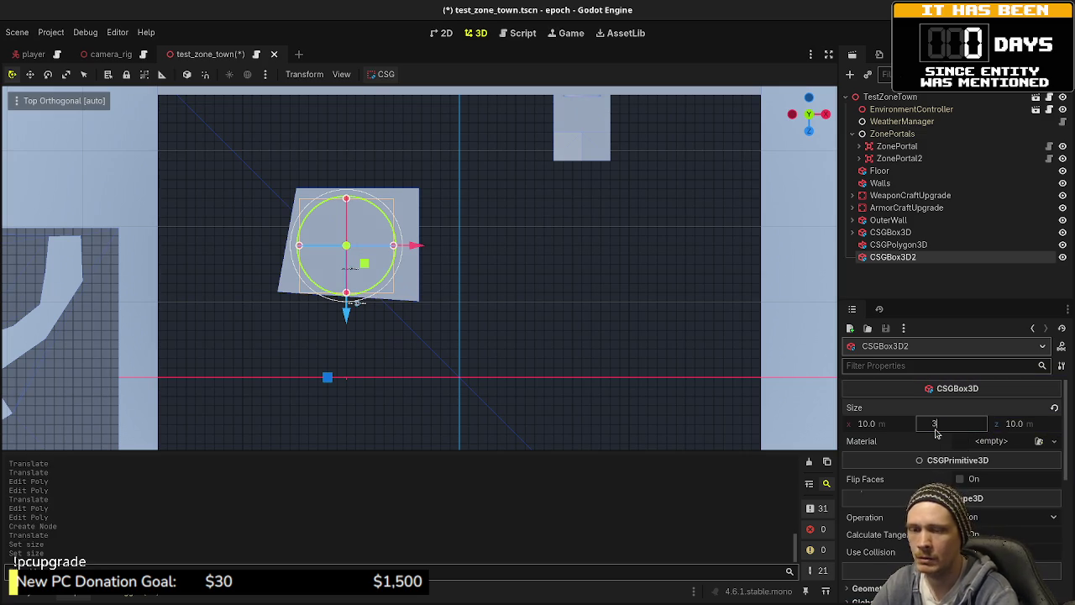
{"action": "key", "text": "Return"}
- Adjust the CSGBox3D2 Transform position on the platform and check the result
{"action": "mouse_move", "coordinate": [463, 320]}
{"action": "left_mouse_down"}
{"action": "mouse_move", "coordinate": [454, 298]}
{"action": "mouse_move", "coordinate": [443, 319]}
{"action": "mouse_move", "coordinate": [414, 263]}
{"action": "mouse_move", "coordinate": [504, 319]}
{"action": "mouse_move", "coordinate": [510, 302]}
{"action": "mouse_move", "coordinate": [388, 191]}
{"action": "mouse_move", "coordinate": [399, 136]}
{"action": "left_mouse_up"}
{"action": "scroll", "coordinate": [949, 471], "scroll_direction": "down", "scroll_amount": 5}
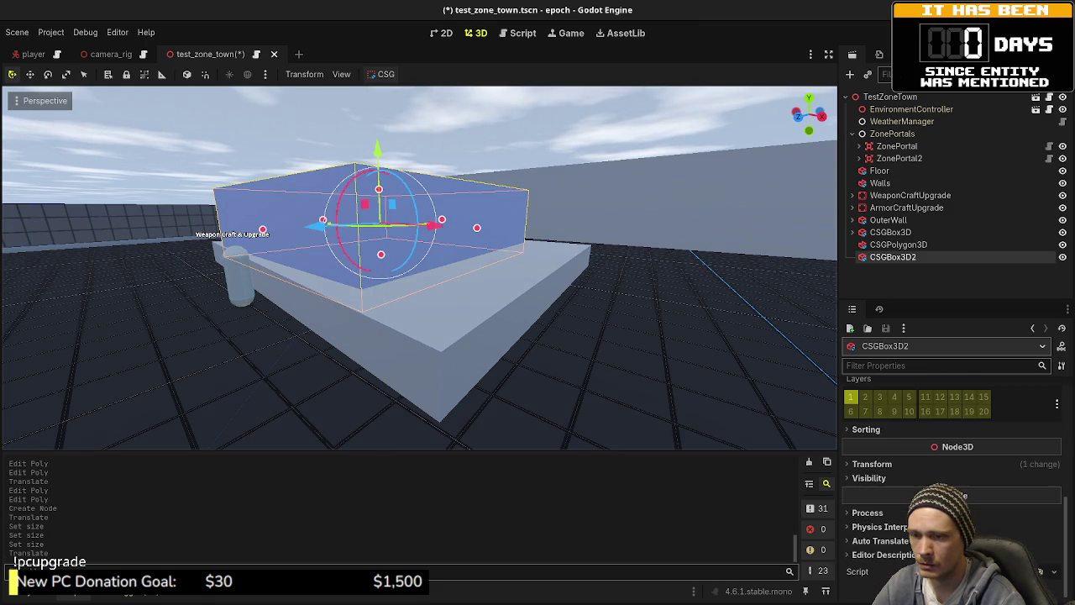
{"action": "left_click", "coordinate": [906, 464]}
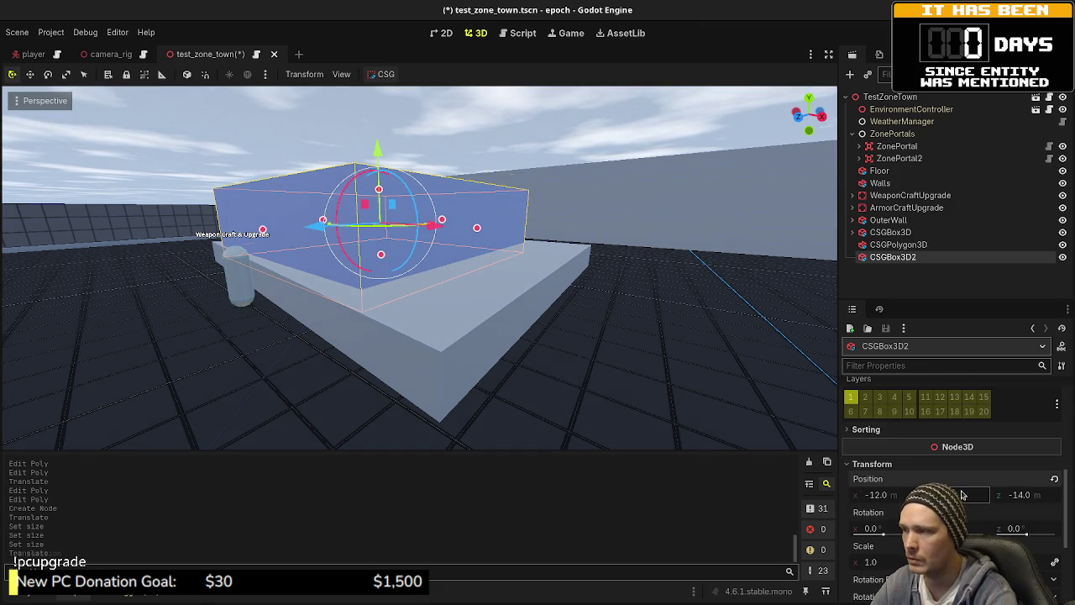
{"action": "left_click_drag", "start_coordinate": [963, 495], "coordinate": [983, 495]}
{"action": "left_click", "coordinate": [896, 275]}
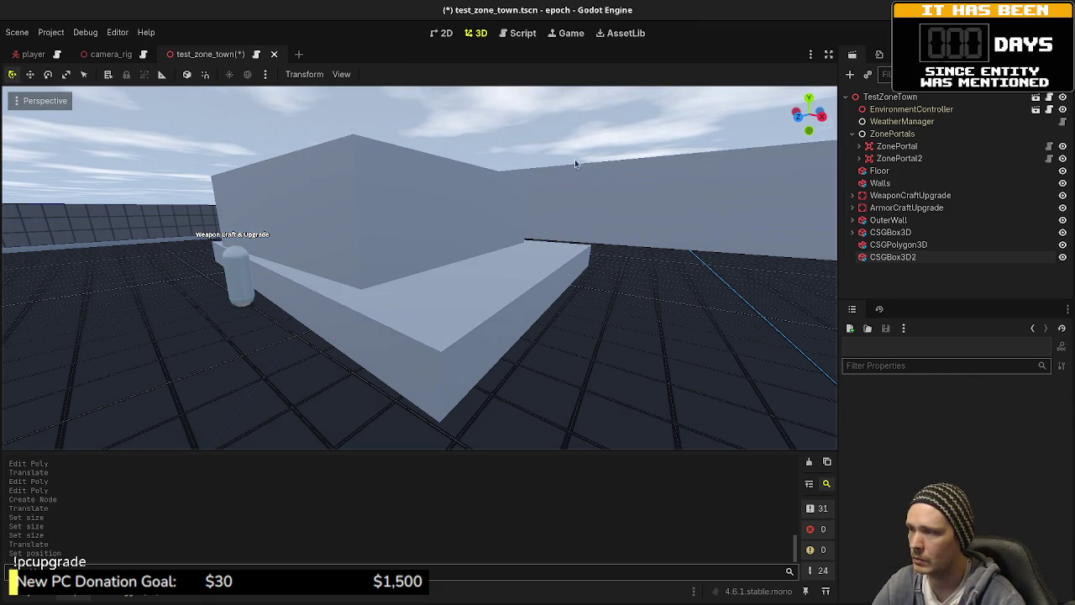
{"action": "left_click", "coordinate": [905, 260]}
- Duplicate the box as CSGBox3D3 nested under CSGBox3D2, sized 9.5 × 2.75 × 9.5 m
{"action": "key", "text": "ctrl+d"}
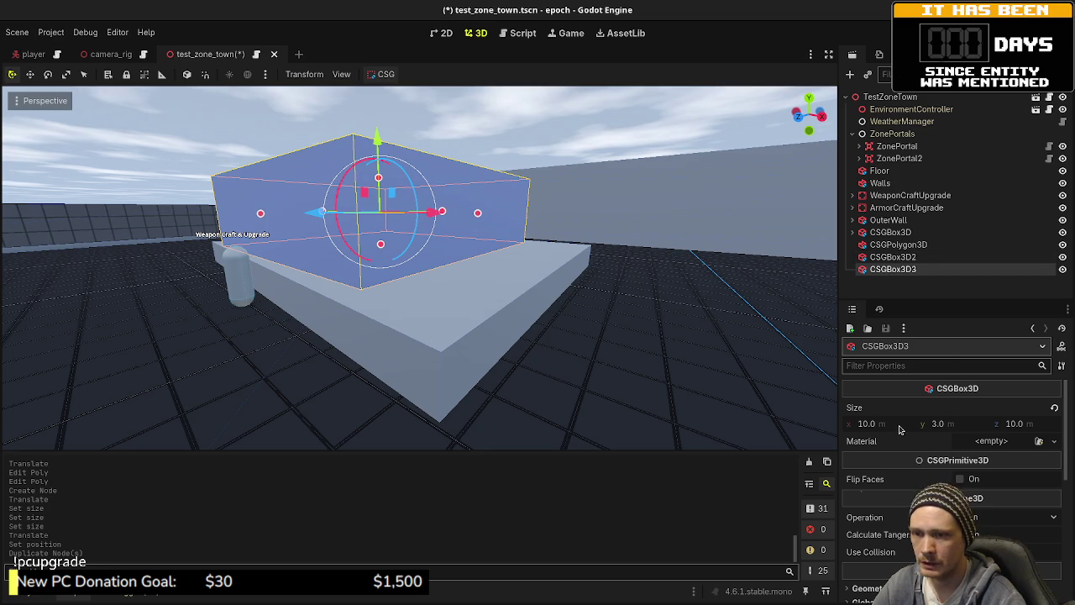
{"action": "left_click_drag", "start_coordinate": [924, 269], "coordinate": [914, 258]}
{"action": "left_click", "coordinate": [891, 426]}
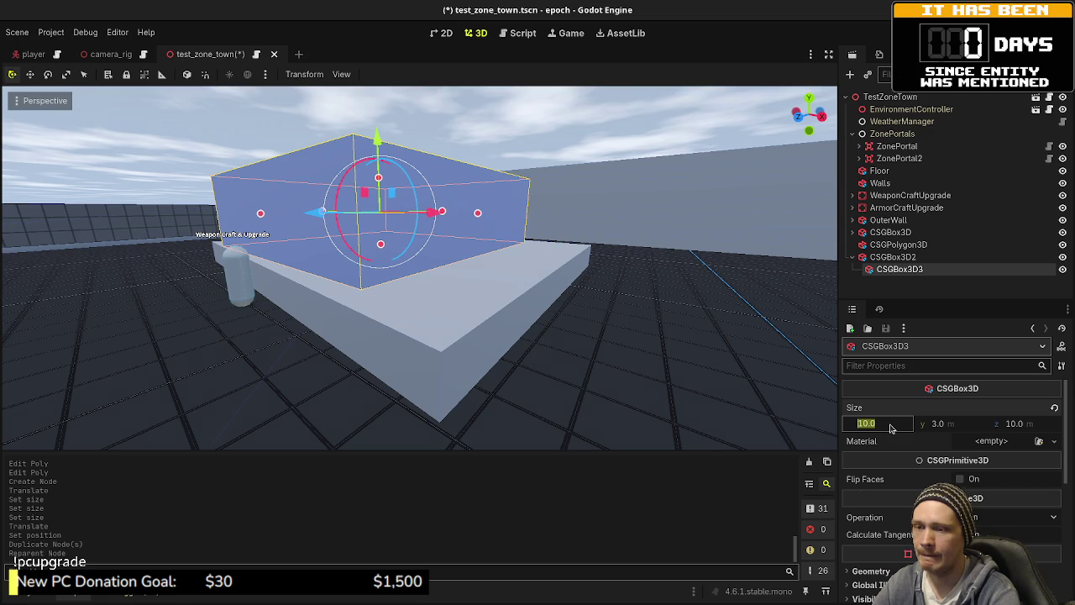
{"action": "type", "text": "9.5"}
{"action": "key", "text": "Return"}
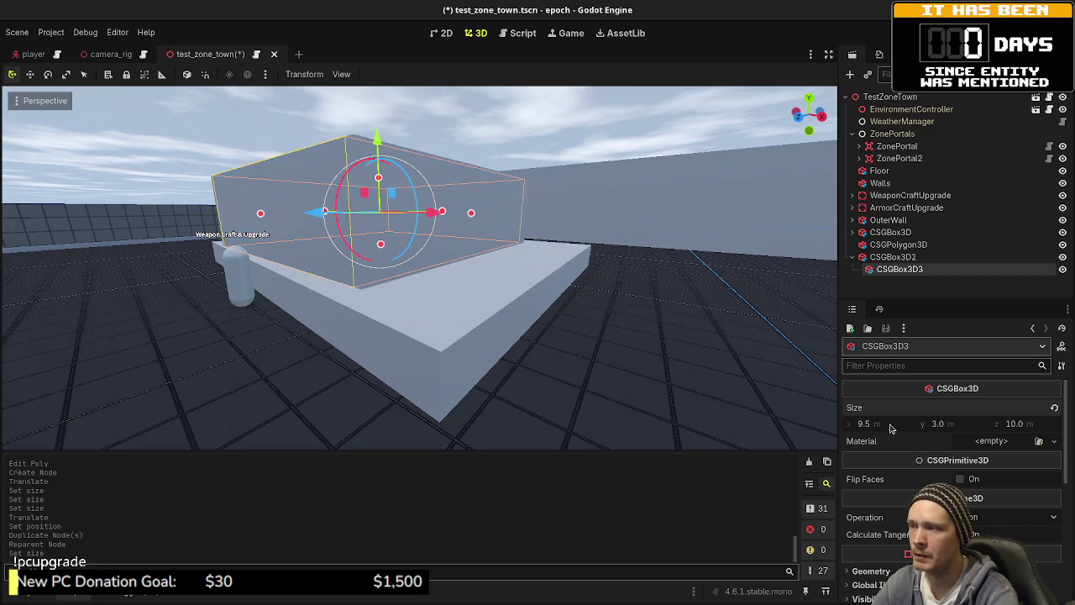
{"action": "left_click", "coordinate": [1016, 424]}
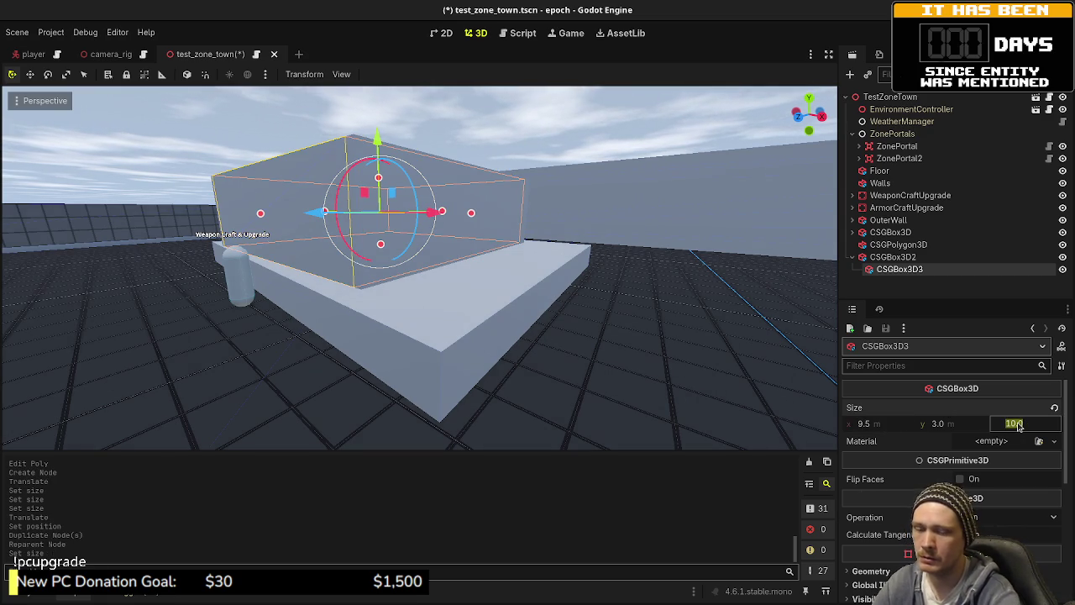
{"action": "type", "text": "9.5"}
{"action": "key", "text": "Return"}
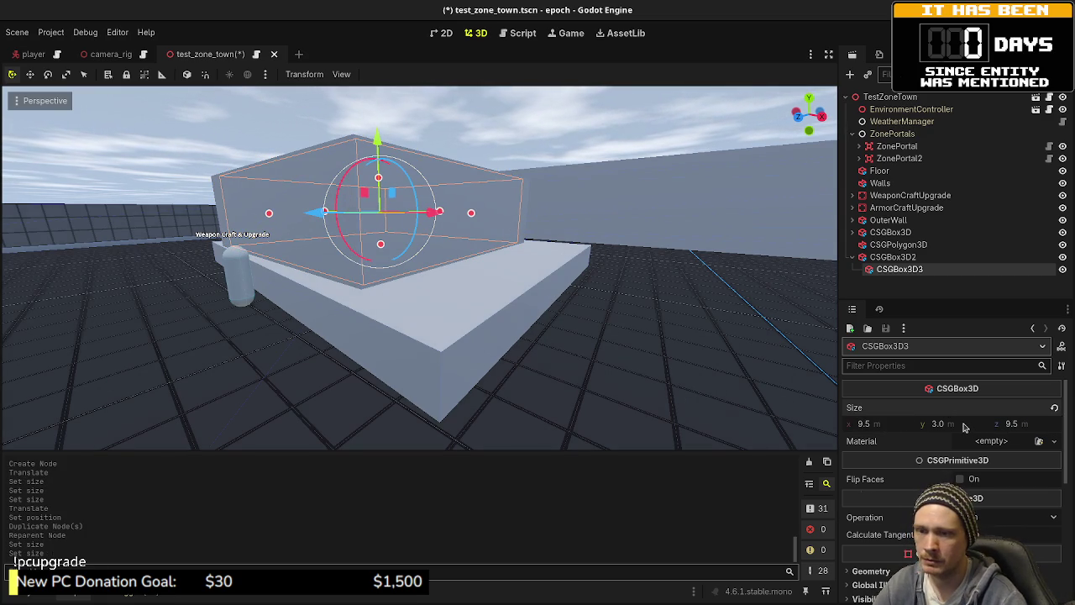
{"action": "left_click", "coordinate": [965, 426]}
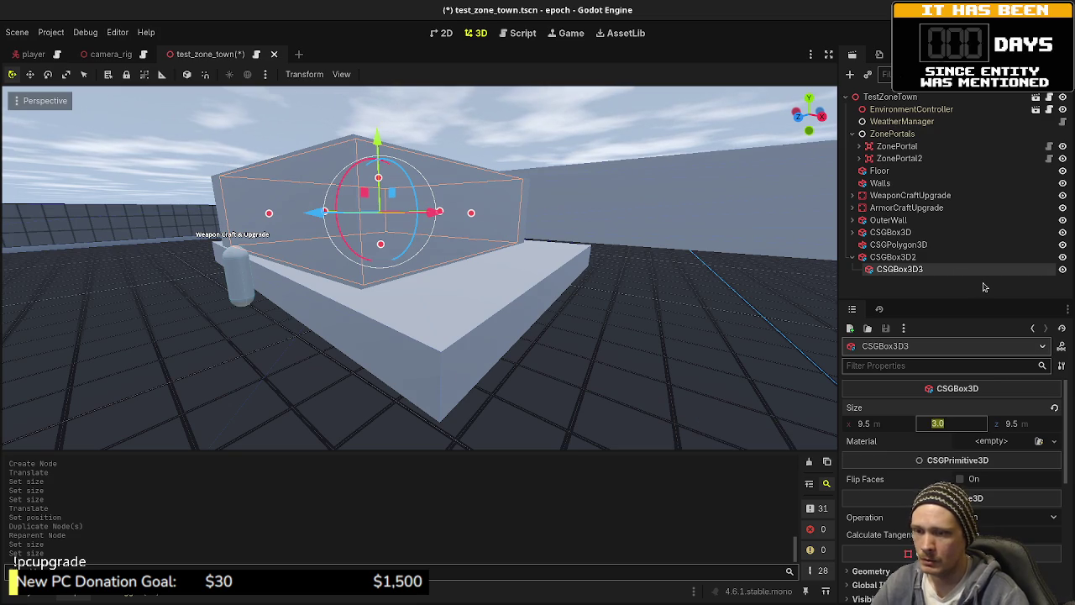
{"action": "type", "text": "2.5"}
{"action": "key", "text": "Return"}
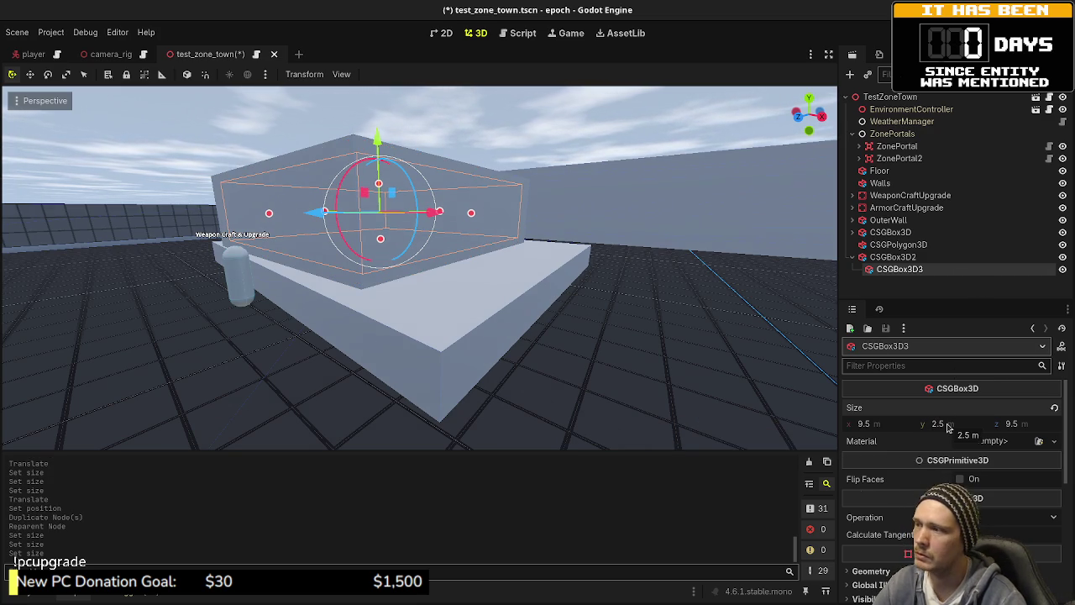
{"action": "type", "text": "2.75"}
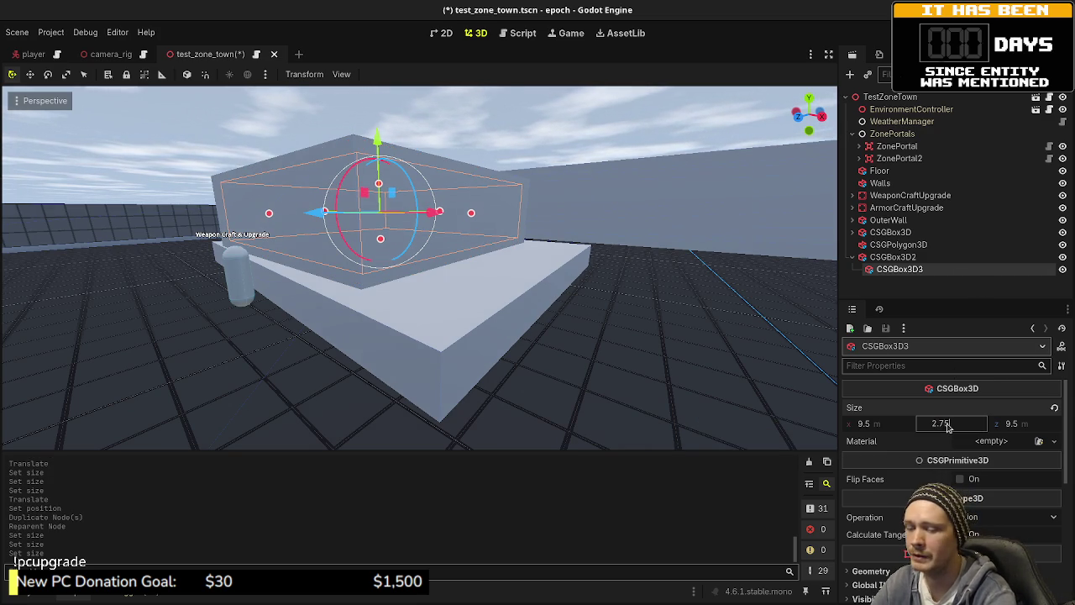
{"action": "key", "text": "Return"}
- Raise CSGBox3D3's vertical position, set its Operation to Subtraction, and add a node under CSGBox3D2
{"action": "scroll", "coordinate": [950, 433], "scroll_direction": "down", "scroll_amount": 3}
{"action": "scroll", "coordinate": [950, 454], "scroll_direction": "down", "scroll_amount": 4}
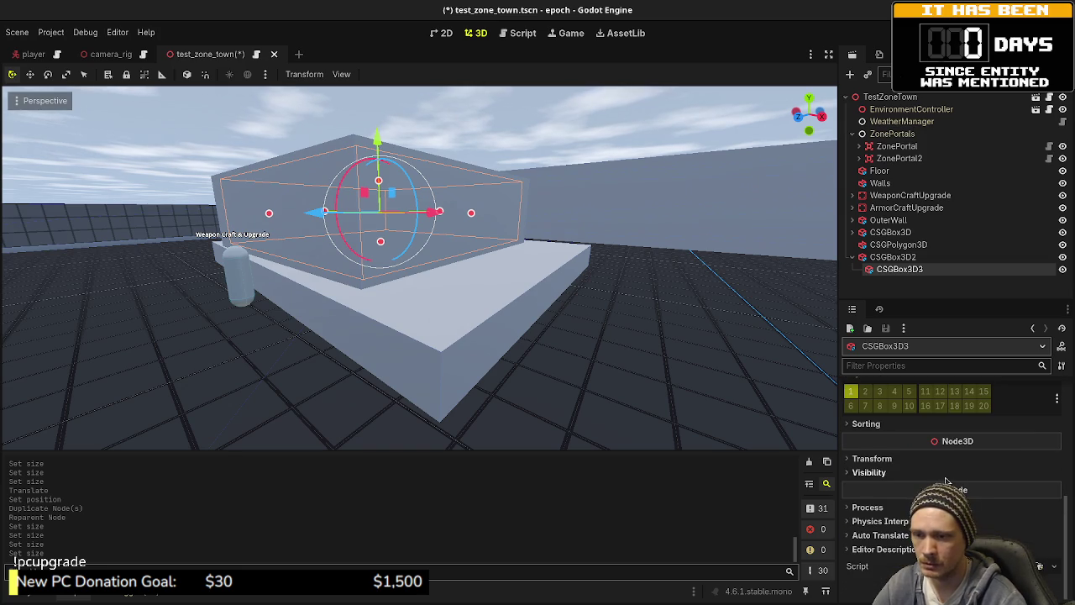
{"action": "left_click", "coordinate": [882, 459]}
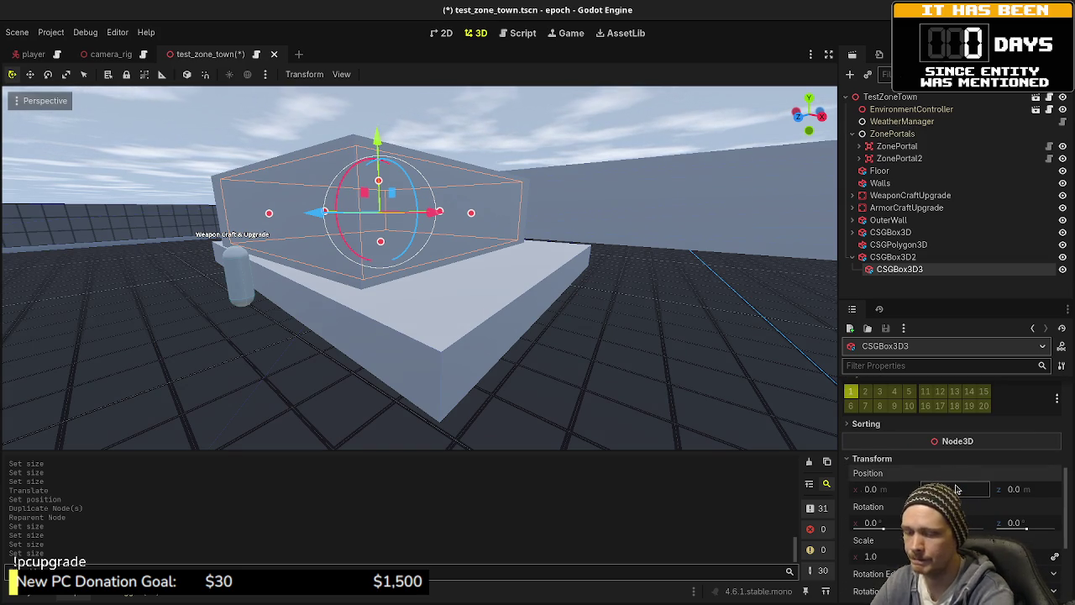
{"action": "key", "text": "Return"}
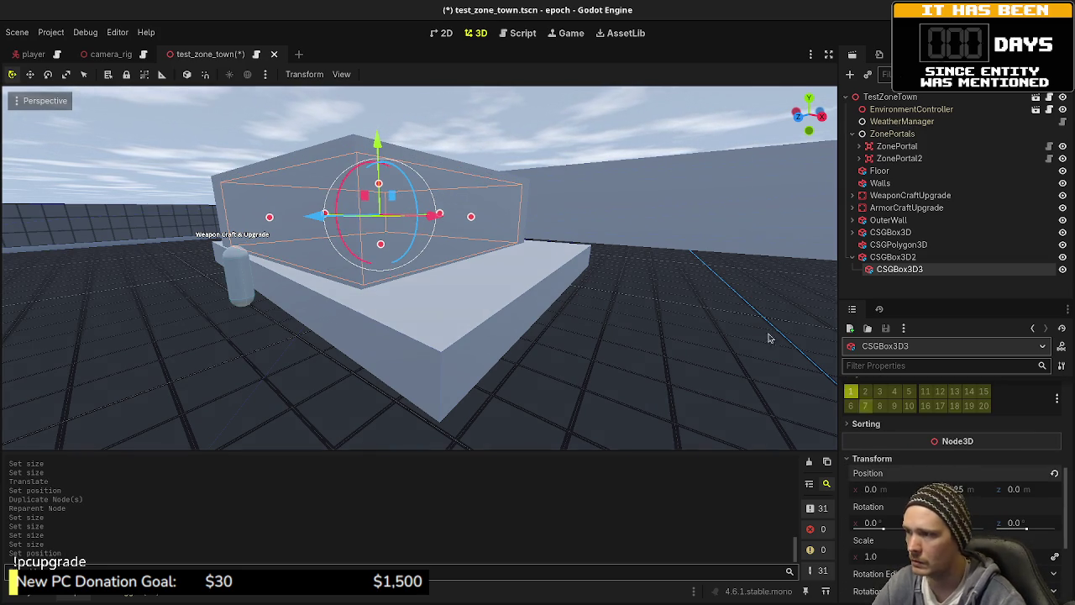
{"action": "scroll", "coordinate": [945, 464], "scroll_direction": "up", "scroll_amount": 5}
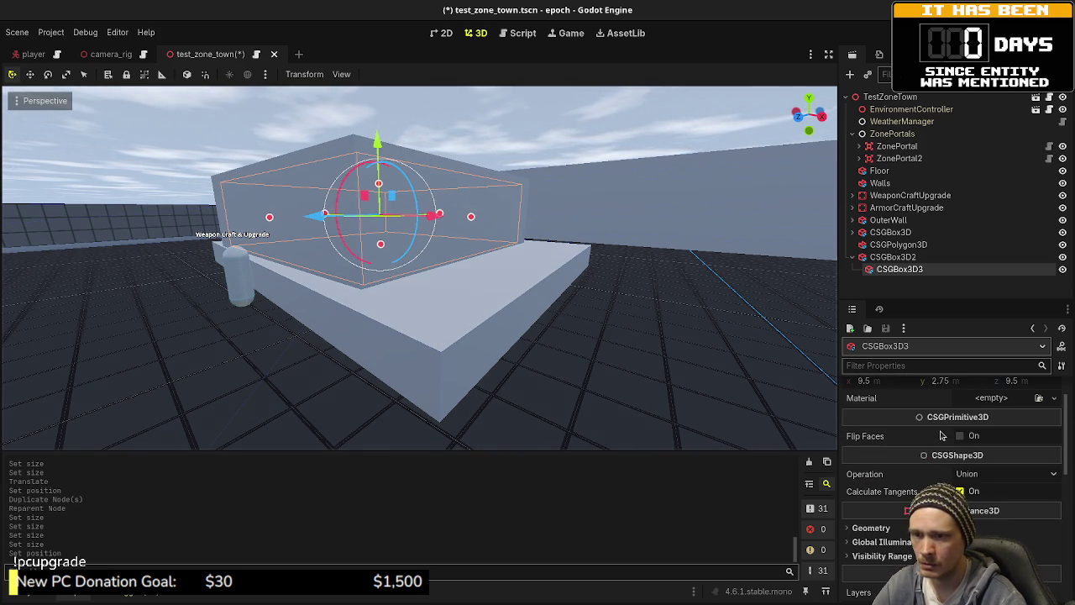
{"action": "left_click", "coordinate": [972, 476]}
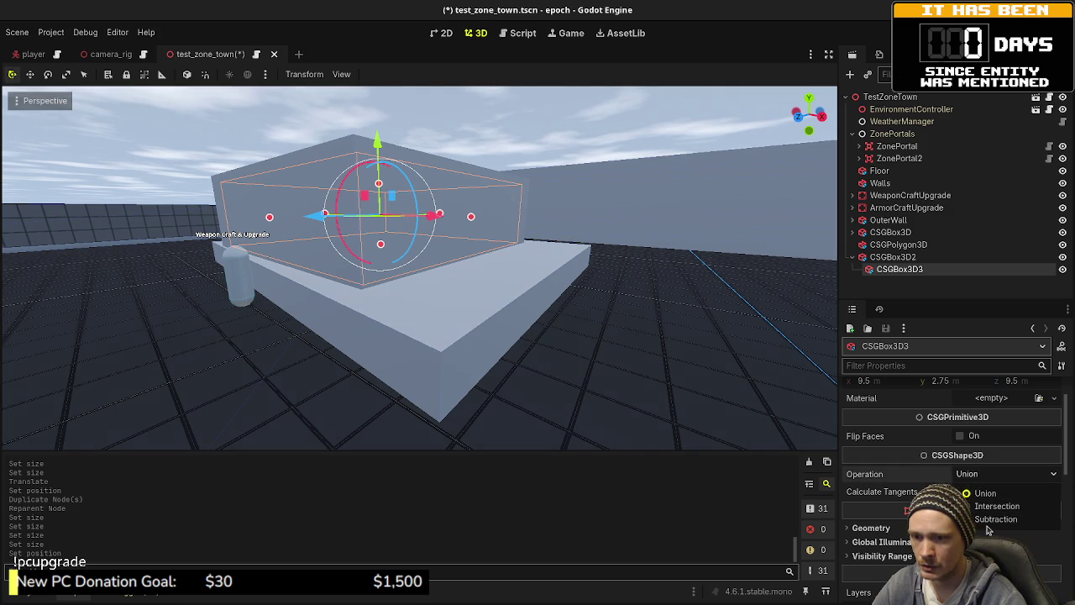
{"action": "left_click", "coordinate": [978, 515]}
{"action": "left_click", "coordinate": [904, 256]}
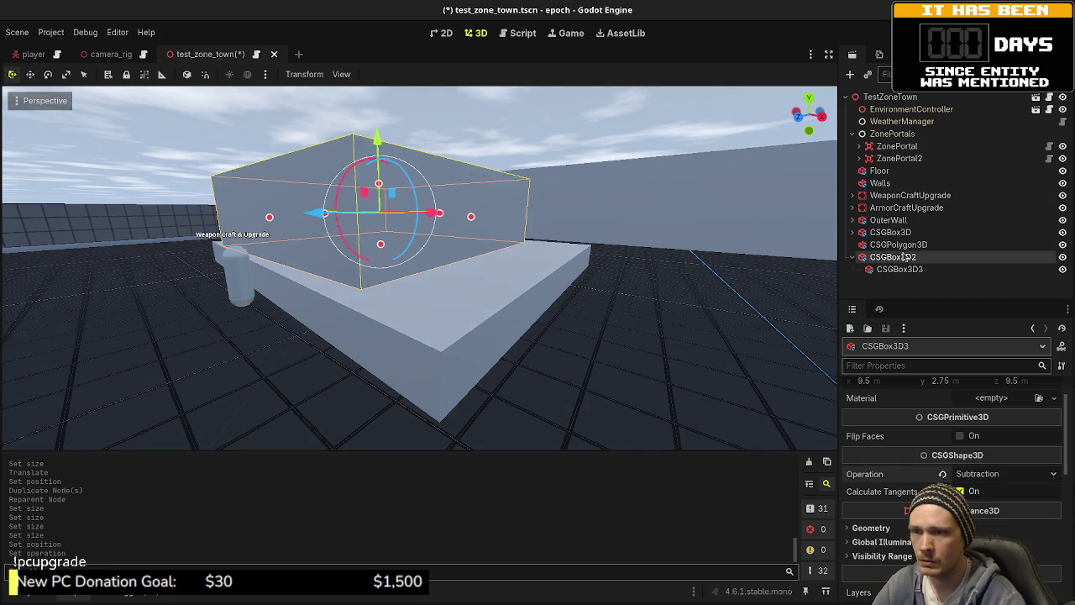
{"action": "key", "text": "ctrl+a"}
- Add a child CSGBox3D sized 1.5 m wide and 2 m tall
{"action": "type", "text": "c"}
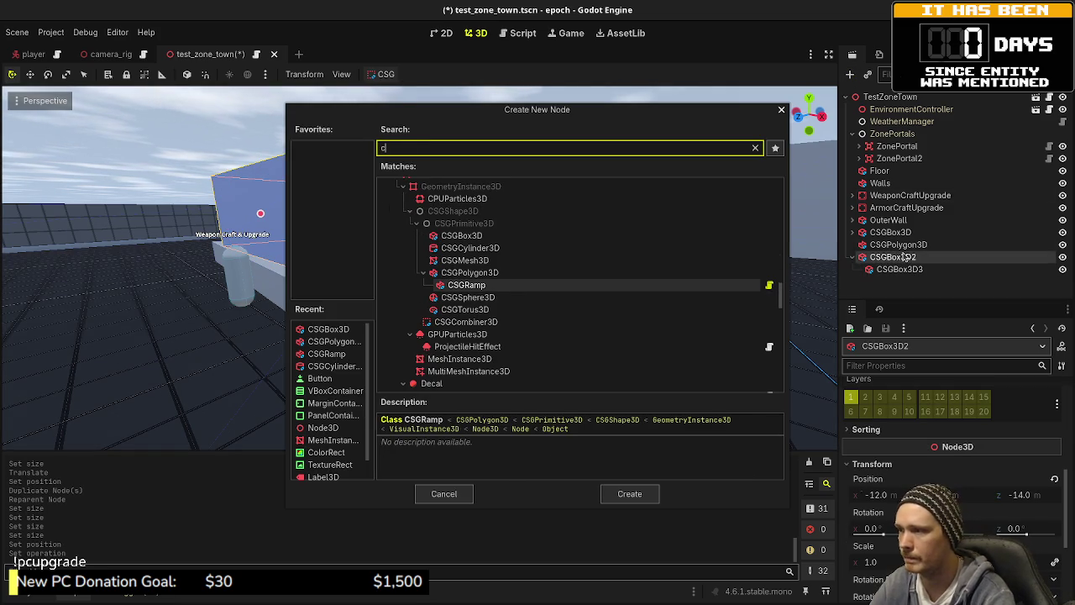
{"action": "key", "text": "Up"}
{"action": "key", "text": "Up"}
{"action": "key", "text": "Up"}
{"action": "key", "text": "Return"}
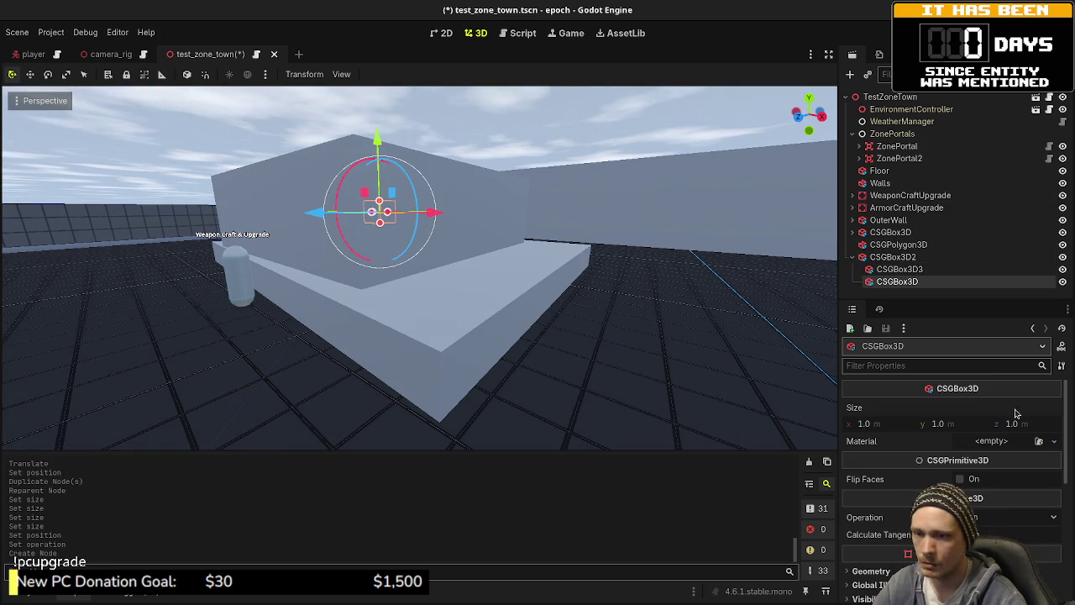
{"action": "left_click", "coordinate": [961, 426]}
{"action": "type", "text": "2"}
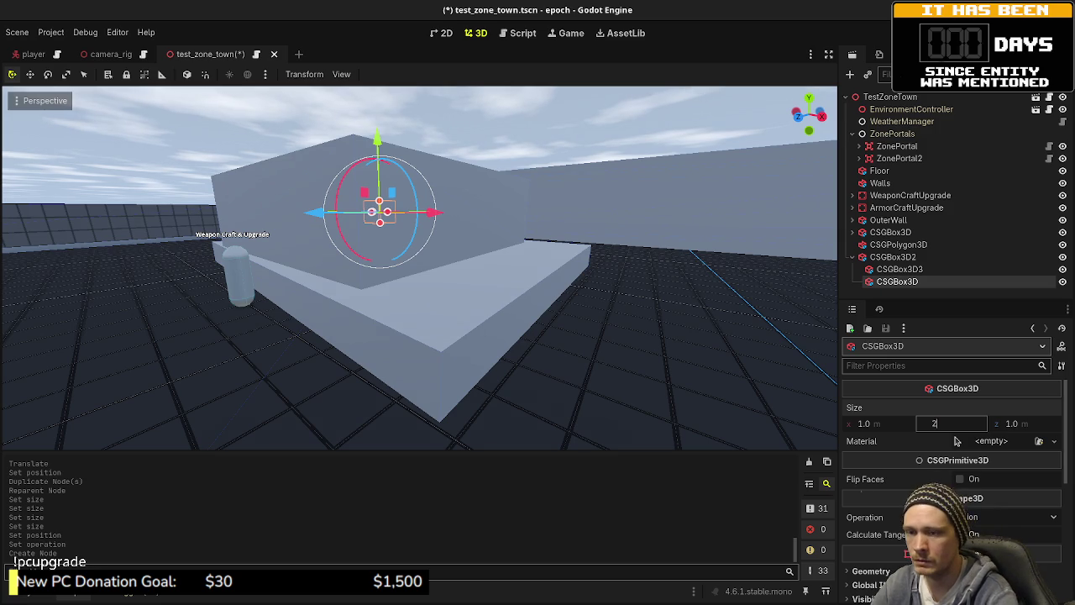
{"action": "left_click", "coordinate": [893, 424]}
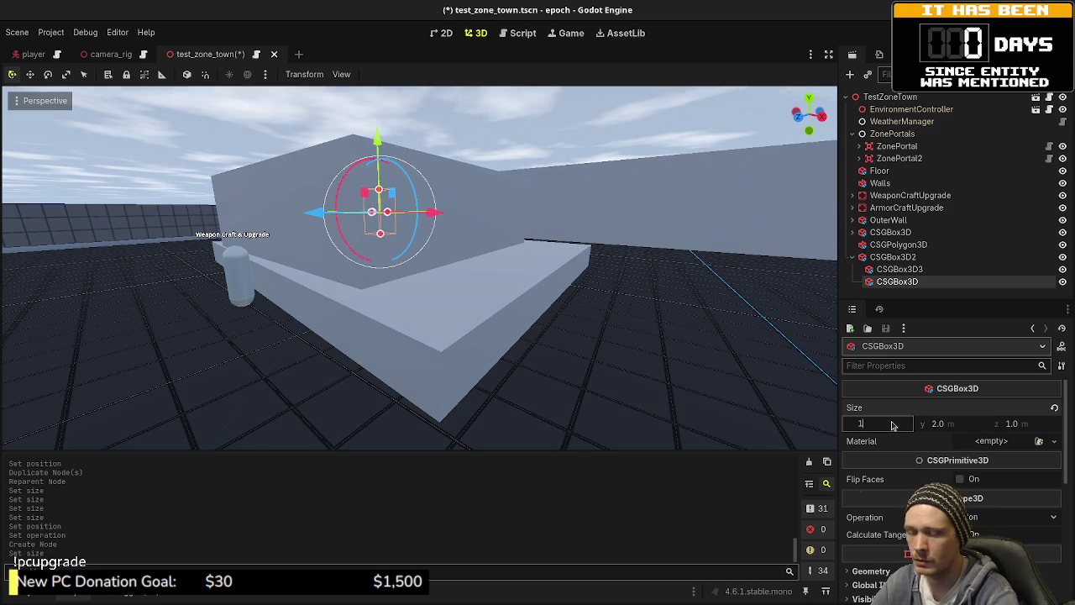
{"action": "type", "text": ".5"}
{"action": "key", "text": "Return"}
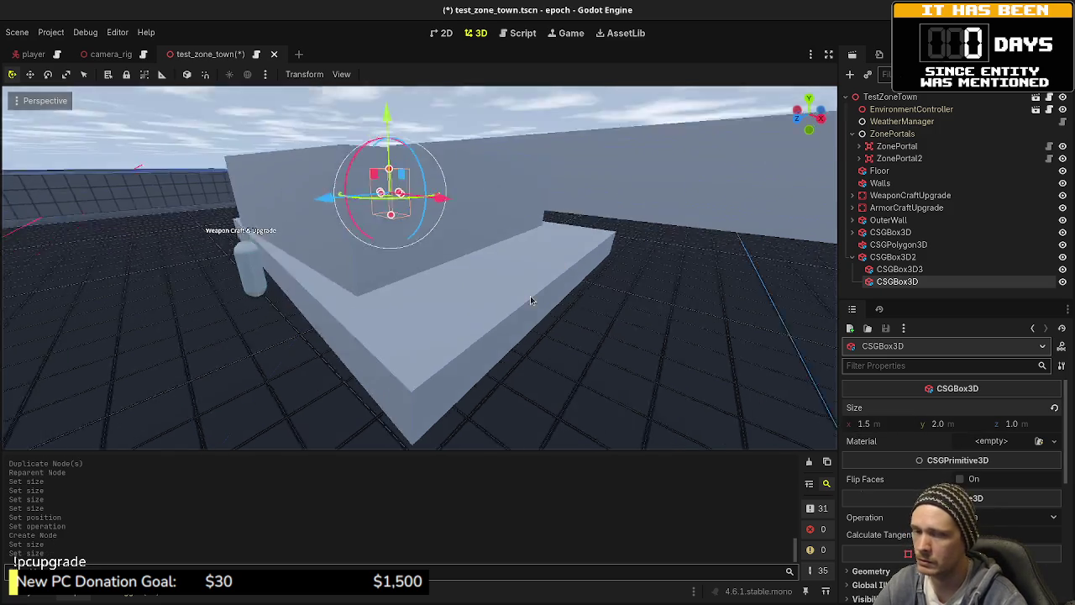
- Slide the small box 5 m along x into the house wall and rotate it
{"action": "key", "text": "KP_7"}
{"action": "scroll", "coordinate": [347, 204], "scroll_direction": "down", "scroll_amount": 5}
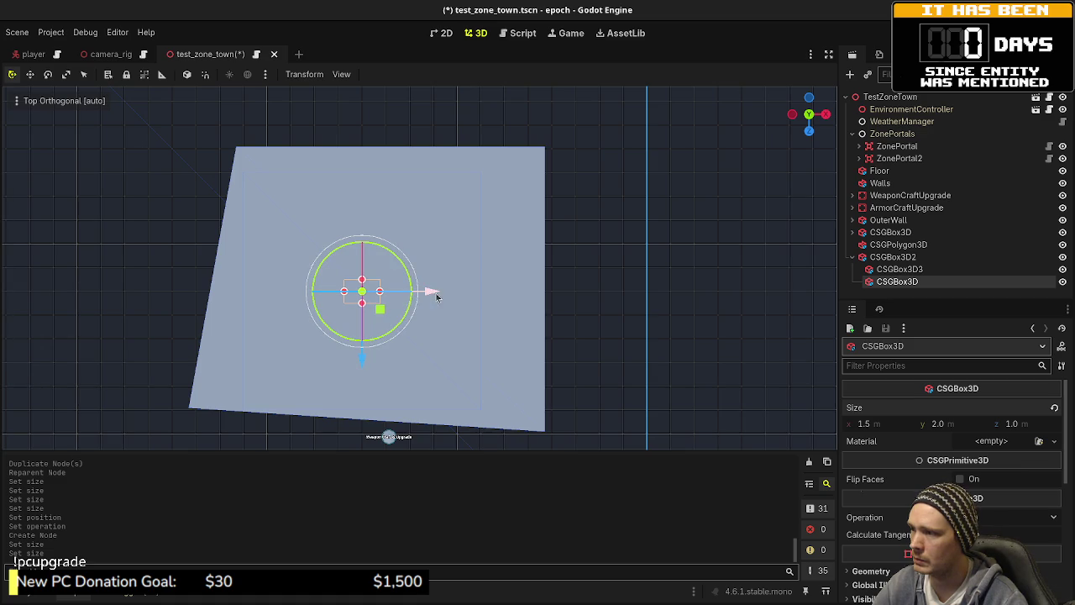
{"action": "left_click_drag", "start_coordinate": [430, 294], "coordinate": [551, 301]}
{"action": "scroll", "coordinate": [530, 342], "scroll_direction": "up", "scroll_amount": 5}
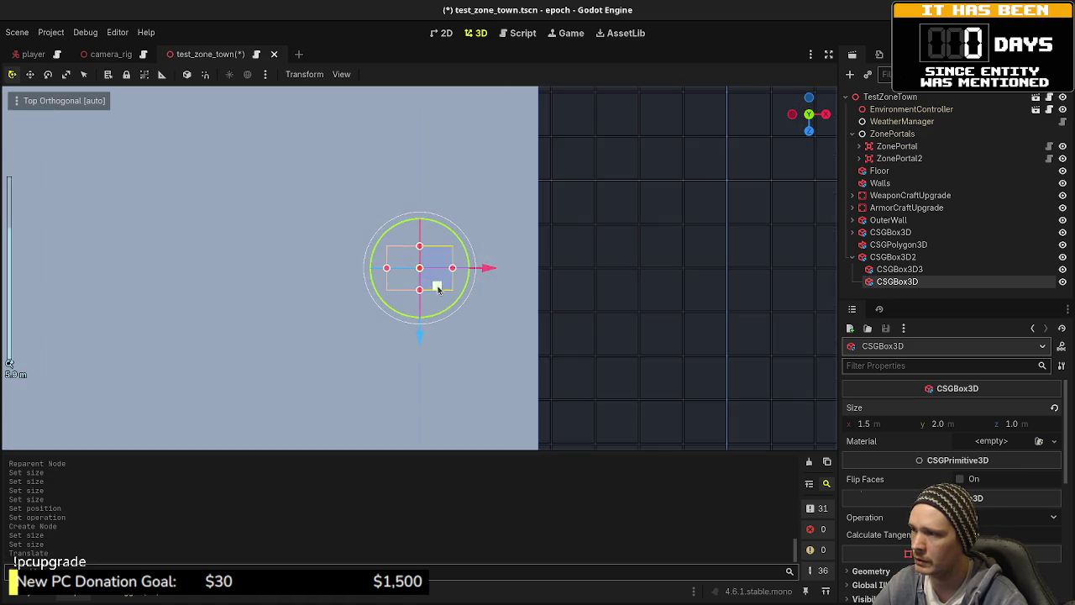
{"action": "left_click_drag", "start_coordinate": [446, 318], "coordinate": [470, 247]}
{"action": "mouse_move", "coordinate": [566, 367]}
{"action": "left_mouse_down"}
{"action": "mouse_move", "coordinate": [398, 226]}
{"action": "mouse_move", "coordinate": [490, 301]}
{"action": "mouse_move", "coordinate": [429, 233]}
{"action": "mouse_move", "coordinate": [437, 253]}
{"action": "mouse_move", "coordinate": [450, 241]}
{"action": "left_mouse_up"}
{"action": "scroll", "coordinate": [947, 451], "scroll_direction": "down", "scroll_amount": 3}
{"action": "scroll", "coordinate": [948, 452], "scroll_direction": "down", "scroll_amount": 4}
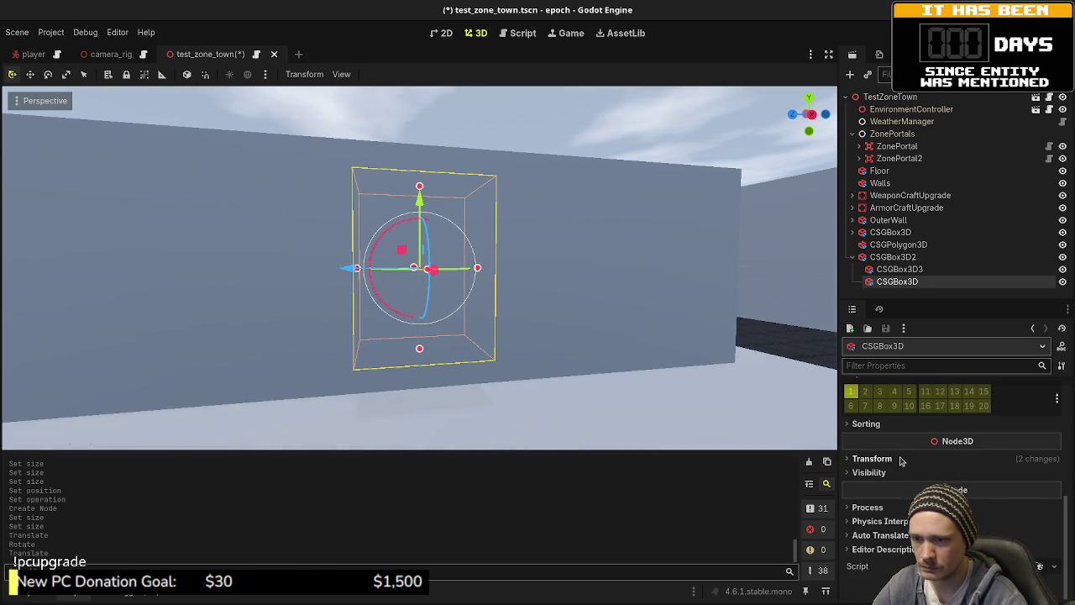
{"action": "left_click", "coordinate": [872, 458]}
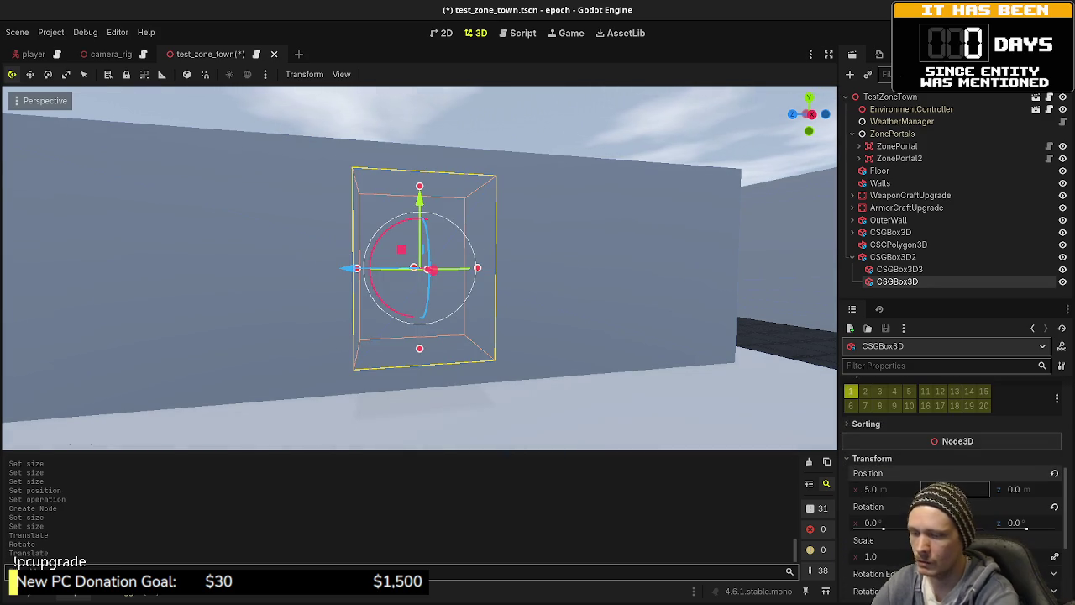
{"action": "key", "text": "Return"}
- Set the small box's Operation to Subtraction and view the doorway head-on
{"action": "scroll", "coordinate": [577, 316], "scroll_direction": "down", "scroll_amount": 2}
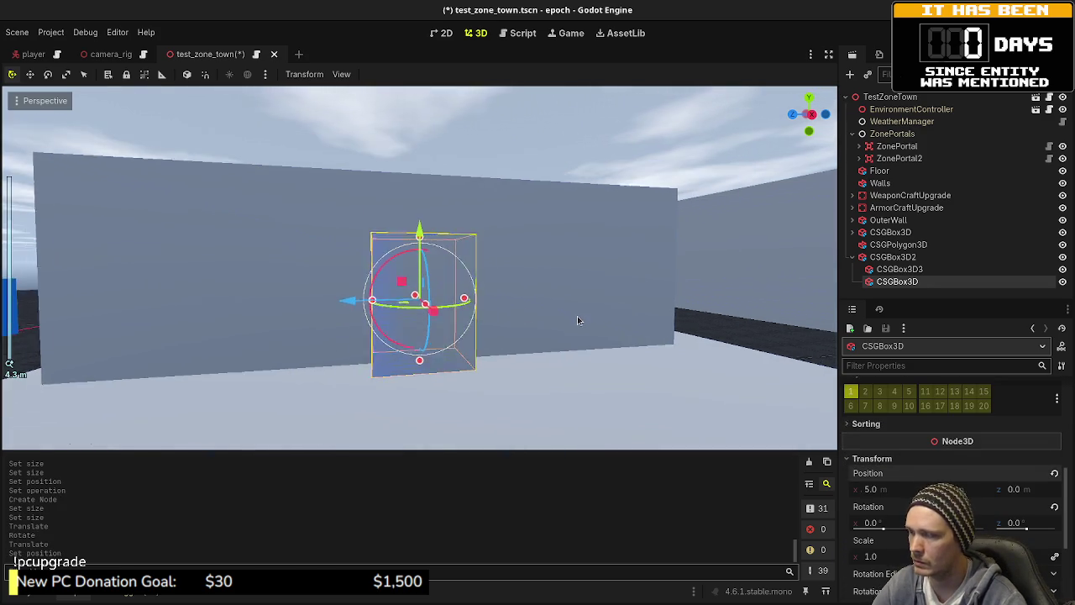
{"action": "left_click_drag", "start_coordinate": [577, 316], "coordinate": [601, 341]}
{"action": "scroll", "coordinate": [1000, 435], "scroll_direction": "up", "scroll_amount": 5}
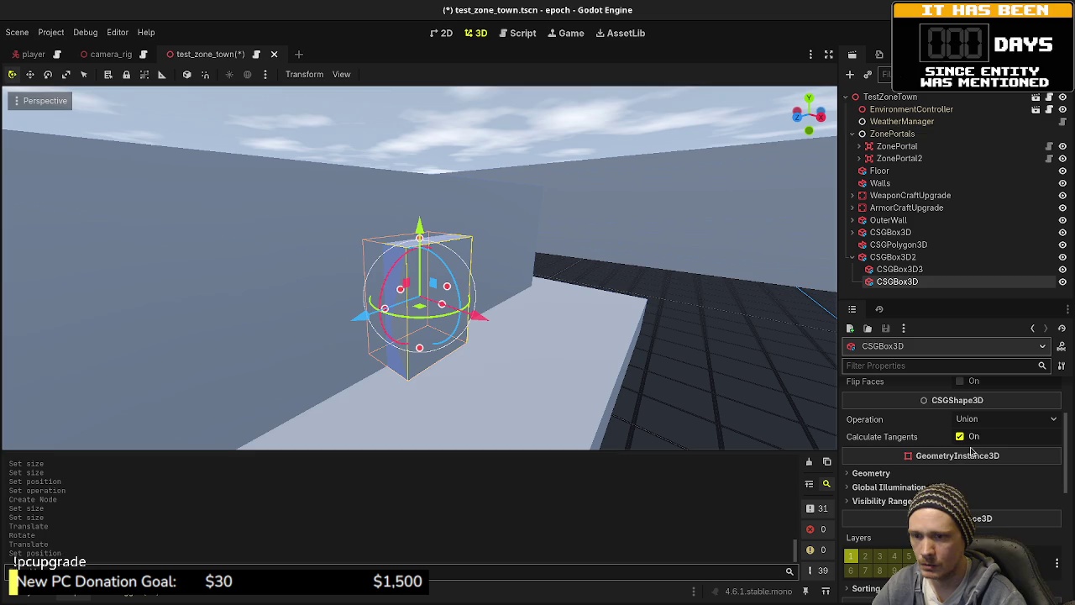
{"action": "left_click", "coordinate": [966, 419]}
{"action": "left_click", "coordinate": [998, 463]}
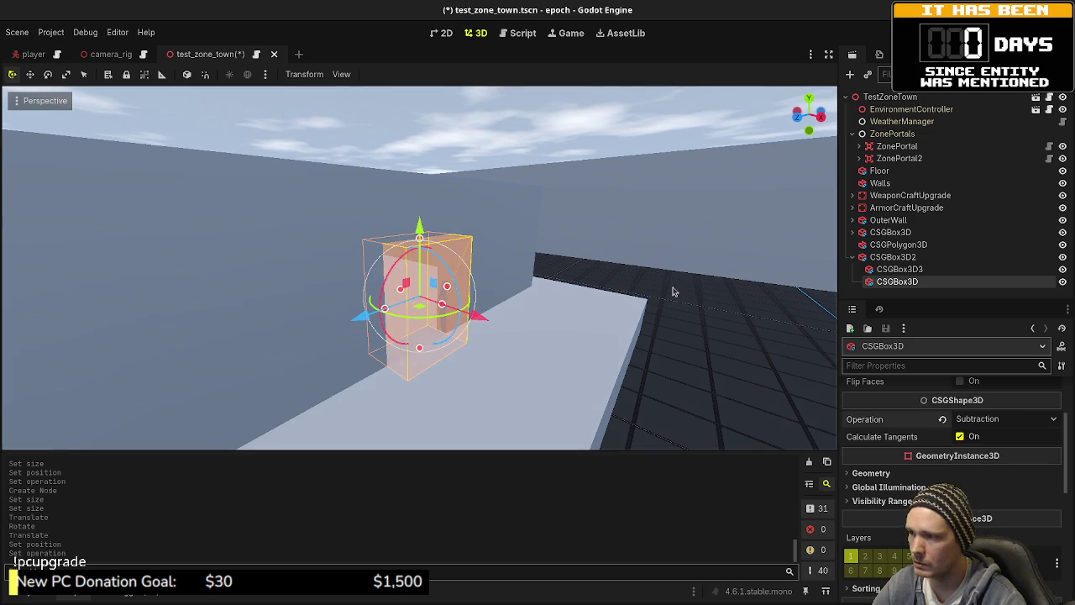
{"action": "left_click", "coordinate": [545, 331]}
{"action": "mouse_move", "coordinate": [546, 332]}
{"action": "left_mouse_down"}
{"action": "mouse_move", "coordinate": [425, 317]}
{"action": "mouse_move", "coordinate": [427, 284]}
{"action": "mouse_move", "coordinate": [521, 311]}
{"action": "left_mouse_up"}
- Enable Use Collision on the CSGPolygon3D platform slab
{"action": "scroll", "coordinate": [519, 332], "scroll_direction": "down", "scroll_amount": 5}
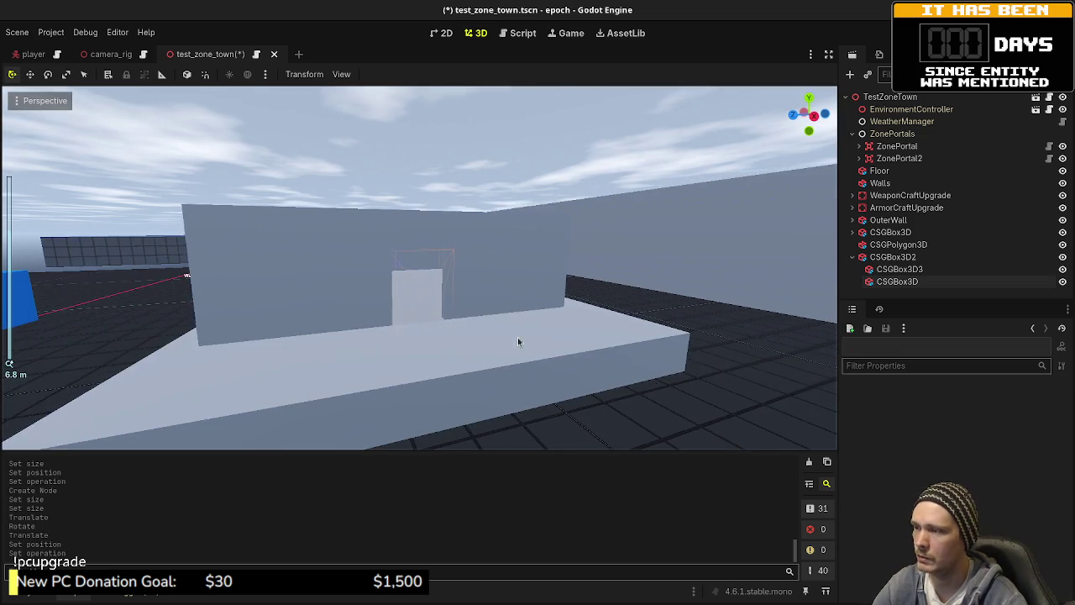
{"action": "left_click", "coordinate": [421, 362]}
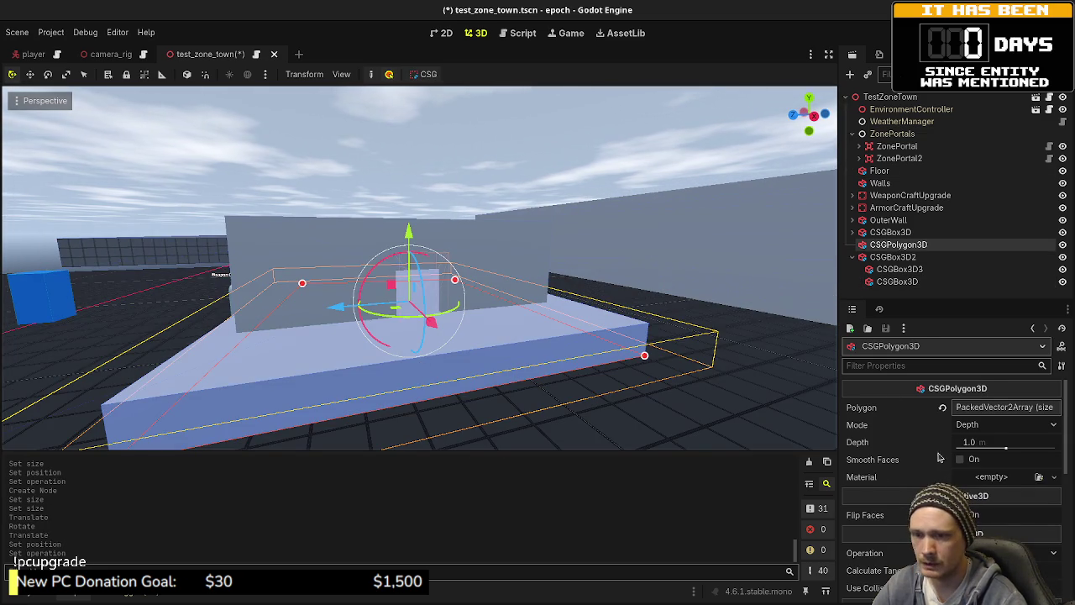
{"action": "scroll", "coordinate": [949, 437], "scroll_direction": "down", "scroll_amount": 3}
{"action": "left_click", "coordinate": [961, 504]}
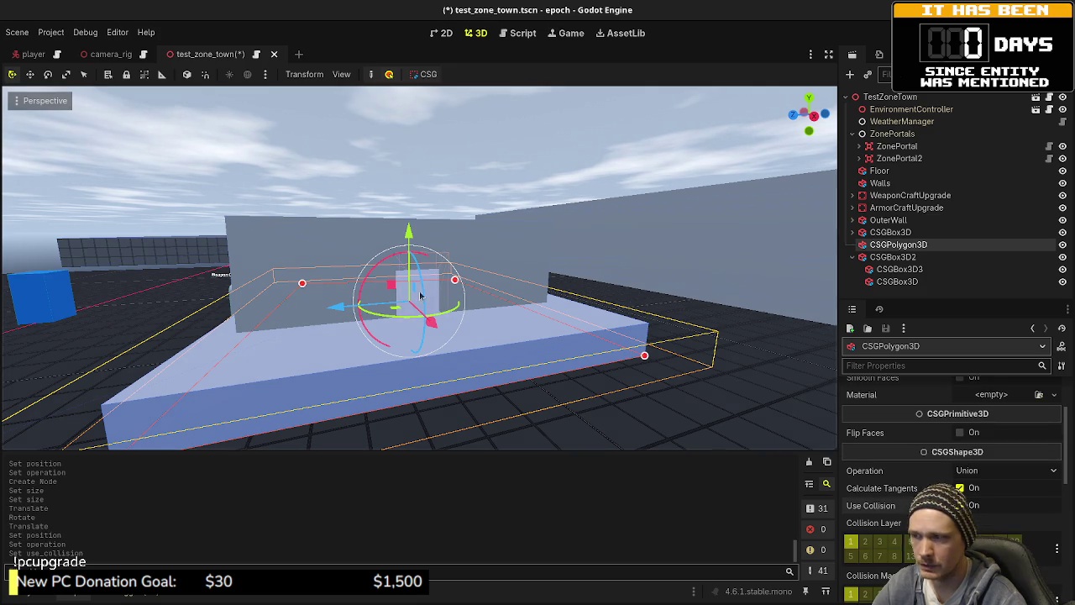
- Enable Use Collision on the house CSGBox3D2, then select the TestZoneTown root
{"action": "scroll", "coordinate": [993, 499], "scroll_direction": "up", "scroll_amount": 3}
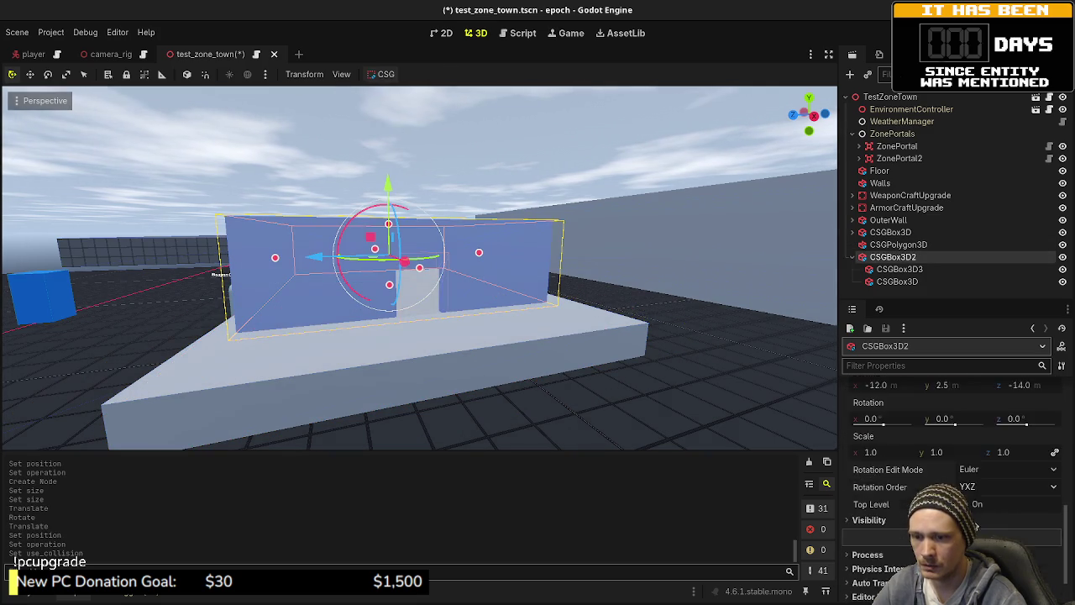
{"action": "scroll", "coordinate": [993, 499], "scroll_direction": "down", "scroll_amount": 3}
{"action": "scroll", "coordinate": [994, 499], "scroll_direction": "up", "scroll_amount": 3}
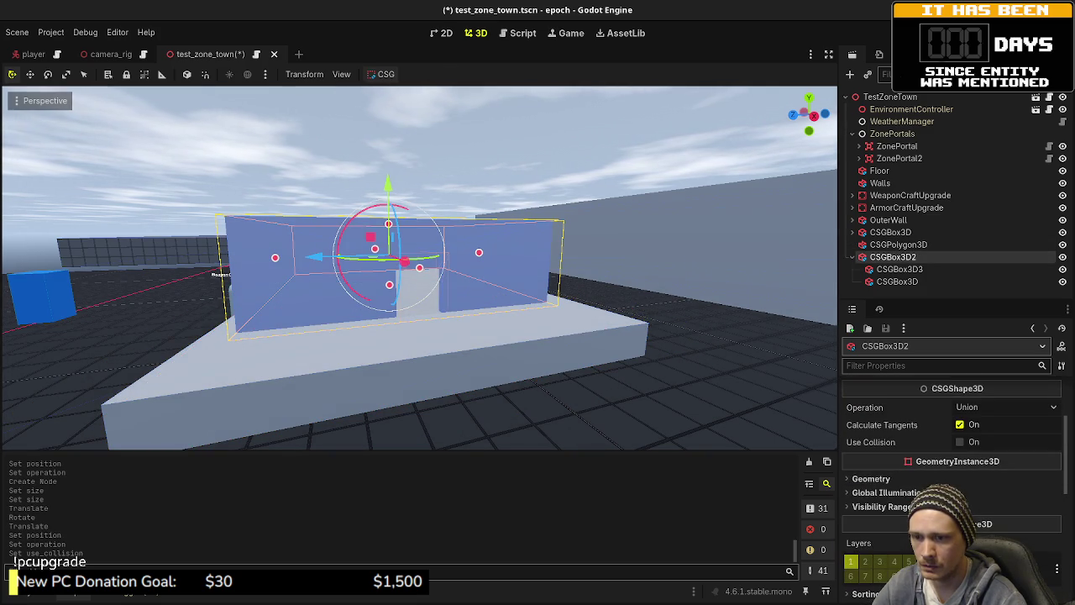
{"action": "left_click", "coordinate": [959, 442]}
{"action": "left_click", "coordinate": [593, 160]}
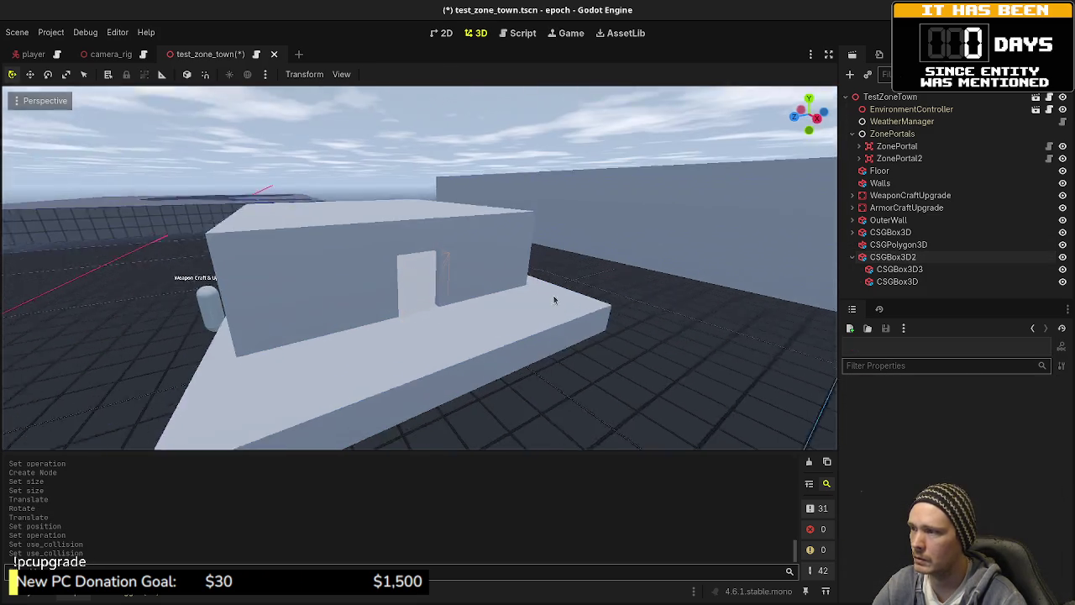
{"action": "left_click", "coordinate": [882, 269]}
{"action": "left_click", "coordinate": [889, 244]}
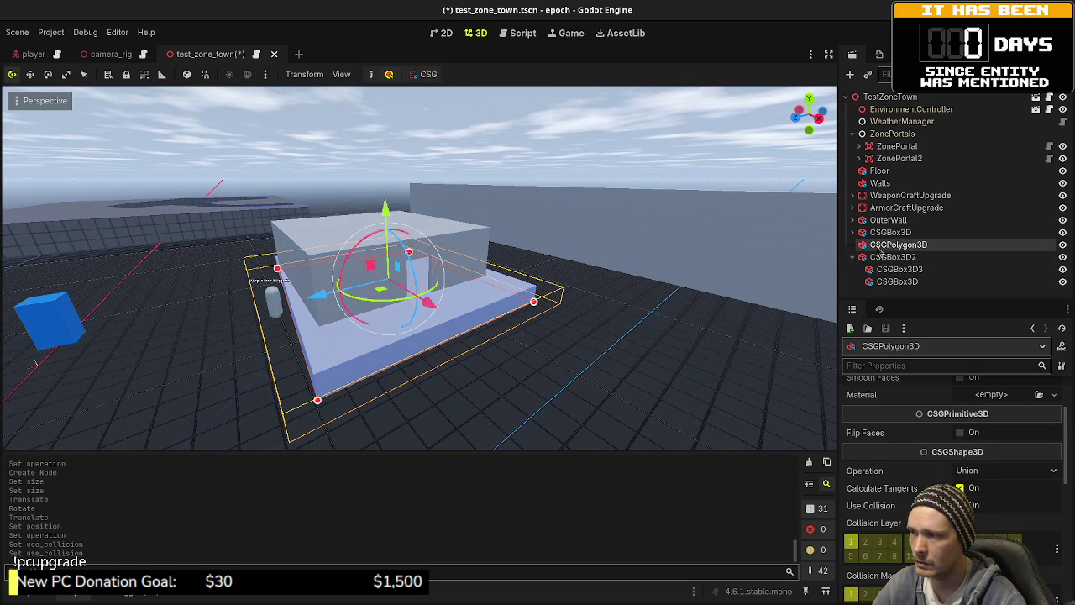
{"action": "left_click", "coordinate": [886, 97]}
- Add a CSGRamp under TestZoneTown and frame it beside the buildings
{"action": "key", "text": "ctrl+a"}
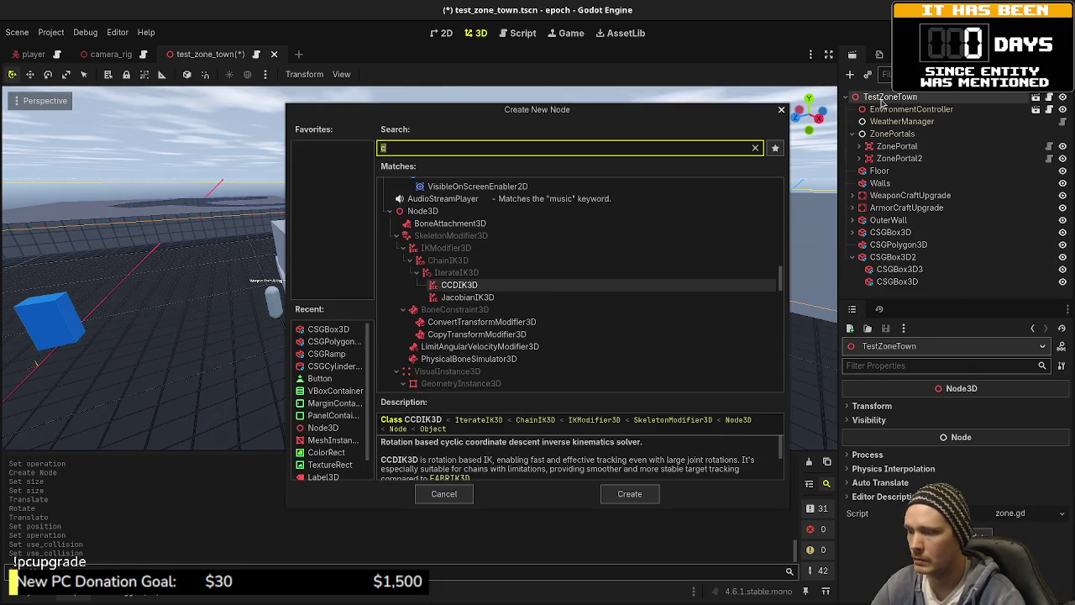
{"action": "type", "text": "csgr"}
{"action": "type", "text": "qmp"}
{"action": "key", "text": "BackSpace"}
{"action": "key", "text": "BackSpace"}
{"action": "key", "text": "BackSpace"}
{"action": "type", "text": "a"}
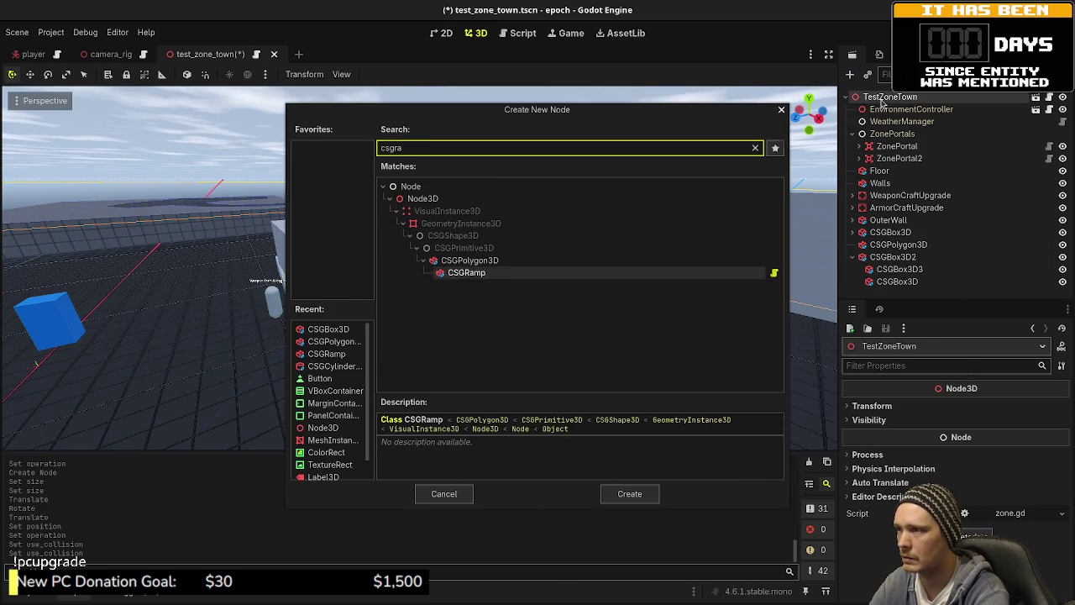
{"action": "key", "text": "BackSpace"}
{"action": "type", "text": "am"}
{"action": "key", "text": "Return"}
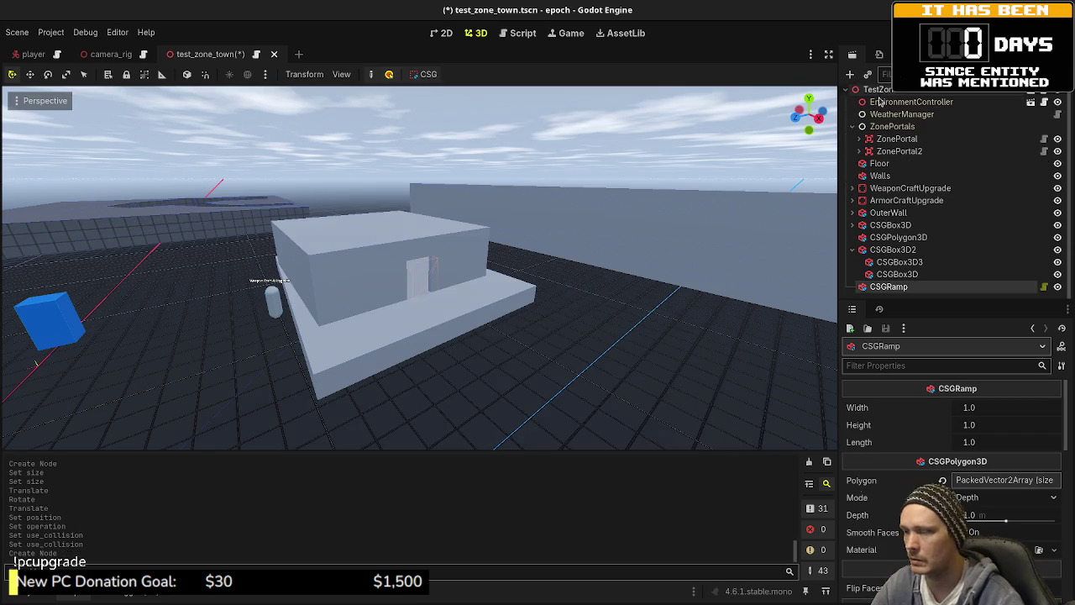
{"action": "scroll", "coordinate": [509, 319], "scroll_direction": "down", "scroll_amount": 5}
{"action": "scroll", "coordinate": [300, 394], "scroll_direction": "down", "scroll_amount": 2}
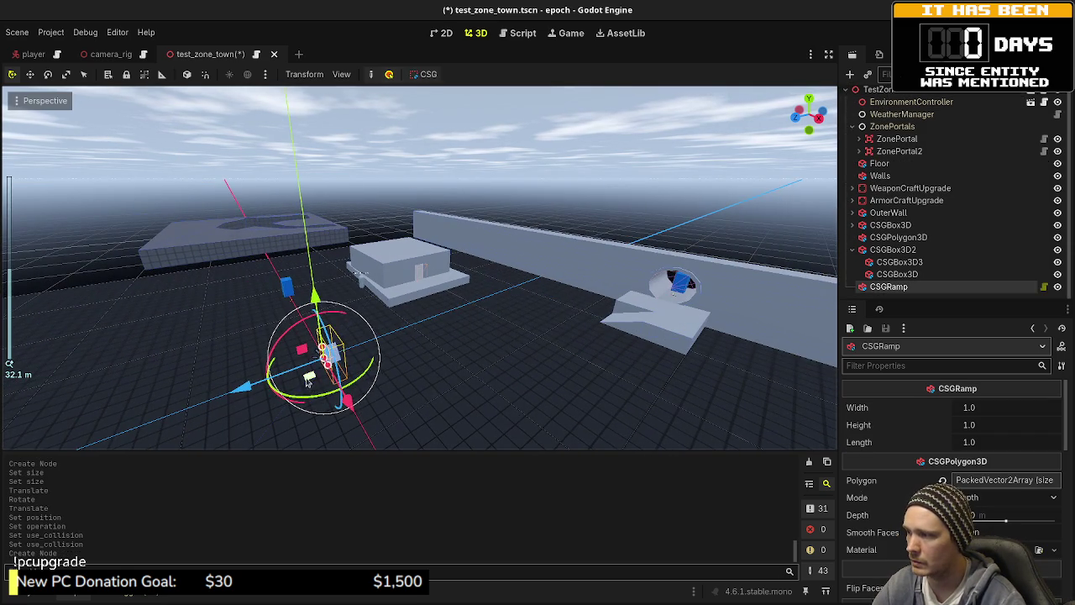
{"action": "key", "text": "f"}
{"action": "scroll", "coordinate": [504, 259], "scroll_direction": "up", "scroll_amount": 10}
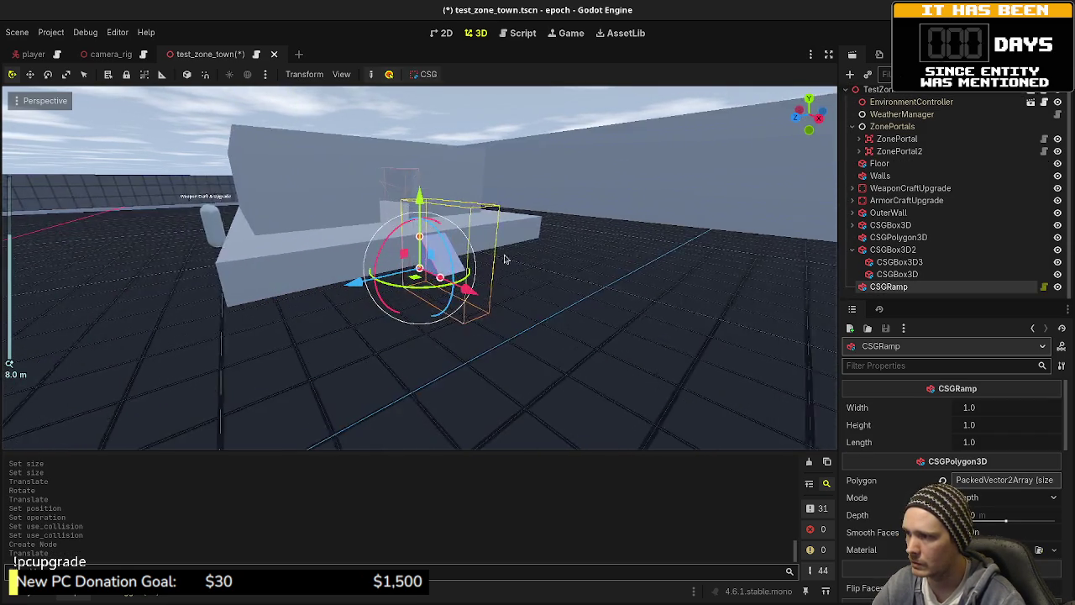
{"action": "scroll", "coordinate": [492, 286], "scroll_direction": "up", "scroll_amount": 1}
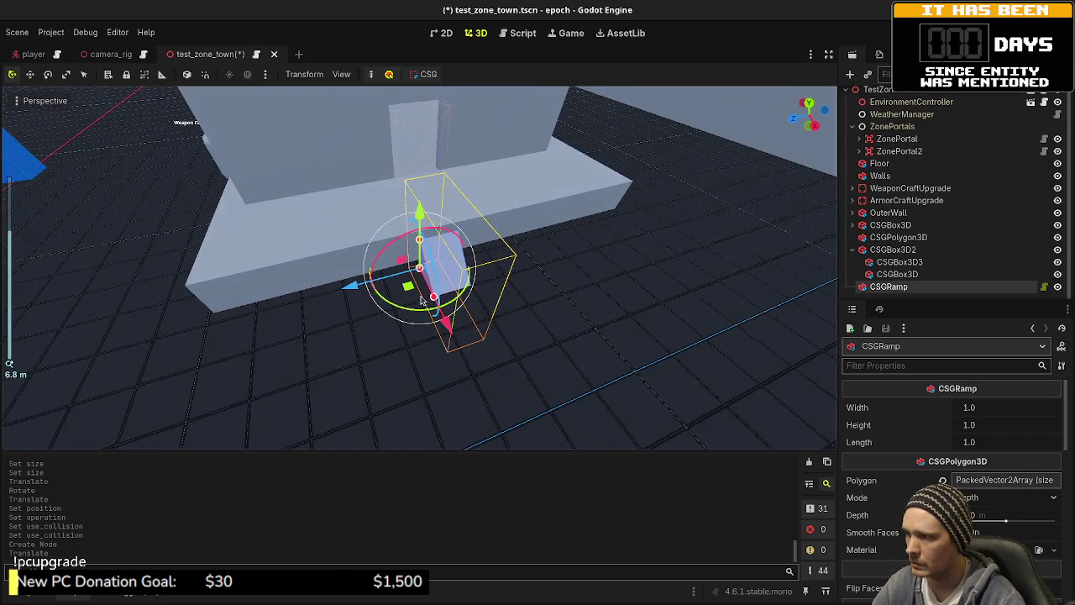
{"action": "mouse_move", "coordinate": [422, 299]}
{"action": "left_mouse_down"}
{"action": "mouse_move", "coordinate": [461, 280]}
{"action": "mouse_move", "coordinate": [531, 313]}
{"action": "mouse_move", "coordinate": [538, 303]}
{"action": "mouse_move", "coordinate": [478, 304]}
{"action": "left_mouse_up"}
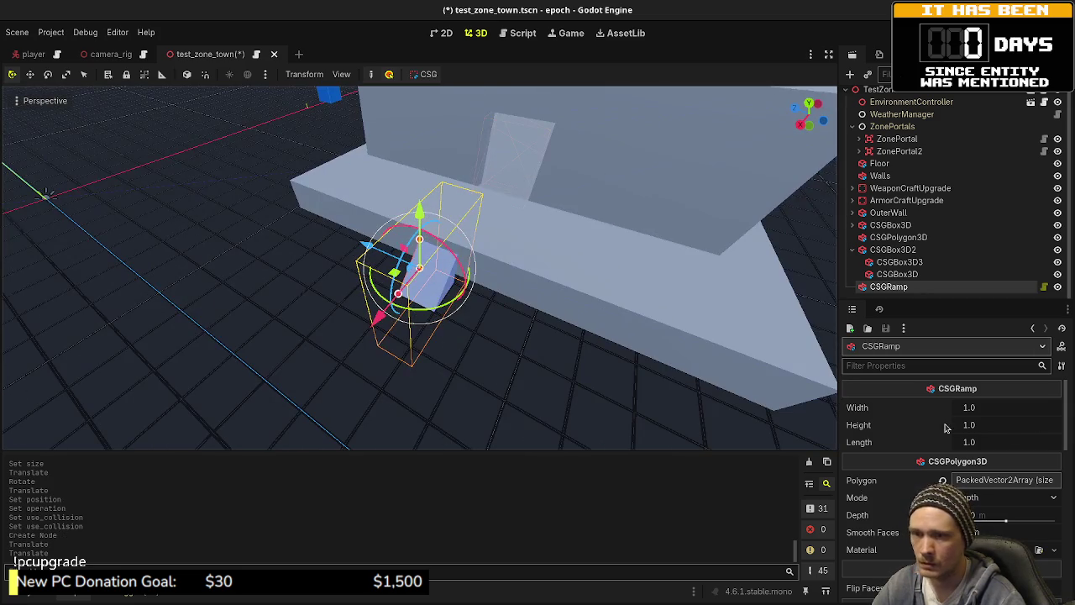
- Set the ramp's Width and Length to 2.0
{"action": "left_click", "coordinate": [987, 410]}
{"action": "type", "text": "2"}
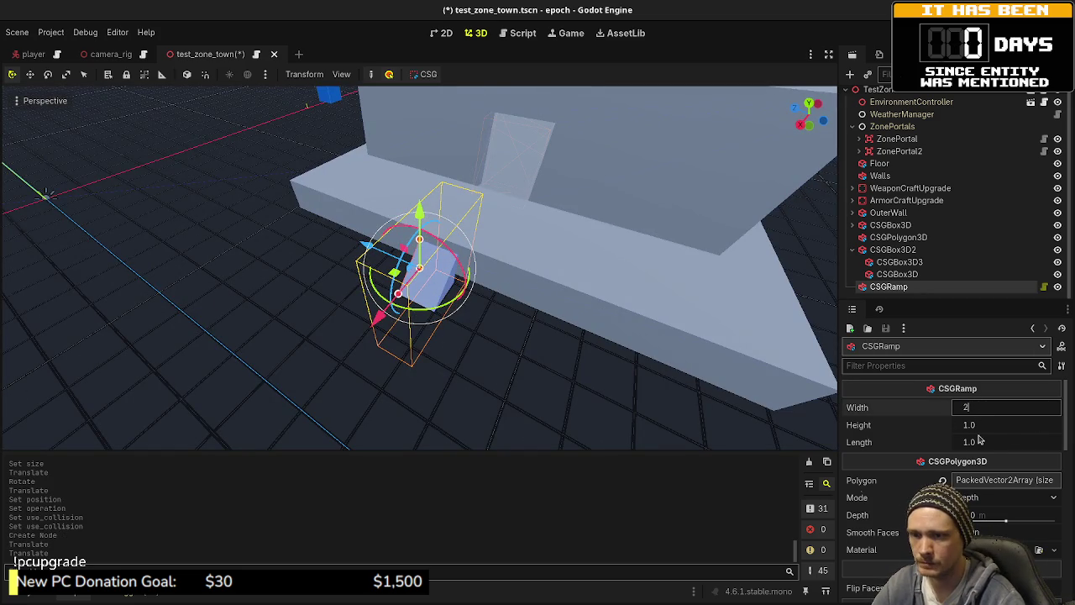
{"action": "left_click", "coordinate": [986, 444]}
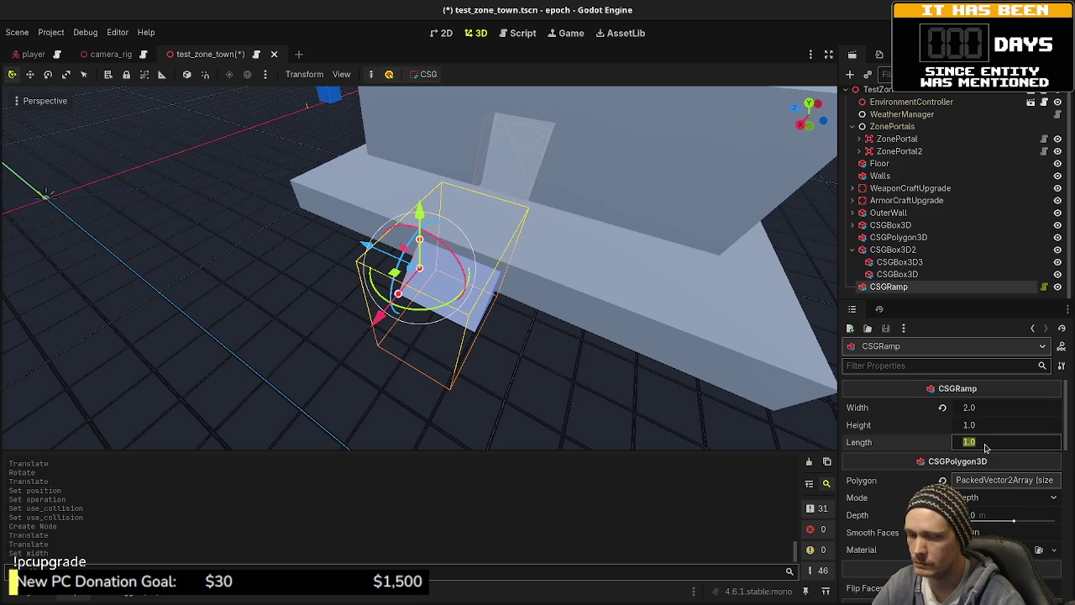
{"action": "type", "text": "2"}
{"action": "key", "text": "Return"}
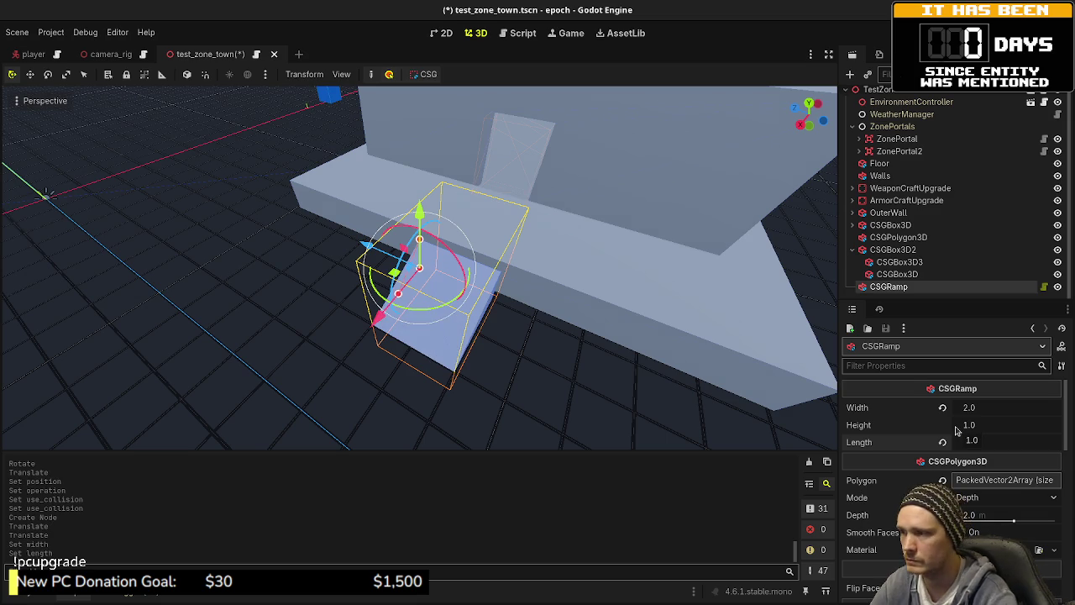
- Try a ramp X position of -4.5, then undo it back to -4.0
{"action": "mouse_move", "coordinate": [526, 331]}
{"action": "left_mouse_down"}
{"action": "mouse_move", "coordinate": [519, 260]}
{"action": "mouse_move", "coordinate": [468, 363]}
{"action": "left_mouse_up"}
{"action": "scroll", "coordinate": [886, 477], "scroll_direction": "down", "scroll_amount": 15}
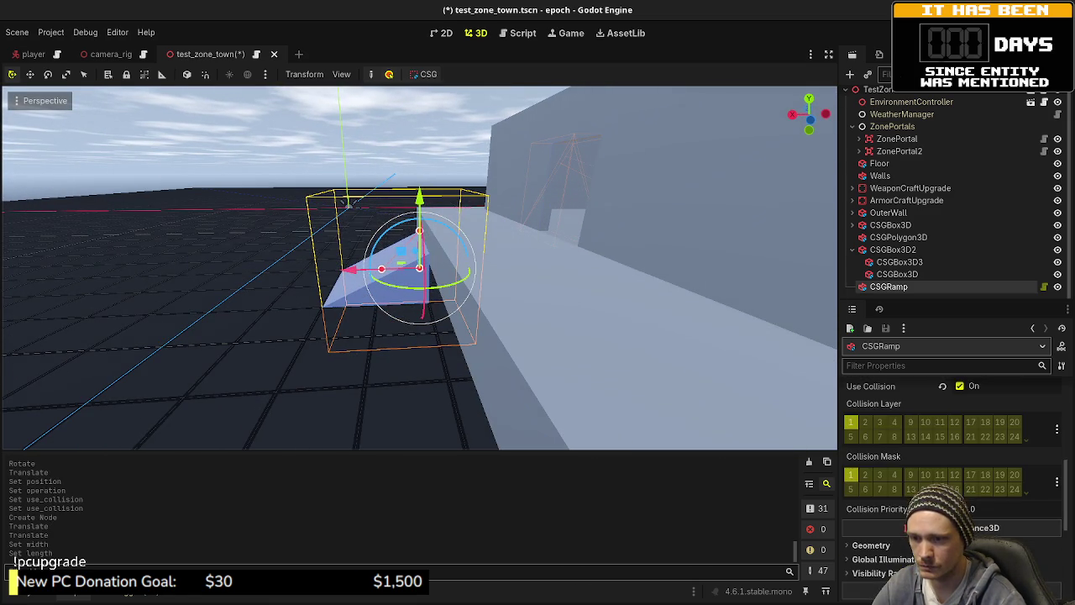
{"action": "left_click", "coordinate": [896, 457]}
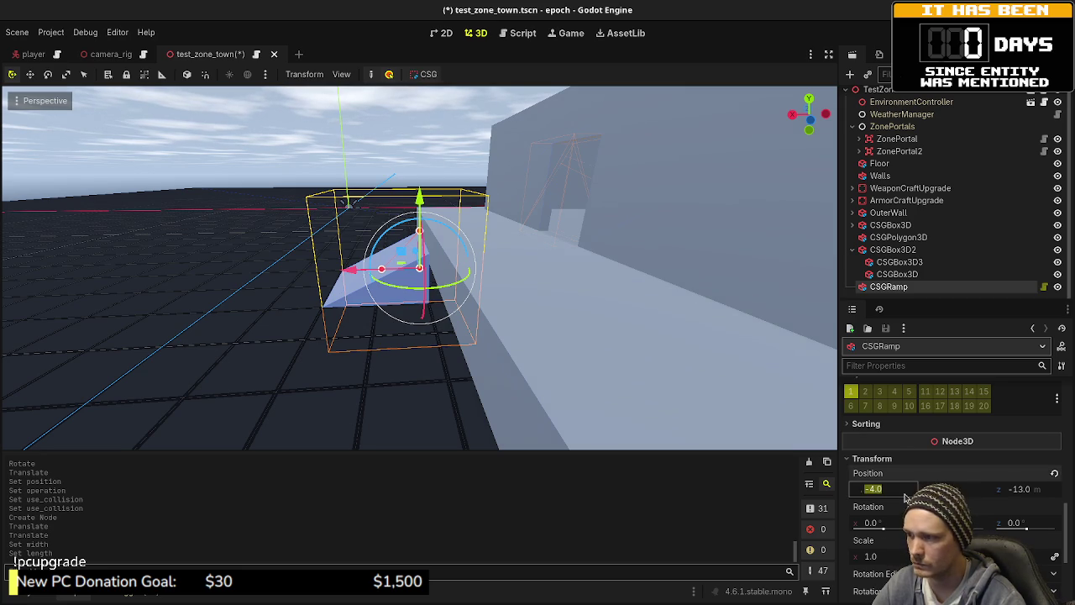
{"action": "key", "text": "Return"}
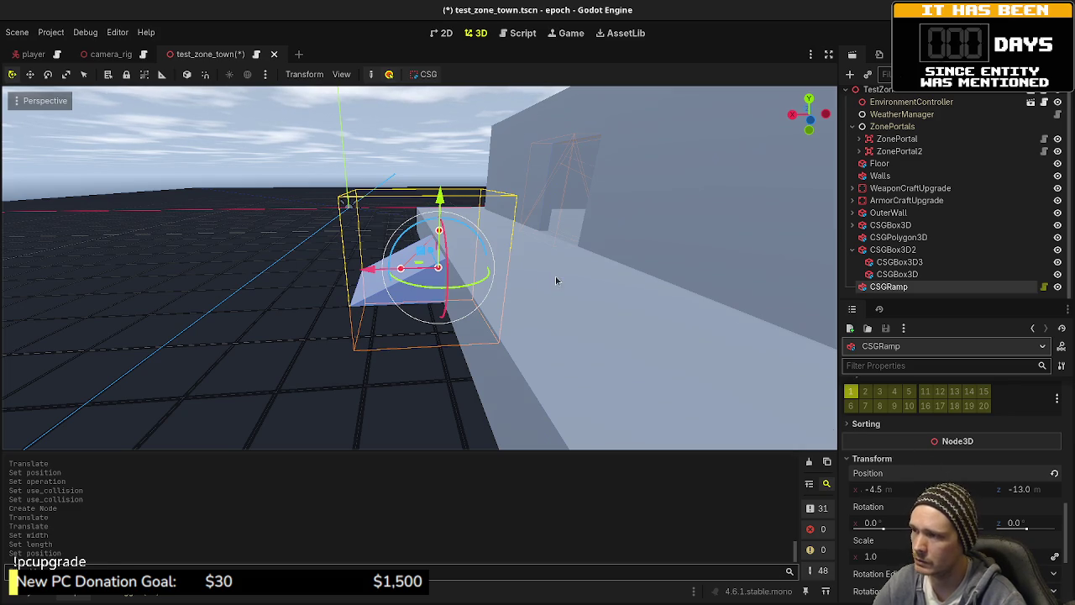
{"action": "key", "text": "ctrl+z"}
{"action": "scroll", "coordinate": [504, 265], "scroll_direction": "down", "scroll_amount": 5}
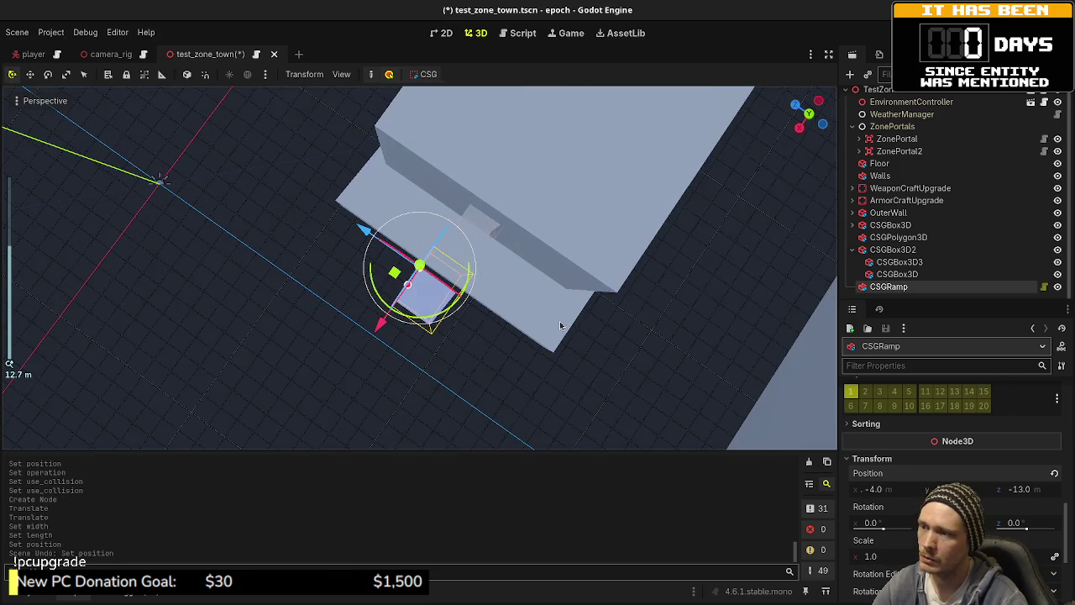
- Frame the CSGPolygon3D slab in top view and adjust its bottom-right corner point
{"action": "left_click", "coordinate": [560, 321]}
{"action": "key", "text": "f"}
{"action": "key", "text": "KP_7"}
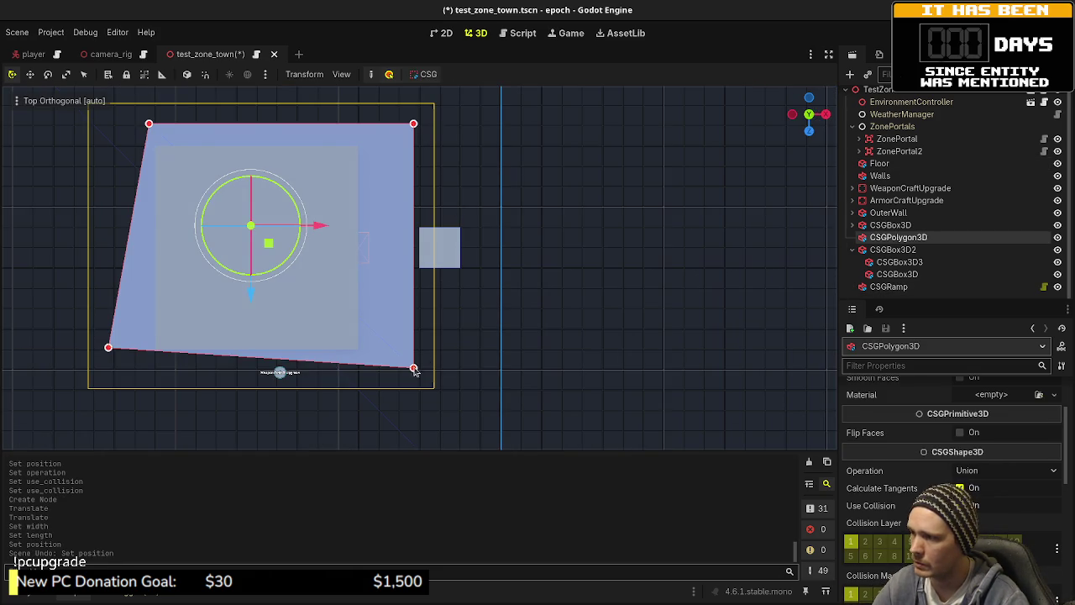
{"action": "left_click", "coordinate": [630, 324]}
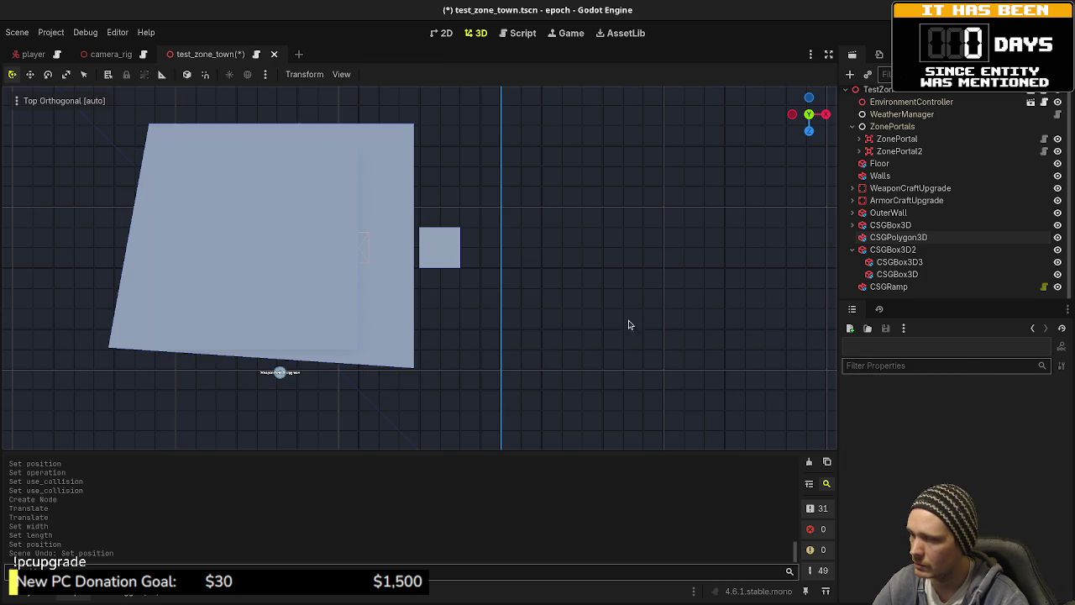
{"action": "left_click", "coordinate": [885, 240]}
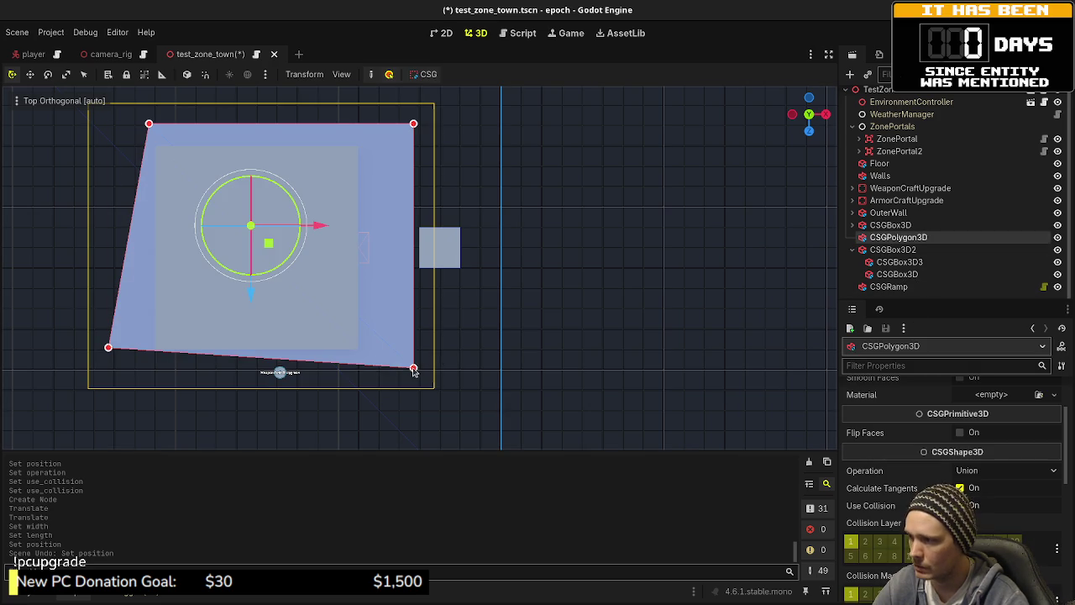
{"action": "left_click", "coordinate": [414, 370]}
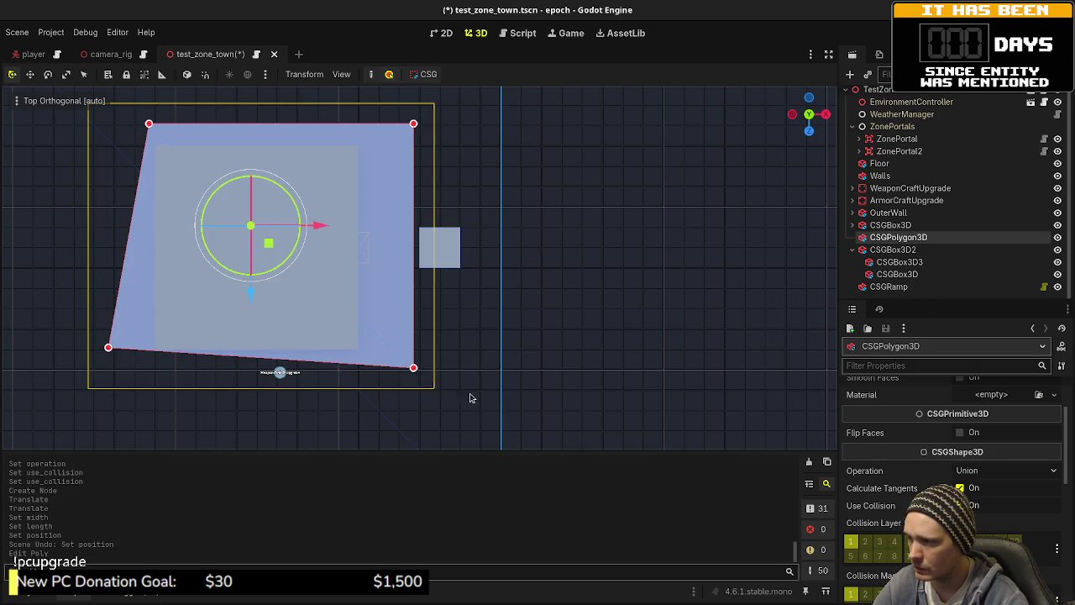
{"action": "scroll", "coordinate": [920, 473], "scroll_direction": "up", "scroll_amount": 3}
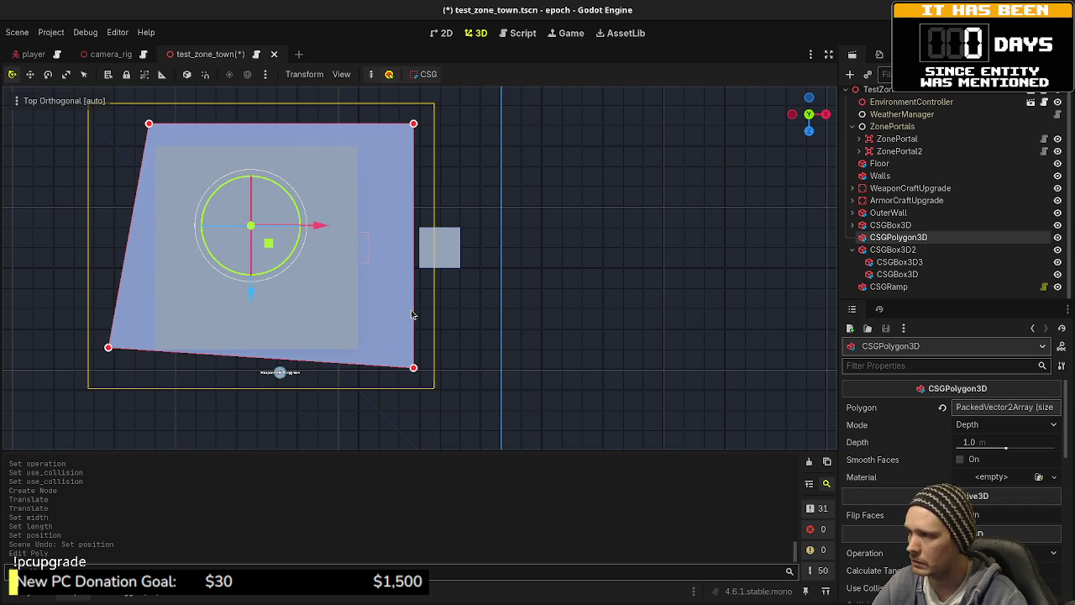
- Delete the CSGPolygon3D slab from the Scene tree, then add a new node under the root
{"action": "right_click", "coordinate": [879, 240]}
{"action": "left_click", "coordinate": [974, 520]}
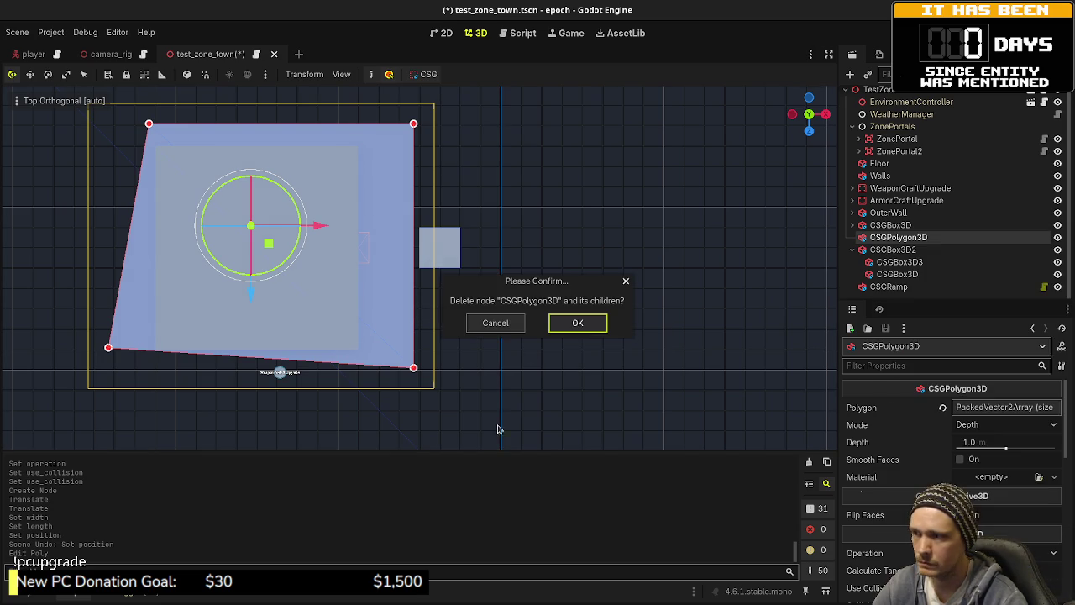
{"action": "left_click", "coordinate": [578, 322]}
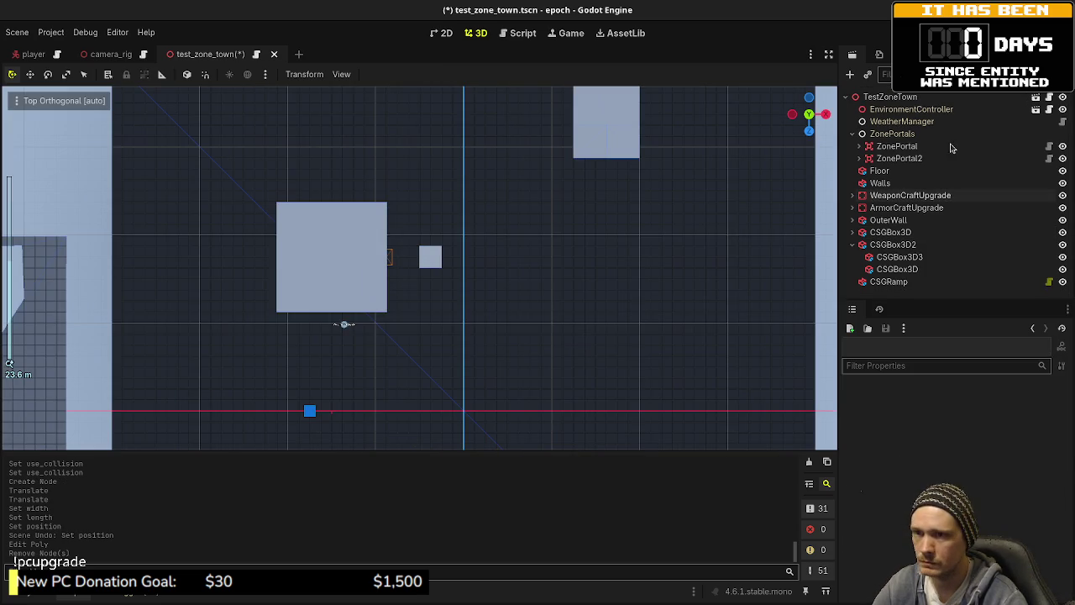
{"action": "left_click", "coordinate": [892, 97]}
{"action": "key", "text": "ctrl+a"}
- Add a CSGPolygon3D node and move it into the house box in top orthographic view
{"action": "type", "text": "csgpoly"}
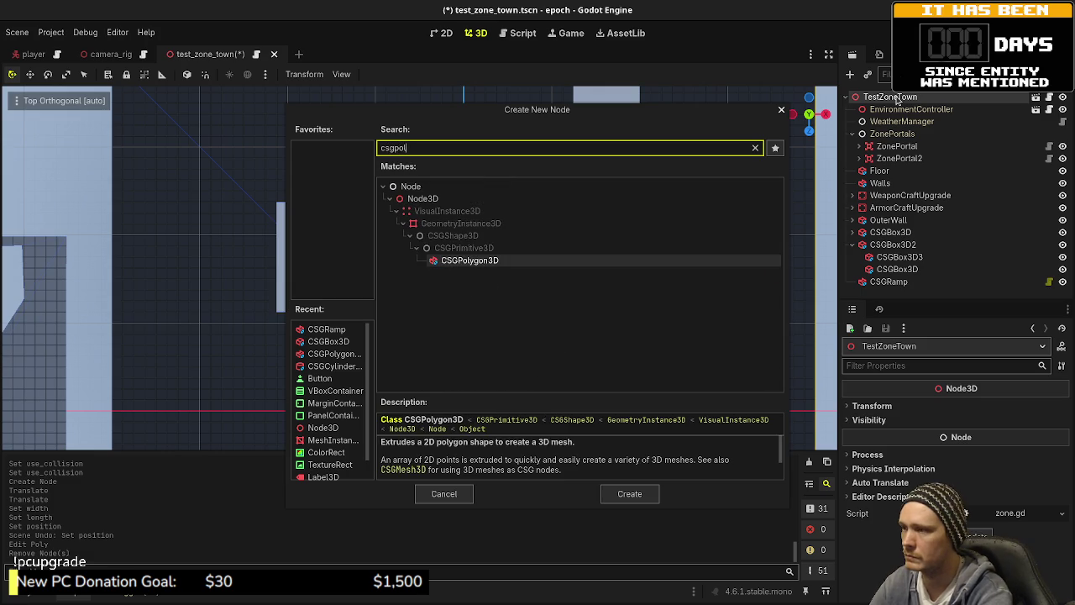
{"action": "key", "text": "Return"}
{"action": "mouse_move", "coordinate": [641, 377]}
{"action": "left_mouse_down"}
{"action": "mouse_move", "coordinate": [504, 319]}
{"action": "mouse_move", "coordinate": [395, 236]}
{"action": "mouse_move", "coordinate": [386, 283]}
{"action": "left_mouse_up"}
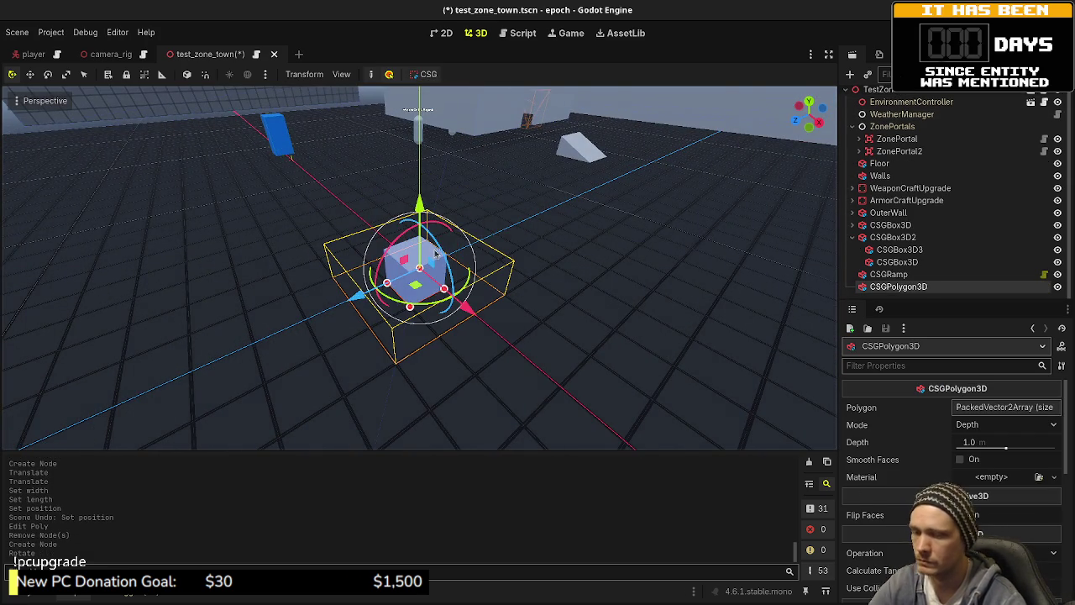
{"action": "key", "text": "KP_7"}
{"action": "scroll", "coordinate": [435, 253], "scroll_direction": "down", "scroll_amount": 2}
{"action": "left_click_drag", "start_coordinate": [384, 180], "coordinate": [436, 283]}
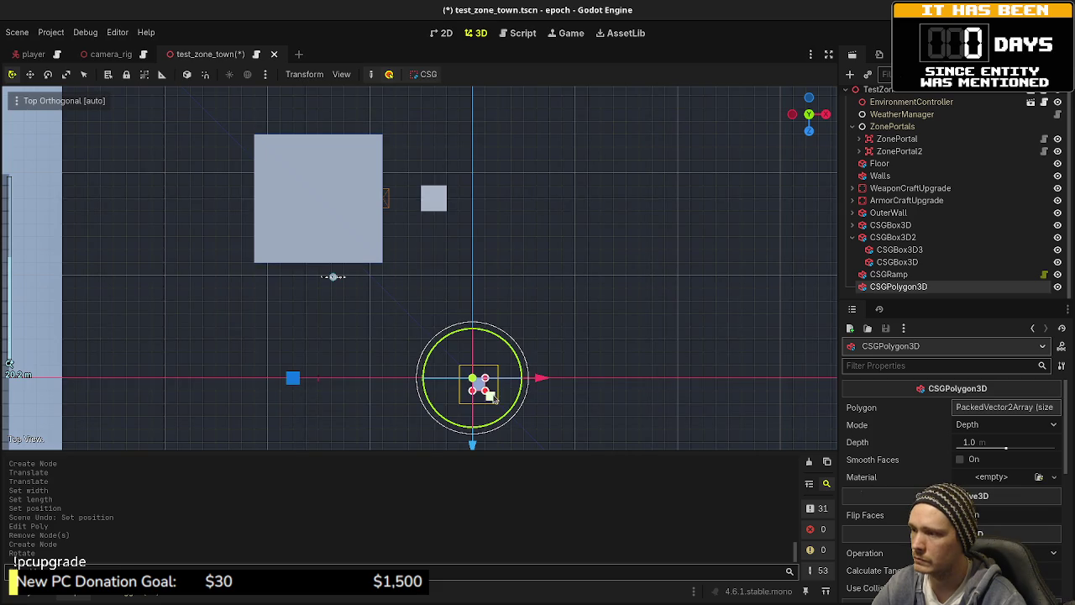
{"action": "mouse_move", "coordinate": [494, 401]}
{"action": "left_mouse_down"}
{"action": "mouse_move", "coordinate": [343, 223]}
{"action": "mouse_move", "coordinate": [552, 325]}
{"action": "left_mouse_up"}
{"action": "scroll", "coordinate": [340, 220], "scroll_direction": "up", "scroll_amount": 5}
{"action": "key", "text": "f"}
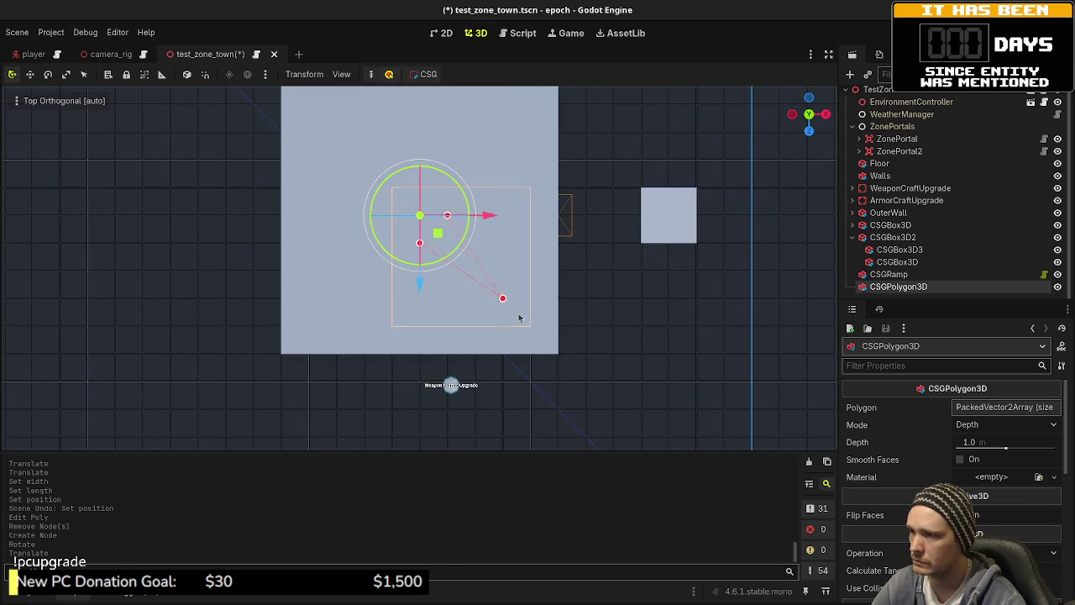
- Drag and add polygon vertices so the outline forms a wide platform slab under the house
{"action": "mouse_move", "coordinate": [503, 299]}
{"action": "left_mouse_down"}
{"action": "mouse_move", "coordinate": [589, 378]}
{"action": "mouse_move", "coordinate": [641, 383]}
{"action": "left_mouse_up"}
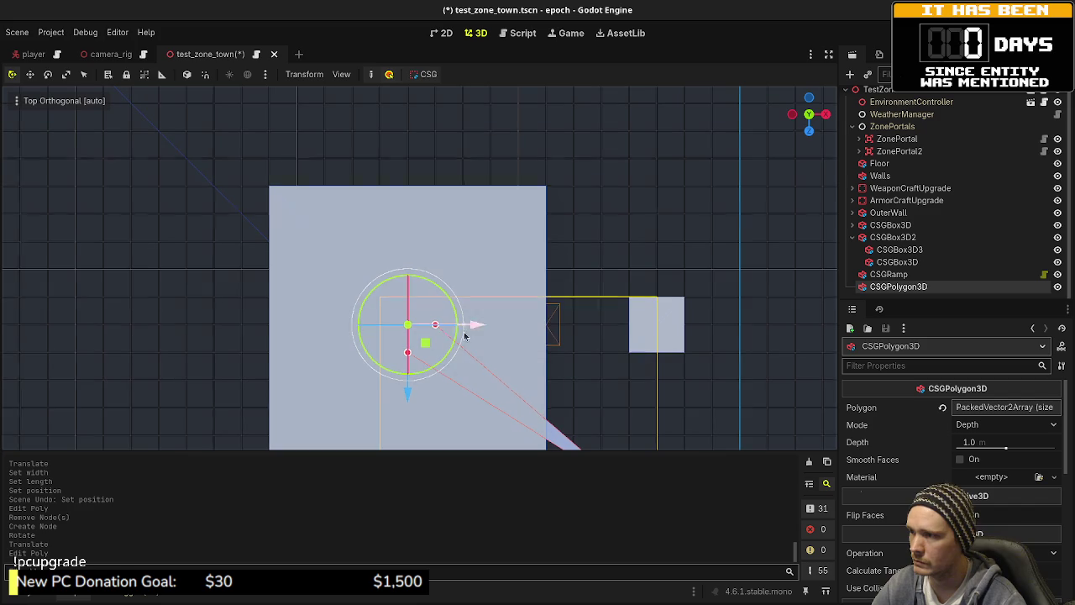
{"action": "left_click", "coordinate": [574, 213]}
{"action": "mouse_move", "coordinate": [580, 212]}
{"action": "left_mouse_down"}
{"action": "mouse_move", "coordinate": [623, 188]}
{"action": "mouse_move", "coordinate": [622, 145]}
{"action": "left_mouse_up"}
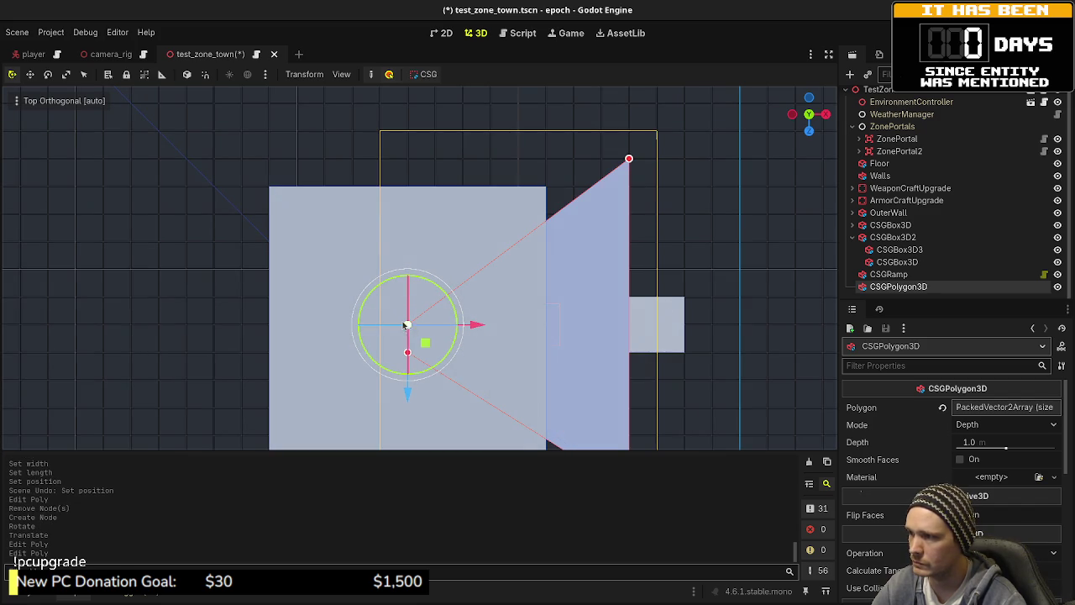
{"action": "mouse_move", "coordinate": [403, 325]}
{"action": "left_mouse_down"}
{"action": "mouse_move", "coordinate": [288, 187]}
{"action": "mouse_move", "coordinate": [249, 157]}
{"action": "left_mouse_up"}
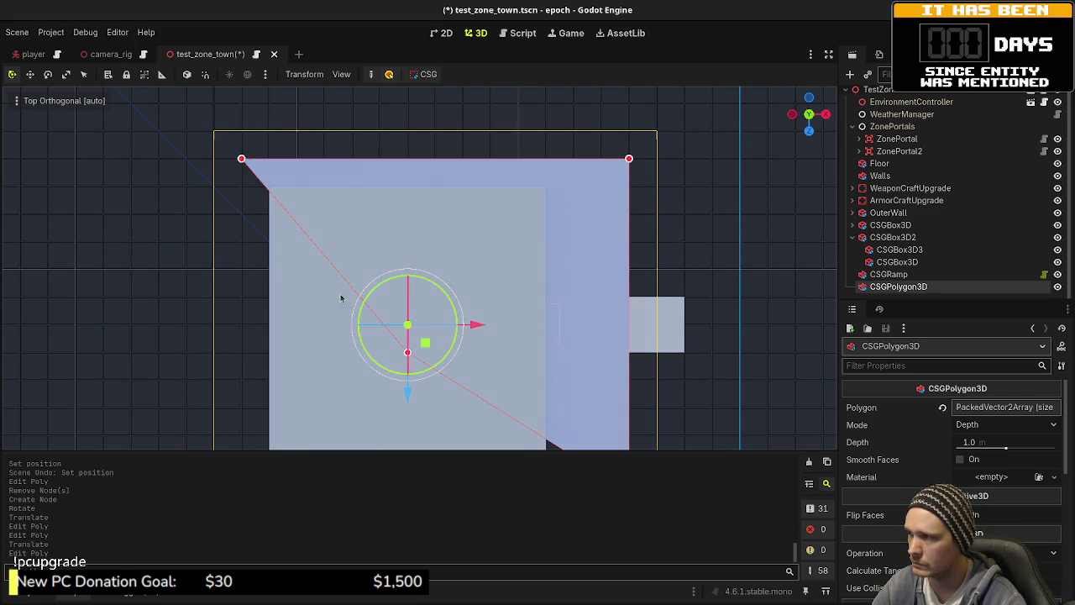
{"action": "scroll", "coordinate": [487, 264], "scroll_direction": "down", "scroll_amount": 5}
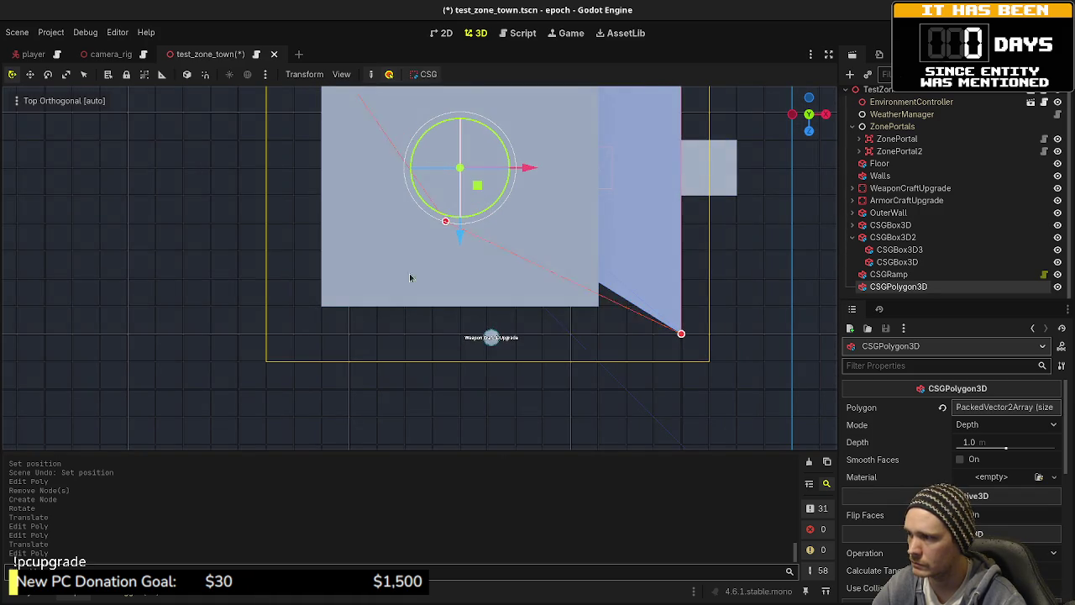
{"action": "left_click_drag", "start_coordinate": [445, 221], "coordinate": [294, 333]}
{"action": "mouse_move", "coordinate": [590, 201]}
{"action": "left_mouse_down"}
{"action": "mouse_move", "coordinate": [599, 353]}
{"action": "mouse_move", "coordinate": [473, 238]}
{"action": "mouse_move", "coordinate": [535, 306]}
{"action": "left_mouse_up"}
- Deselect the polygon, save the town scene, and select the Floor node
{"action": "left_click", "coordinate": [564, 266]}
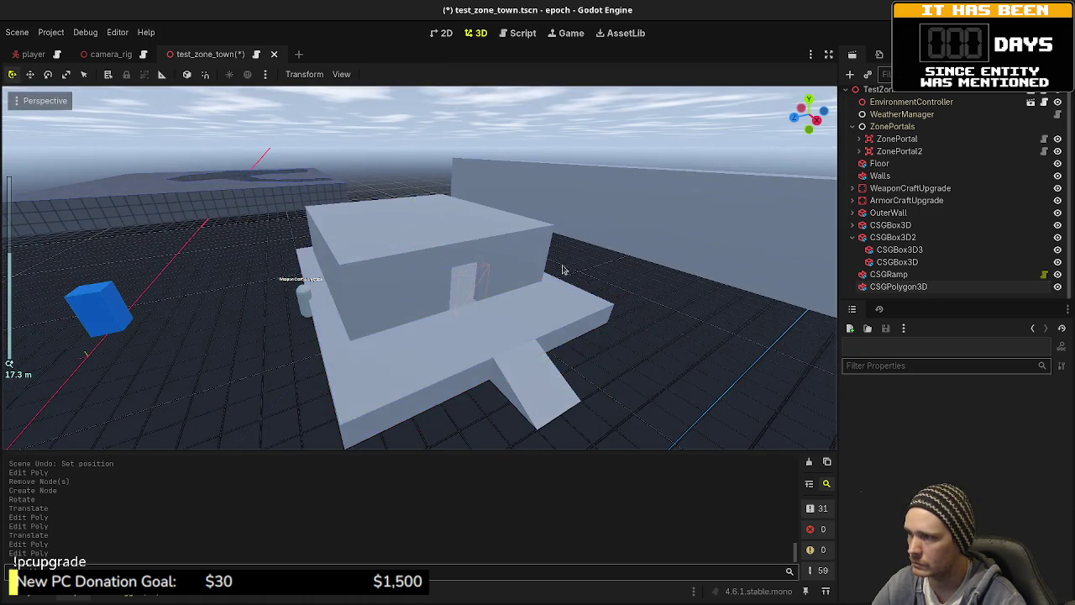
{"action": "mouse_move", "coordinate": [564, 266]}
{"action": "left_mouse_down"}
{"action": "mouse_move", "coordinate": [496, 245]}
{"action": "mouse_move", "coordinate": [531, 258]}
{"action": "mouse_move", "coordinate": [537, 276]}
{"action": "left_mouse_up"}
{"action": "key", "text": "ctrl+s"}
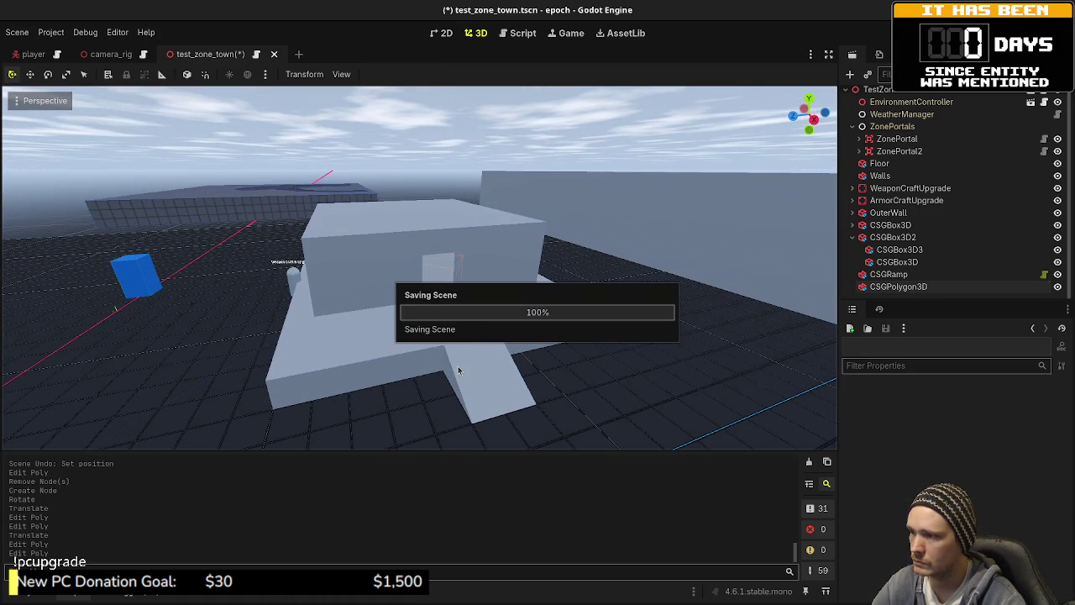
{"action": "left_click", "coordinate": [337, 354]}
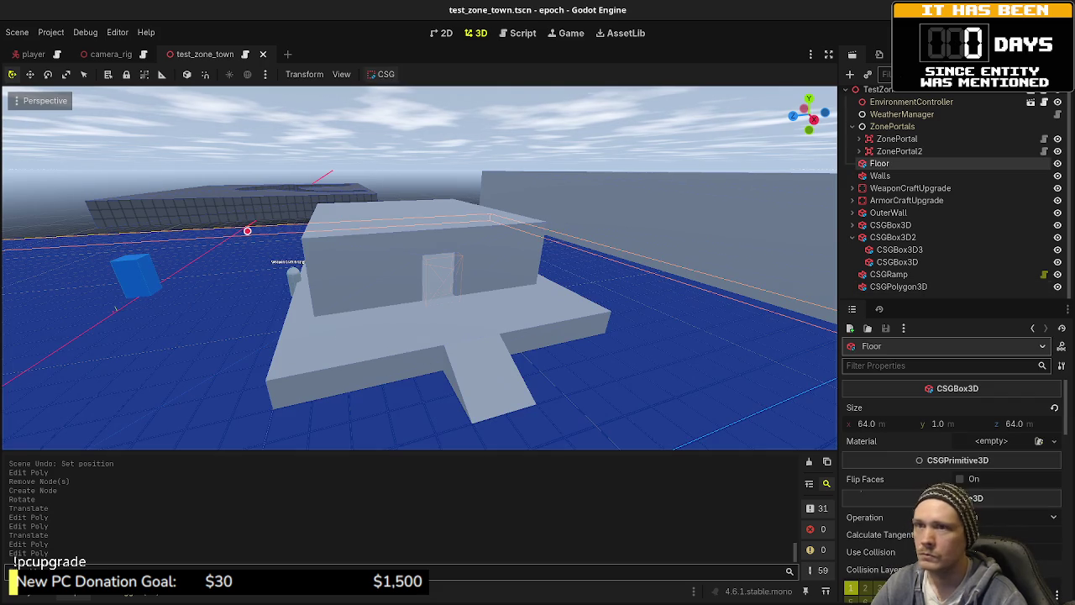
- Run the scene with F6, walk past the shops toward the house wall, then stop the game
{"action": "key", "text": "F6"}
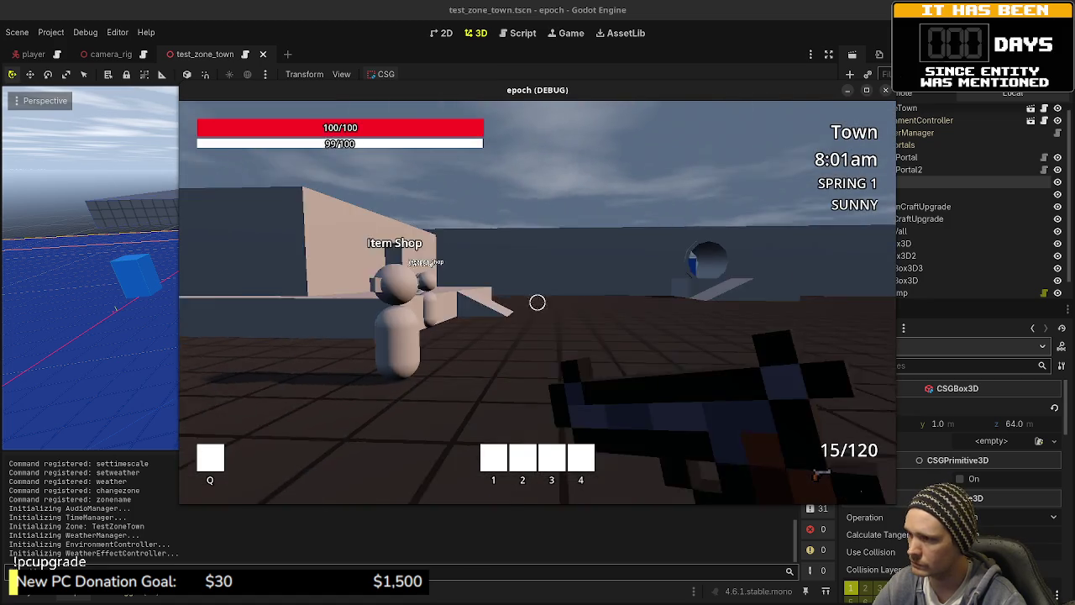
{"action": "key", "text": "shift+w"}
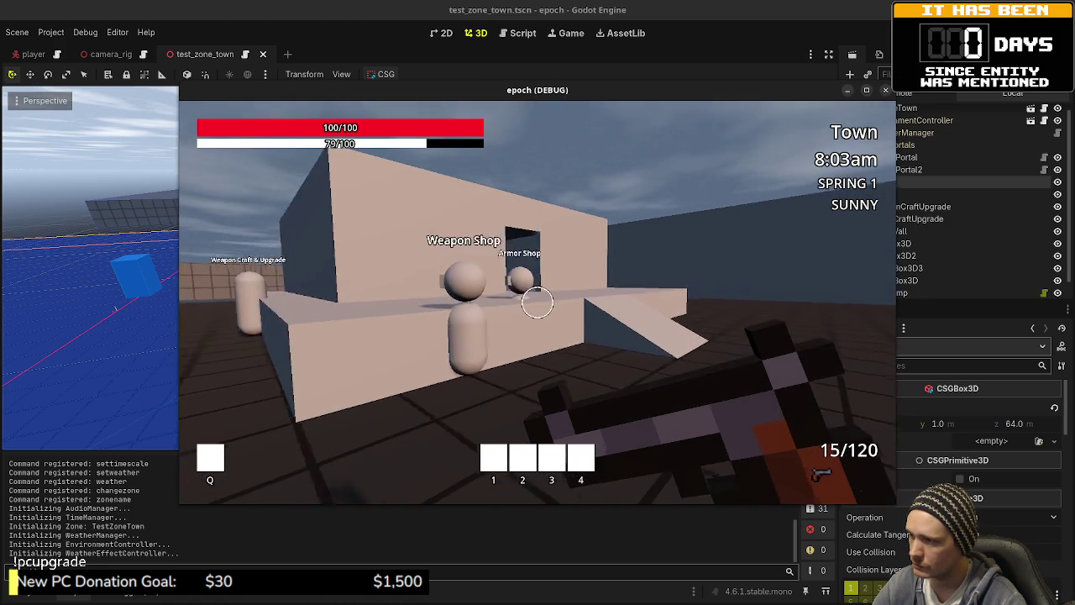
{"action": "key", "text": "2"}
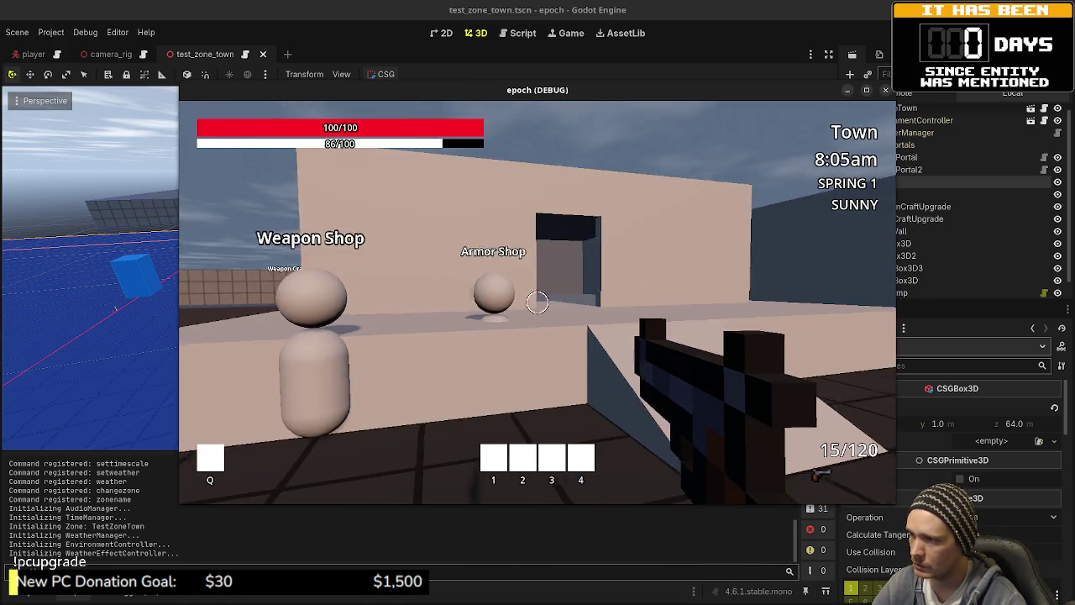
{"action": "key", "text": "s"}
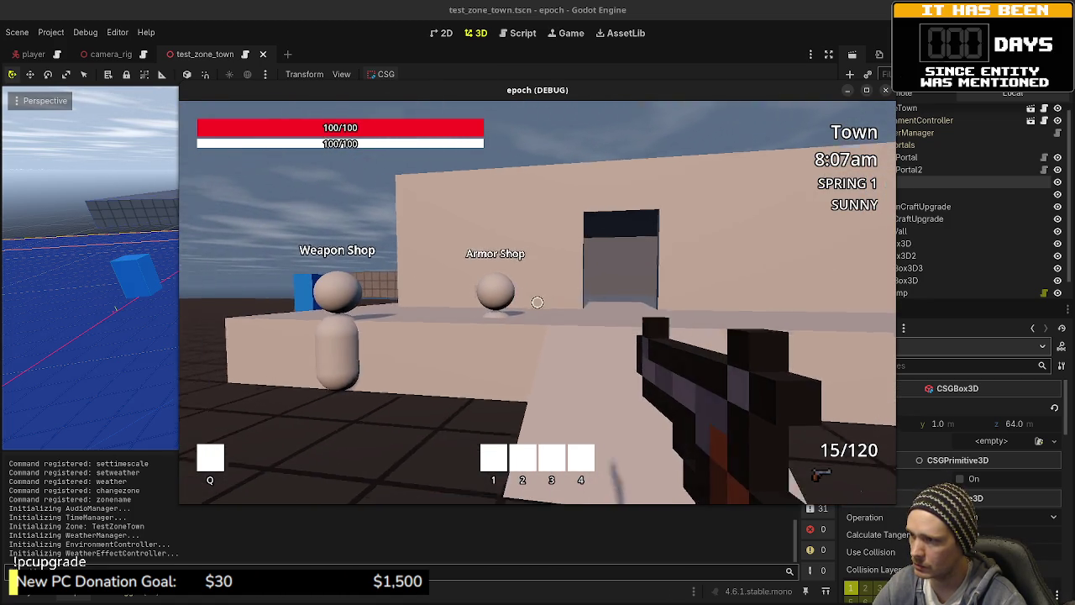
{"action": "key", "text": "w"}
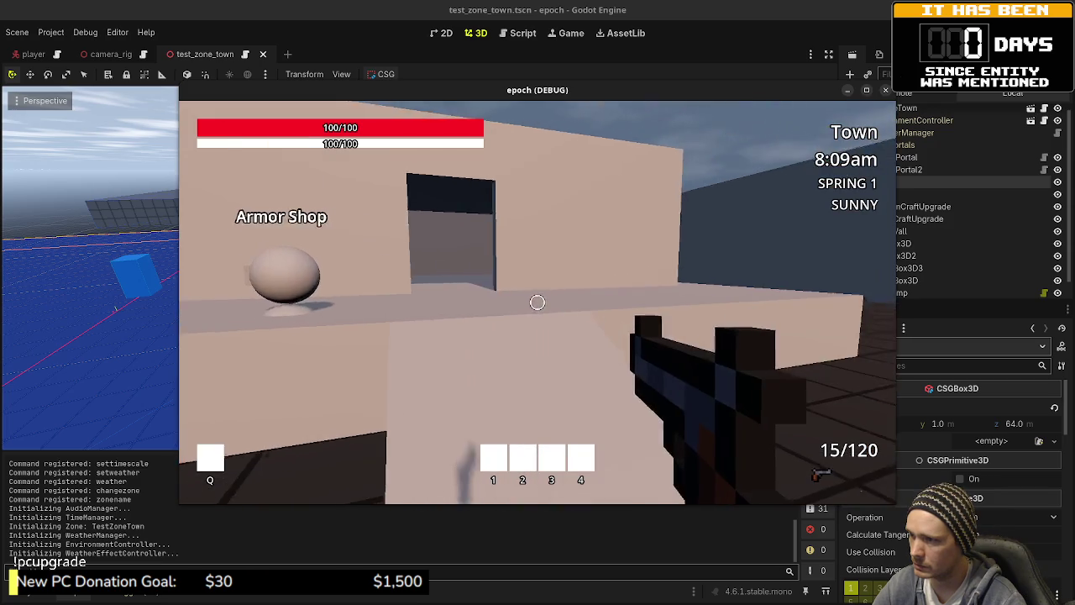
{"action": "key", "text": "w"}
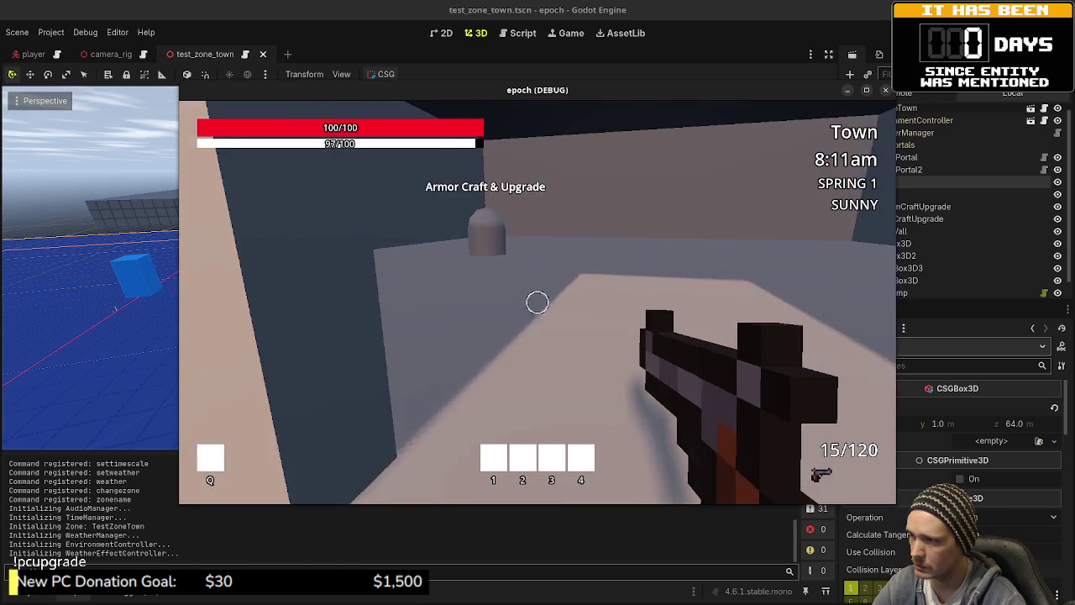
{"action": "key", "text": "F8"}
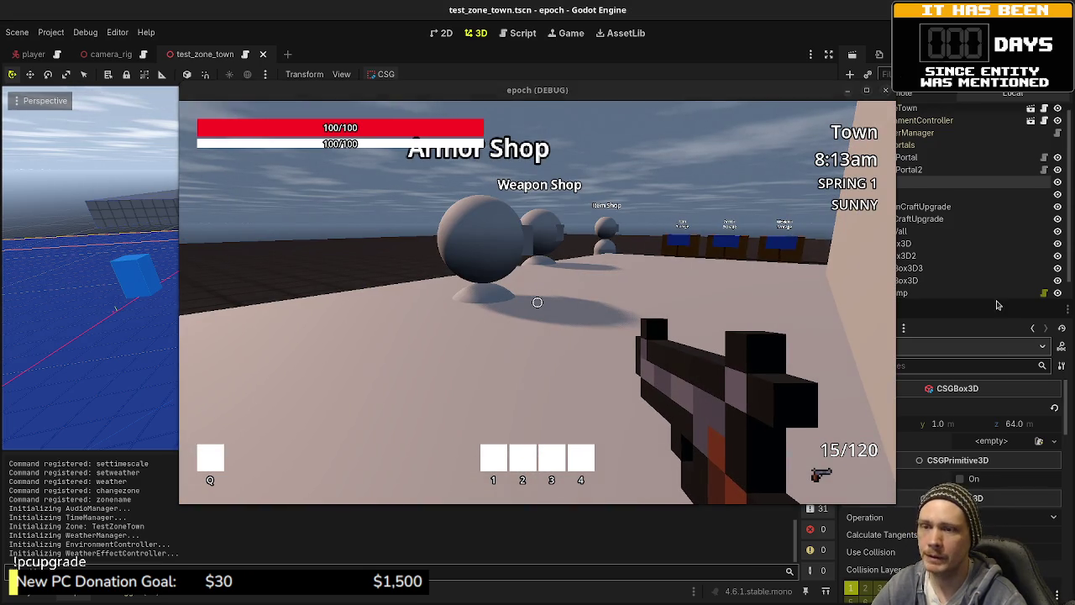
- Enable Use Collision on the CSGPolygon3D platform, save, and relaunch the game with F5
{"action": "left_click", "coordinate": [898, 286]}
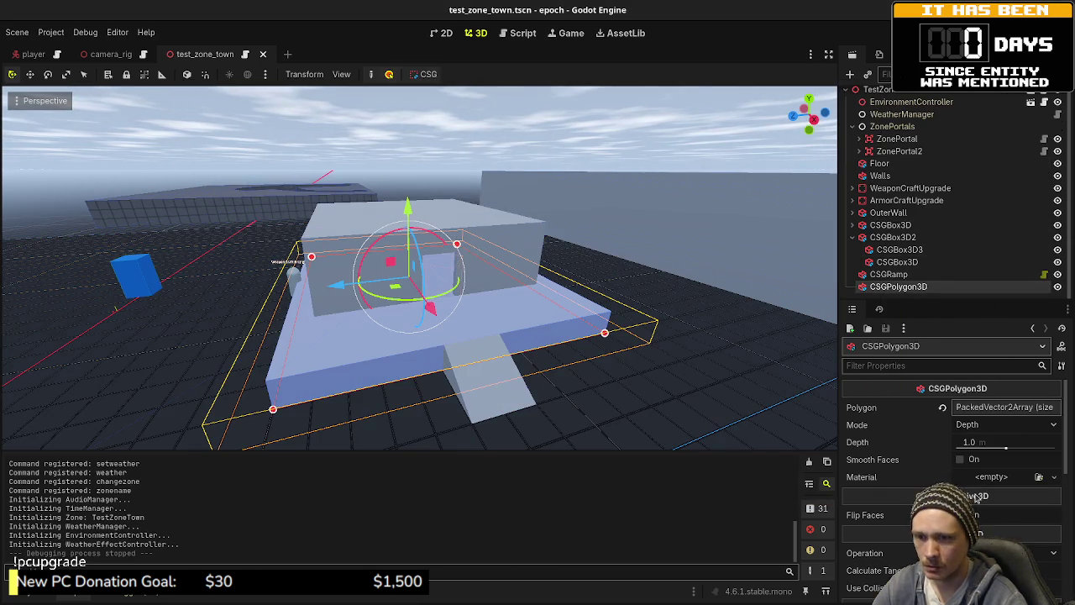
{"action": "left_click", "coordinate": [961, 587]}
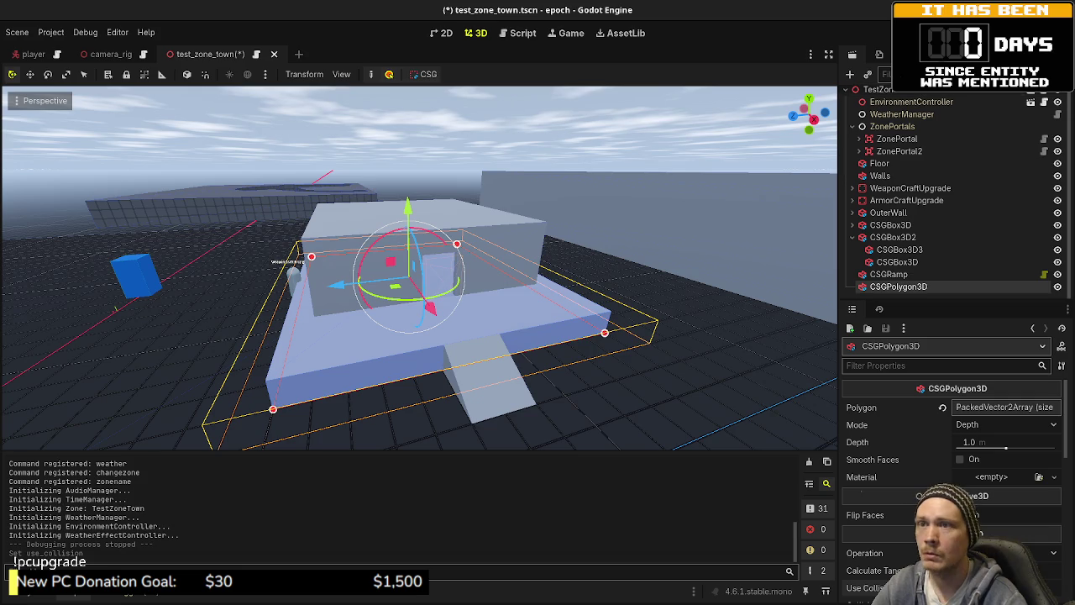
{"action": "key", "text": "ctrl+s"}
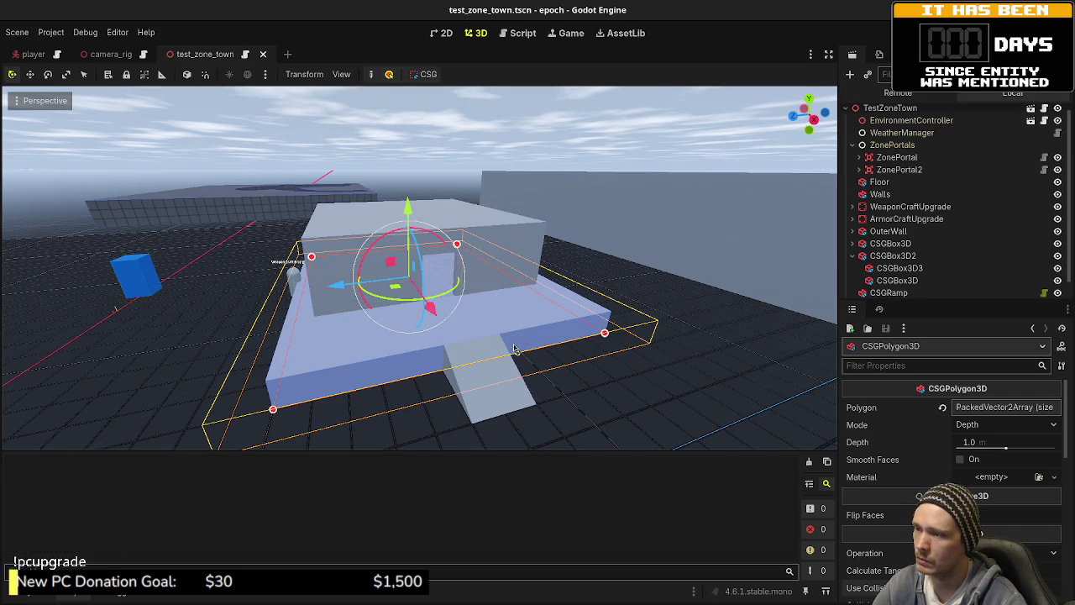
{"action": "key", "text": "F5"}
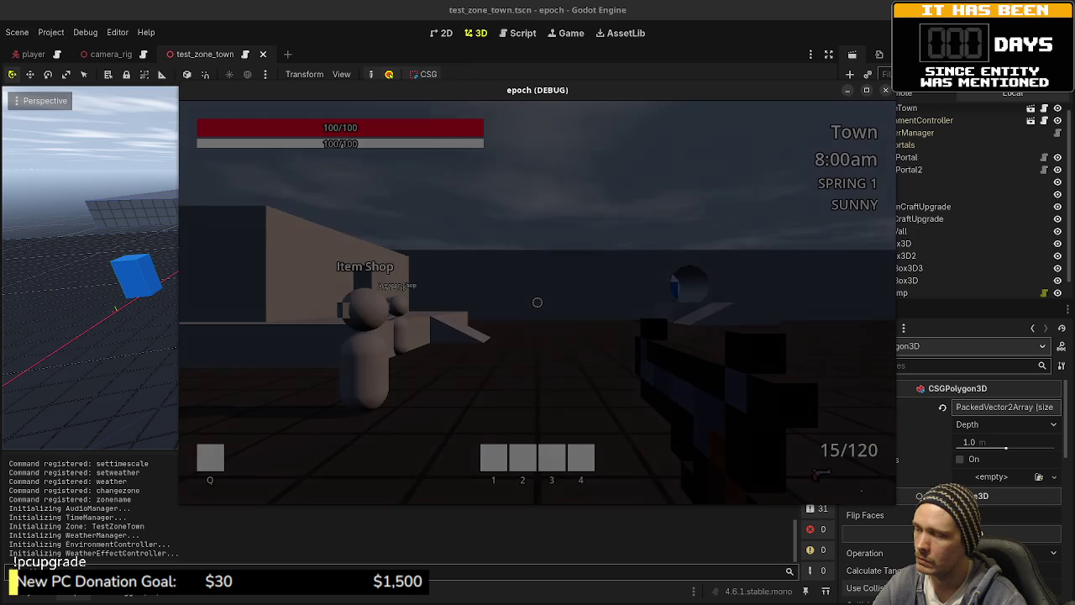
- Walk through the house doorway and around the Armor Craft & Upgrade station, then stop with F8
{"action": "key", "text": "shift+w"}
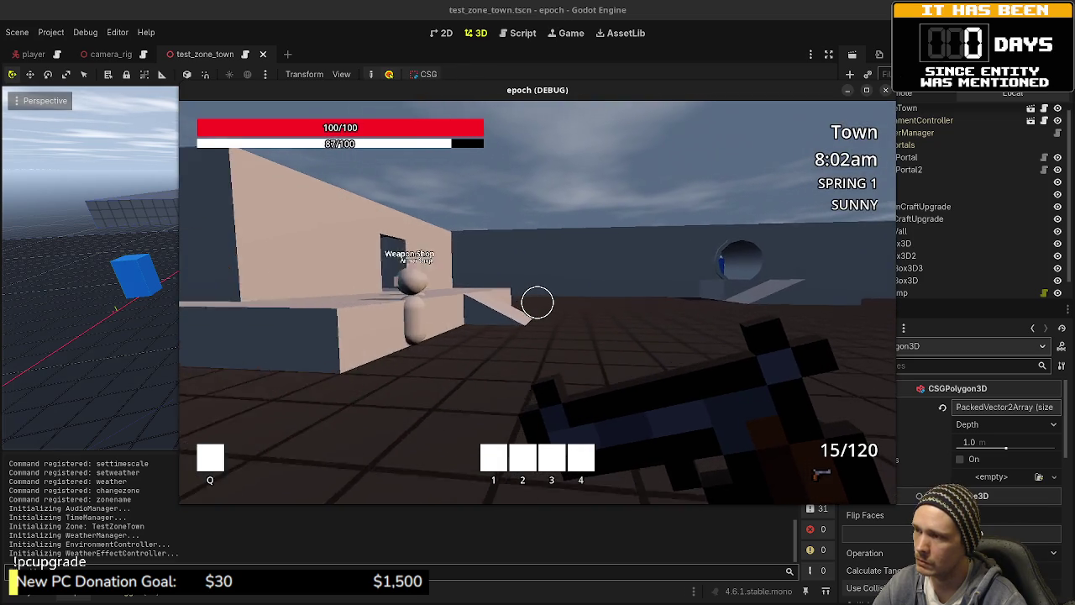
{"action": "key", "text": "w"}
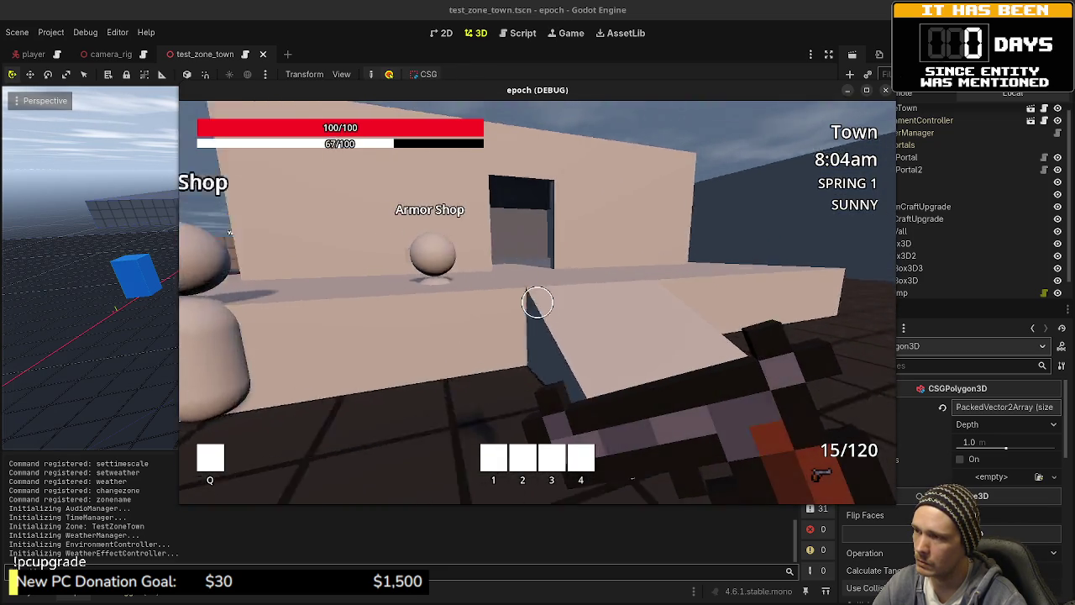
{"action": "key", "text": "w"}
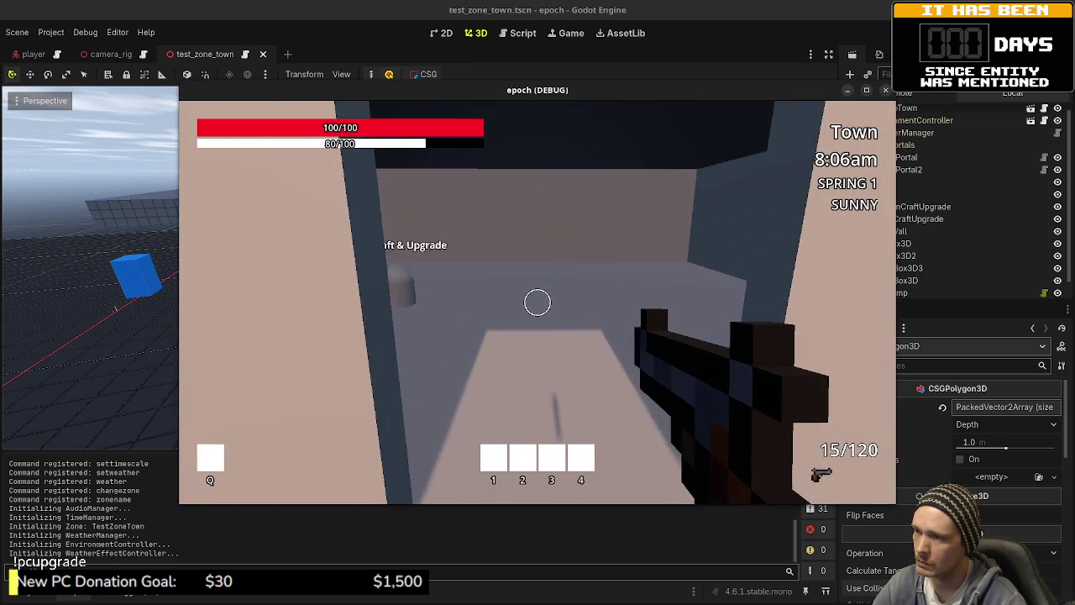
{"action": "key", "text": "w"}
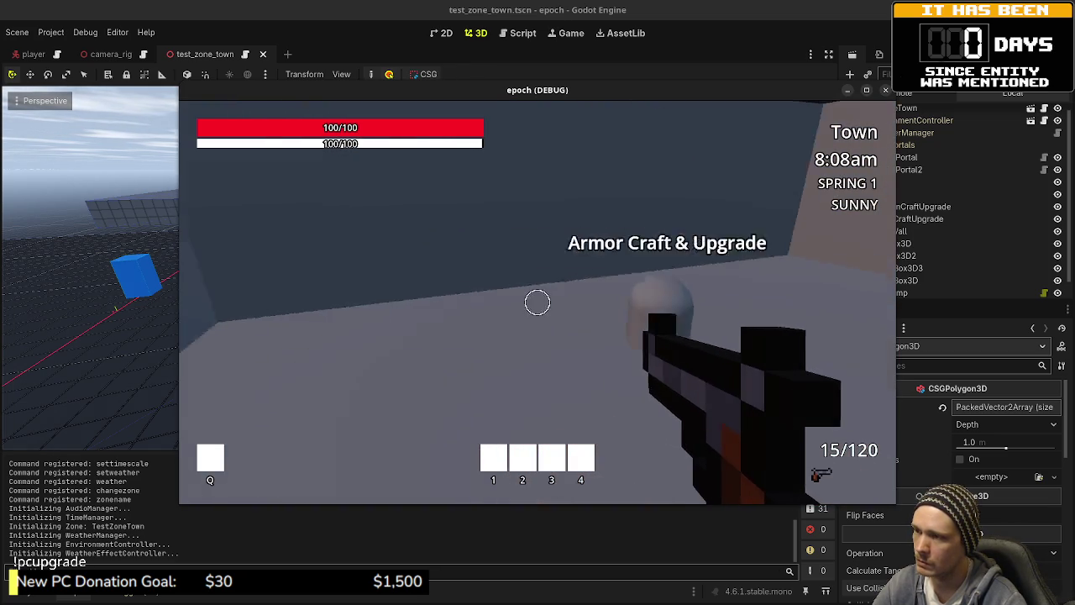
{"action": "key", "text": "d"}
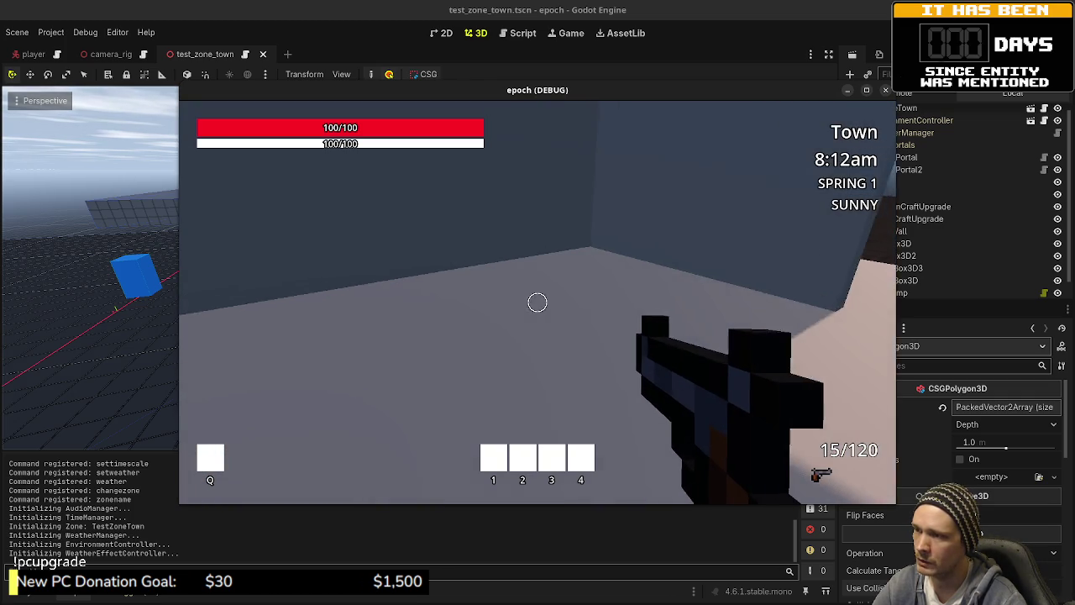
{"action": "key", "text": "w"}
{"action": "key", "text": "w"}
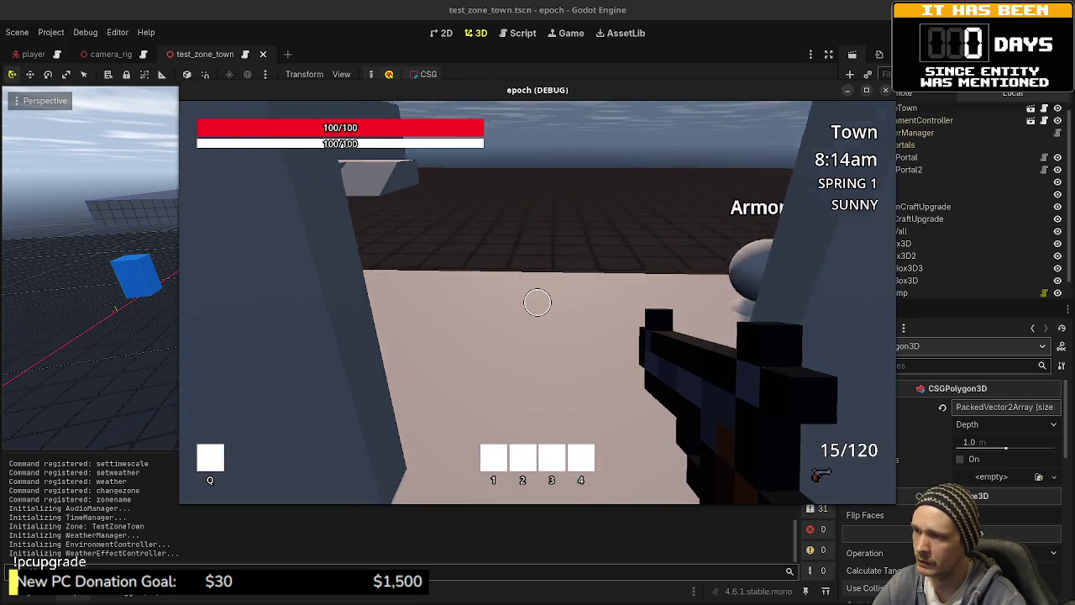
{"action": "key", "text": "w"}
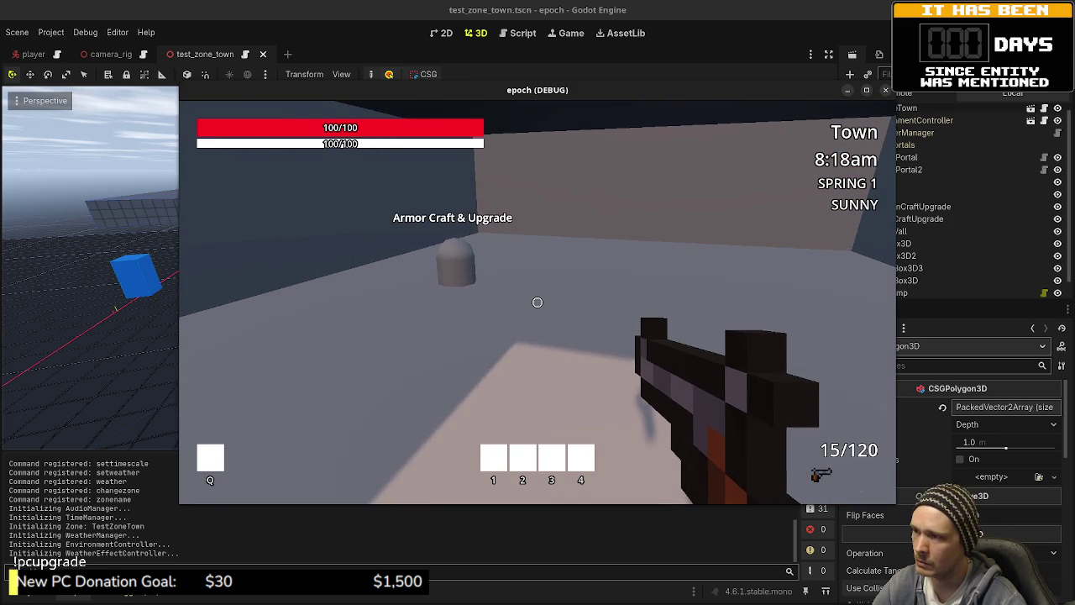
{"action": "key", "text": "w"}
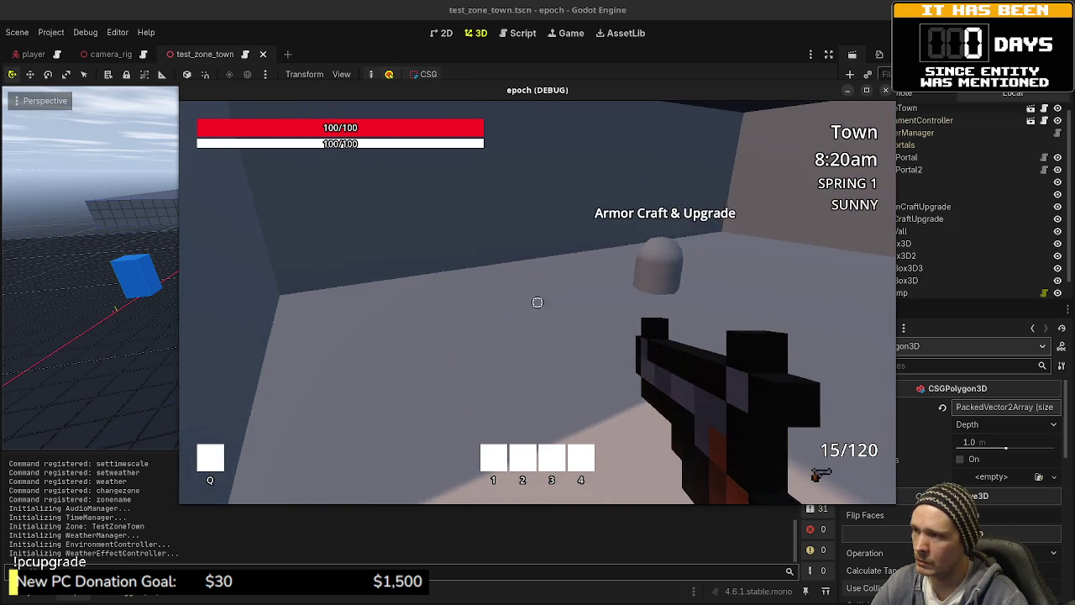
{"action": "key", "text": "w"}
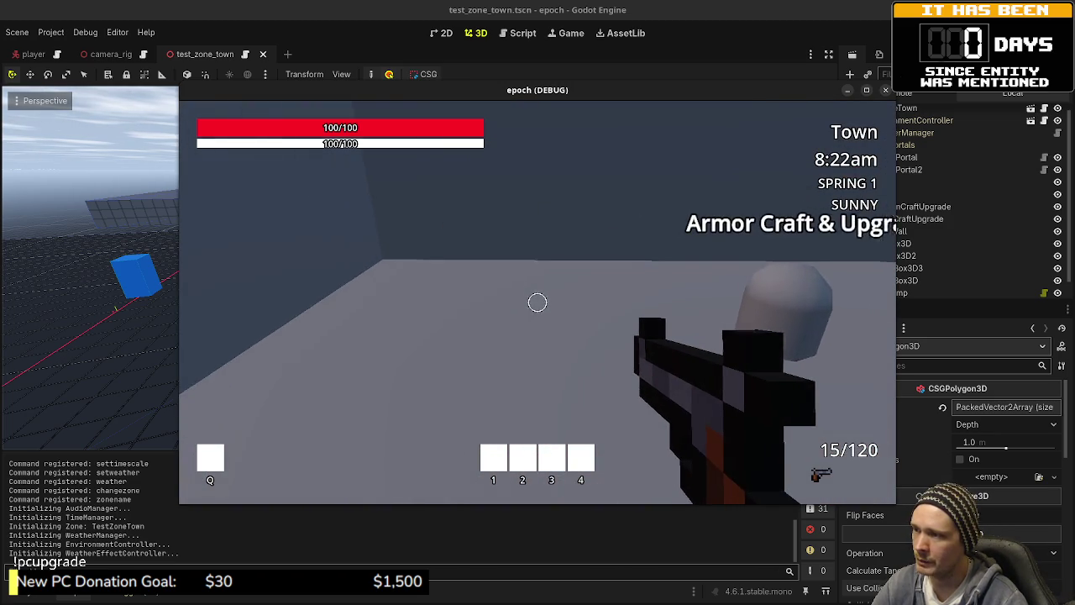
{"action": "key", "text": "w"}
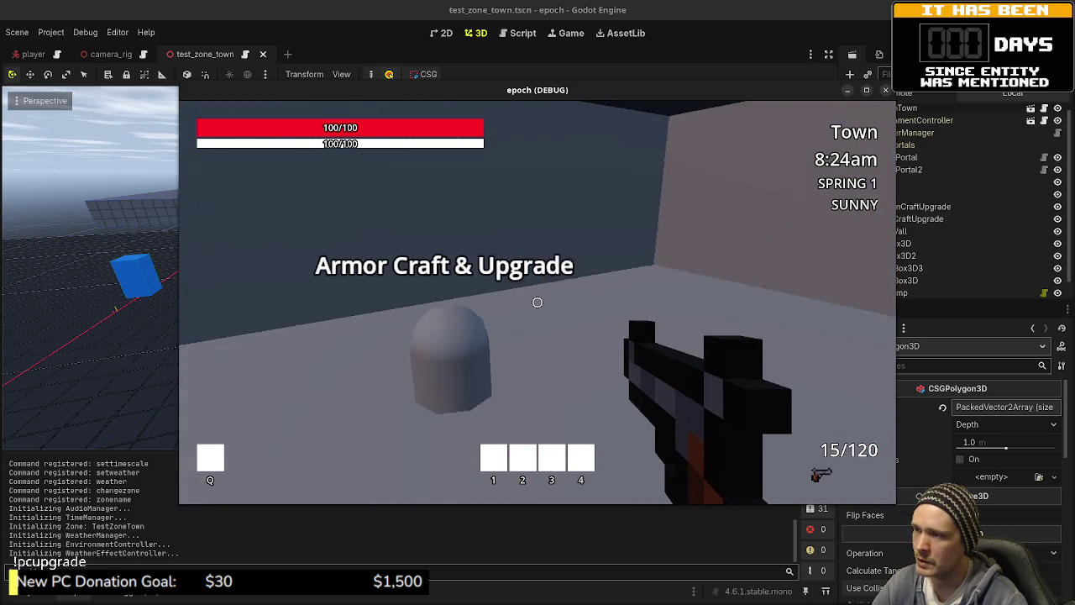
{"action": "key", "text": "w"}
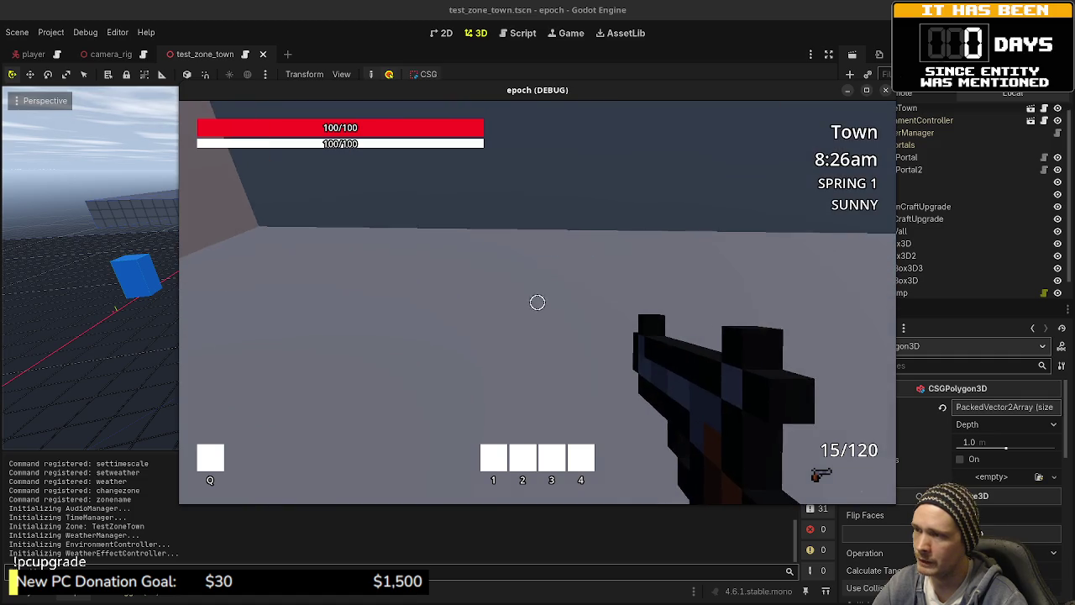
{"action": "key", "text": "w"}
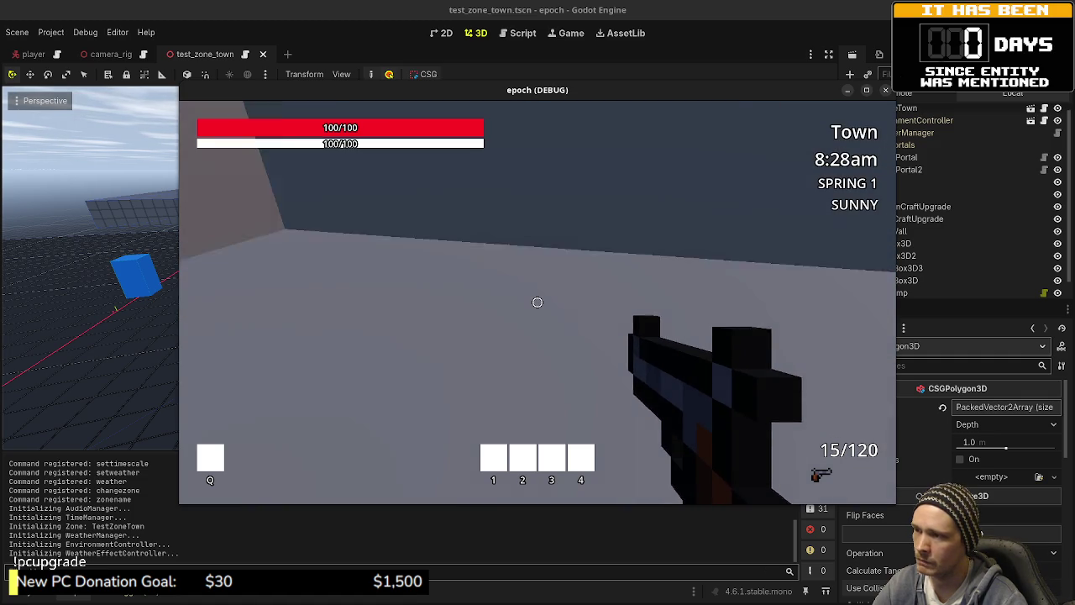
{"action": "key", "text": "w"}
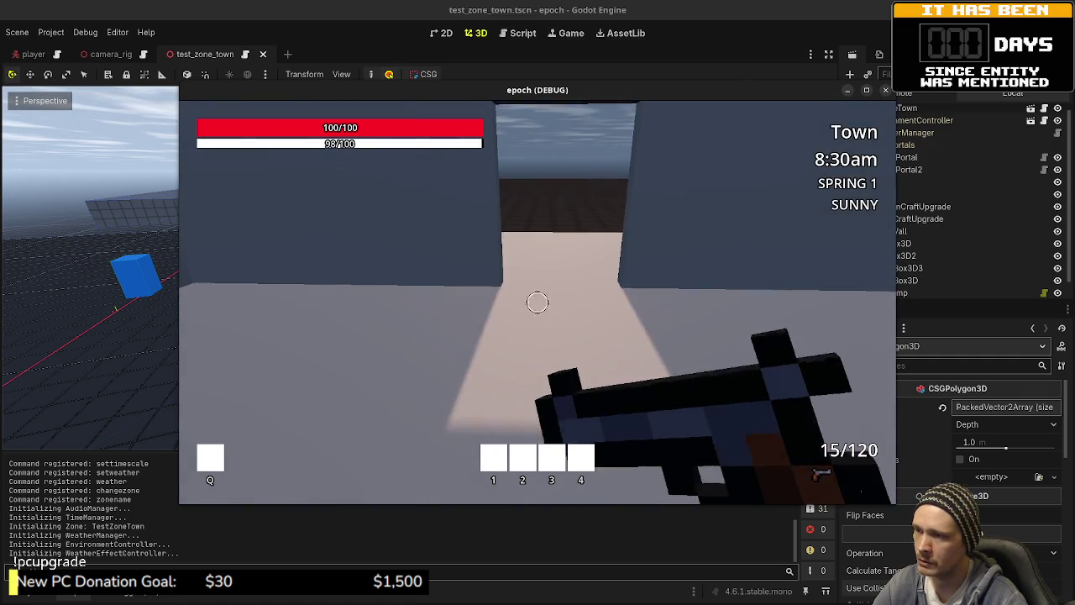
{"action": "key", "text": "s"}
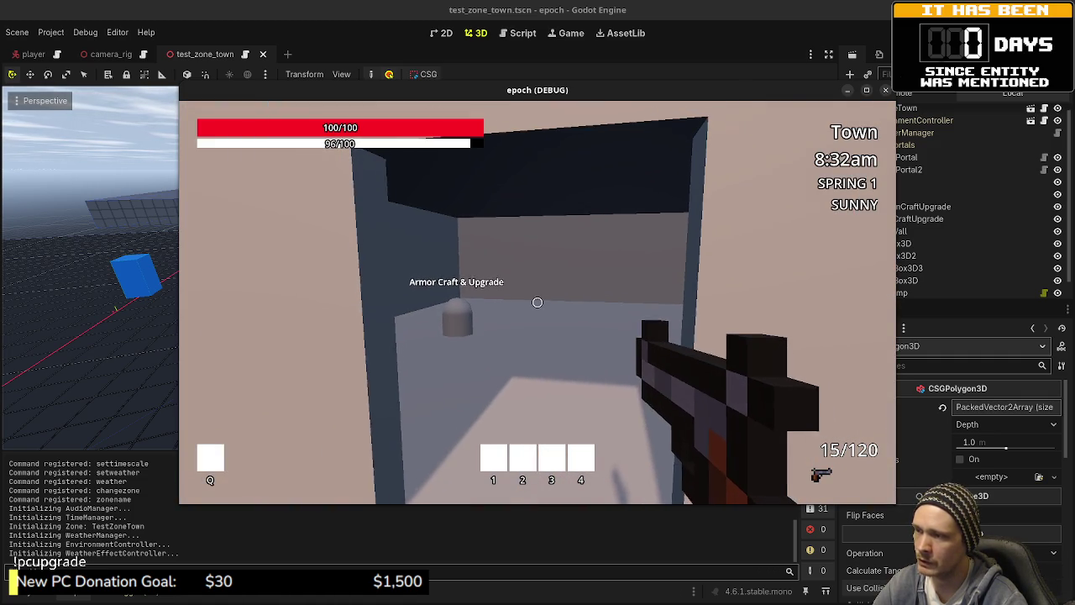
{"action": "key", "text": "F8"}
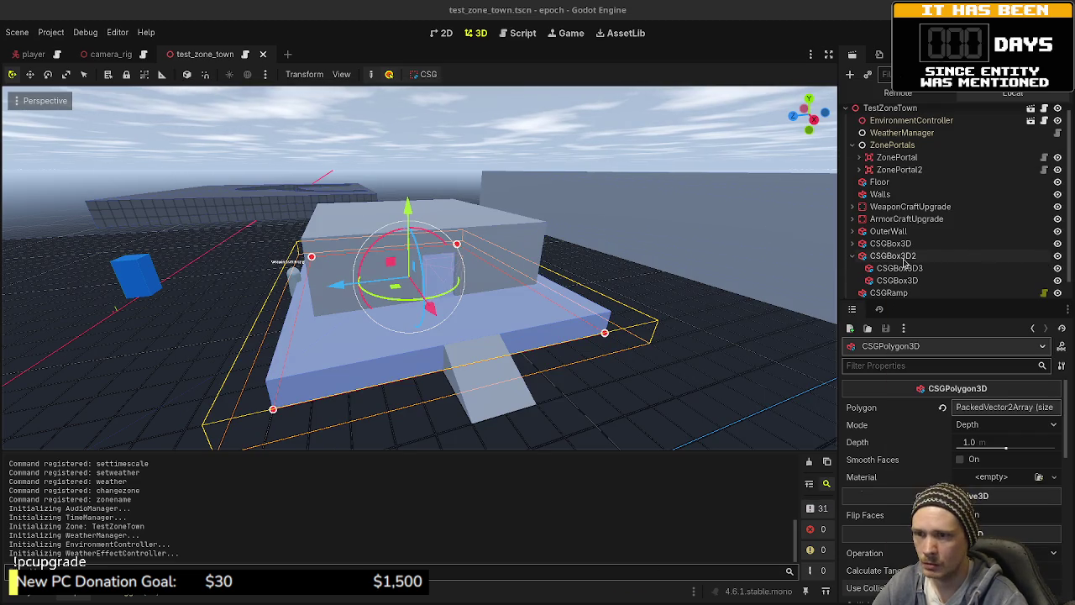
- Set the outer house box CSGBox3D2 Size X and Z to 8 m
{"action": "left_click", "coordinate": [904, 257]}
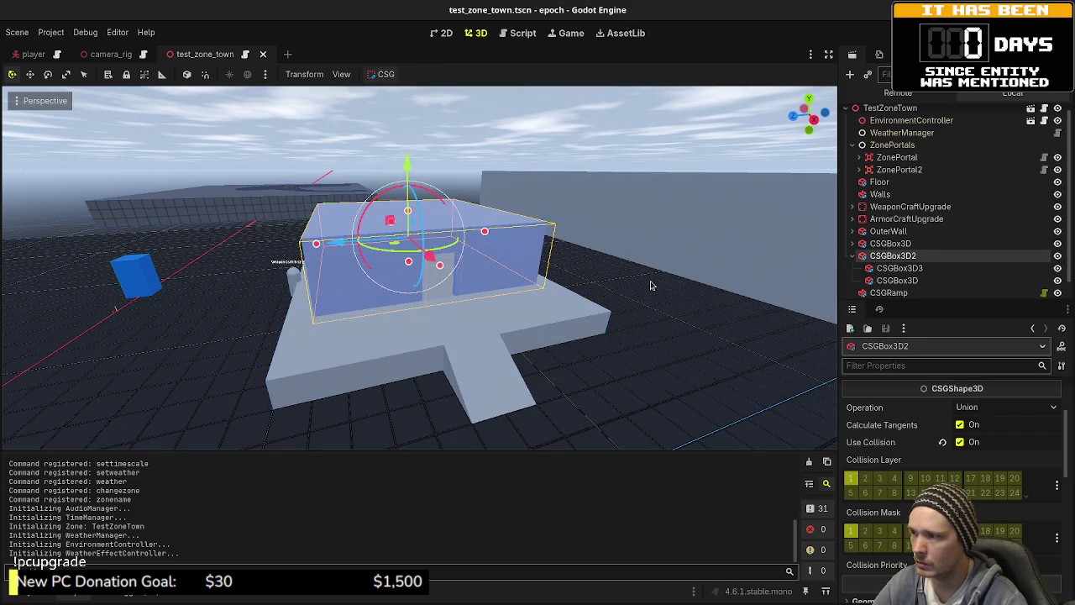
{"action": "left_click", "coordinate": [899, 268]}
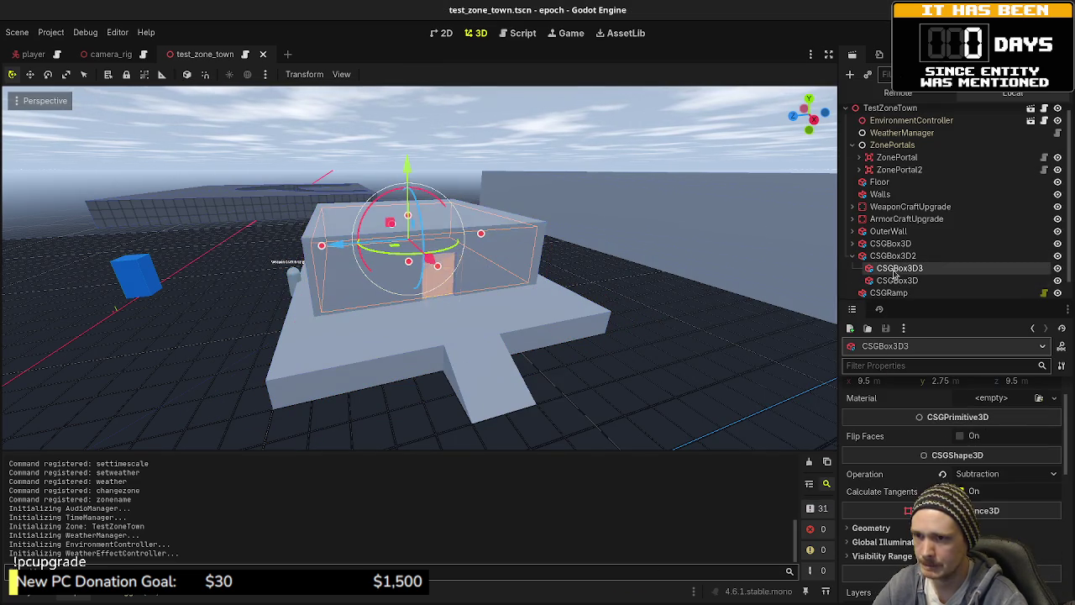
{"action": "key", "text": "KP_7"}
{"action": "scroll", "coordinate": [571, 327], "scroll_direction": "up", "scroll_amount": 5}
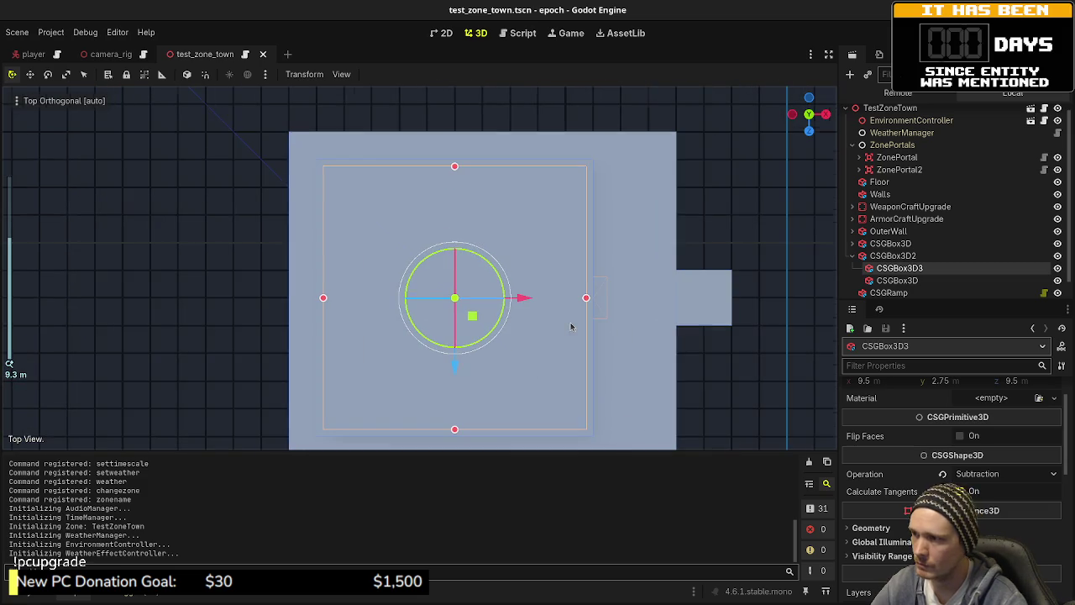
{"action": "scroll", "coordinate": [945, 444], "scroll_direction": "up", "scroll_amount": 2}
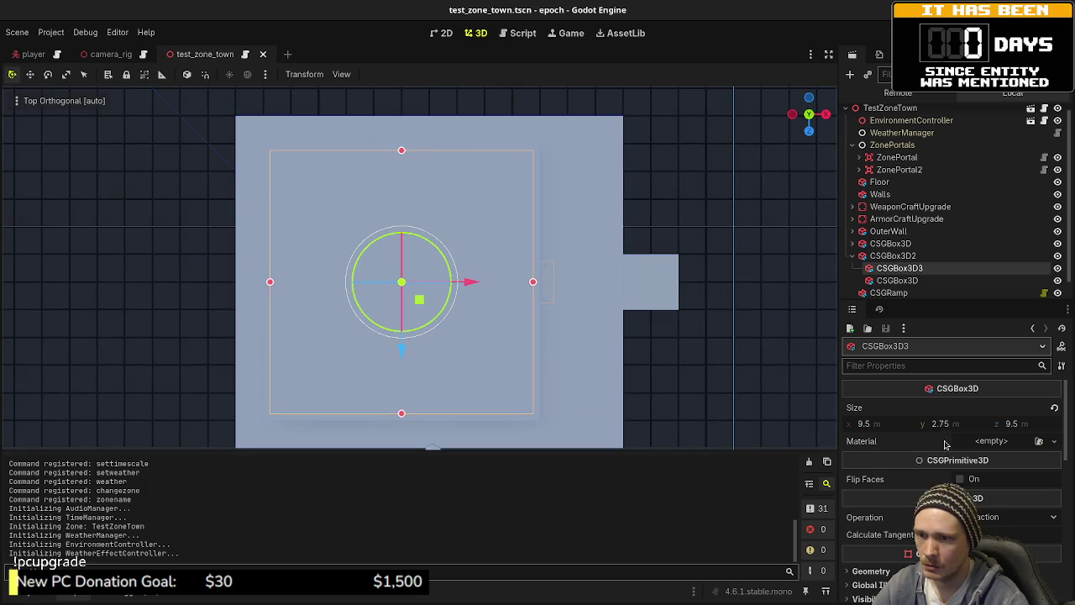
{"action": "left_click", "coordinate": [893, 256]}
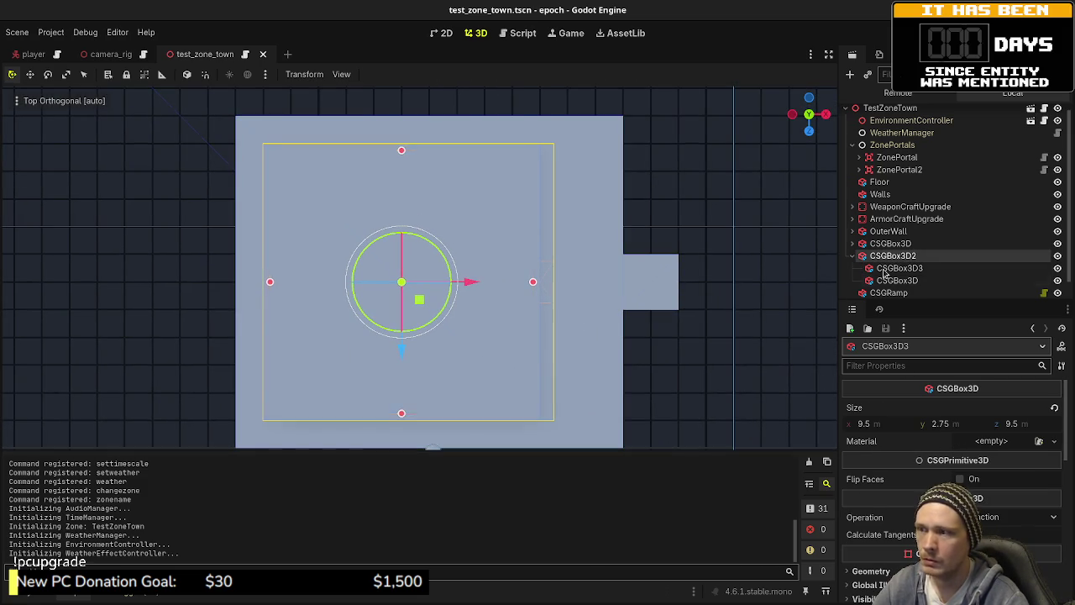
{"action": "left_click", "coordinate": [883, 424]}
{"action": "type", "text": "8"}
{"action": "key", "text": "Tab"}
{"action": "key", "text": "Tab"}
{"action": "type", "text": "8"}
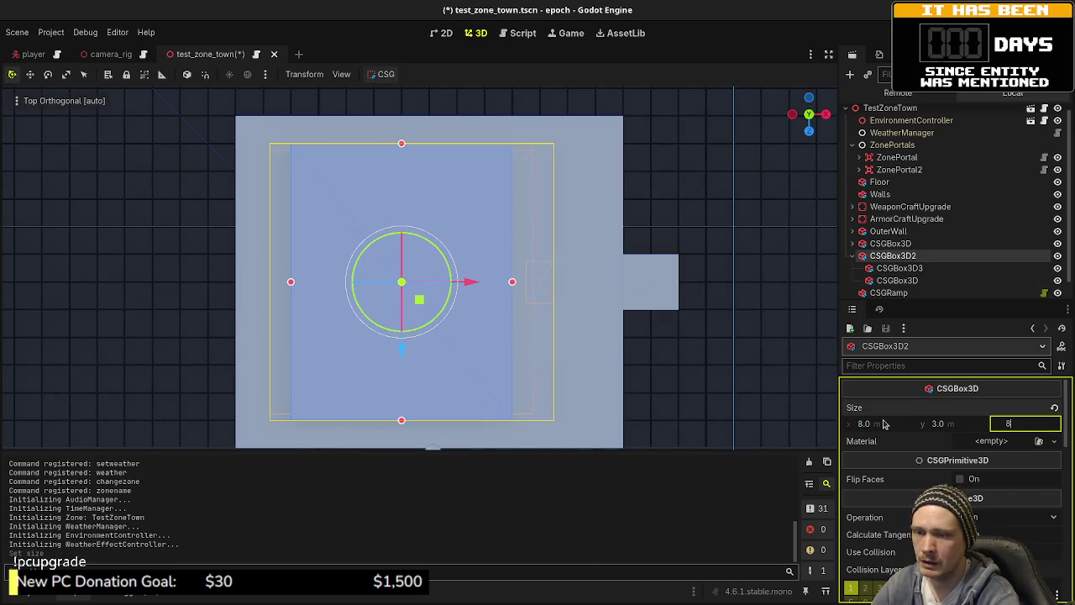
{"action": "key", "text": "Return"}
- Set the inner hollow box CSGBox3D3 Size X and Z to 7.5 m
{"action": "left_click", "coordinate": [896, 269]}
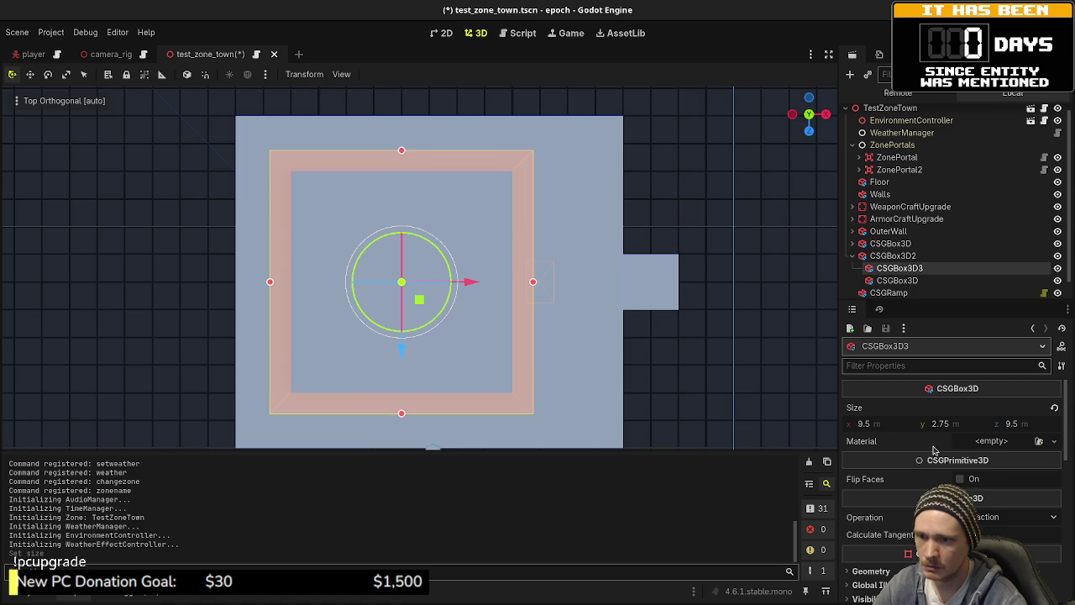
{"action": "left_click", "coordinate": [878, 428]}
{"action": "type", "text": "7.5"}
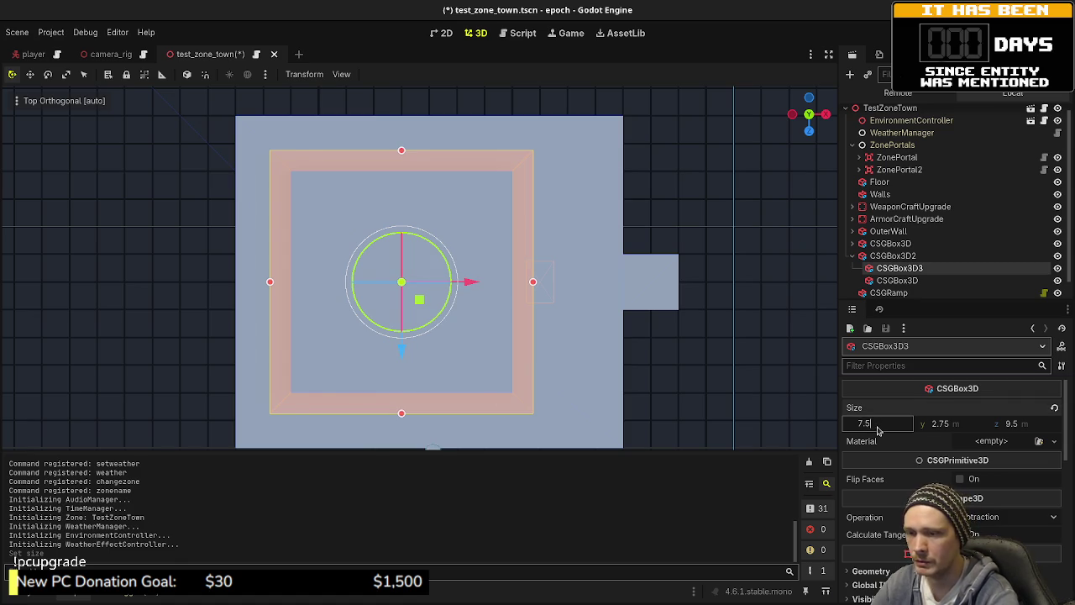
{"action": "key", "text": "Tab"}
{"action": "key", "text": "Tab"}
{"action": "type", "text": "7.5"}
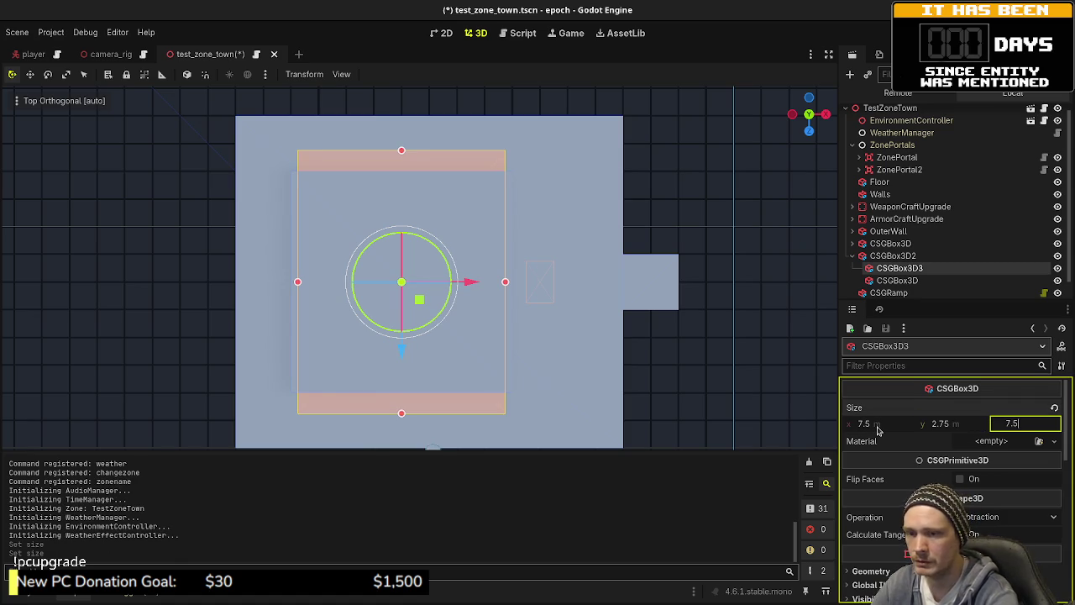
{"action": "key", "text": "Tab"}
{"action": "key", "text": "Escape"}
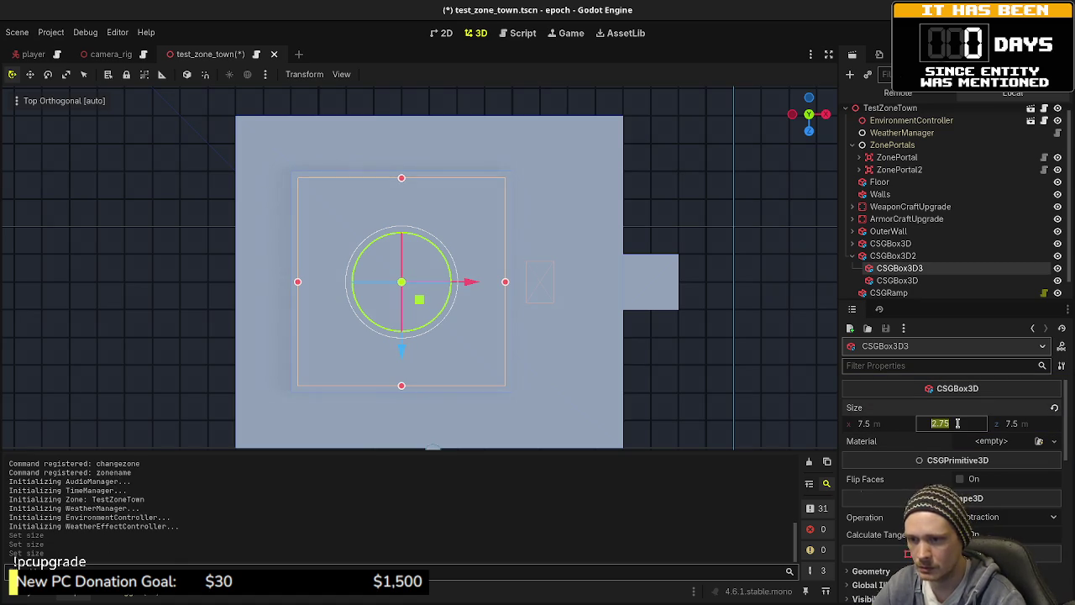
- Move the door cutout CSGBox3D 1 m along X in the house wall
{"action": "mouse_move", "coordinate": [669, 380]}
{"action": "left_mouse_down"}
{"action": "mouse_move", "coordinate": [547, 300]}
{"action": "mouse_move", "coordinate": [645, 258]}
{"action": "left_mouse_up"}
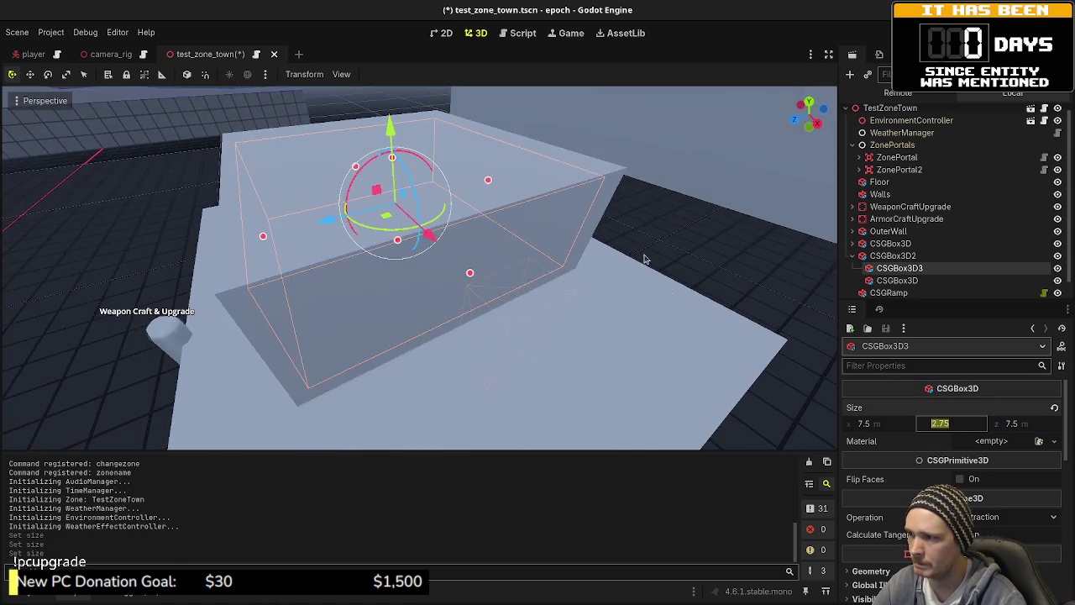
{"action": "left_click", "coordinate": [900, 280]}
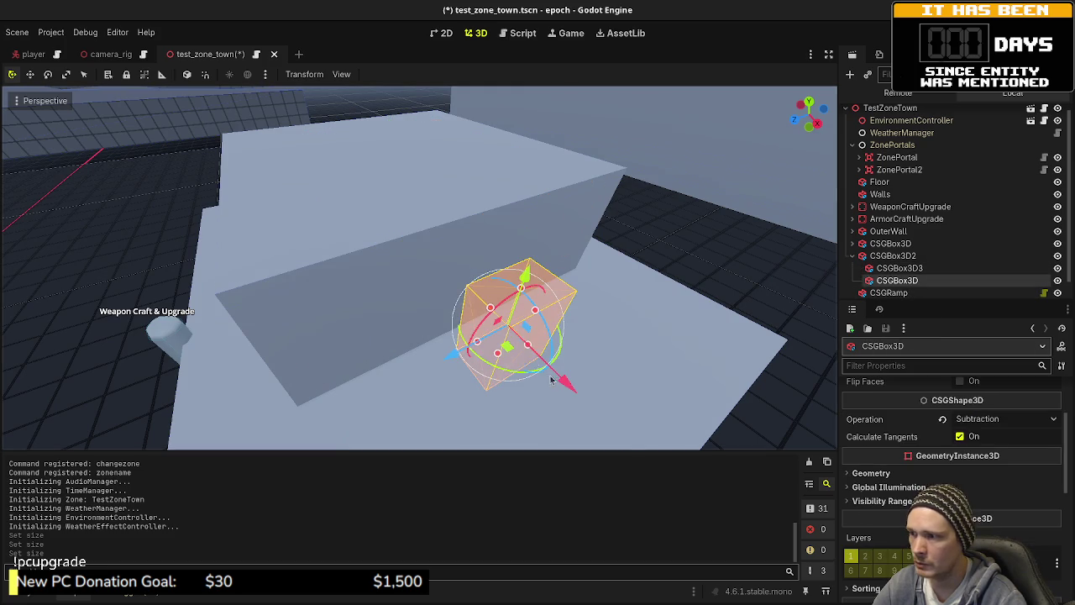
{"action": "left_click_drag", "start_coordinate": [566, 386], "coordinate": [535, 363]}
{"action": "mouse_move", "coordinate": [534, 358]}
{"action": "left_mouse_down"}
{"action": "mouse_move", "coordinate": [546, 365]}
{"action": "mouse_move", "coordinate": [437, 328]}
{"action": "left_mouse_up"}
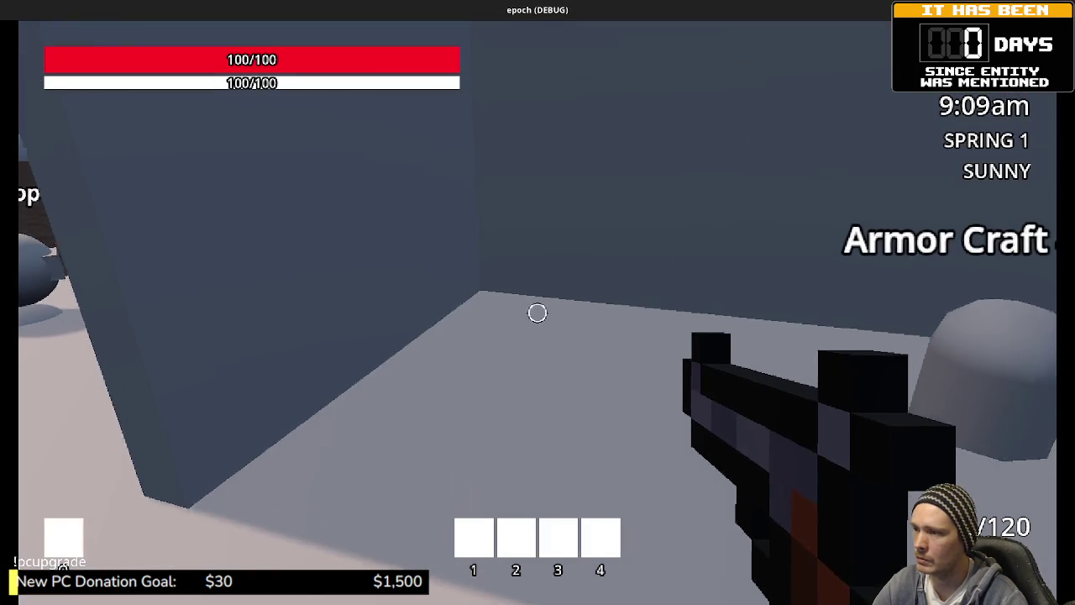
- Shrink the game window and shift the door cutout 2 m along Z in the editor
{"action": "key", "text": "w"}
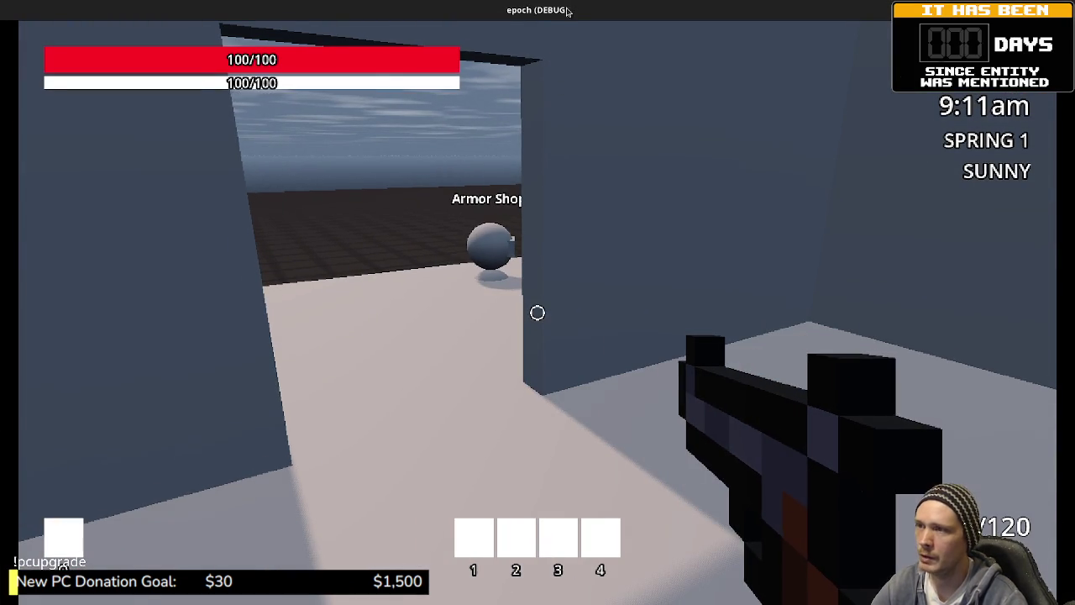
{"action": "mouse_move", "coordinate": [568, 11]}
{"action": "left_mouse_down"}
{"action": "mouse_move", "coordinate": [496, 184]}
{"action": "mouse_move", "coordinate": [496, 360]}
{"action": "left_mouse_up"}
{"action": "left_click_drag", "start_coordinate": [307, 232], "coordinate": [380, 252]}
{"action": "left_click_drag", "start_coordinate": [537, 377], "coordinate": [588, 101]}
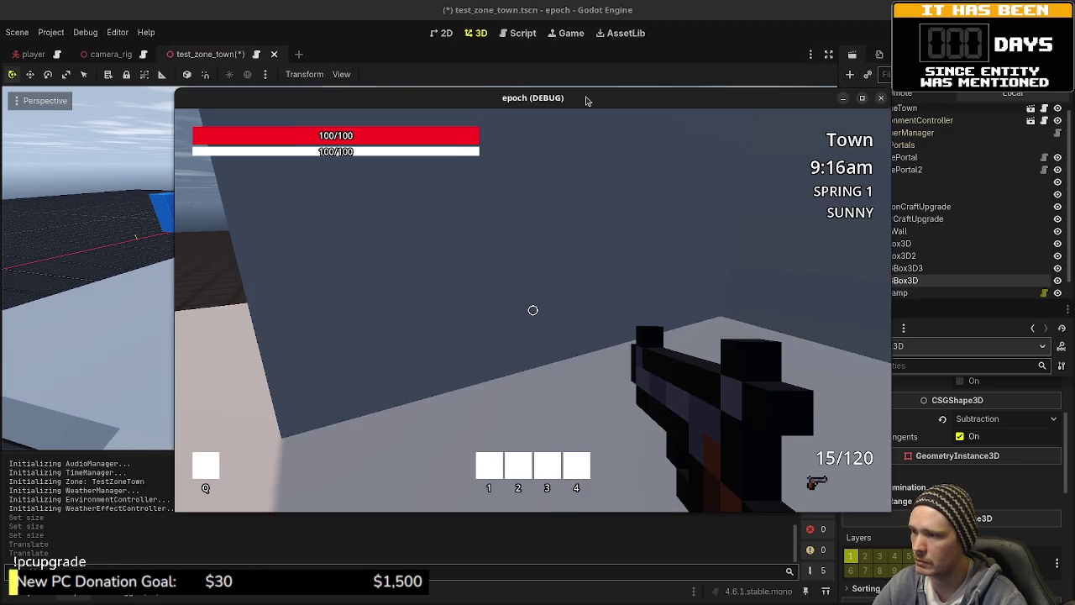
- Walk through the wall opening into the room toward the Armor Craft station
{"action": "key", "text": "w"}
{"action": "key", "text": "w"}
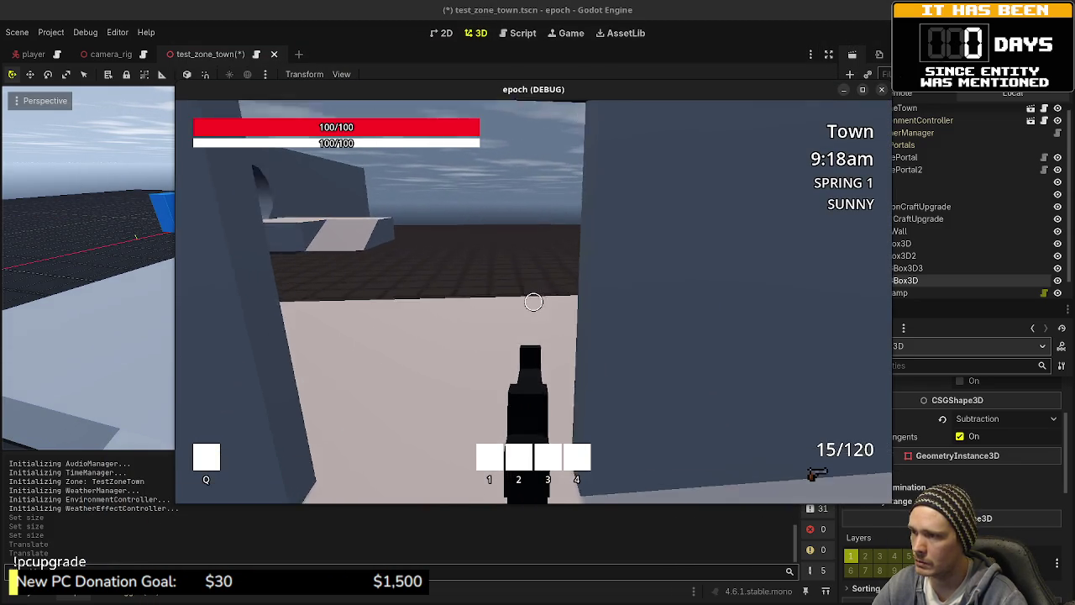
{"action": "key", "text": "w"}
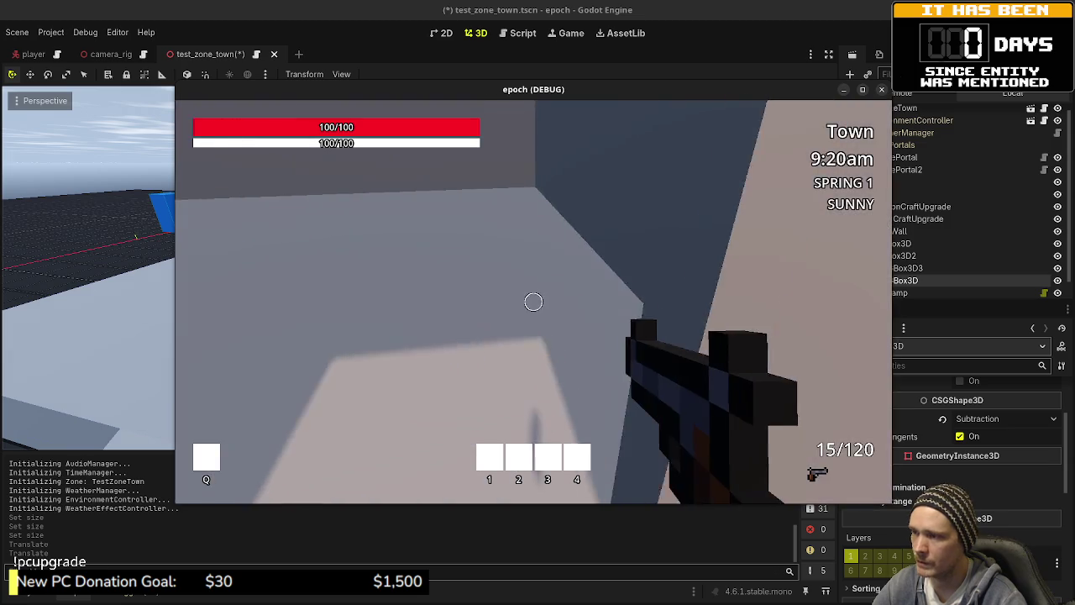
{"action": "key", "text": "w"}
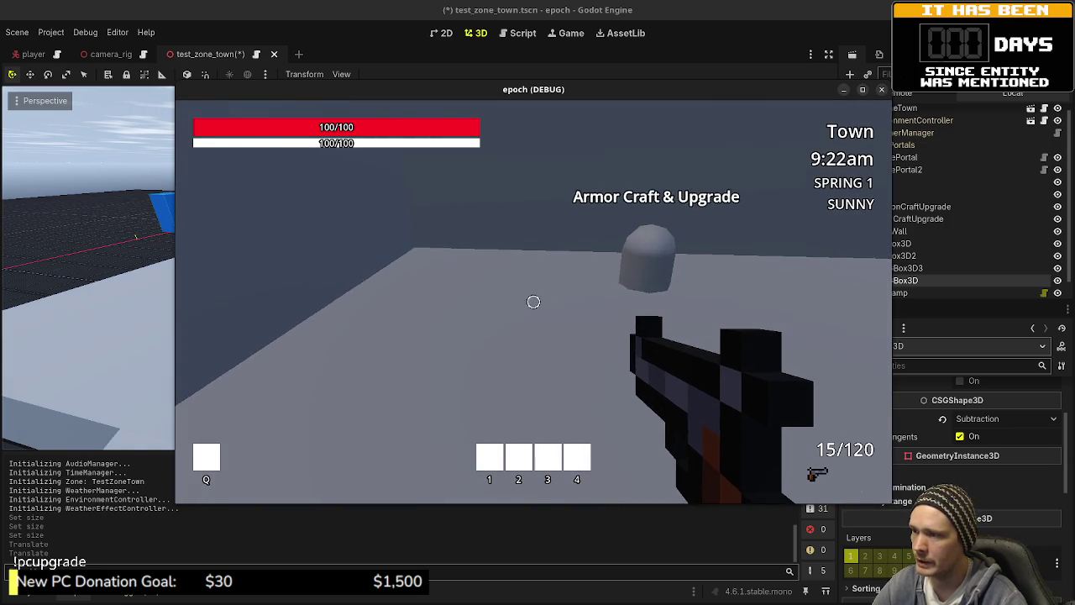
{"action": "key", "text": "w"}
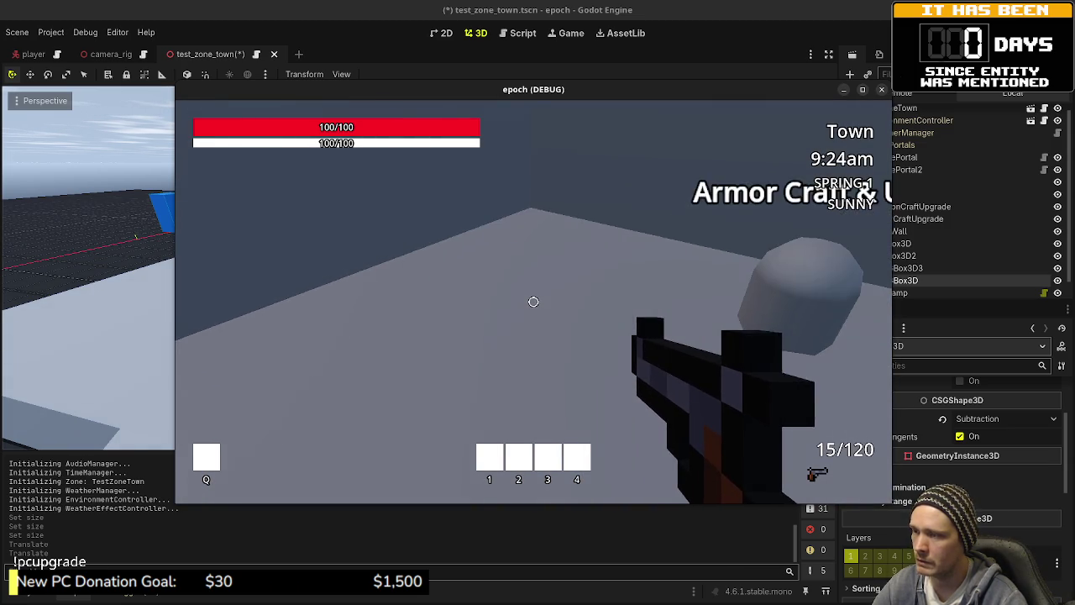
{"action": "key", "text": "w"}
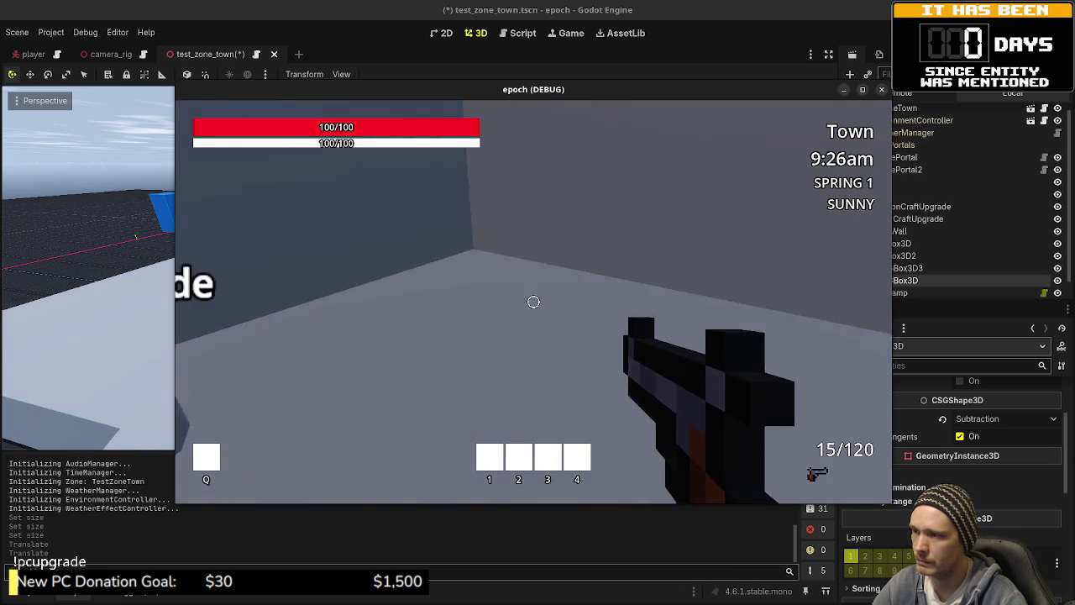
{"action": "key", "text": "w"}
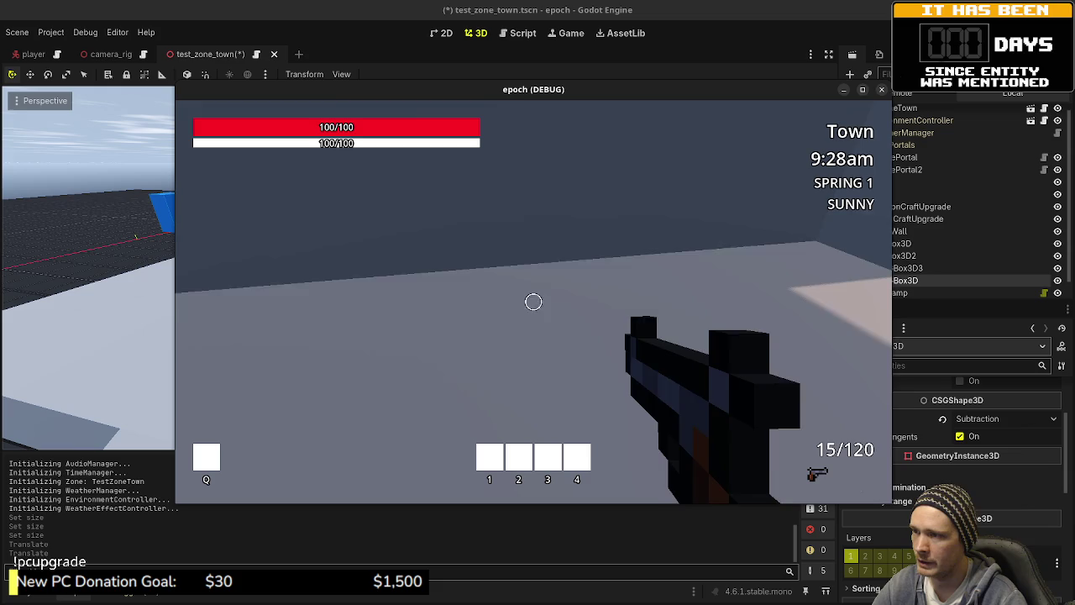
{"action": "key", "text": "w"}
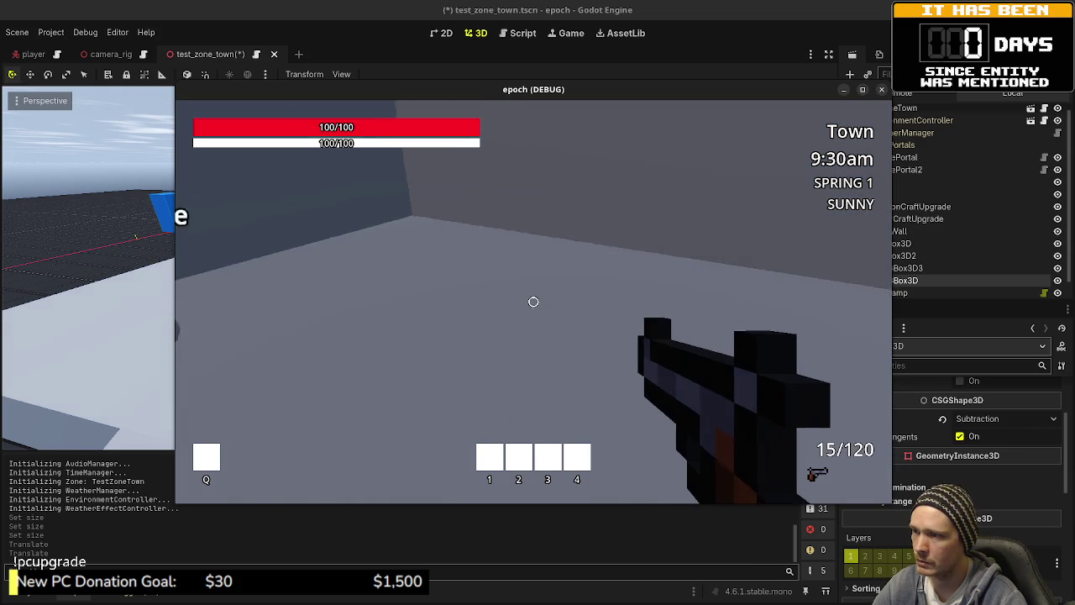
{"action": "key", "text": "w"}
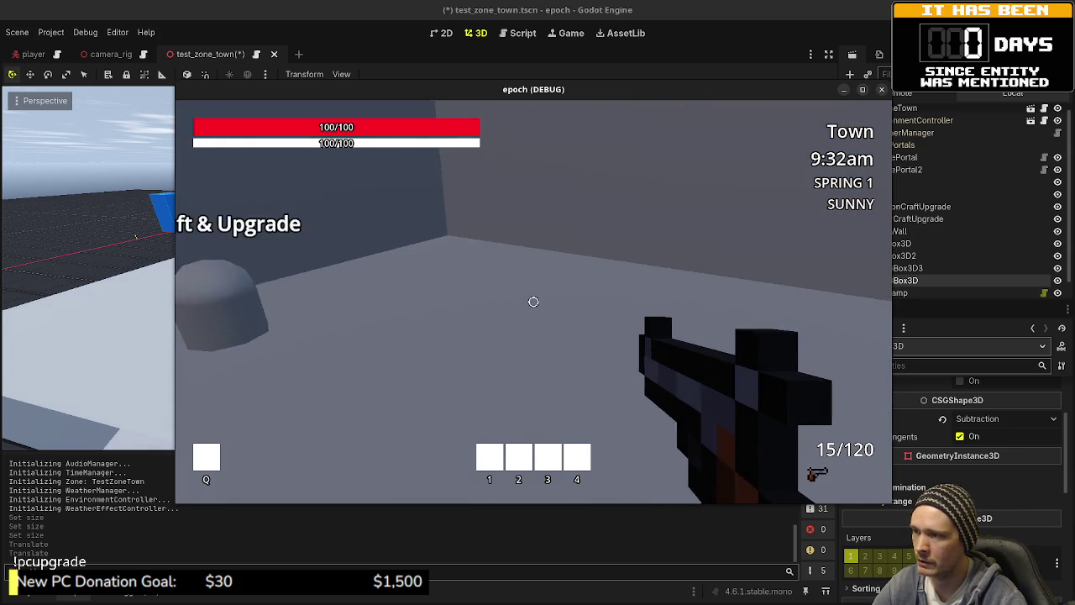
- Look around the interior wall corners, walk out toward the shops, and stop the game
{"action": "key", "text": "w"}
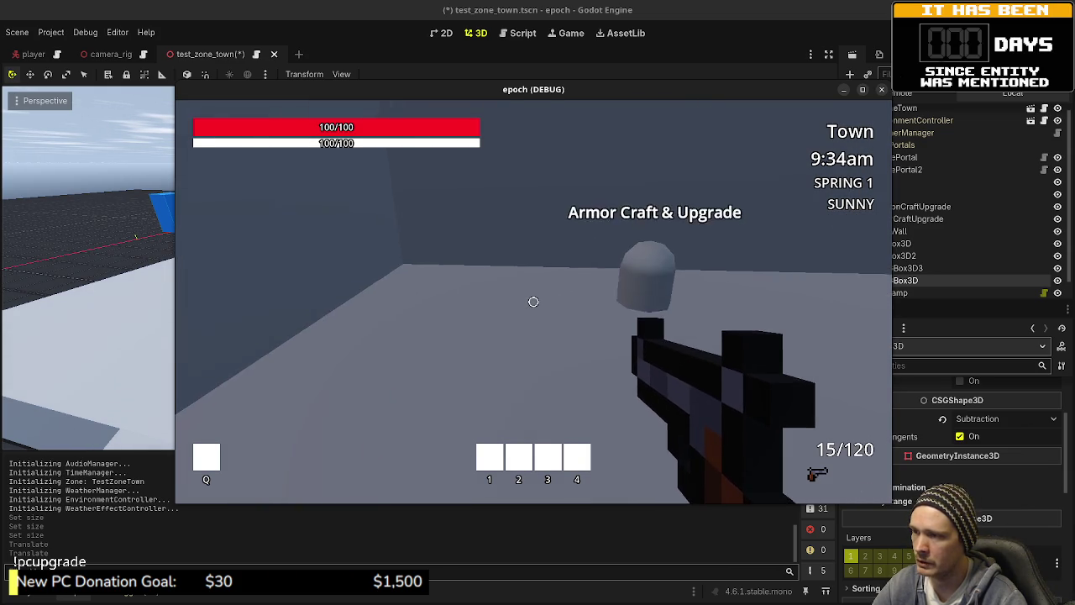
{"action": "key", "text": "w"}
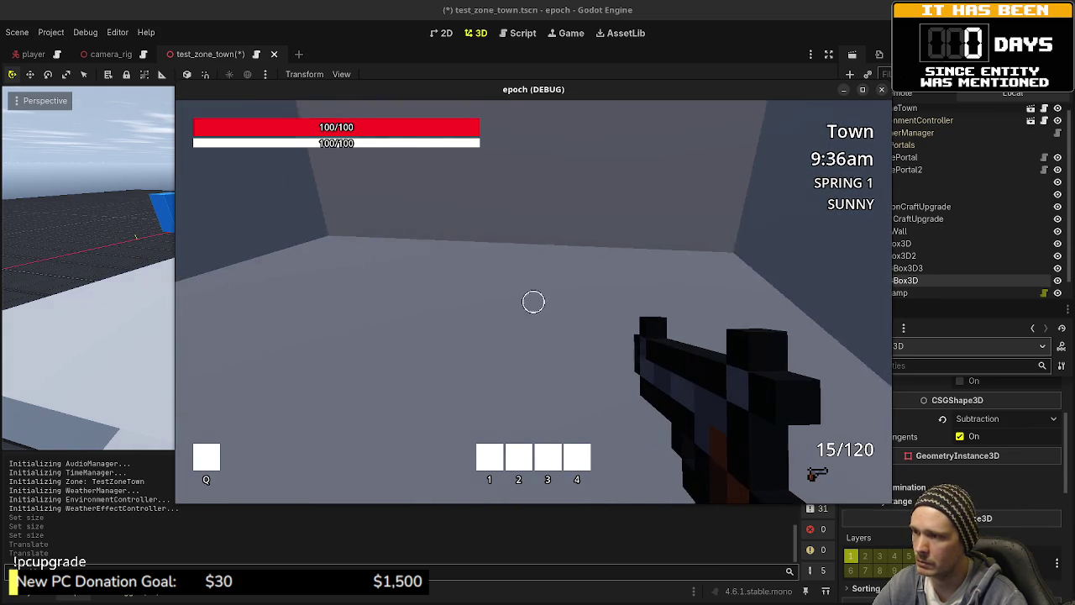
{"action": "key", "text": "w"}
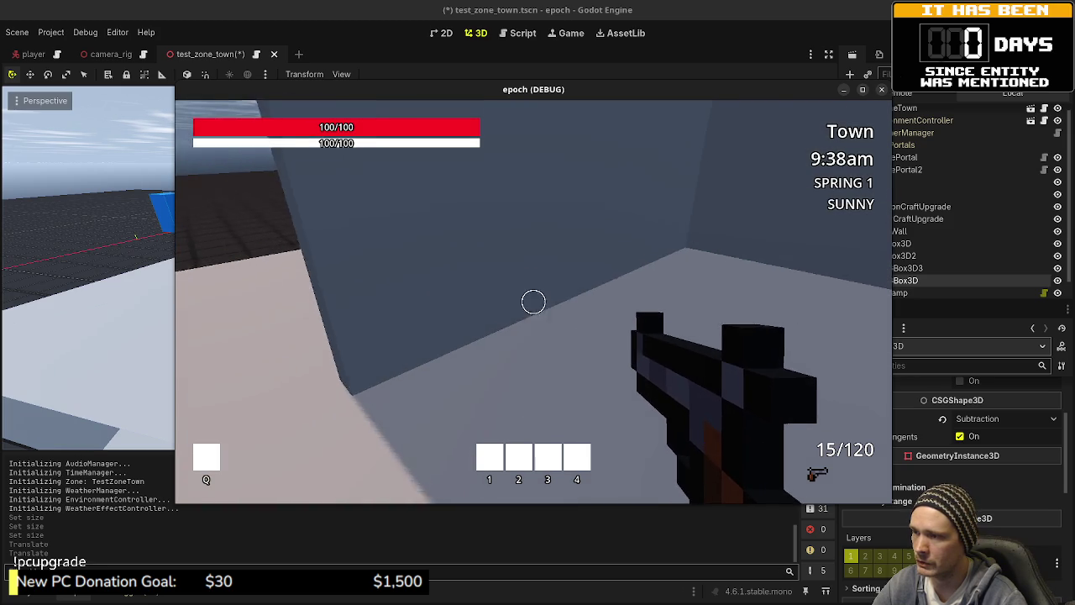
{"action": "key", "text": "w"}
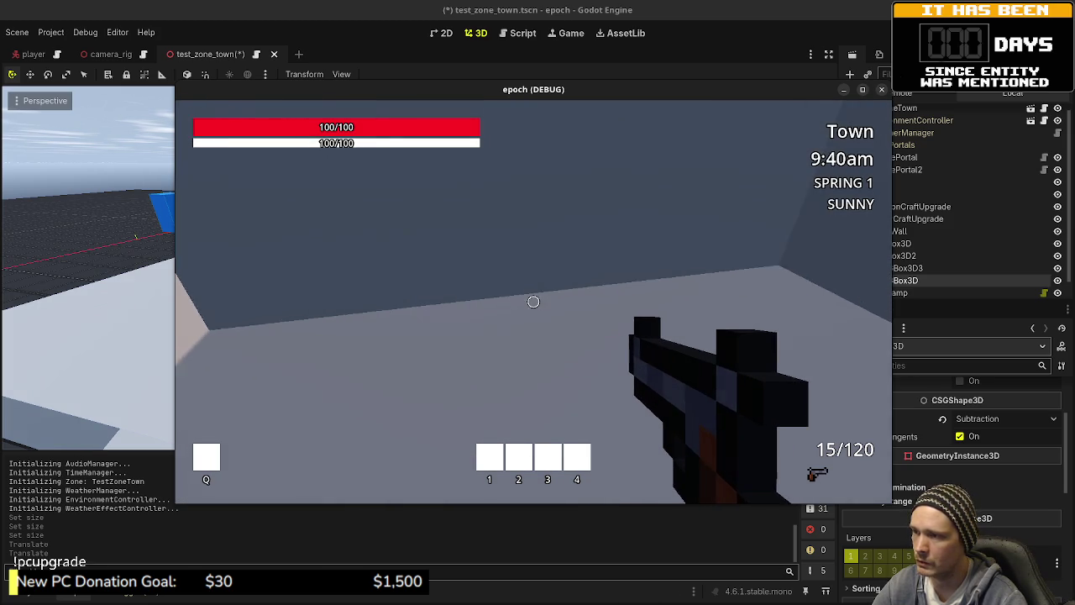
{"action": "key", "text": "w"}
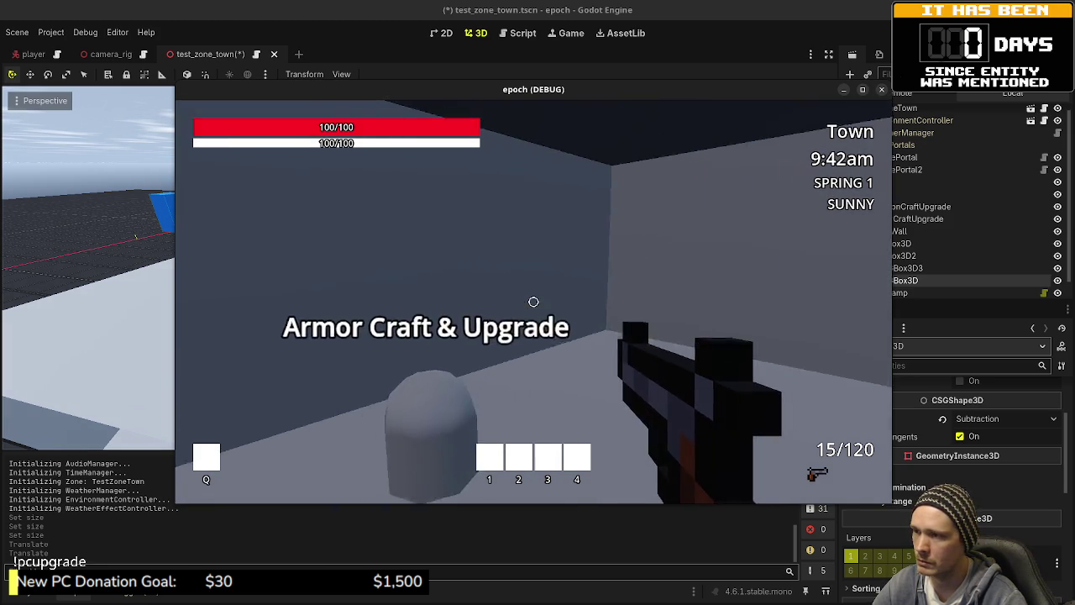
{"action": "key", "text": "w"}
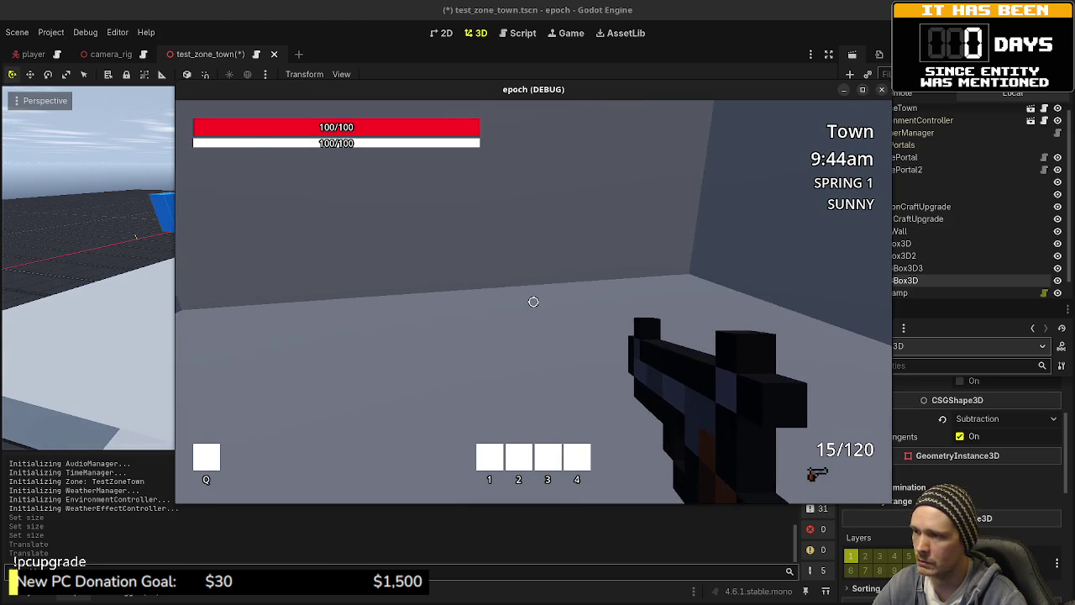
{"action": "key", "text": "w"}
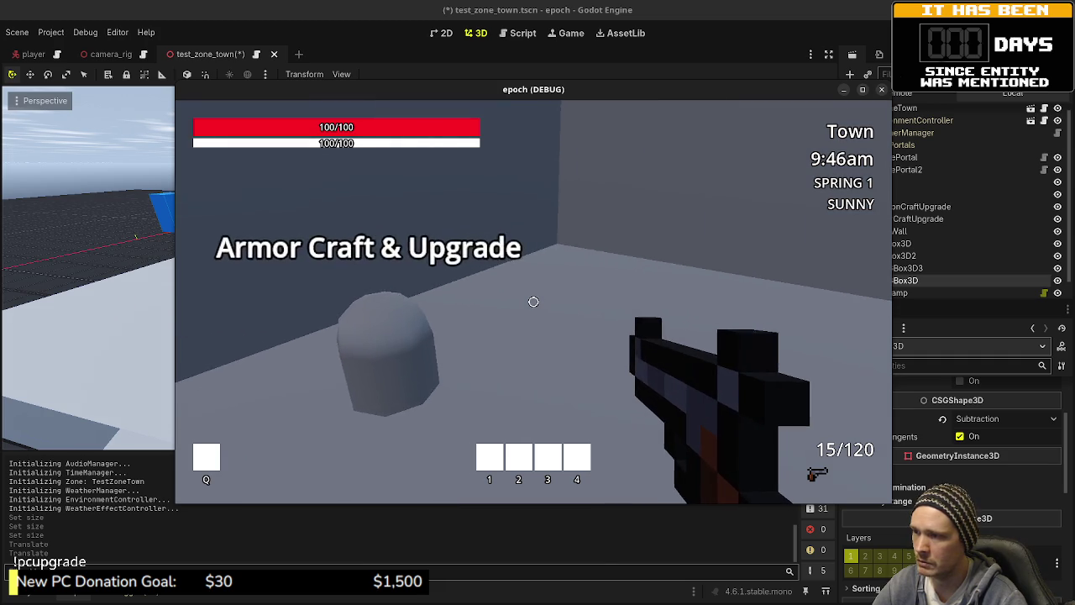
{"action": "key", "text": "w"}
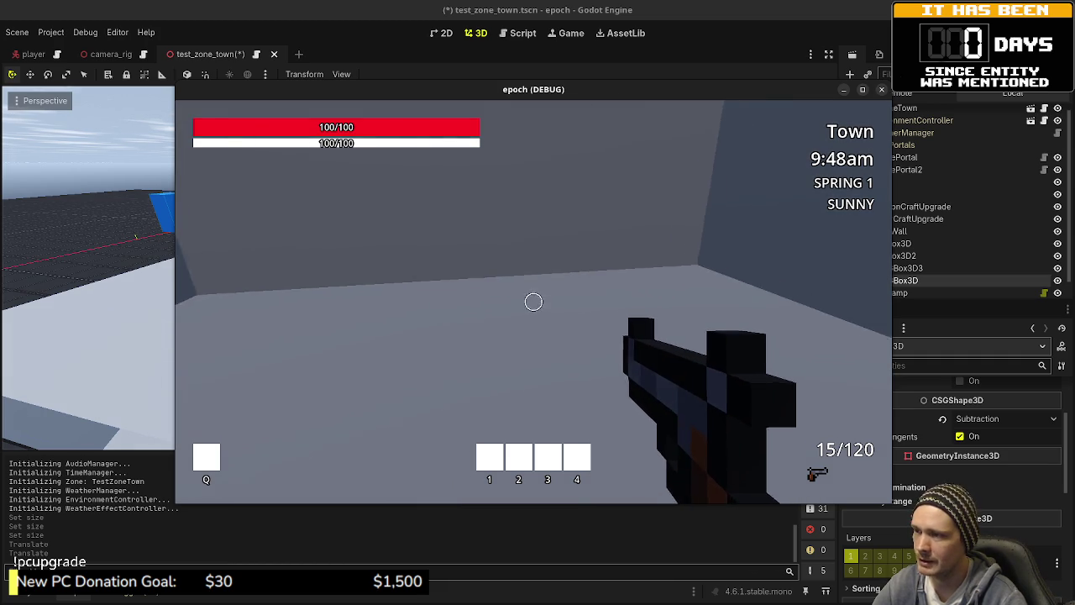
{"action": "key", "text": "w"}
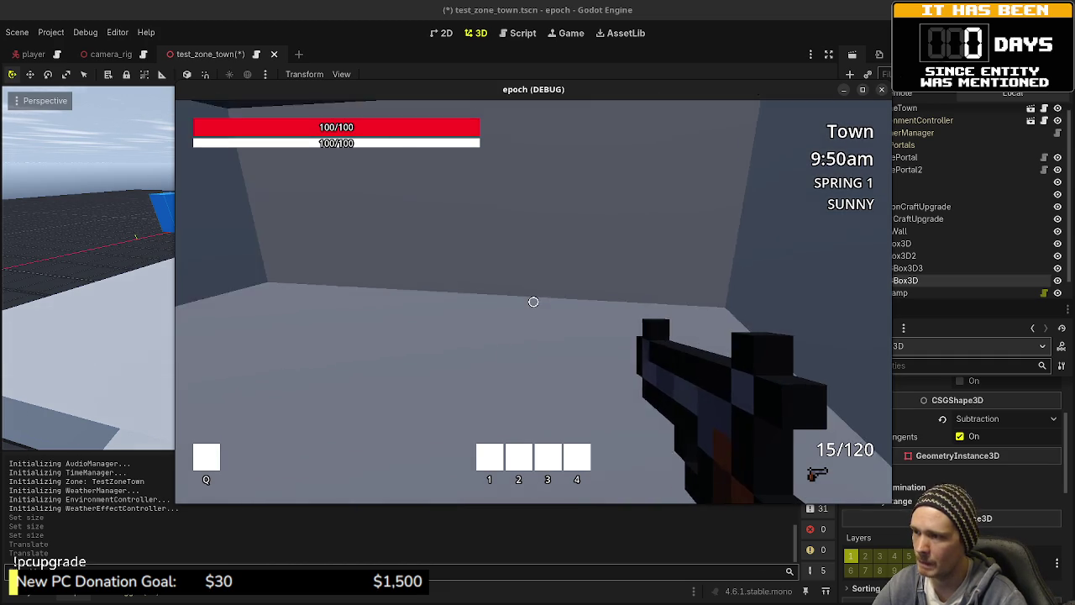
{"action": "key", "text": "w"}
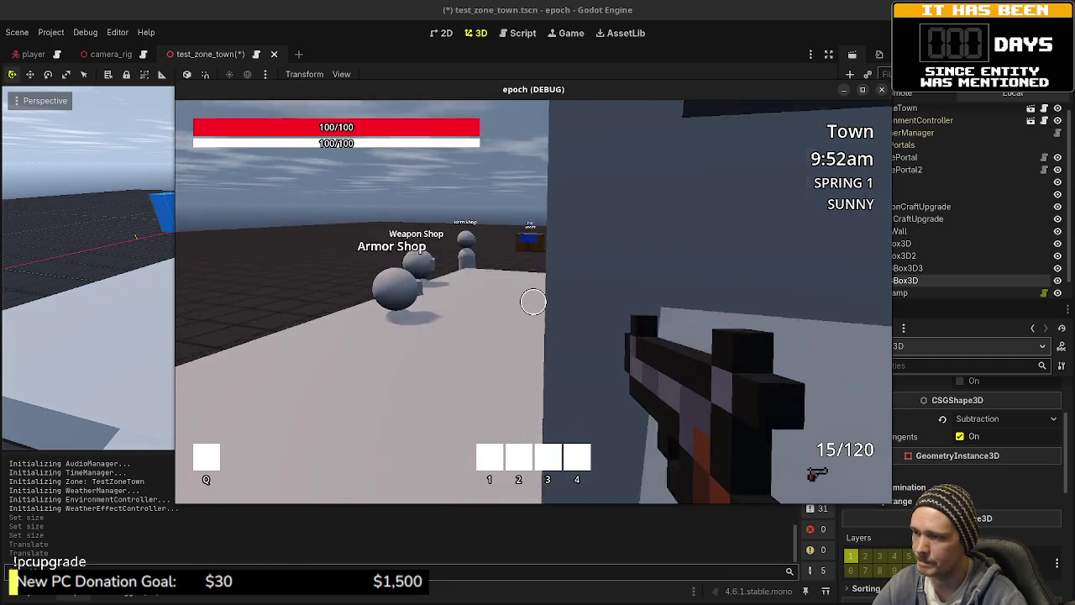
{"action": "key", "text": "w"}
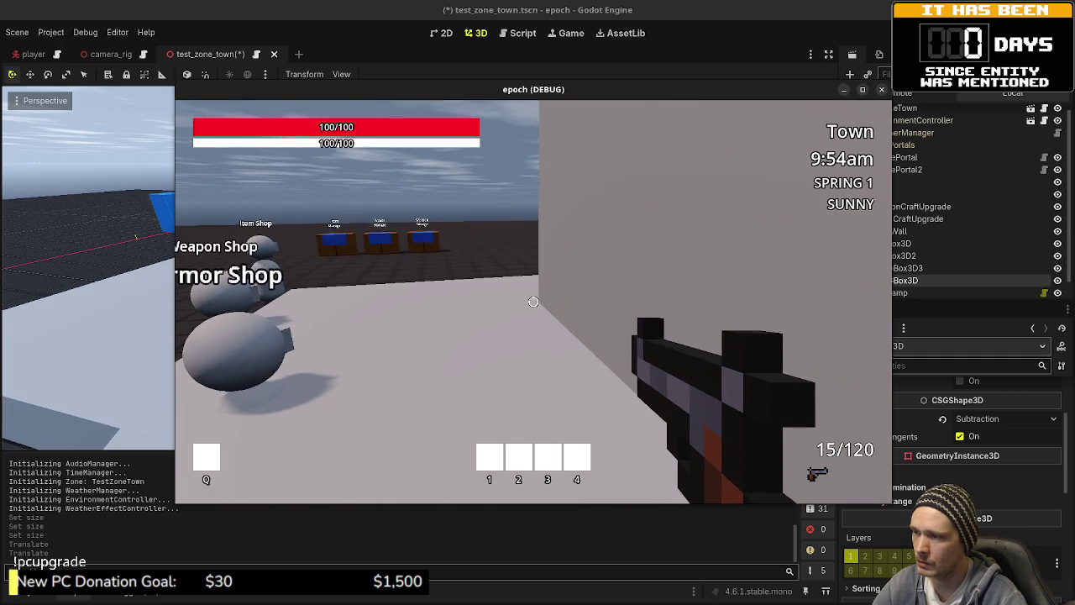
{"action": "key", "text": "Escape"}
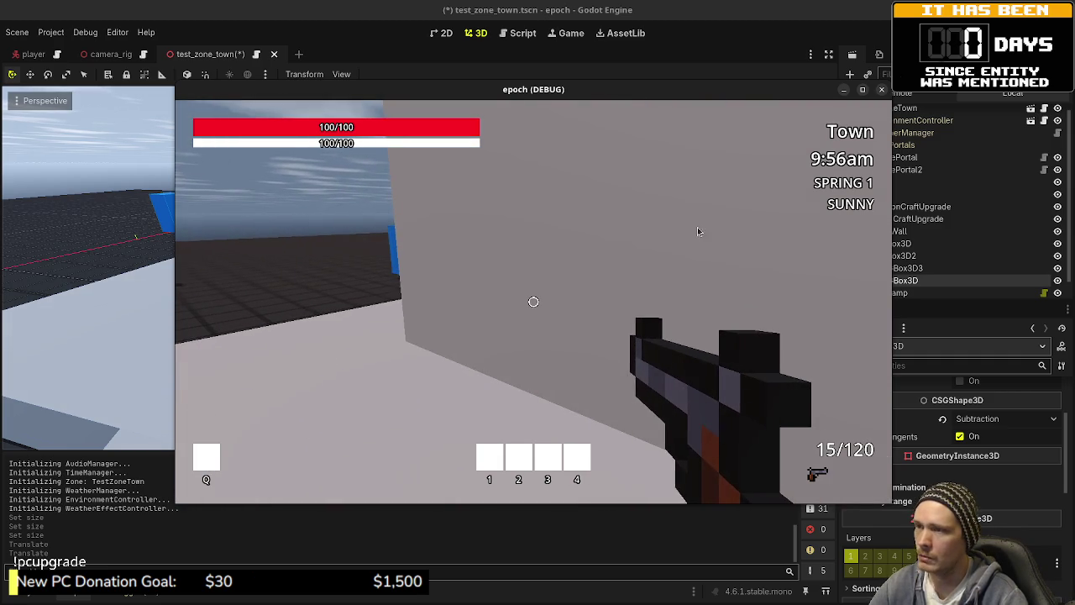
{"action": "key", "text": "F8"}
- Select the platform and inspect it from Top Orthogonal view, zooming in and out
{"action": "scroll", "coordinate": [480, 360], "scroll_direction": "down", "scroll_amount": 5}
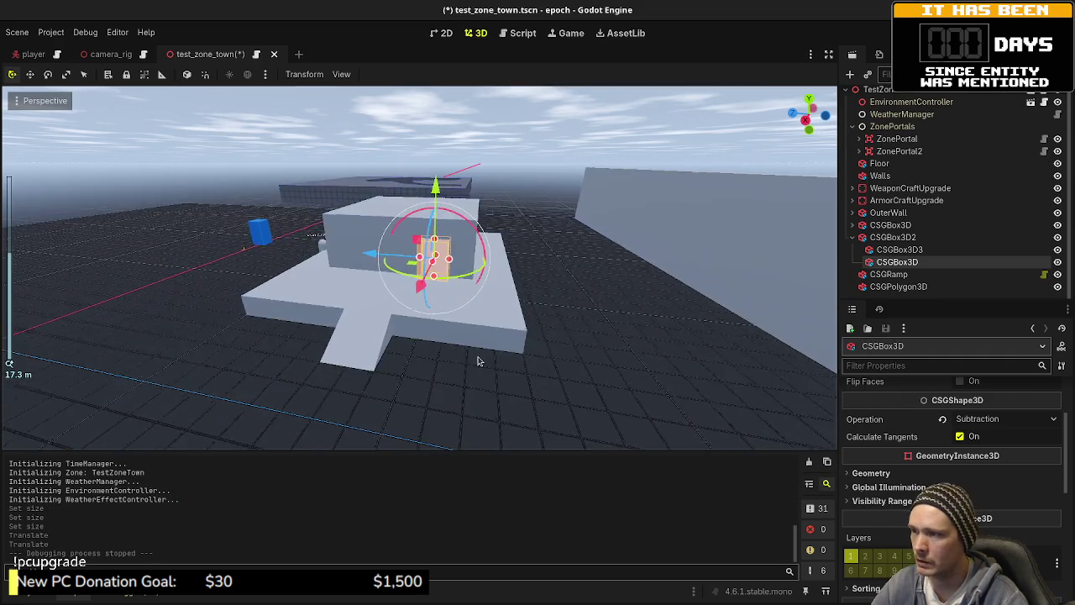
{"action": "left_click", "coordinate": [527, 351]}
{"action": "key", "text": "KP_7"}
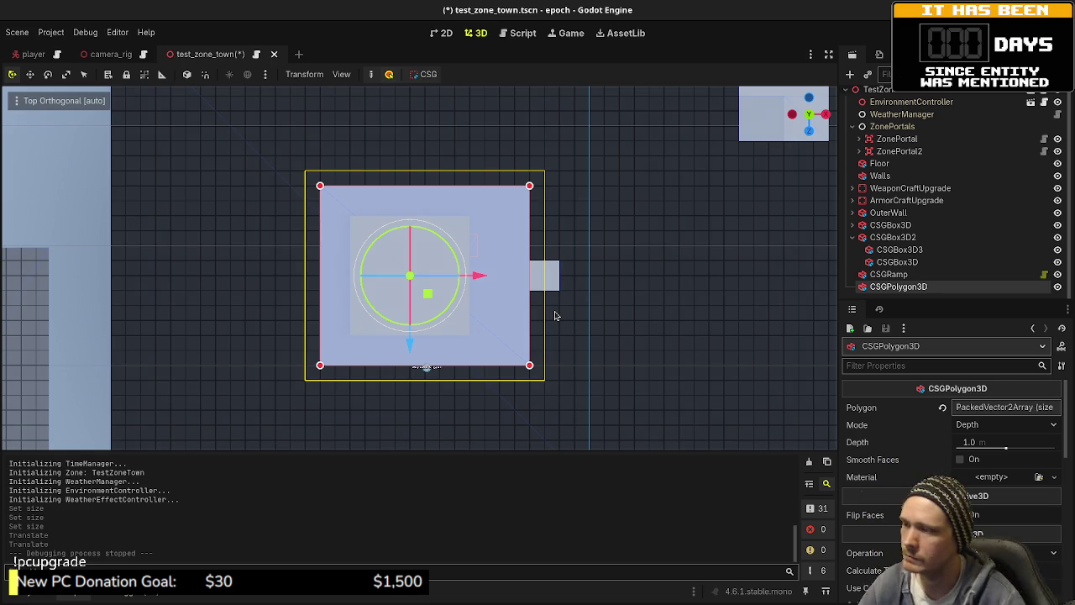
{"action": "scroll", "coordinate": [430, 293], "scroll_direction": "up", "scroll_amount": 3}
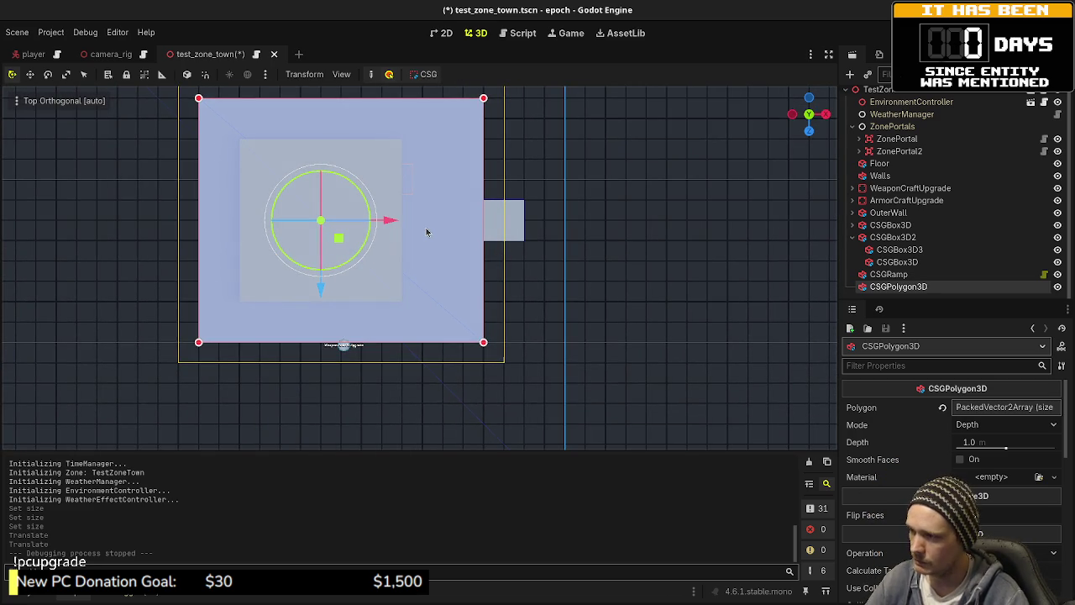
{"action": "scroll", "coordinate": [504, 311], "scroll_direction": "down", "scroll_amount": 3}
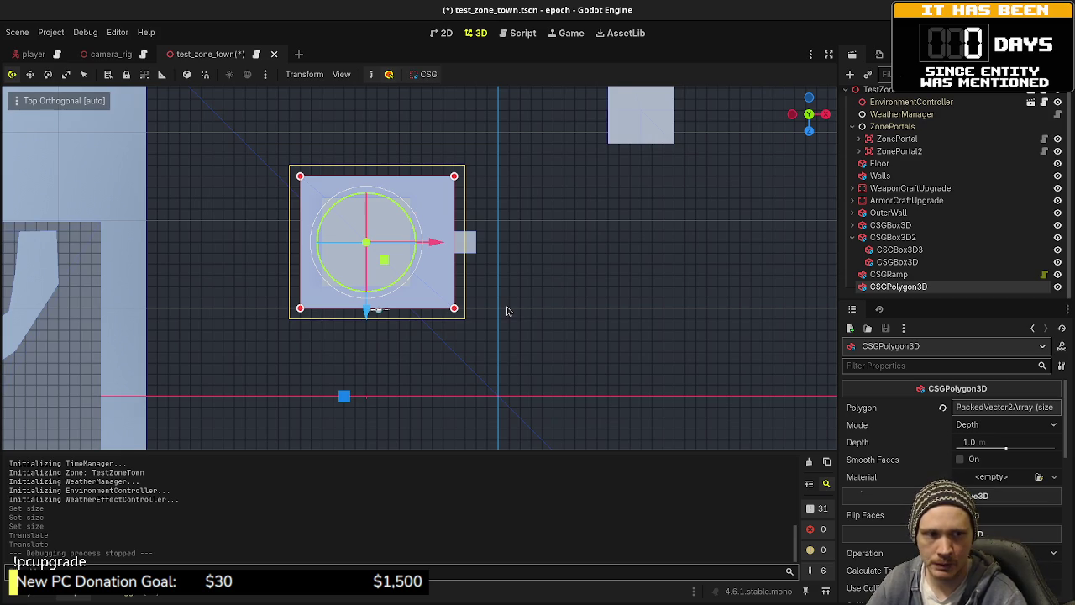
{"action": "scroll", "coordinate": [515, 284], "scroll_direction": "down", "scroll_amount": 3}
{"action": "scroll", "coordinate": [522, 286], "scroll_direction": "up", "scroll_amount": 1}
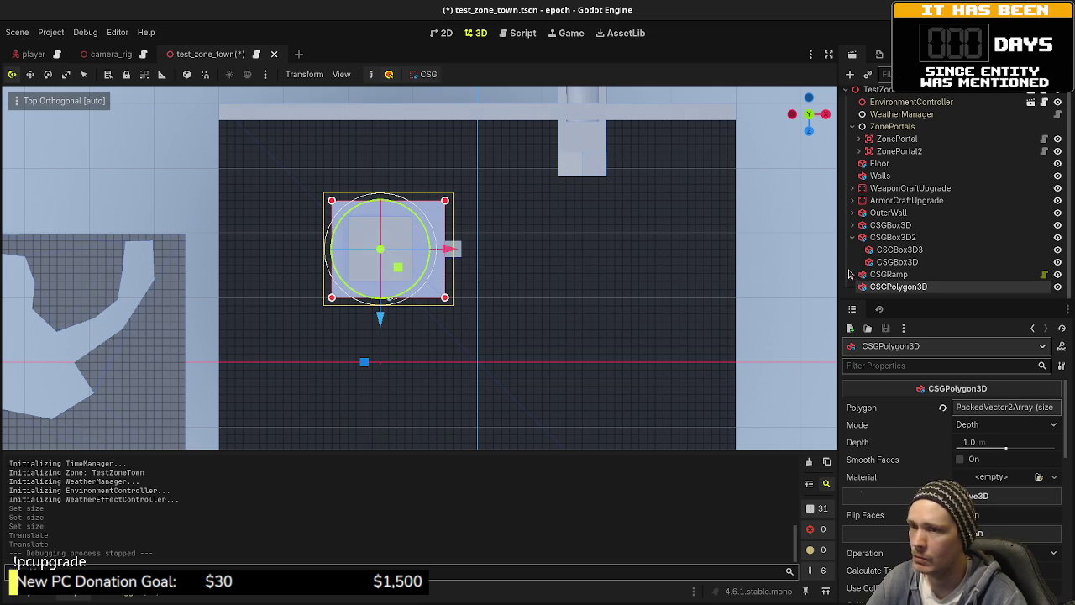
- Reparent CSGRamp under the CSGPolygon3D platform in the Scene dock
{"action": "left_click", "coordinate": [887, 277]}
{"action": "left_click", "coordinate": [893, 286]}
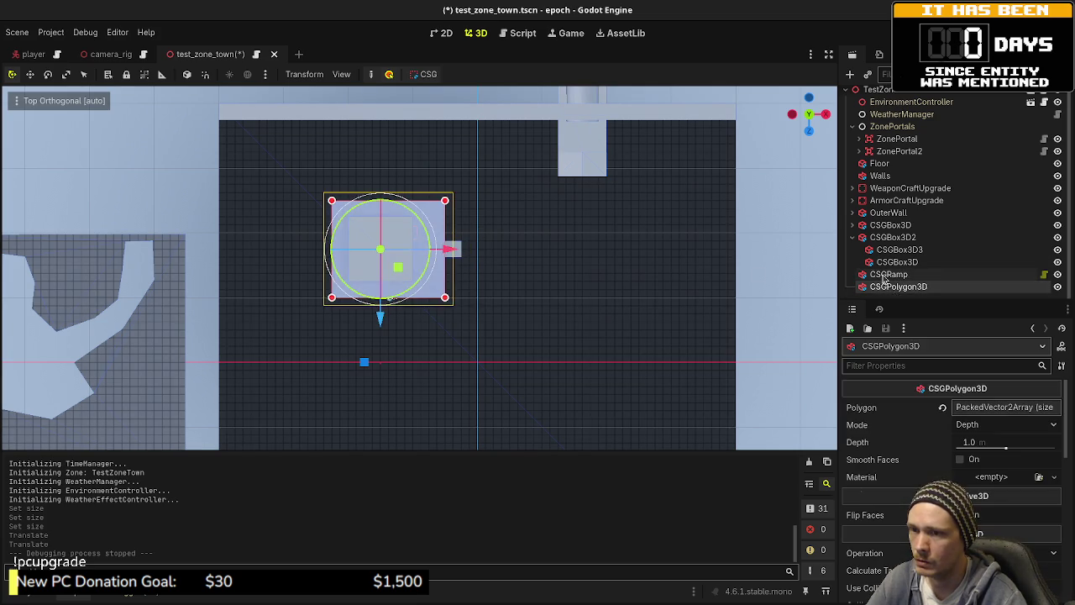
{"action": "left_click_drag", "start_coordinate": [889, 274], "coordinate": [893, 288]}
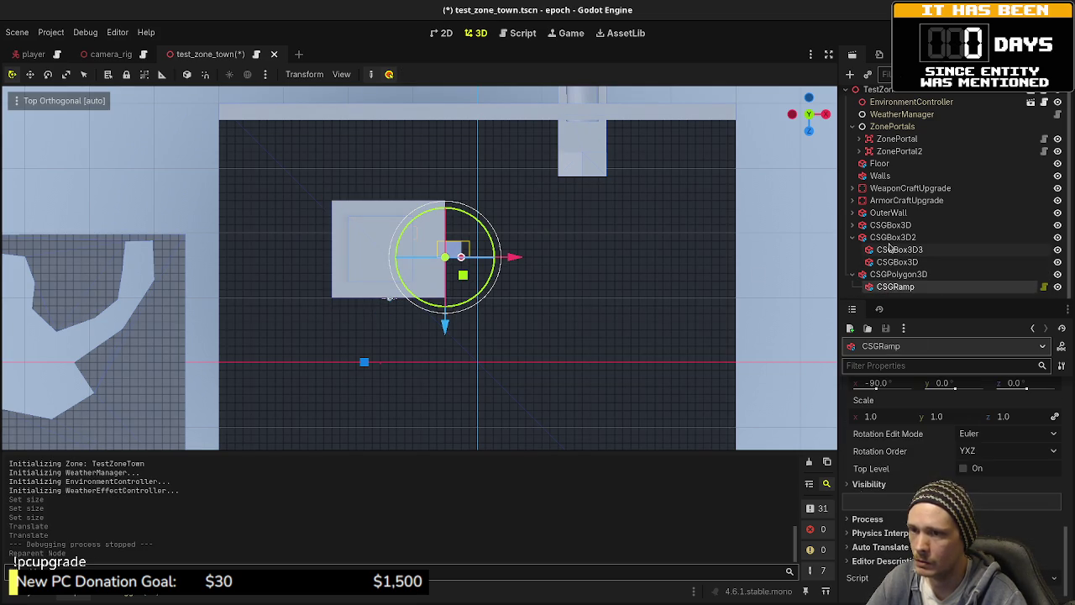
- Rename the house box CSGBox3D2 to PlayerHouse
{"action": "left_click", "coordinate": [892, 237]}
{"action": "left_click", "coordinate": [890, 225]}
{"action": "left_click", "coordinate": [892, 238]}
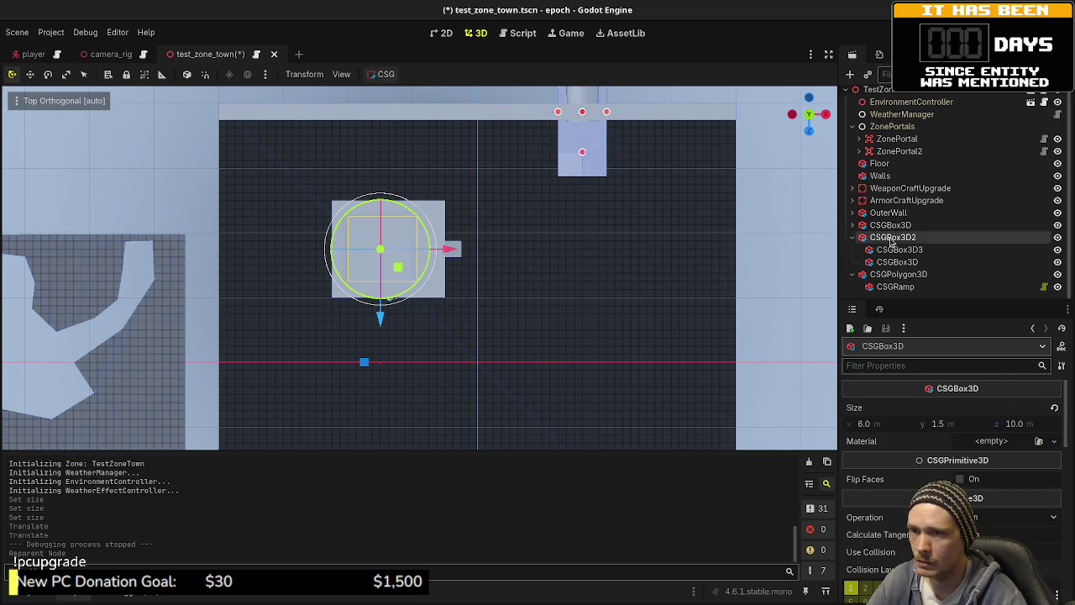
{"action": "double_click", "coordinate": [892, 238]}
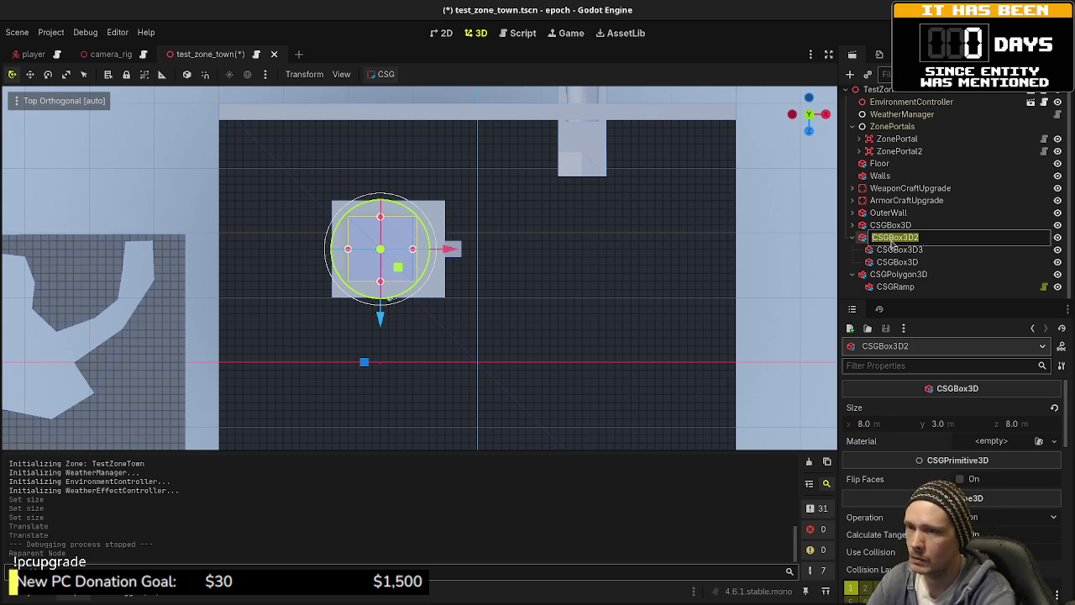
{"action": "type", "text": "PlayerHouse"}
{"action": "key", "text": "Return"}
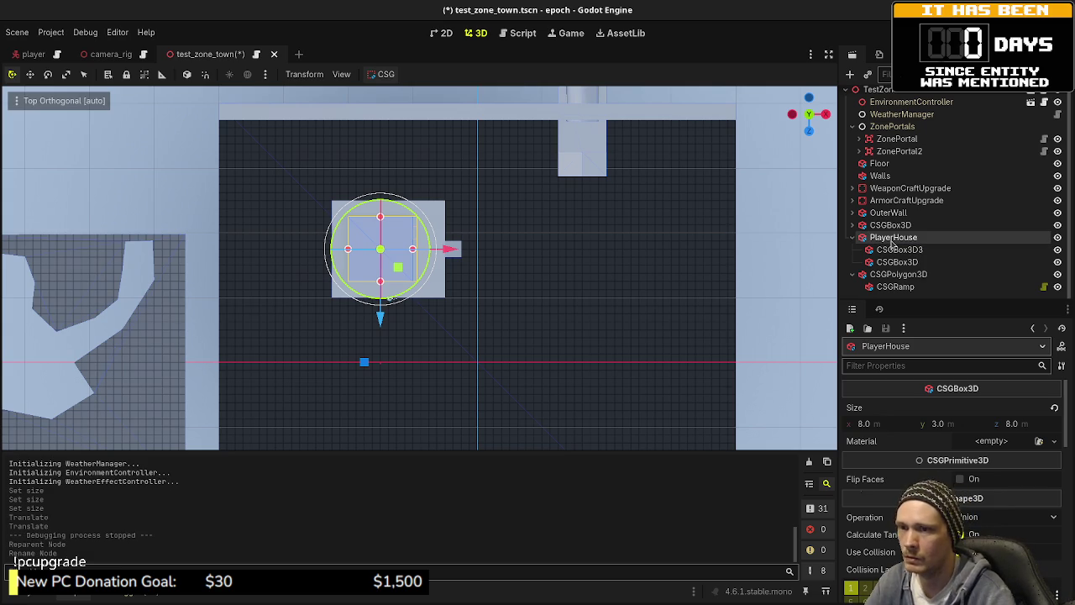
- Rename the CSGPolygon3D platform to PlayerHousePlatform
{"action": "left_click", "coordinate": [895, 262]}
{"action": "double_click", "coordinate": [897, 275]}
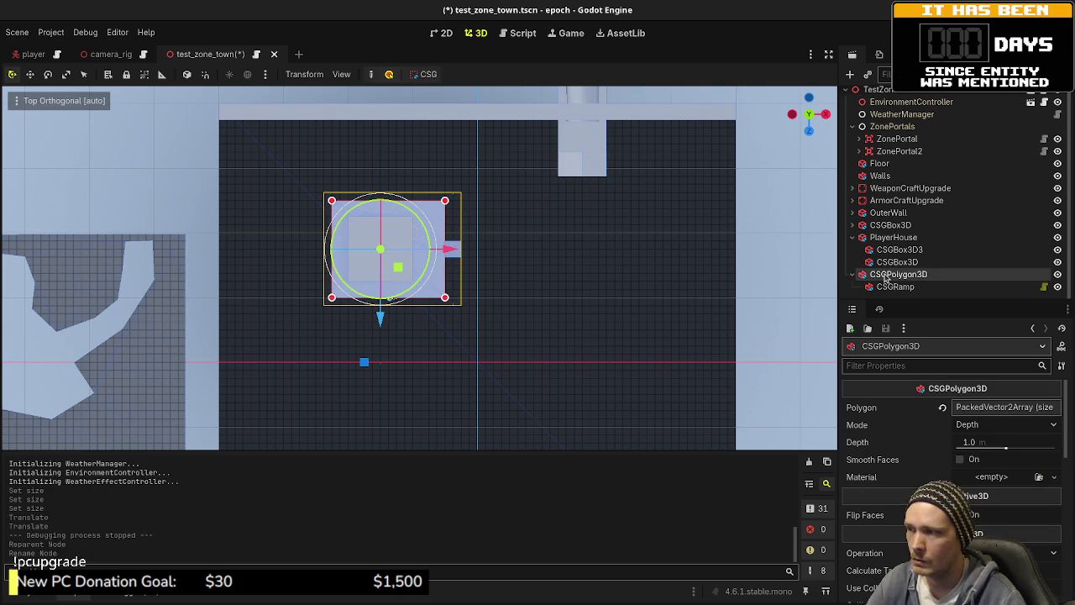
{"action": "type", "text": "PlayerHousePlatform"}
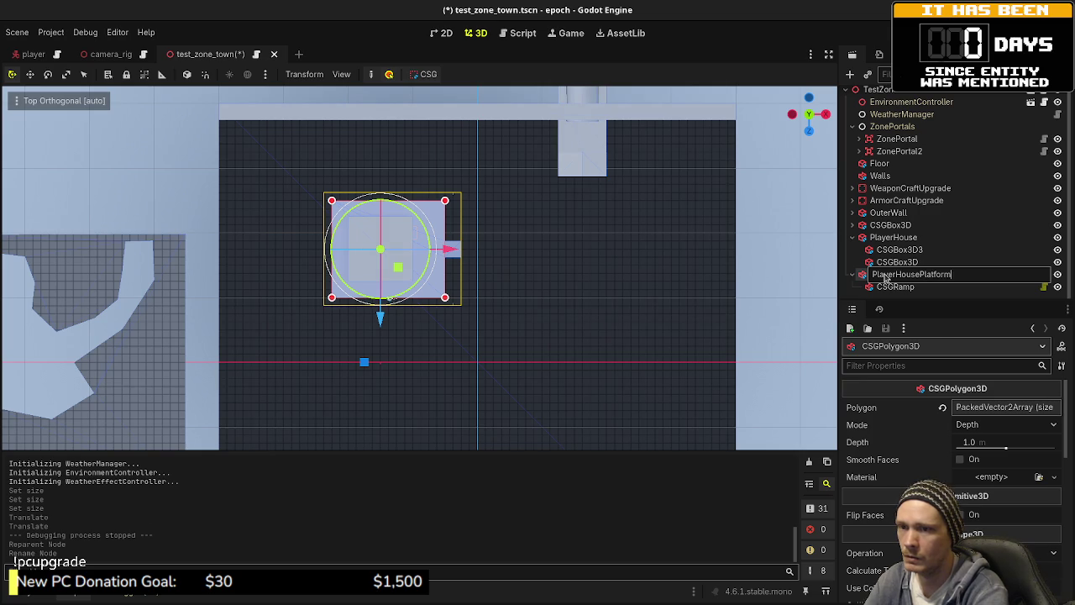
{"action": "key", "text": "Return"}
- Collapse the PlayerHouse and PlayerHousePlatform children in the Scene dock
{"action": "left_click", "coordinate": [890, 238]}
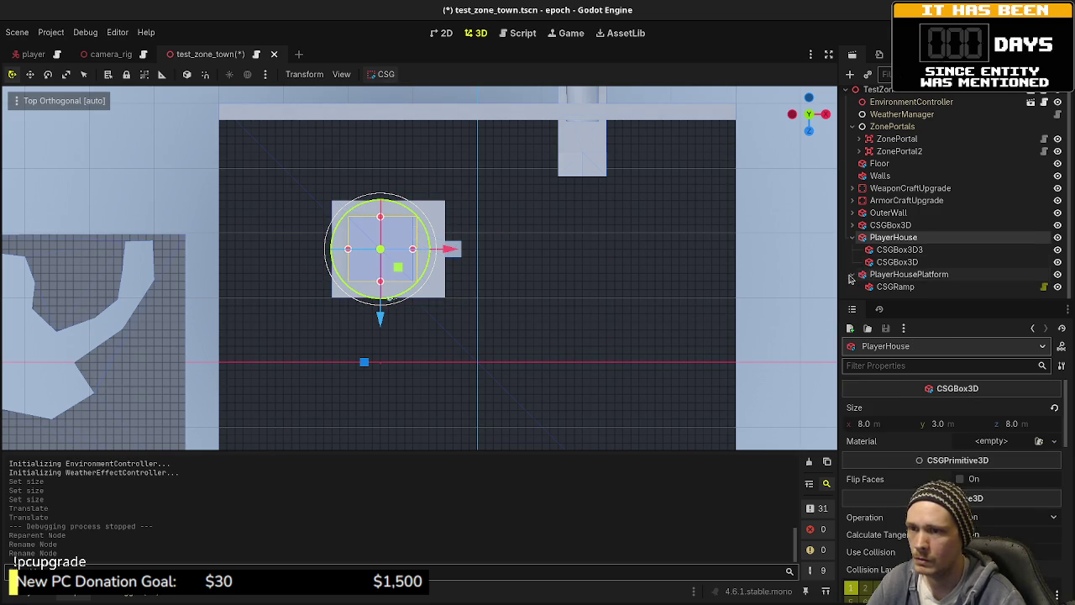
{"action": "left_click", "coordinate": [853, 237]}
{"action": "left_click", "coordinate": [853, 257]}
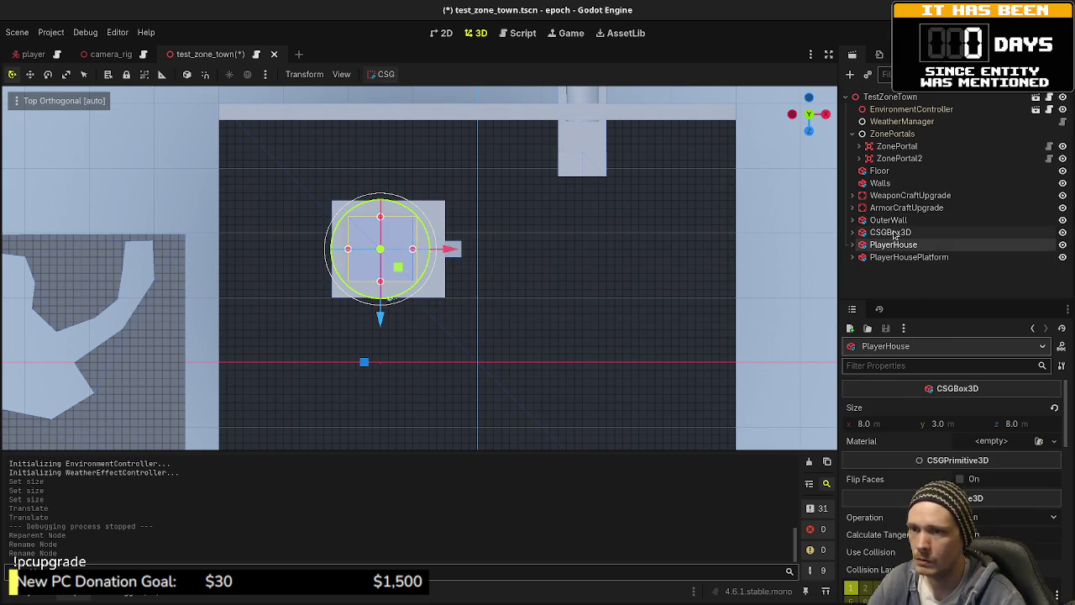
{"action": "left_click", "coordinate": [892, 257]}
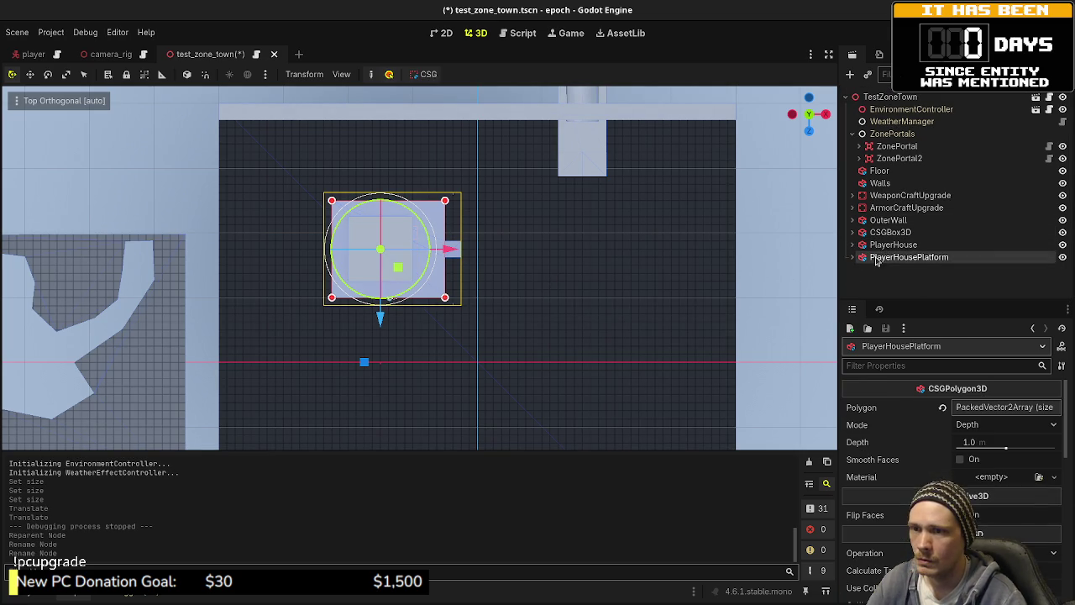
{"action": "left_click", "coordinate": [882, 246]}
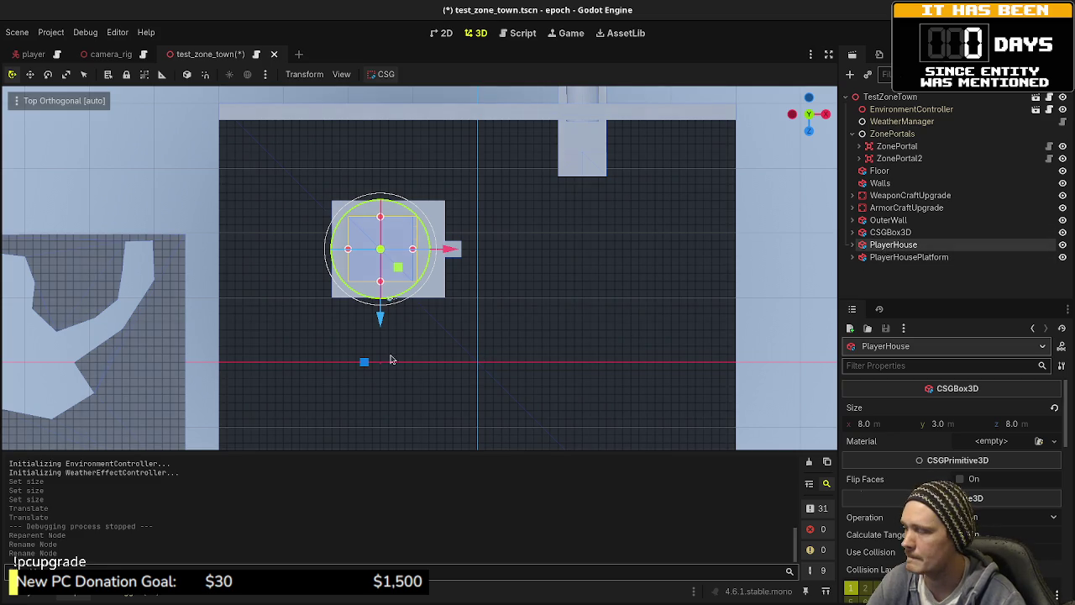
{"action": "scroll", "coordinate": [504, 328], "scroll_direction": "down", "scroll_amount": 3}
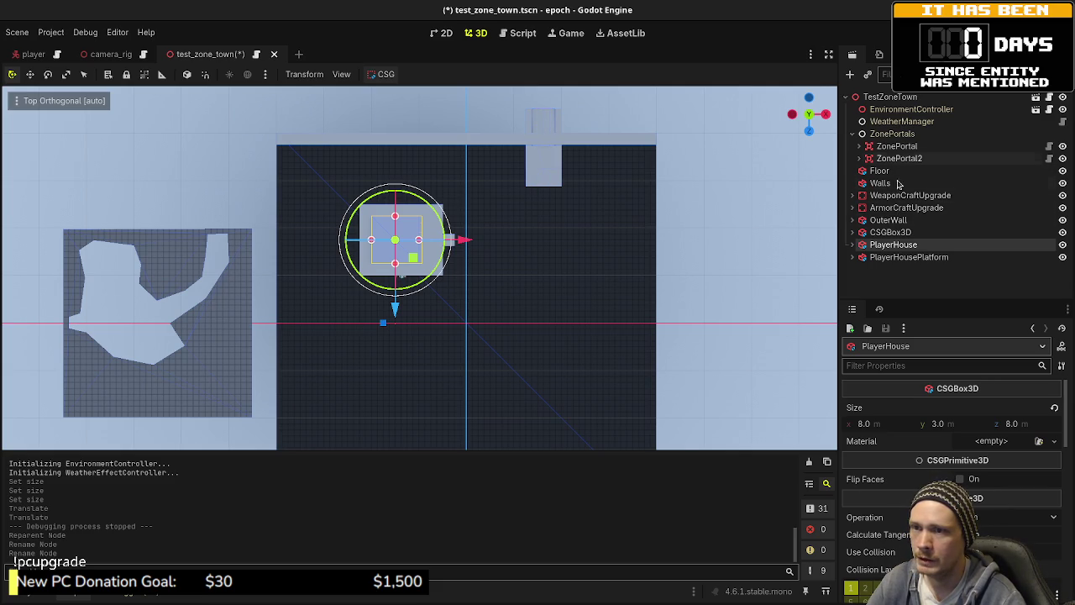
- Move the CSGBox3D wall piece 7 units left along X
{"action": "left_click", "coordinate": [891, 232]}
{"action": "left_click_drag", "start_coordinate": [612, 145], "coordinate": [576, 143]}
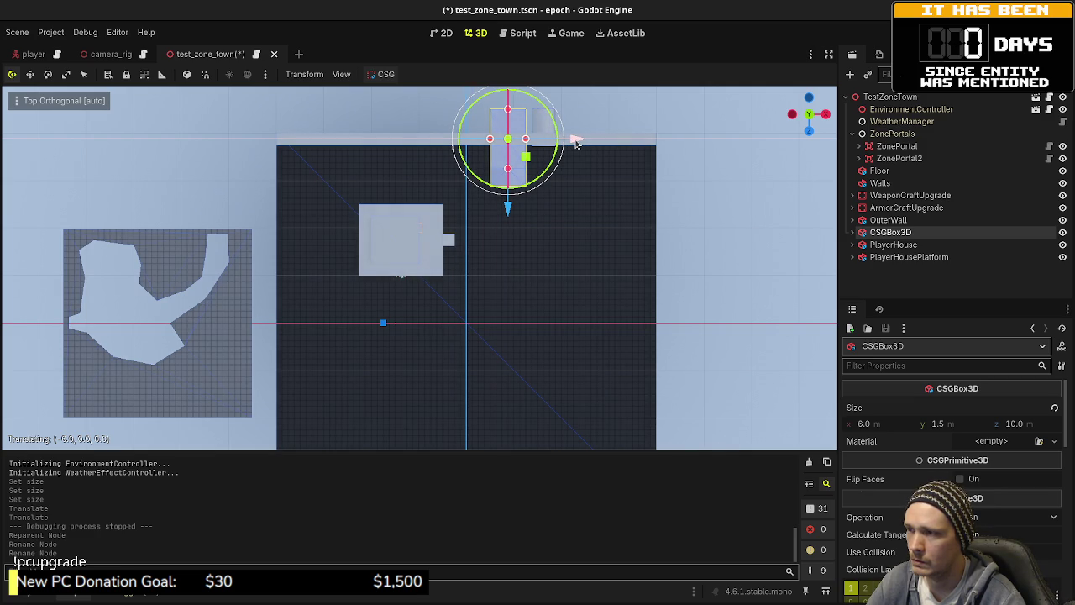
{"action": "left_click_drag", "start_coordinate": [576, 144], "coordinate": [577, 143]}
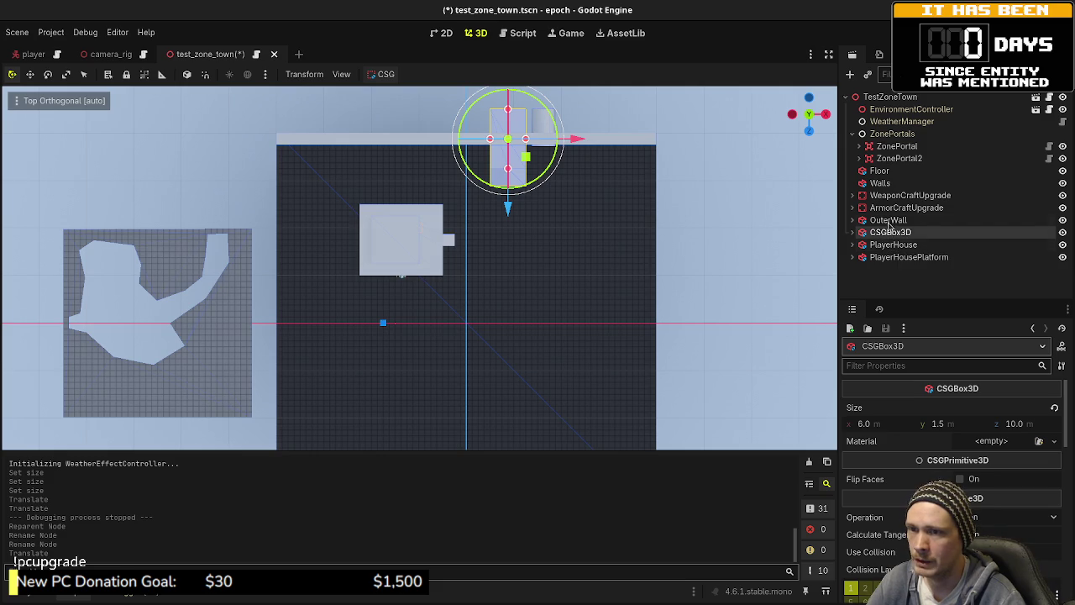
- Select both OuterWall cylinders and slide them left together along X
{"action": "left_click", "coordinate": [854, 220]}
{"action": "left_click", "coordinate": [905, 232]}
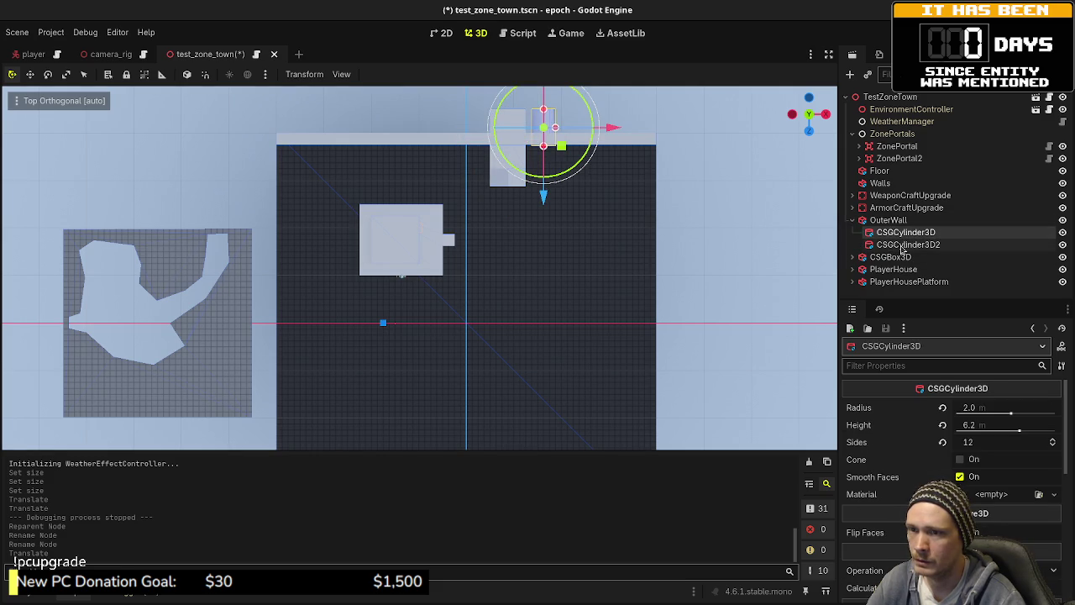
{"action": "left_click", "coordinate": [908, 244], "text": "shift"}
{"action": "left_click_drag", "start_coordinate": [610, 134], "coordinate": [576, 136]}
{"action": "left_click_drag", "start_coordinate": [562, 211], "coordinate": [523, 143]}
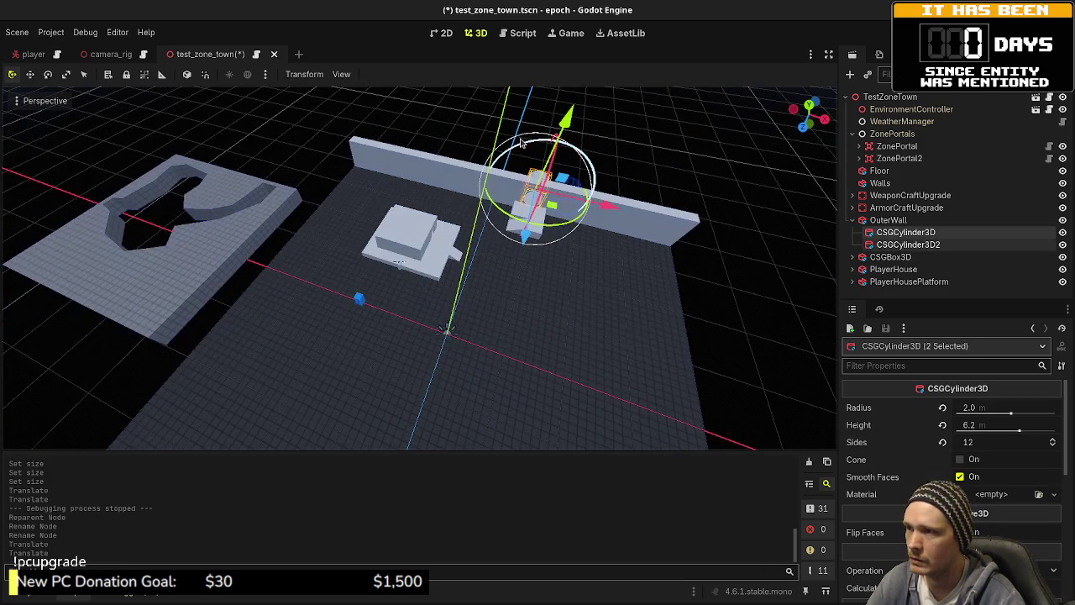
- Save the scene and choose Reload Current Project from the Project menu
{"action": "key", "text": "ctrl+s"}
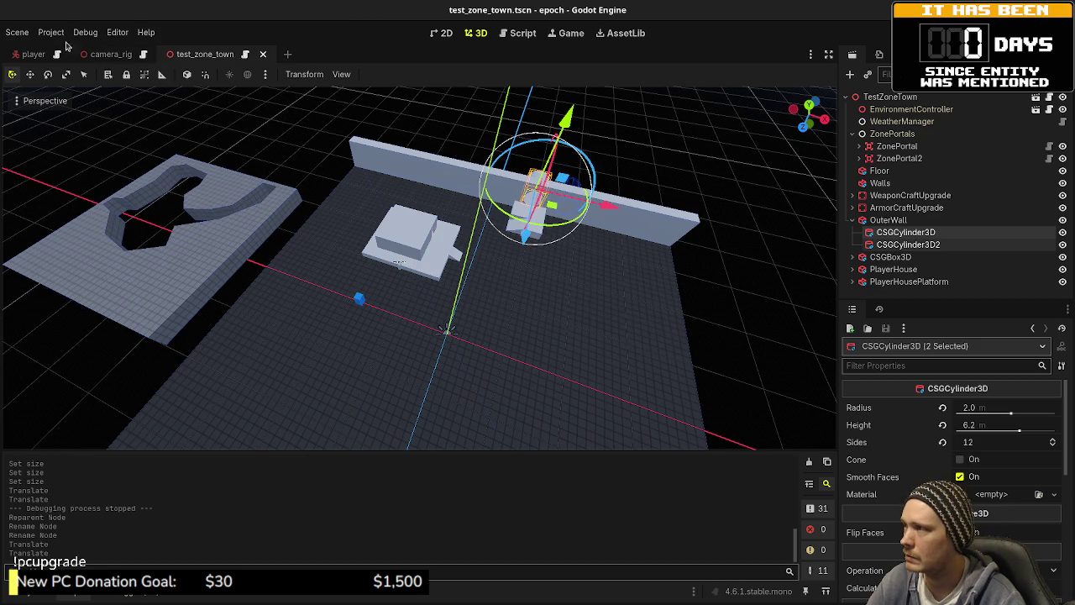
{"action": "left_click", "coordinate": [51, 32]}
{"action": "left_click", "coordinate": [90, 173]}
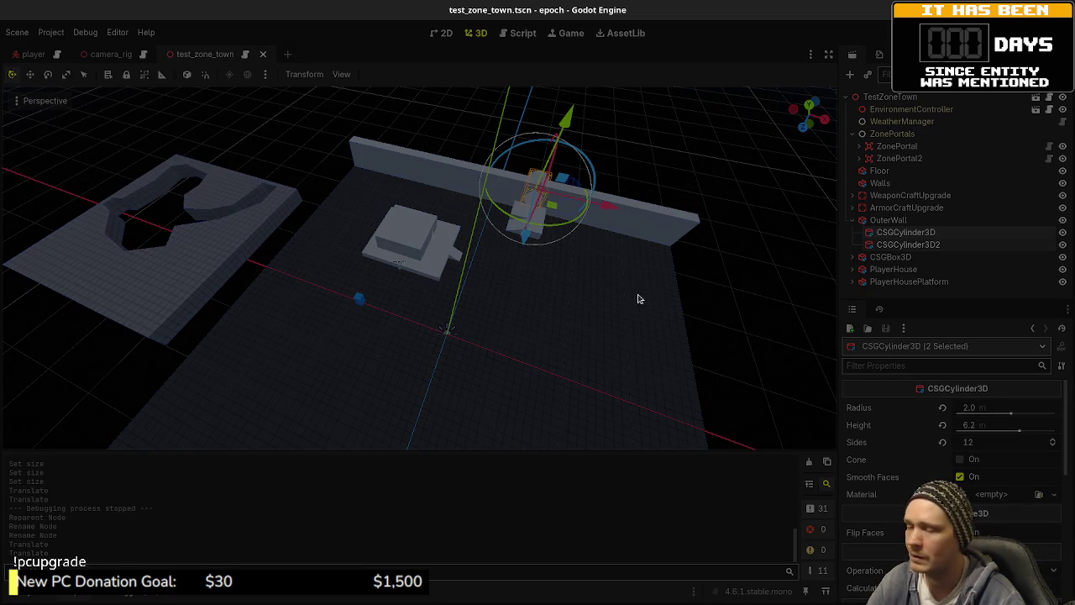
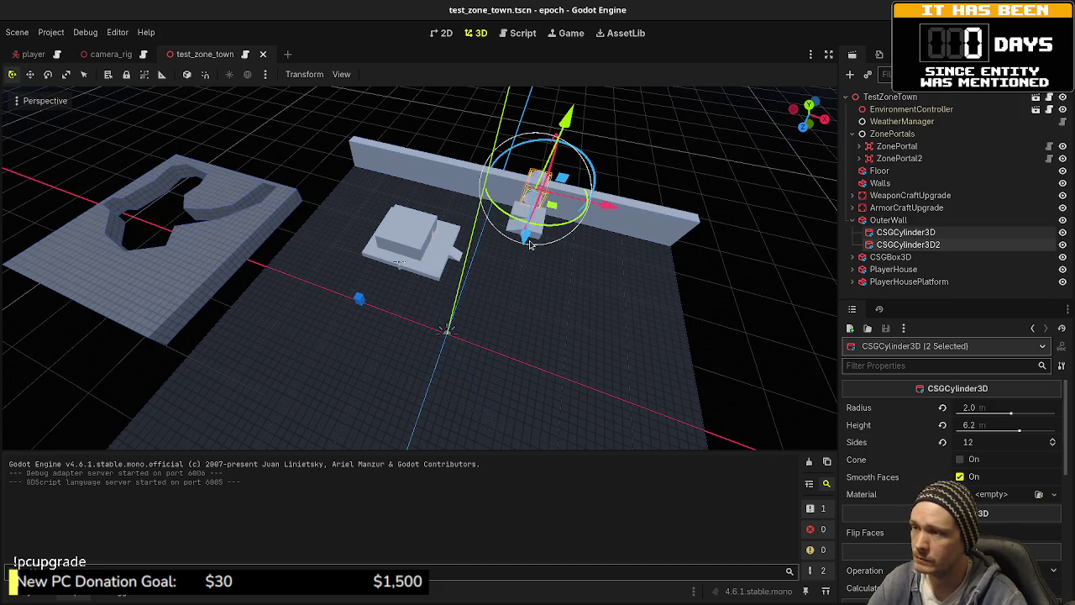
- Rotate the CSGRamp inside the CSGBox3D by the wall
{"action": "scroll", "coordinate": [529, 243], "scroll_direction": "up", "scroll_amount": 5}
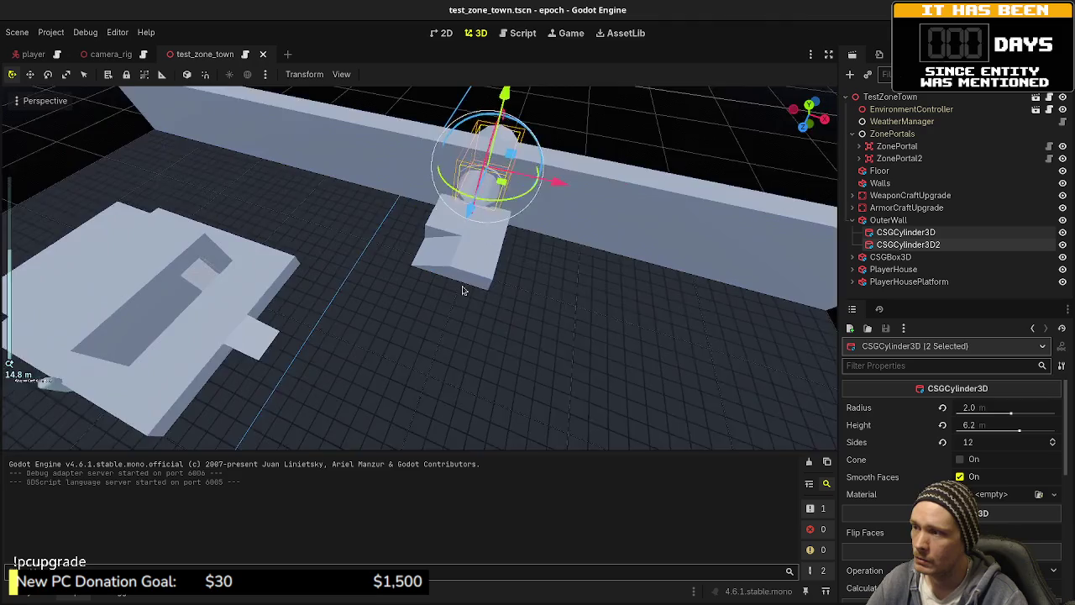
{"action": "scroll", "coordinate": [462, 290], "scroll_direction": "up", "scroll_amount": 3}
{"action": "left_click", "coordinate": [412, 273]}
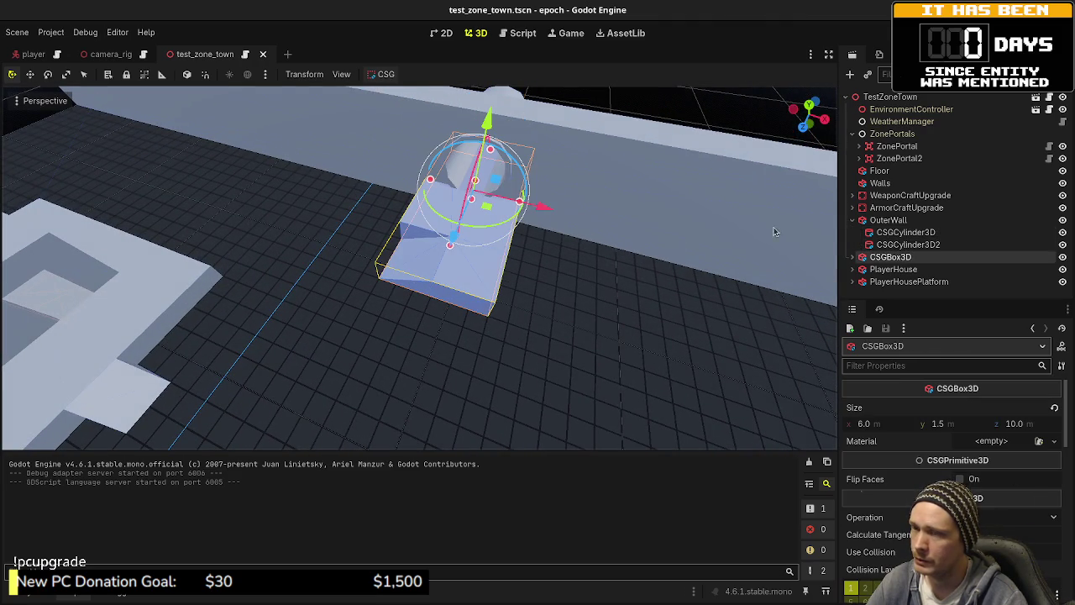
{"action": "left_click", "coordinate": [853, 256]}
{"action": "left_click", "coordinate": [905, 285]}
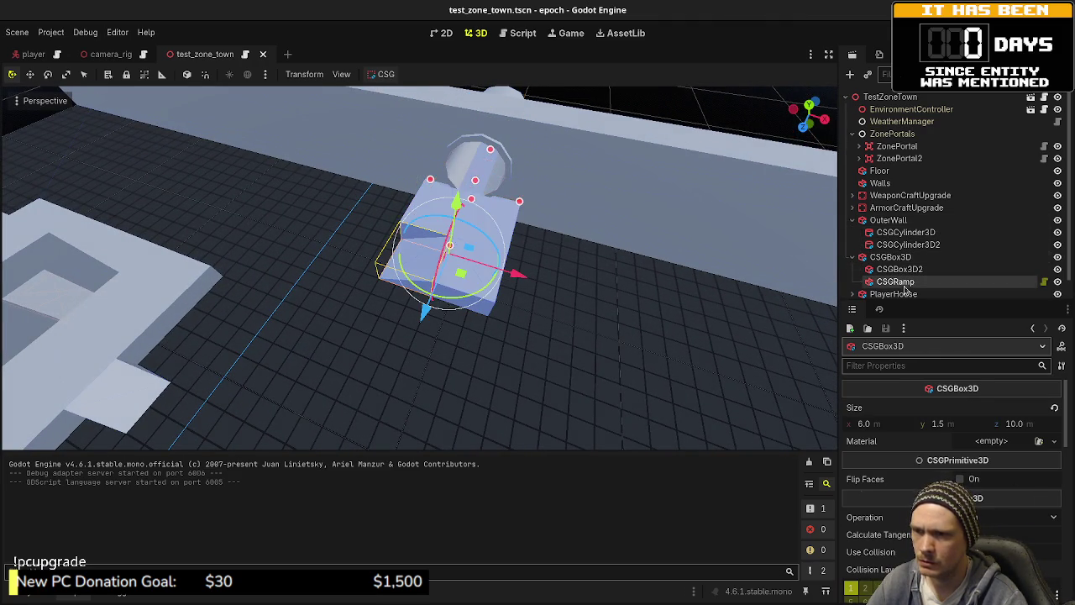
{"action": "mouse_move", "coordinate": [473, 303]}
{"action": "left_mouse_down"}
{"action": "mouse_move", "coordinate": [530, 277]}
{"action": "mouse_move", "coordinate": [550, 244]}
{"action": "mouse_move", "coordinate": [551, 208]}
{"action": "left_mouse_up"}
- Move the small CSGBox3D2 piece left and up, then view the whole town
{"action": "left_click", "coordinate": [898, 269]}
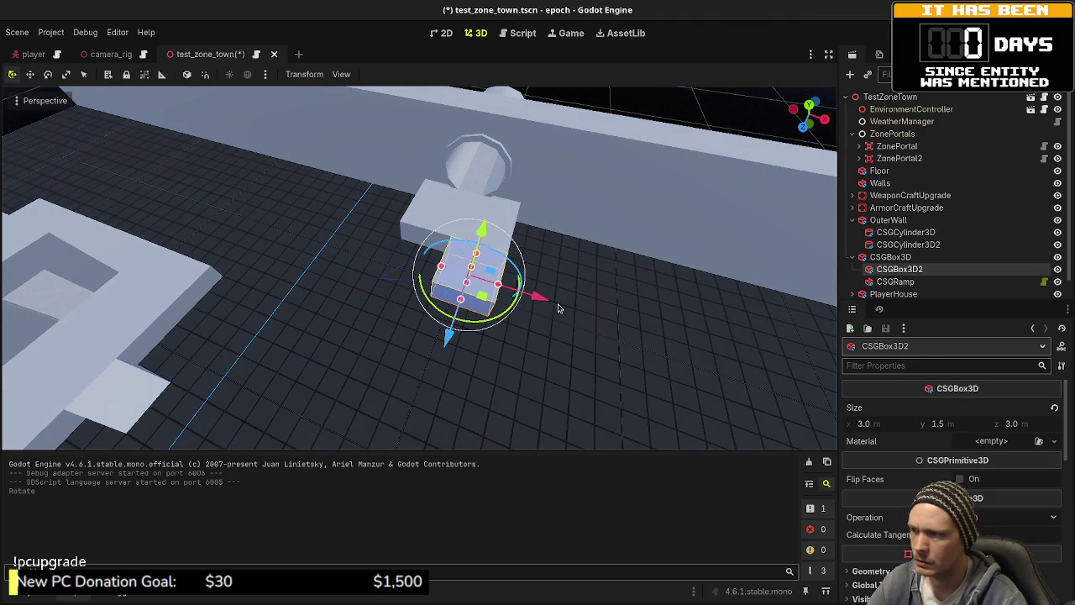
{"action": "mouse_move", "coordinate": [555, 305]}
{"action": "left_mouse_down"}
{"action": "mouse_move", "coordinate": [504, 290]}
{"action": "mouse_move", "coordinate": [567, 232]}
{"action": "left_mouse_up"}
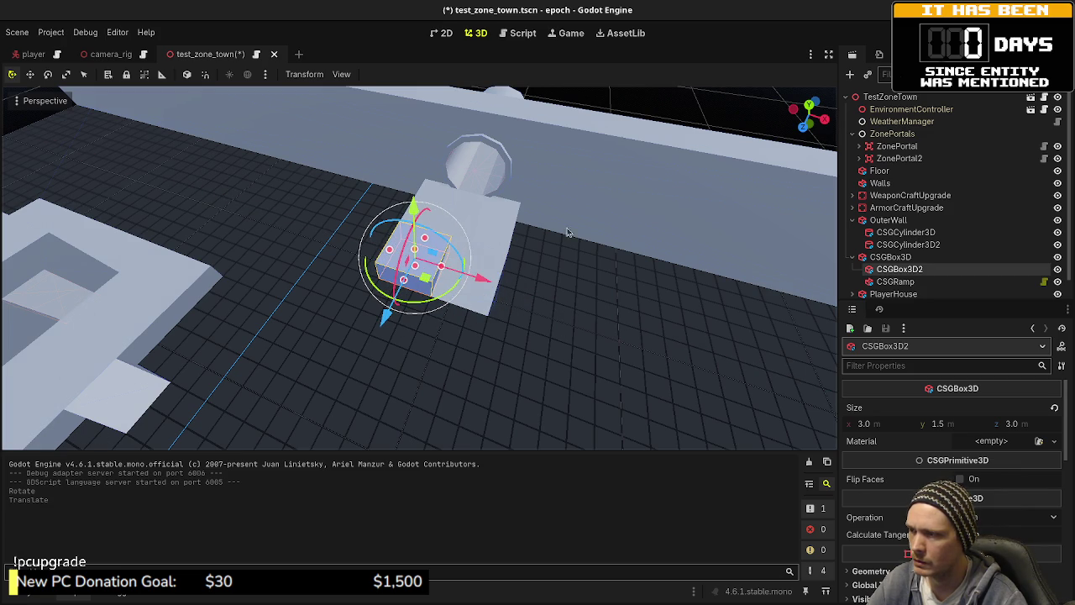
{"action": "key", "text": "Escape"}
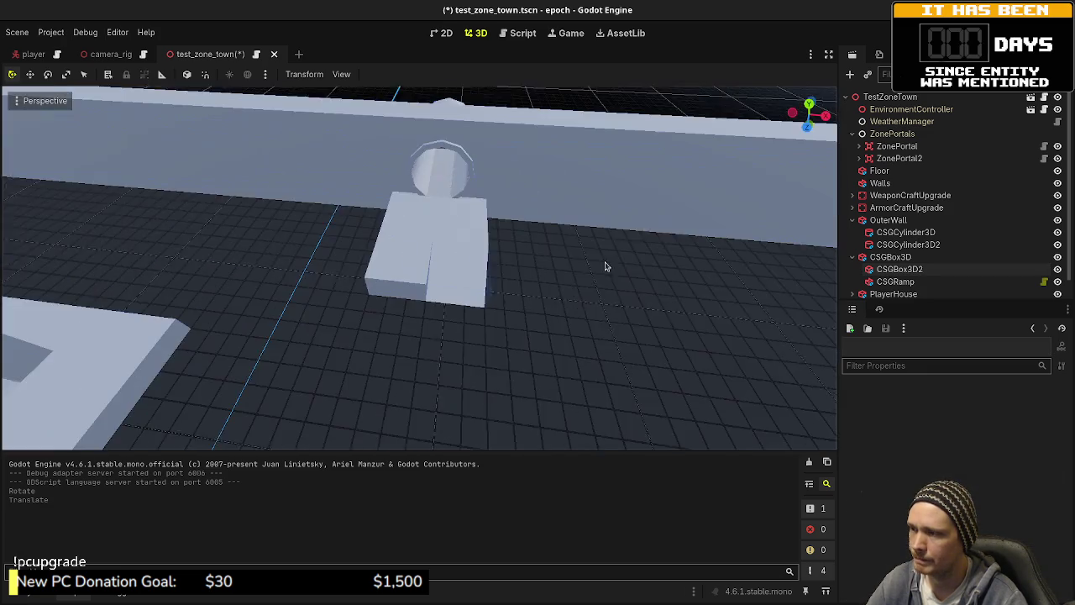
{"action": "scroll", "coordinate": [423, 305], "scroll_direction": "down", "scroll_amount": 3}
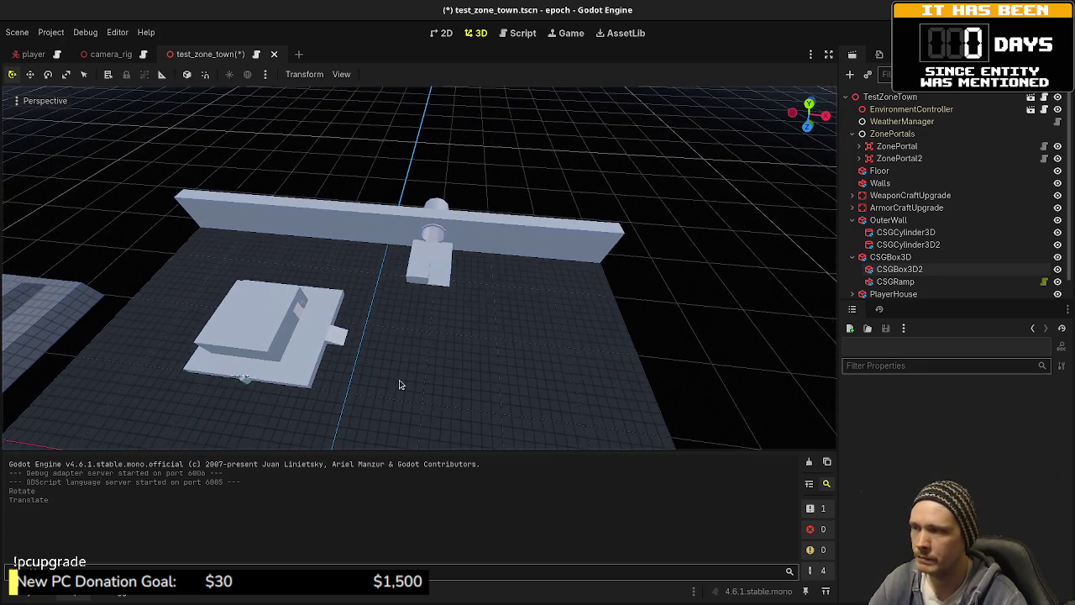
{"action": "mouse_move", "coordinate": [400, 381]}
{"action": "left_mouse_down"}
{"action": "mouse_move", "coordinate": [433, 350]}
{"action": "mouse_move", "coordinate": [396, 361]}
{"action": "mouse_move", "coordinate": [428, 360]}
{"action": "mouse_move", "coordinate": [416, 352]}
{"action": "left_mouse_up"}
- Set the PlayerHousePlatform depth to 2.0
{"action": "left_click", "coordinate": [415, 353]}
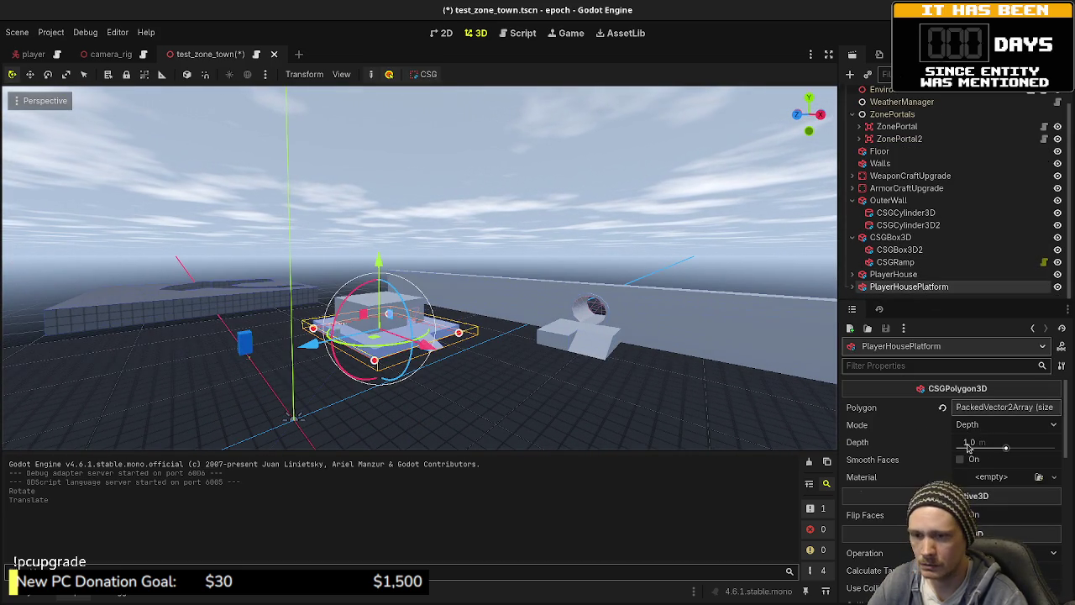
{"action": "left_click", "coordinate": [990, 445]}
{"action": "type", "text": "2"}
{"action": "key", "text": "Return"}
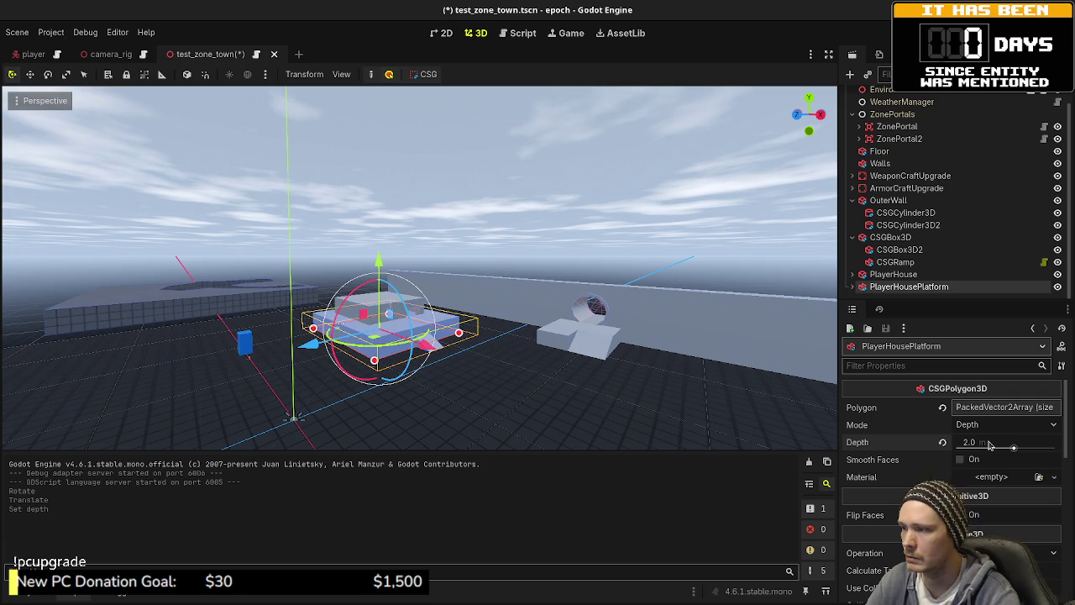
- Raise the PlayerHouse box to sit on the thicker platform, then select the CSGRamp
{"action": "left_click", "coordinate": [893, 274]}
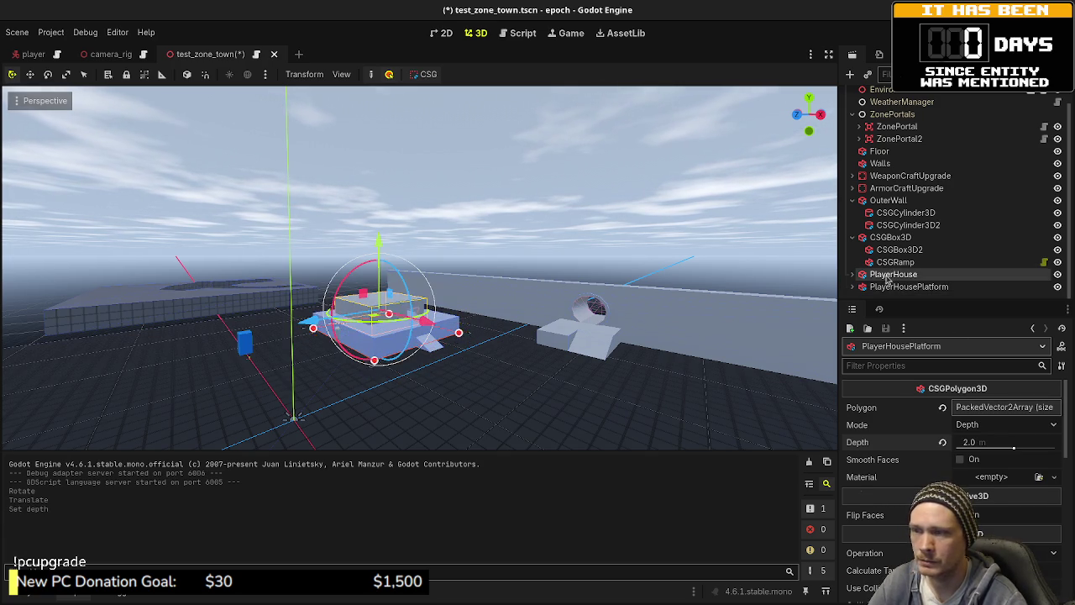
{"action": "mouse_move", "coordinate": [384, 254]}
{"action": "left_mouse_down"}
{"action": "mouse_move", "coordinate": [385, 220]}
{"action": "mouse_move", "coordinate": [396, 330]}
{"action": "left_mouse_up"}
{"action": "scroll", "coordinate": [397, 329], "scroll_direction": "up", "scroll_amount": 5}
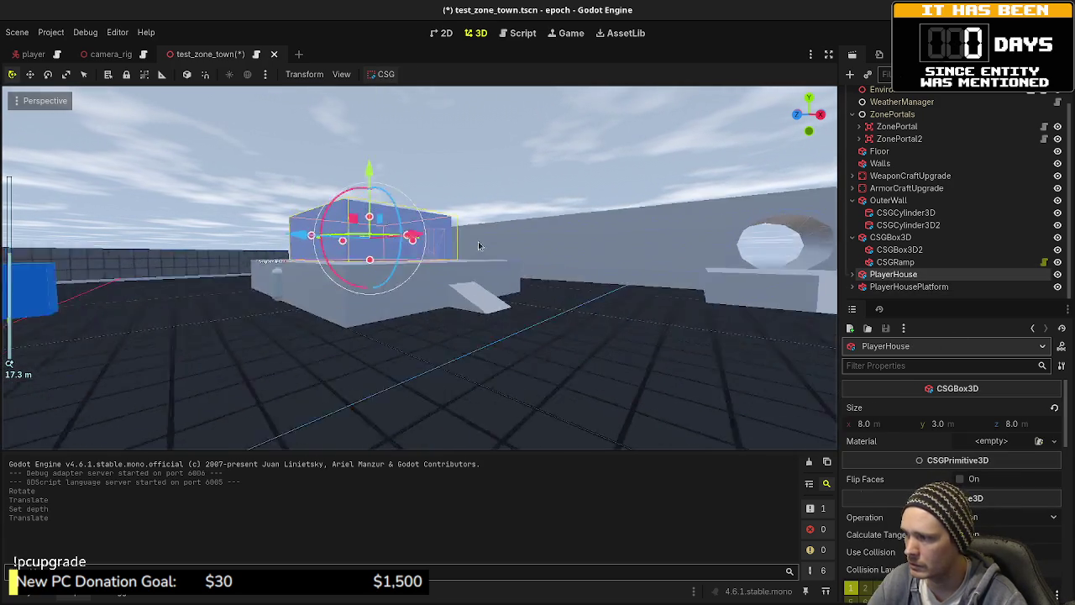
{"action": "scroll", "coordinate": [496, 336], "scroll_direction": "down", "scroll_amount": 3}
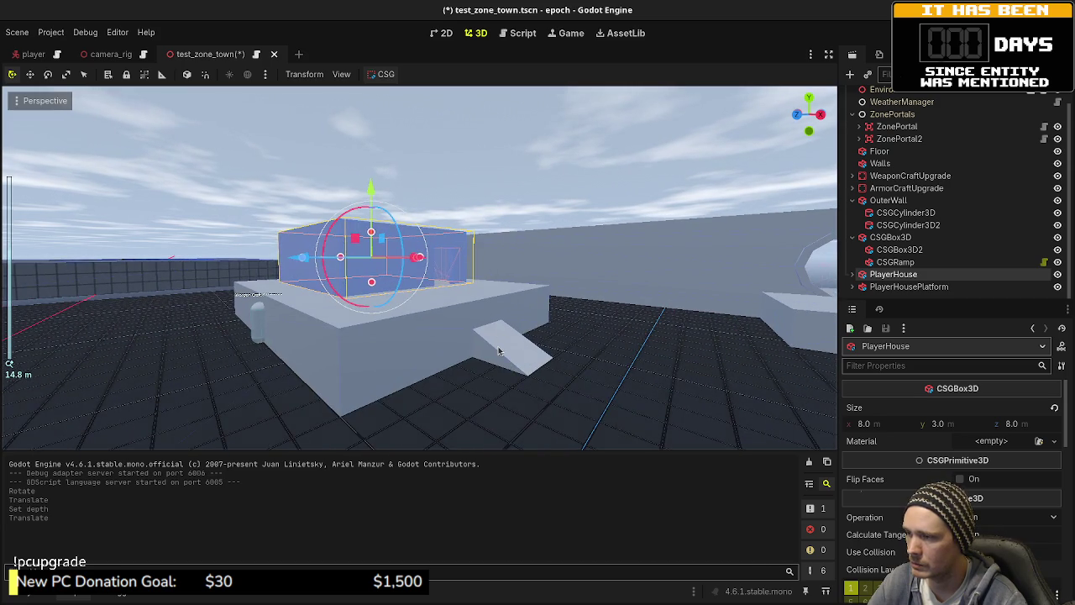
{"action": "left_click", "coordinate": [499, 351]}
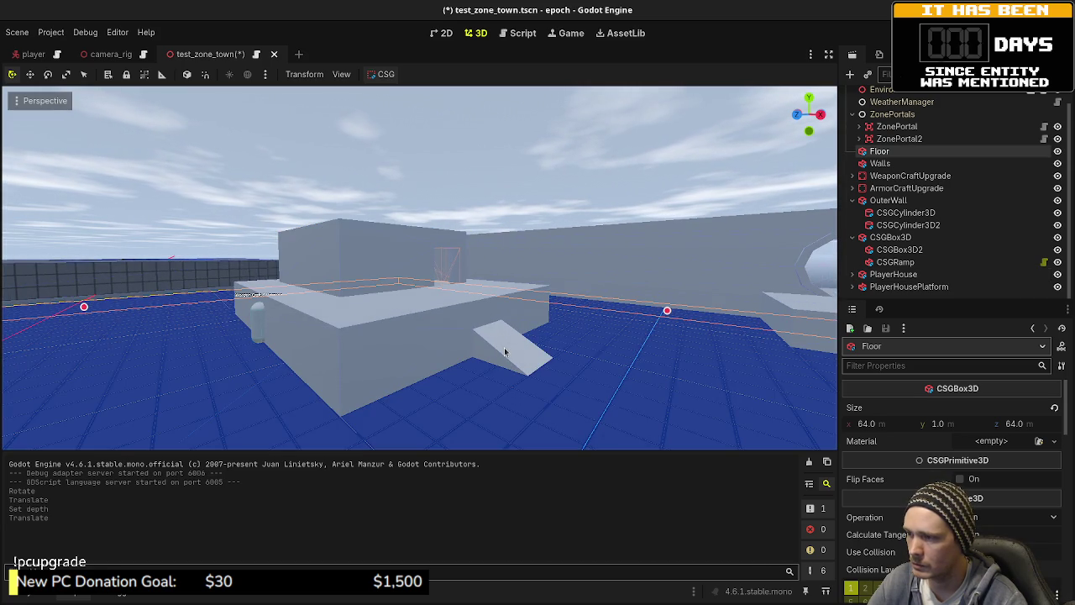
{"action": "left_click", "coordinate": [895, 262]}
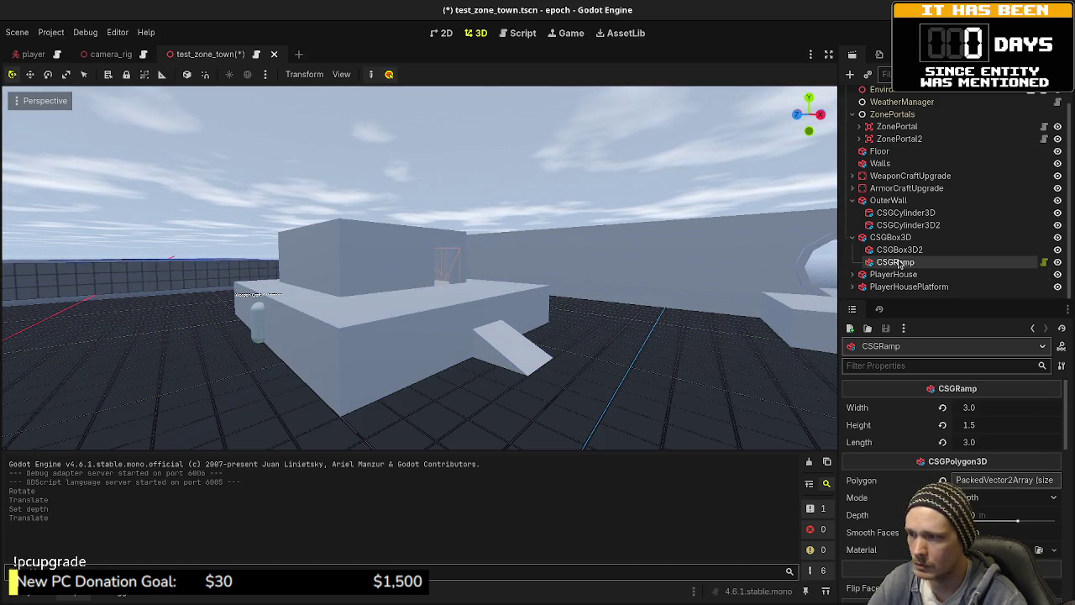
- Give the platform's CSGRamp height 2.0, width 3.0 and length 3.0 (after trying 4.0)
{"action": "left_click", "coordinate": [893, 297]}
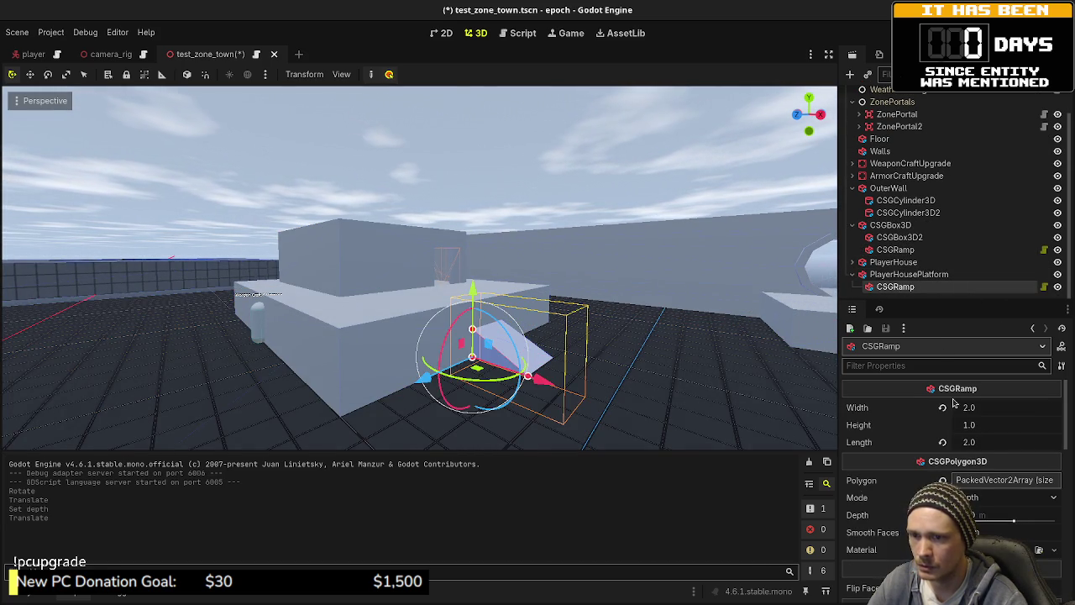
{"action": "left_click", "coordinate": [987, 425]}
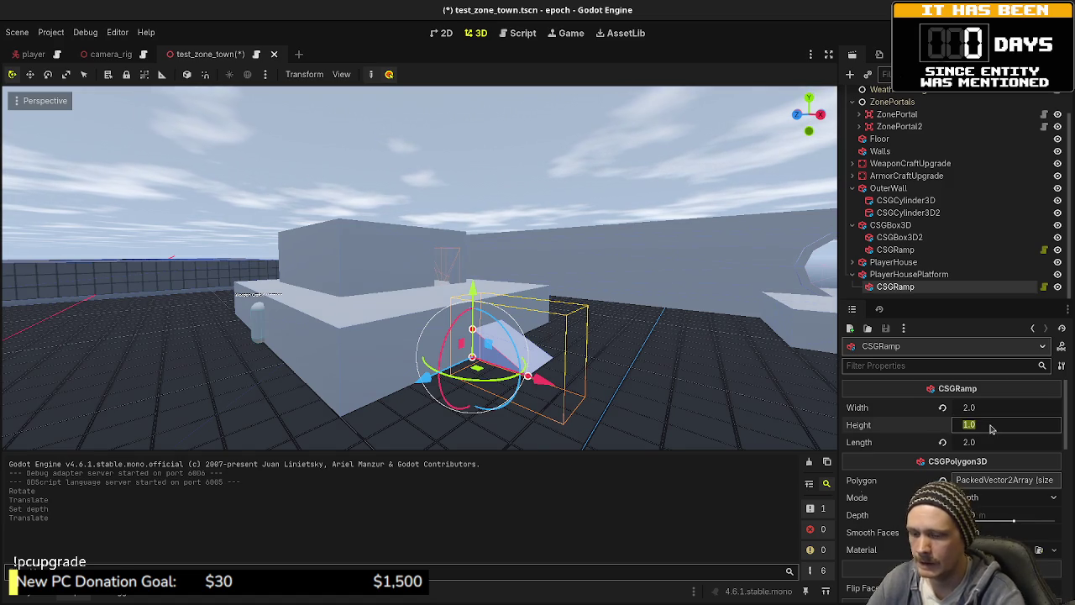
{"action": "type", "text": "2"}
{"action": "key", "text": "Return"}
{"action": "left_click", "coordinate": [989, 407]}
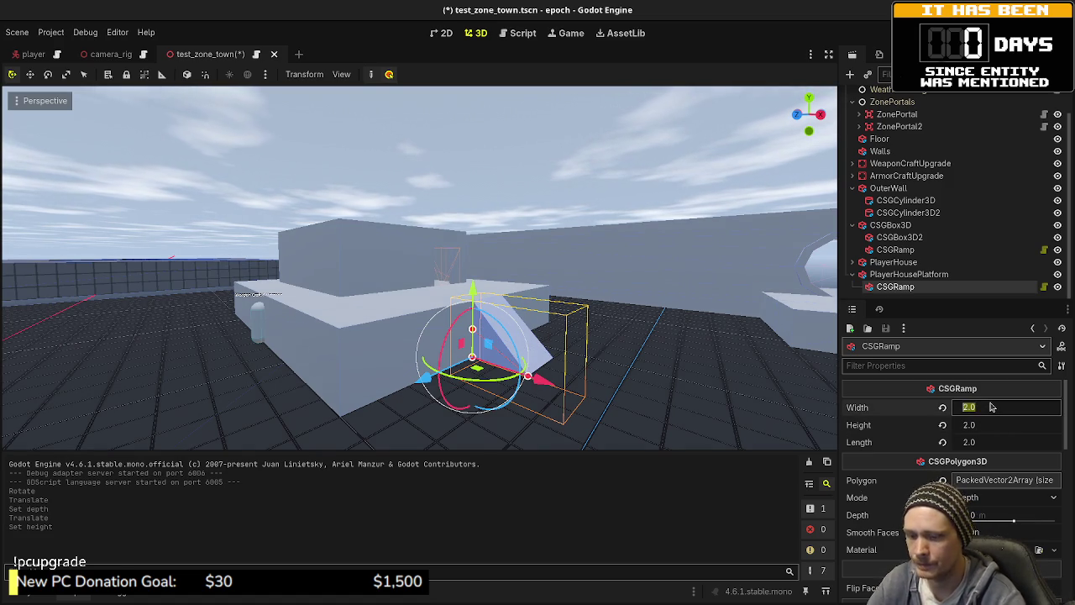
{"action": "type", "text": "3"}
{"action": "key", "text": "Return"}
{"action": "left_click", "coordinate": [984, 445]}
{"action": "type", "text": "4"}
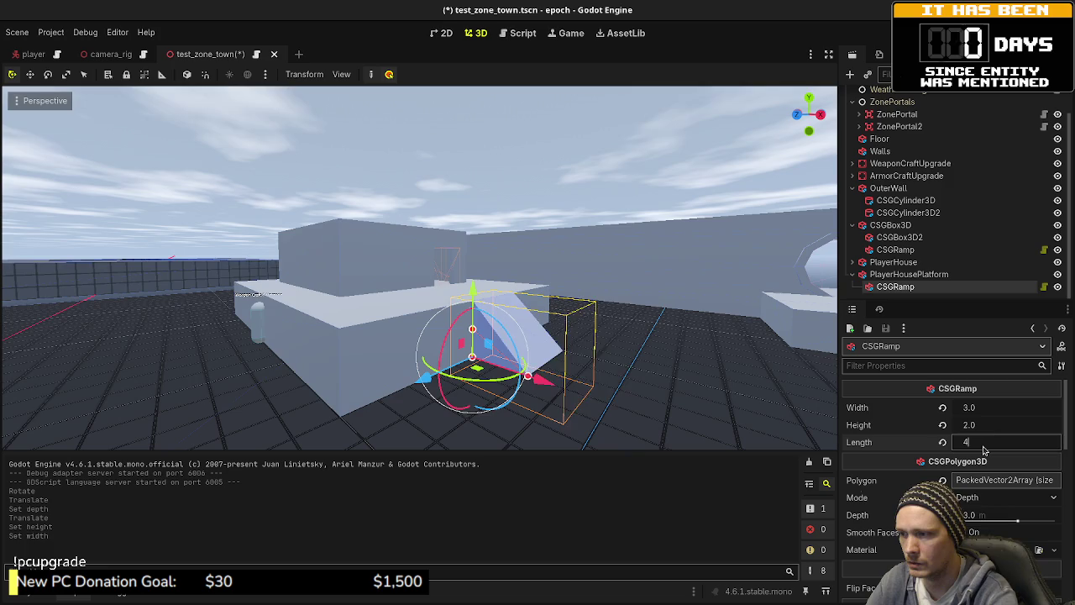
{"action": "key", "text": "Return"}
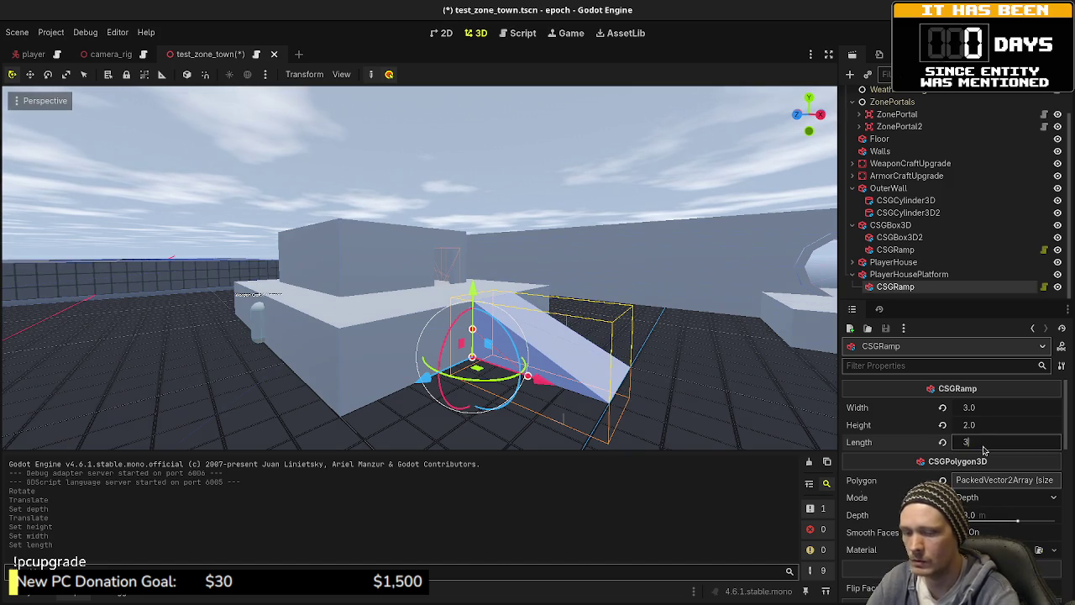
{"action": "type", "text": "3"}
{"action": "key", "text": "Return"}
{"action": "scroll", "coordinate": [587, 281], "scroll_direction": "down", "scroll_amount": 3}
{"action": "left_click_drag", "start_coordinate": [586, 282], "coordinate": [540, 346]}
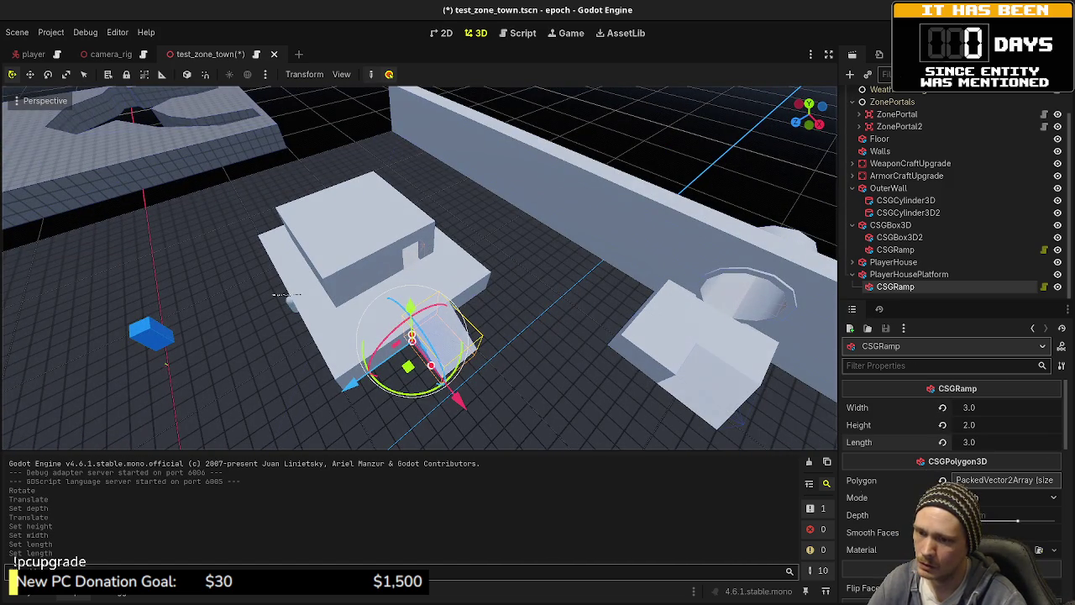
- Set the ramp's CSG operation to Subtraction and move it toward the house
{"action": "scroll", "coordinate": [953, 471], "scroll_direction": "down", "scroll_amount": 2}
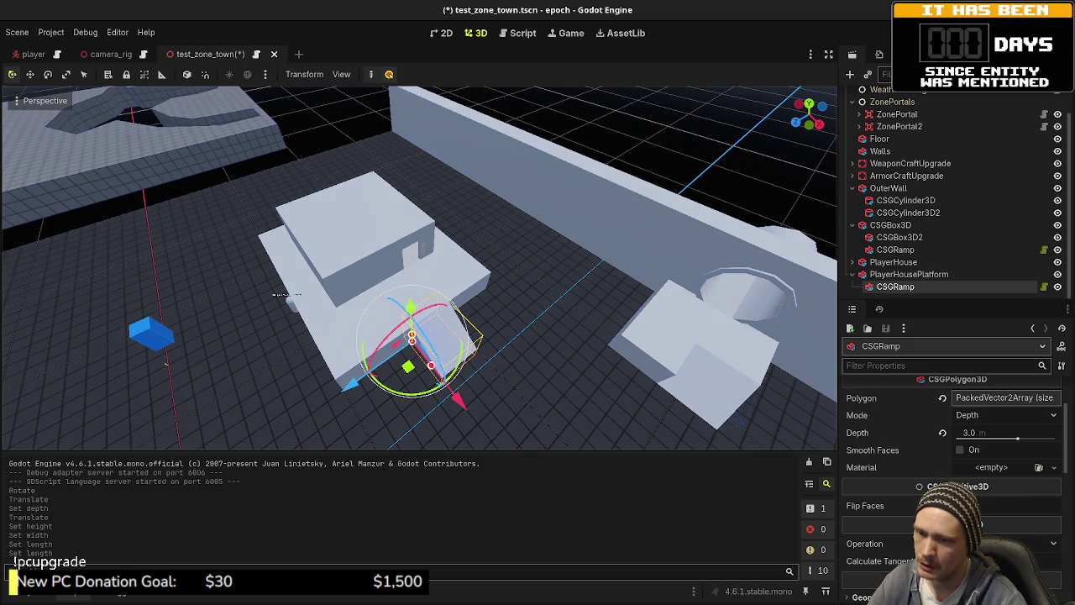
{"action": "left_click", "coordinate": [1008, 544]}
{"action": "left_click", "coordinate": [1008, 588]}
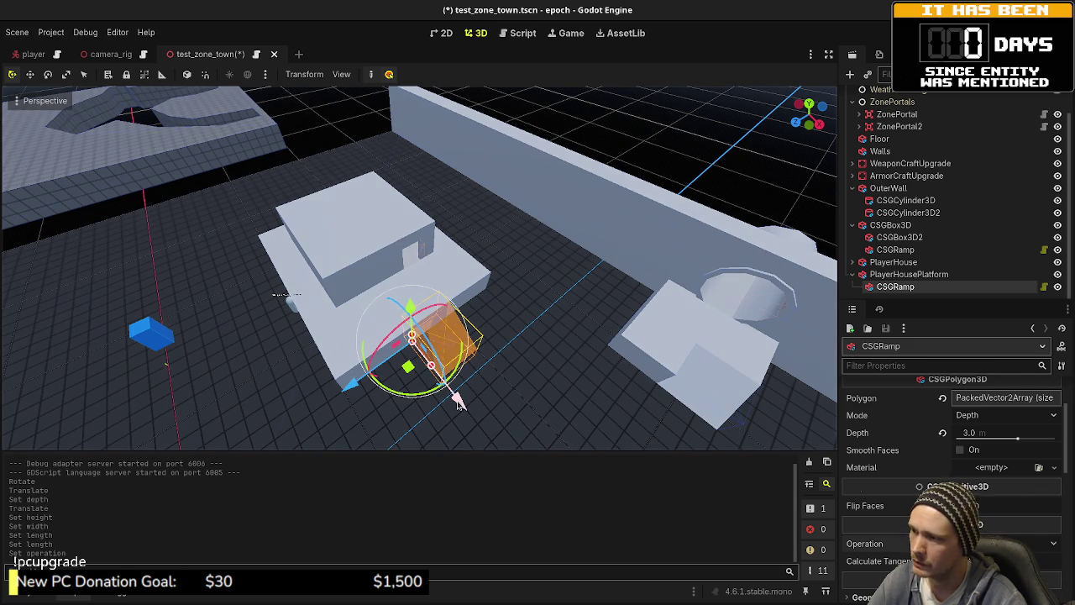
{"action": "left_click_drag", "start_coordinate": [459, 401], "coordinate": [419, 377]}
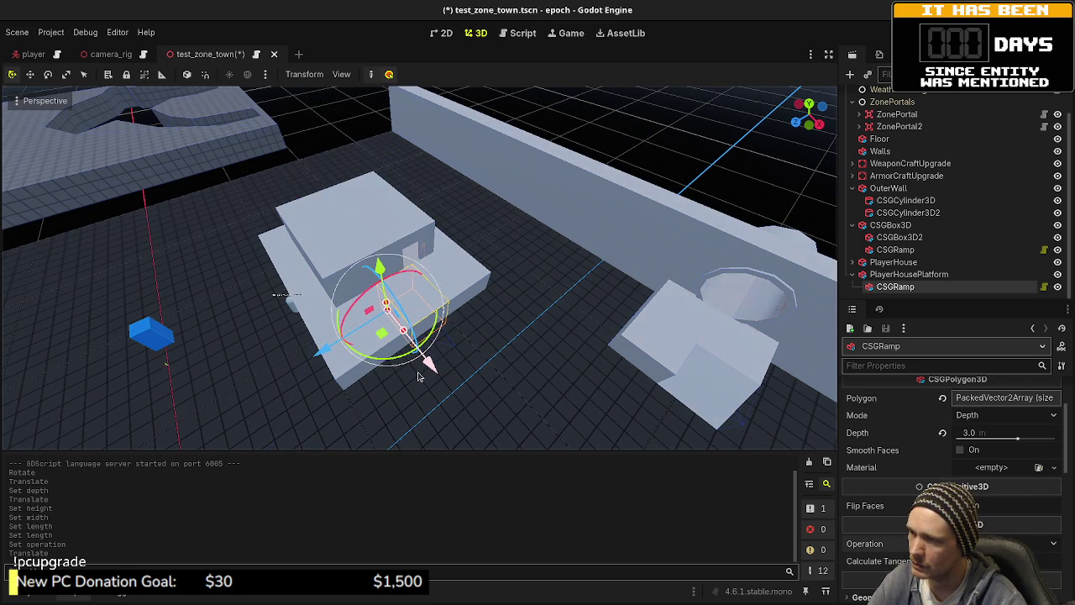
- In top view, rotate the ramp 45 degrees and shift it onto the platform's corner
{"action": "left_click", "coordinate": [944, 275]}
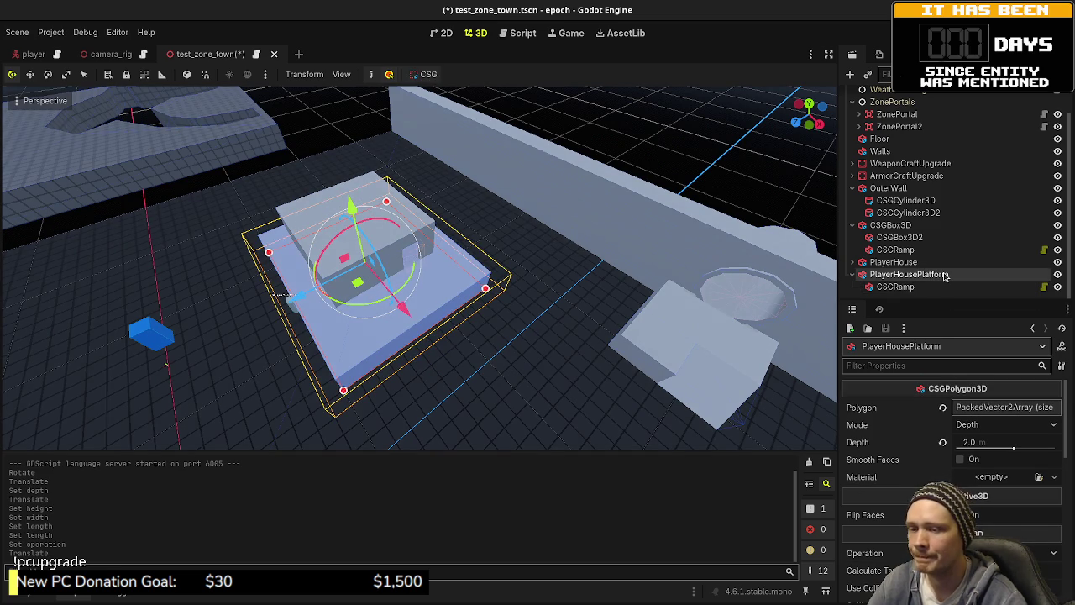
{"action": "left_click", "coordinate": [903, 286]}
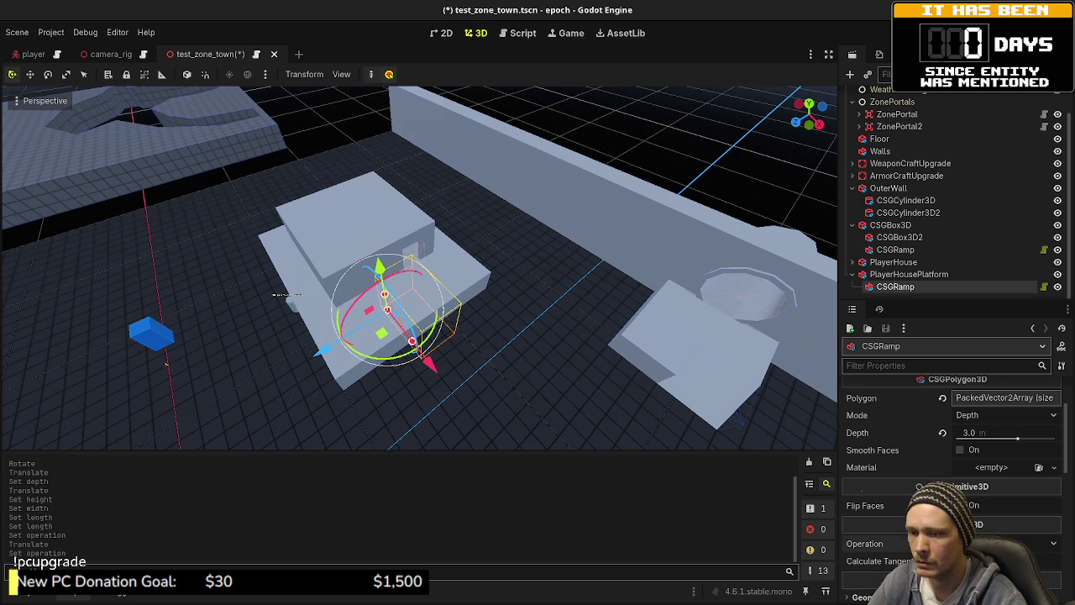
{"action": "mouse_move", "coordinate": [442, 384]}
{"action": "left_mouse_down"}
{"action": "mouse_move", "coordinate": [492, 423]}
{"action": "mouse_move", "coordinate": [485, 411]}
{"action": "left_mouse_up"}
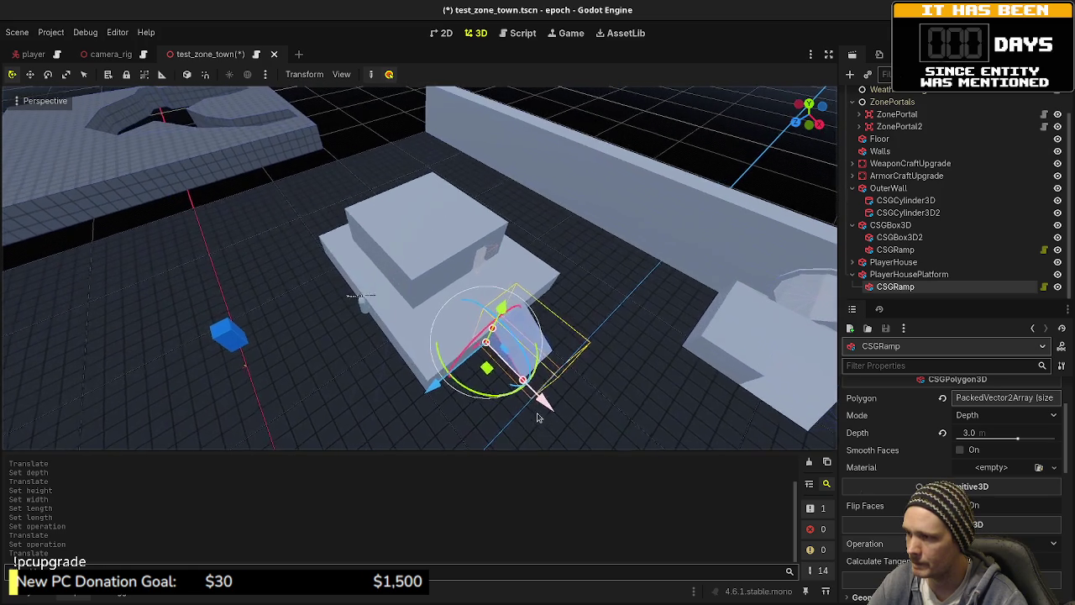
{"action": "key", "text": "KP_7"}
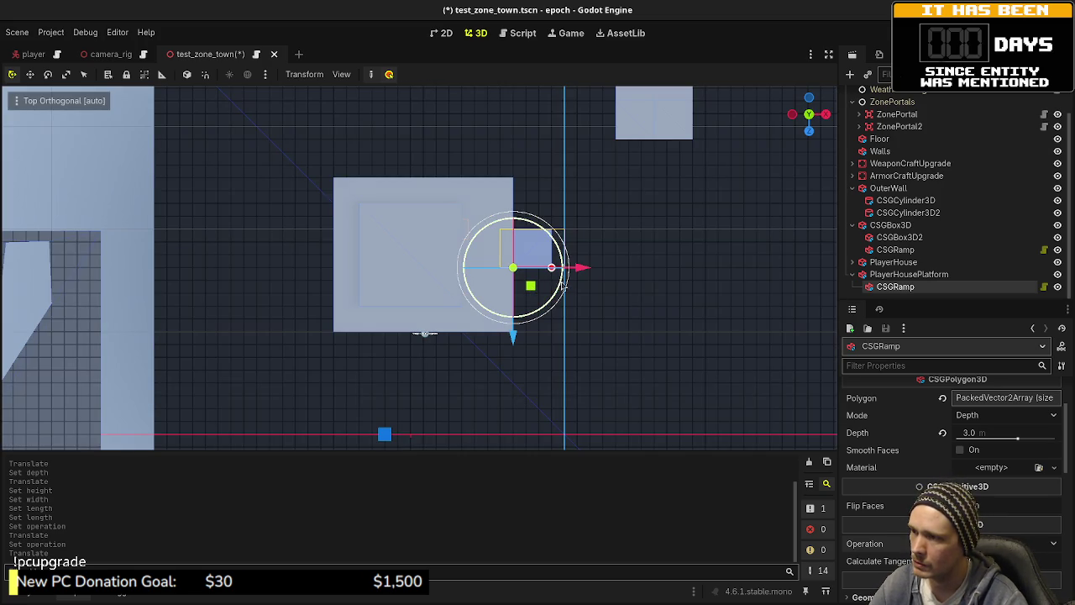
{"action": "mouse_move", "coordinate": [548, 280]}
{"action": "left_mouse_down"}
{"action": "mouse_move", "coordinate": [518, 335]}
{"action": "mouse_move", "coordinate": [468, 356]}
{"action": "left_mouse_up"}
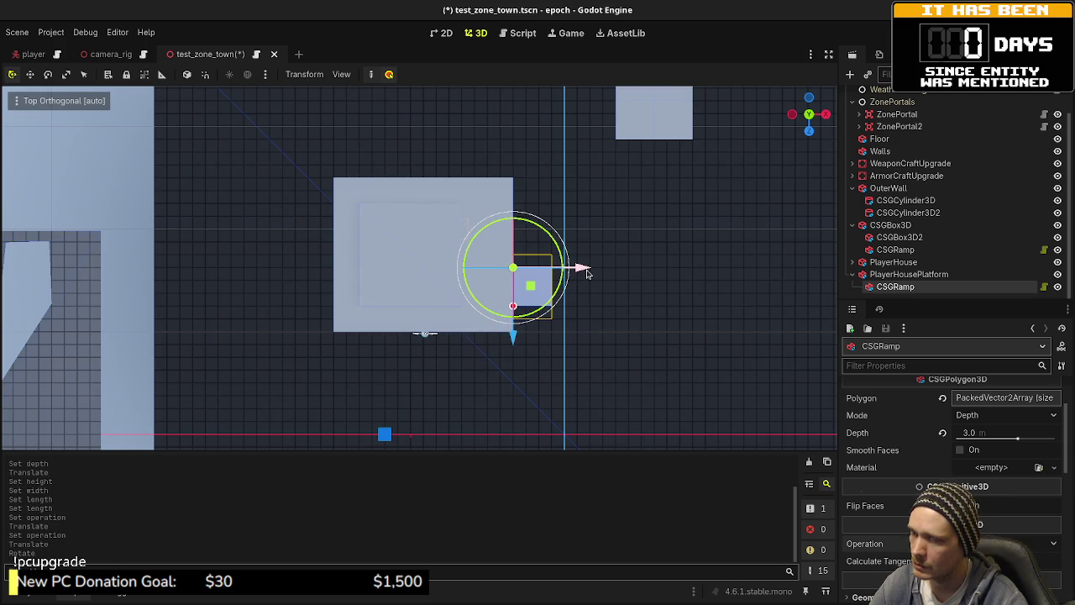
{"action": "mouse_move", "coordinate": [531, 287]}
{"action": "left_mouse_down"}
{"action": "mouse_move", "coordinate": [495, 313]}
{"action": "mouse_move", "coordinate": [504, 353]}
{"action": "mouse_move", "coordinate": [524, 372]}
{"action": "mouse_move", "coordinate": [448, 300]}
{"action": "mouse_move", "coordinate": [660, 272]}
{"action": "left_mouse_up"}
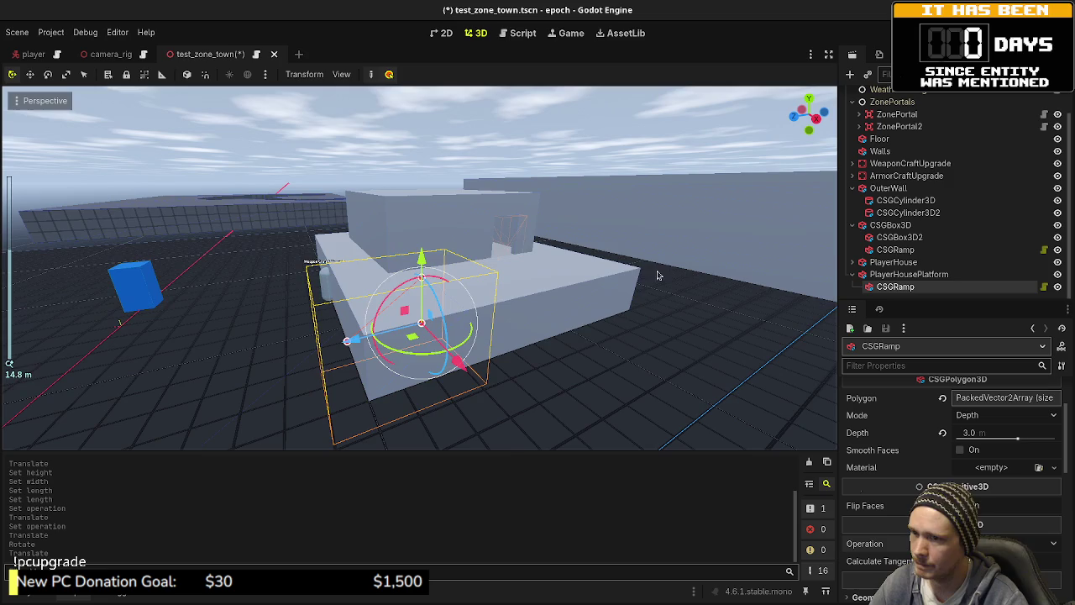
- Add a new CSGBox3D node under the CSGRamp
{"action": "left_click", "coordinate": [882, 273]}
{"action": "key", "text": "ctrl+a"}
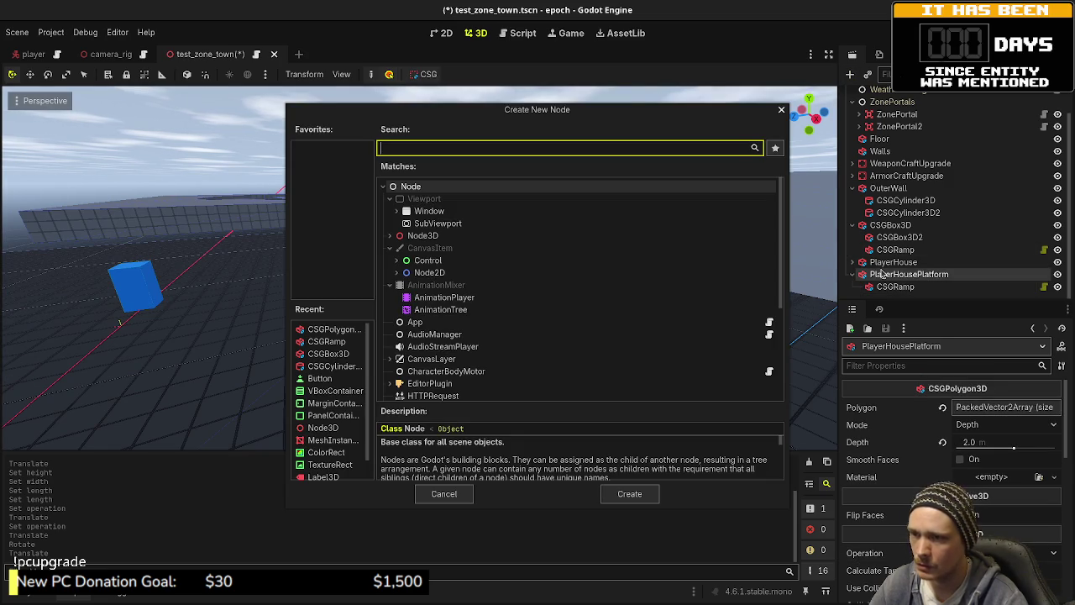
{"action": "left_click", "coordinate": [442, 495]}
{"action": "left_click", "coordinate": [910, 290]}
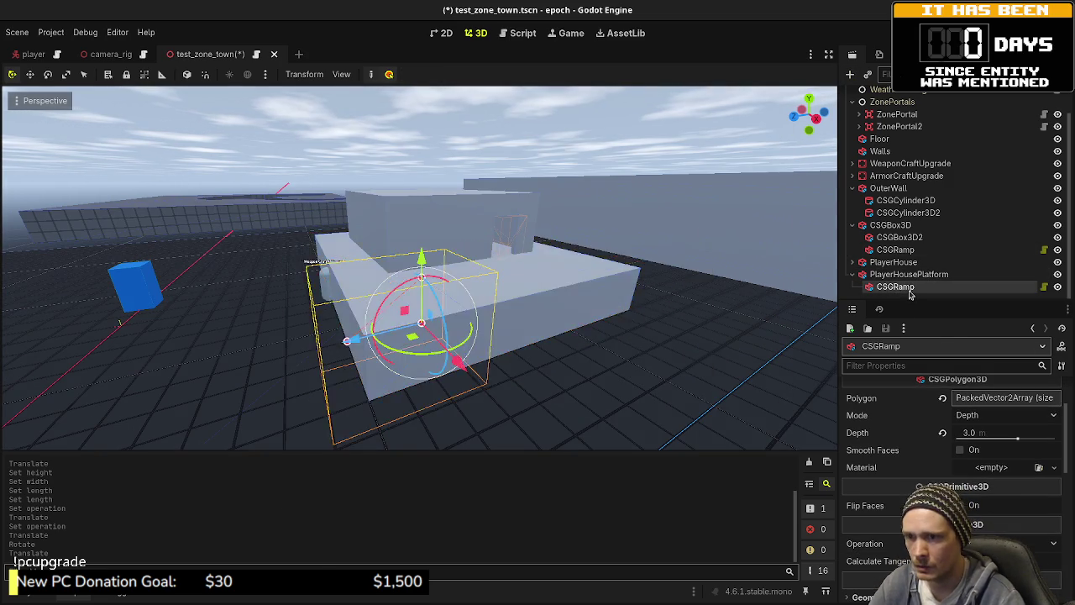
{"action": "key", "text": "ctrl+a"}
{"action": "type", "text": "csg"}
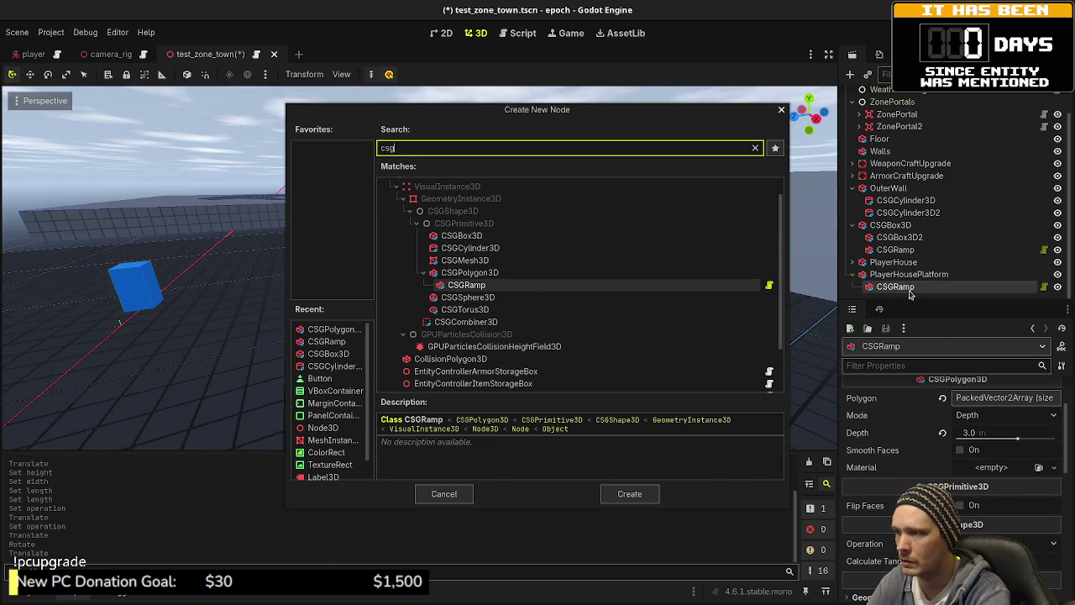
{"action": "type", "text": "box3d"}
{"action": "key", "text": "Return"}
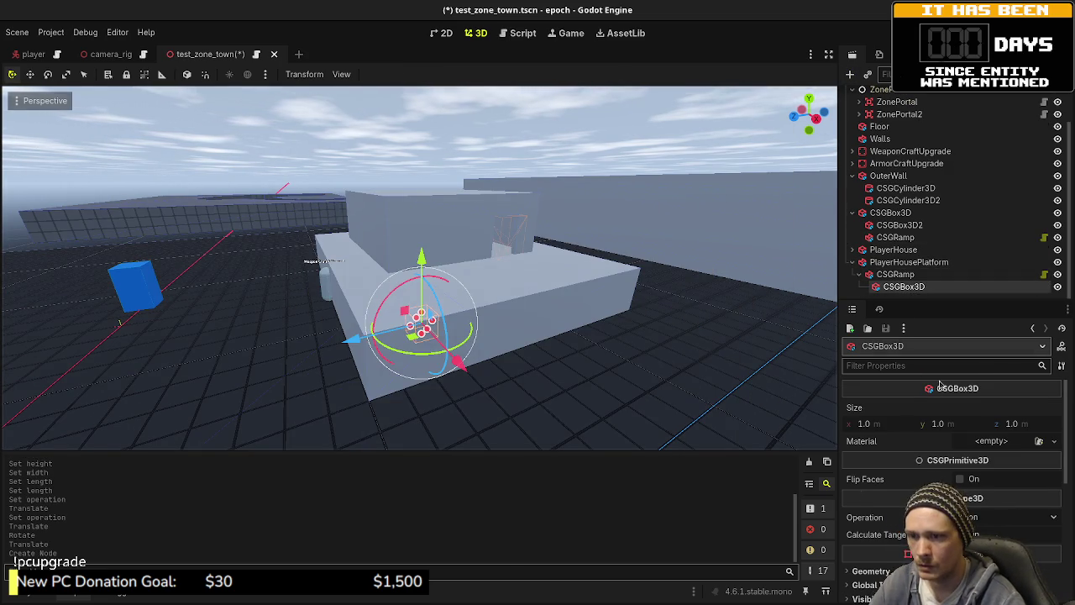
- Set the new CSGBox3D's size to 3 × 2 × 3
{"action": "left_click", "coordinate": [921, 265]}
{"action": "left_click", "coordinate": [906, 275]}
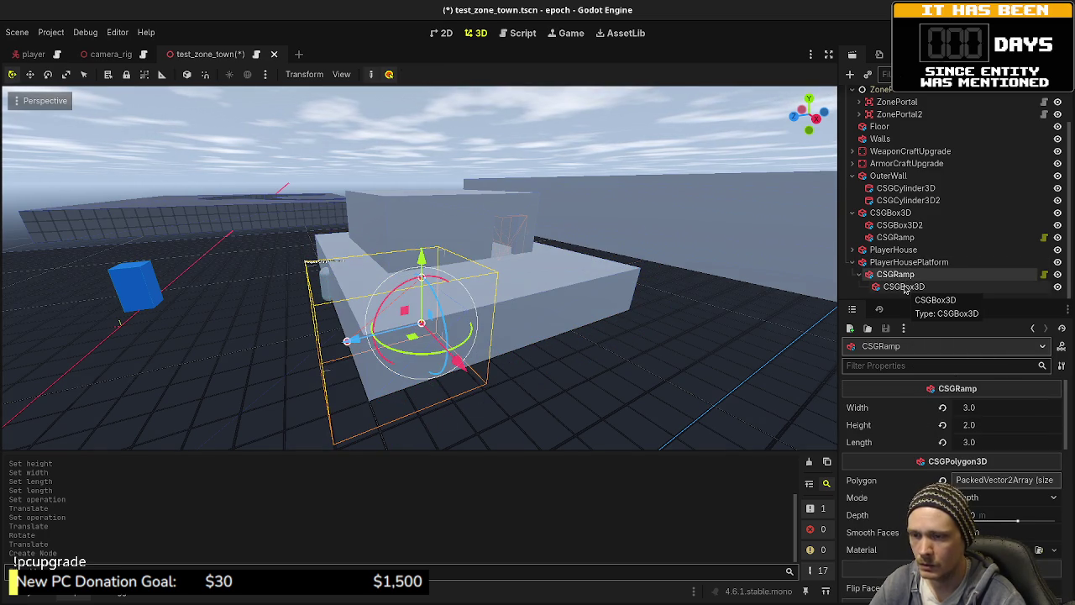
{"action": "left_click", "coordinate": [905, 287]}
{"action": "left_click", "coordinate": [876, 421]}
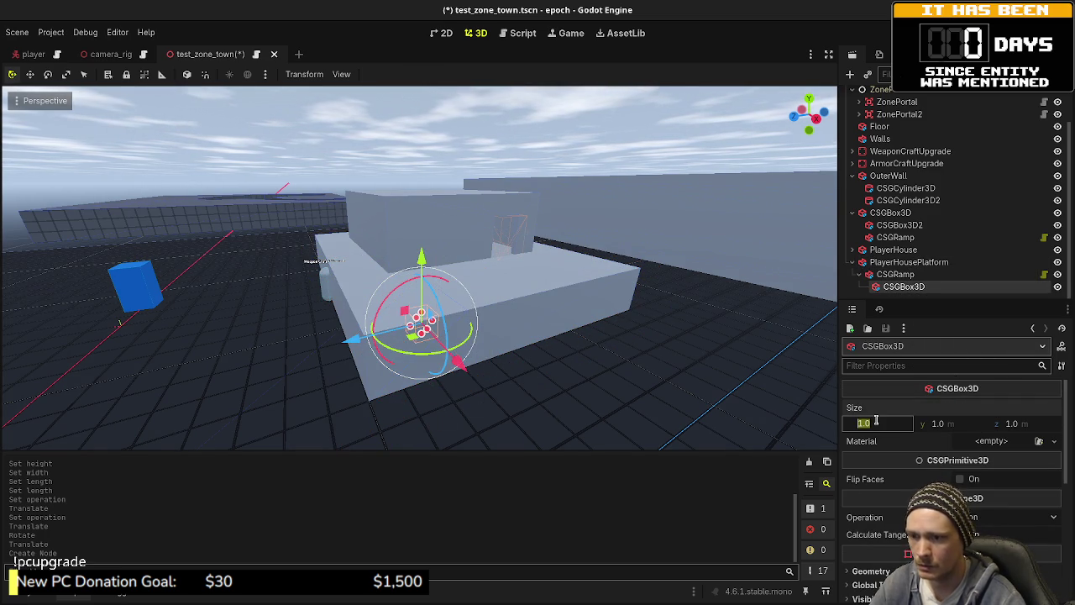
{"action": "type", "text": "3"}
{"action": "key", "text": "Tab"}
{"action": "type", "text": "2"}
{"action": "key", "text": "Tab"}
{"action": "type", "text": "3"}
{"action": "key", "text": "Return"}
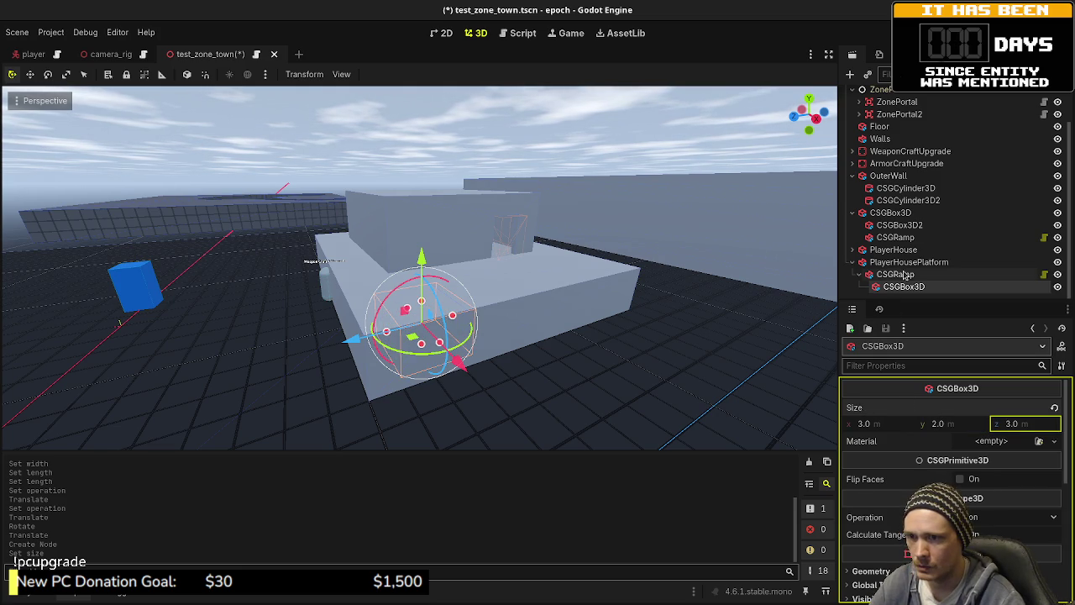
- Position the box at X 1.5 and Z -1.5
{"action": "scroll", "coordinate": [909, 446], "scroll_direction": "down", "scroll_amount": 10}
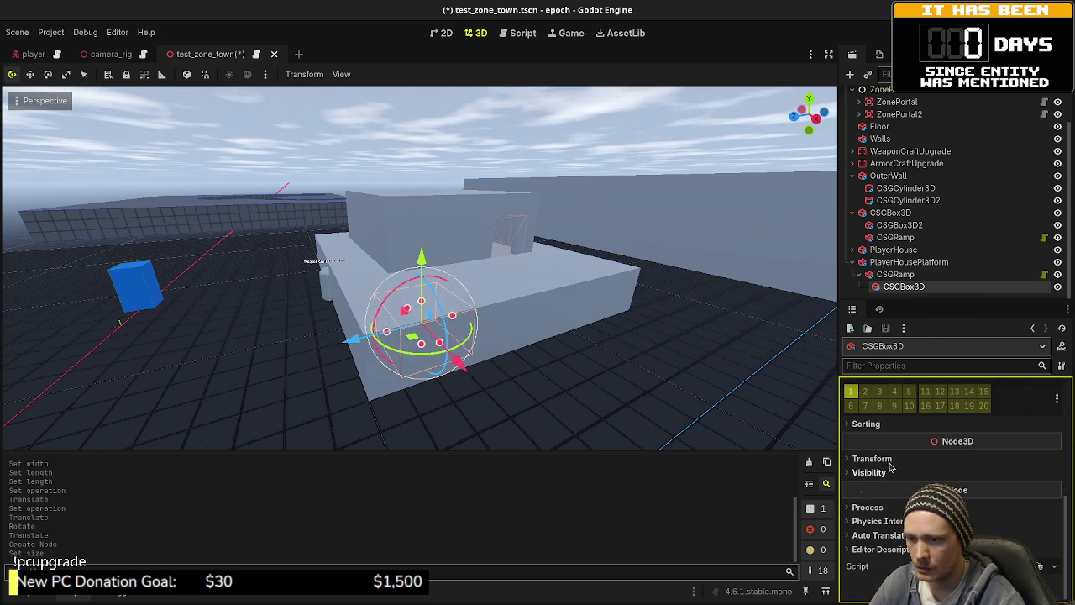
{"action": "left_click", "coordinate": [892, 493]}
{"action": "type", "text": "1.5"}
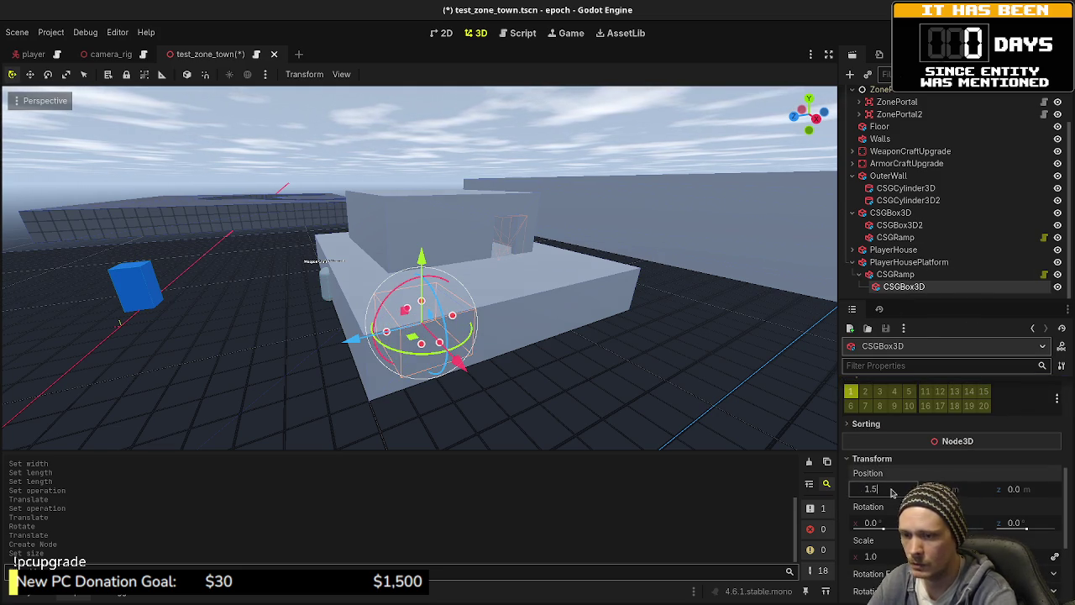
{"action": "key", "text": "Tab"}
{"action": "key", "text": "Tab"}
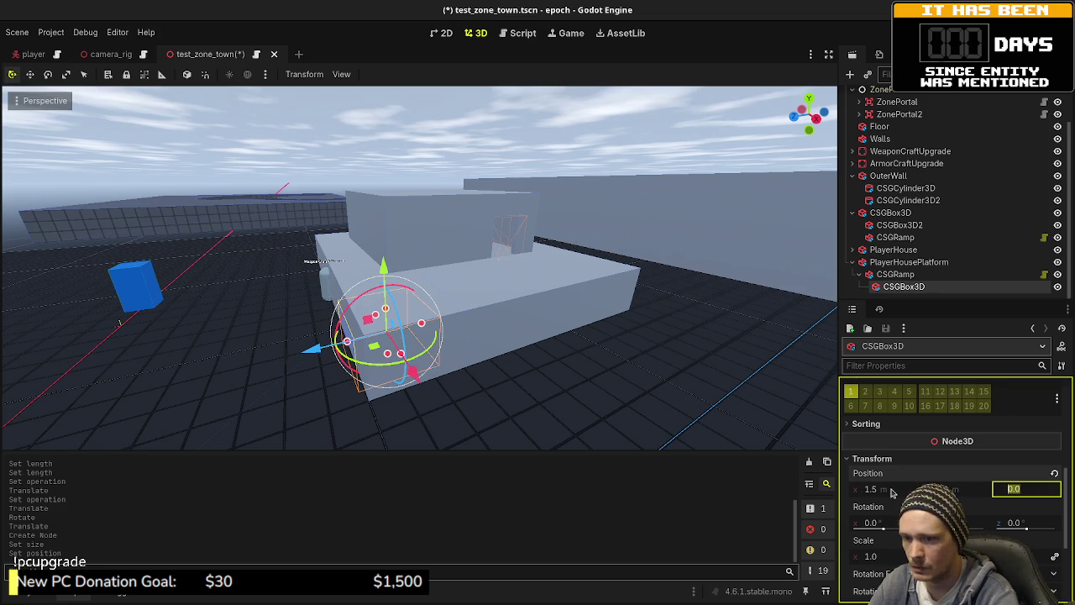
{"action": "type", "text": "15"}
{"action": "key", "text": "Return"}
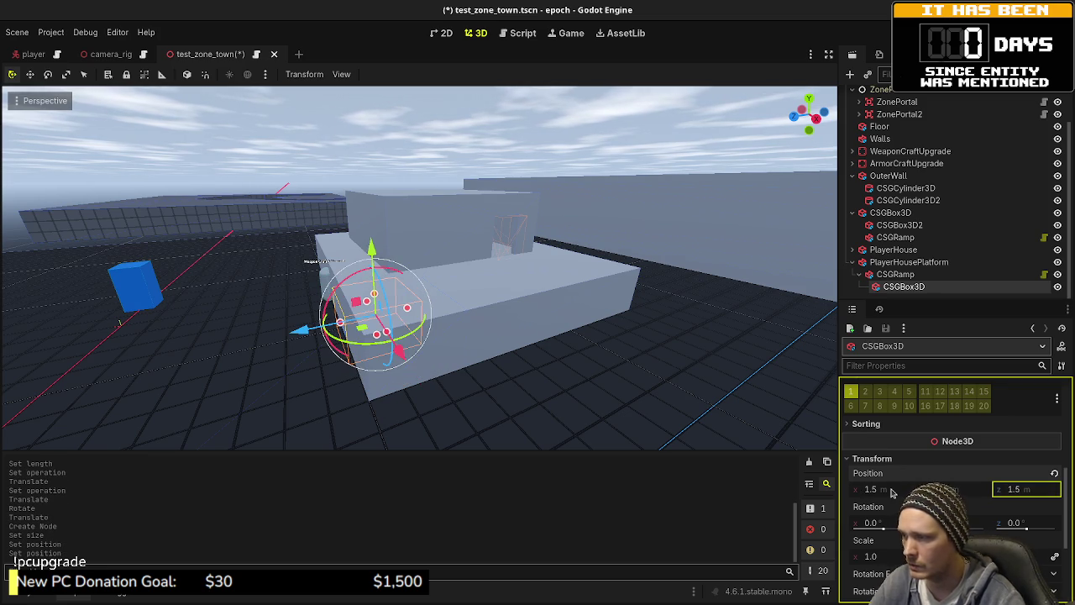
{"action": "scroll", "coordinate": [488, 364], "scroll_direction": "up", "scroll_amount": 3}
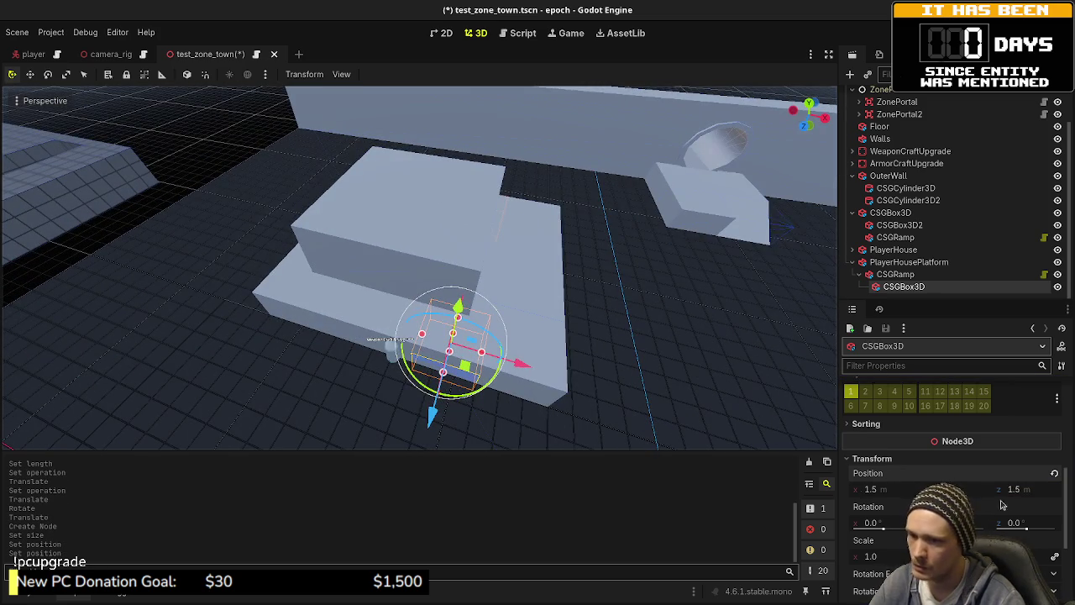
{"action": "key", "text": "KP_7"}
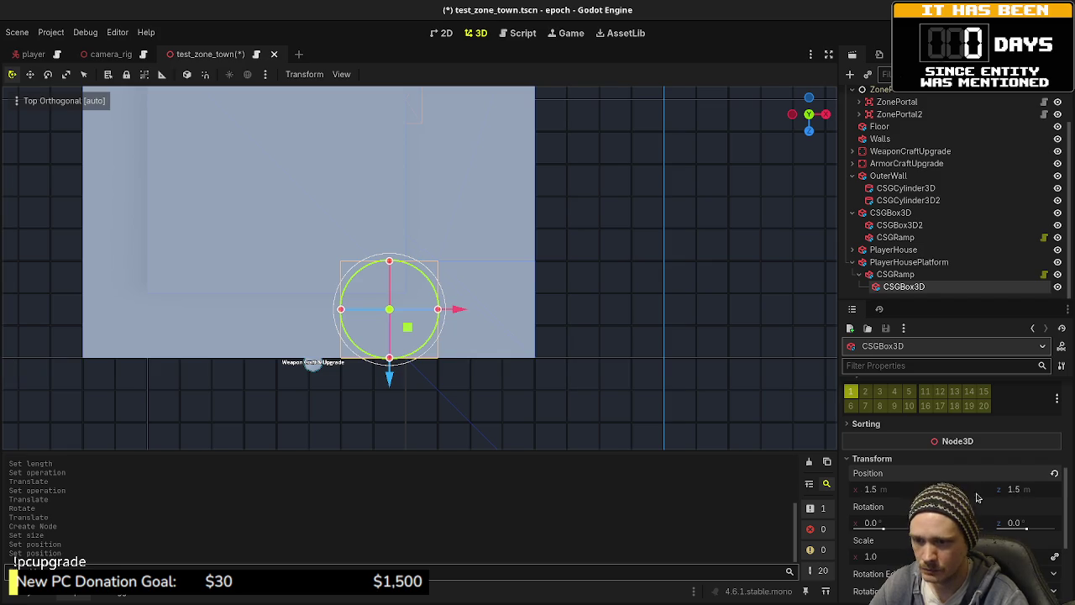
{"action": "left_click", "coordinate": [896, 494]}
{"action": "type", "text": "-1.5"}
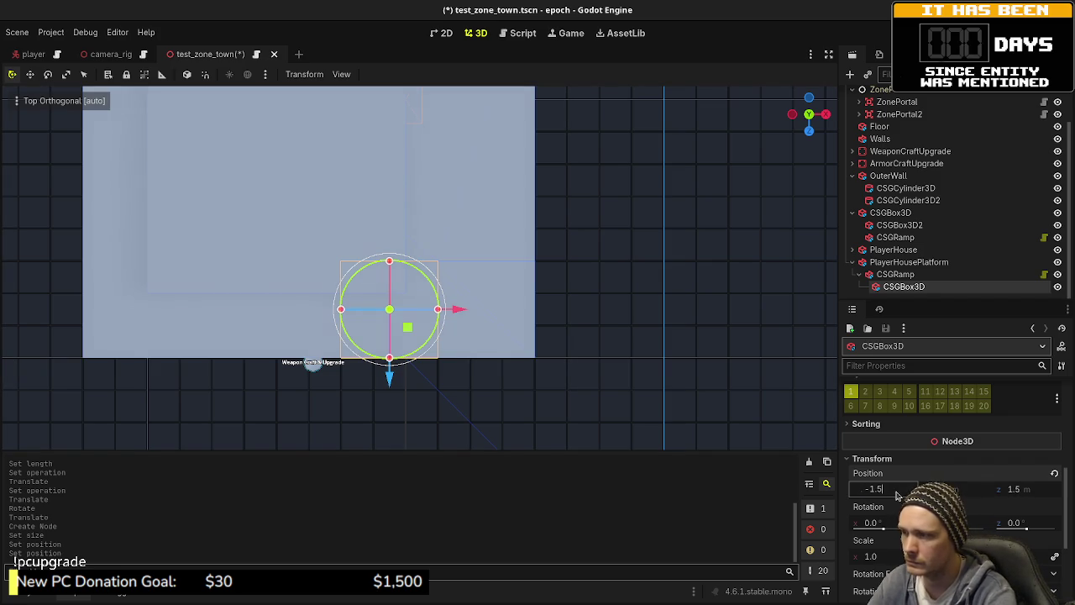
{"action": "key", "text": "Return"}
{"action": "key", "text": "ctrl+z"}
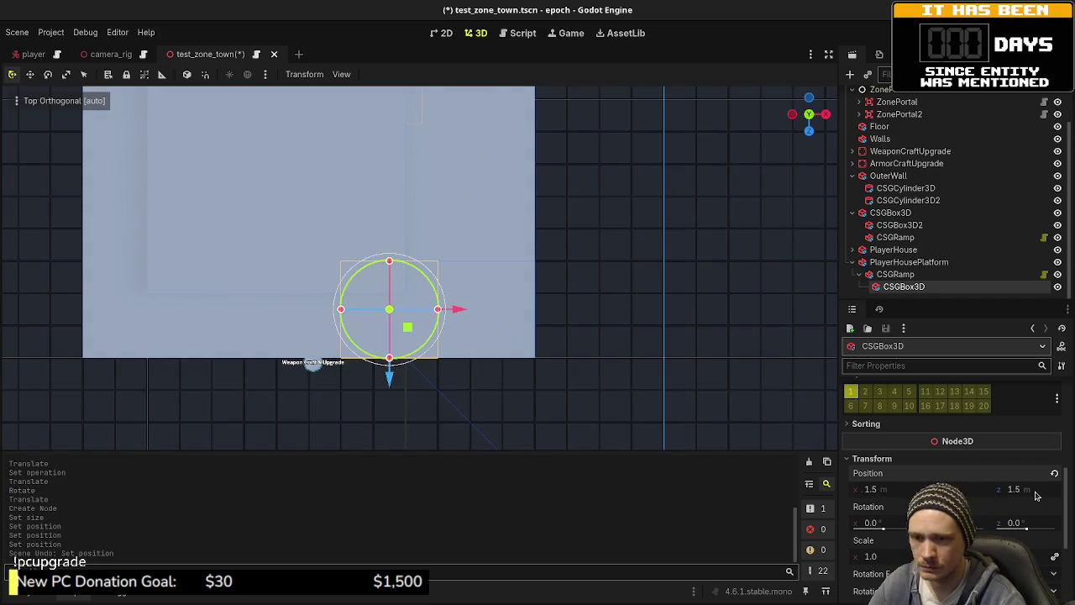
{"action": "left_click", "coordinate": [1036, 496]}
{"action": "type", "text": ".5"}
{"action": "key", "text": "Return"}
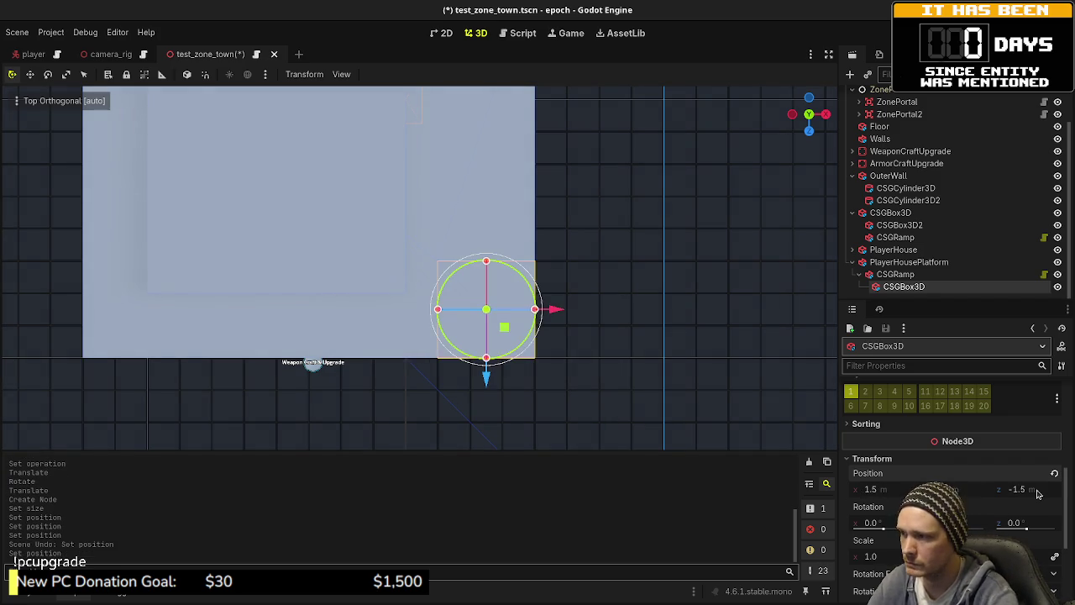
- Set the box's CSG operation to Subtraction to cut the platform corner
{"action": "mouse_move", "coordinate": [761, 395]}
{"action": "left_mouse_down"}
{"action": "mouse_move", "coordinate": [528, 276]}
{"action": "mouse_move", "coordinate": [554, 286]}
{"action": "left_mouse_up"}
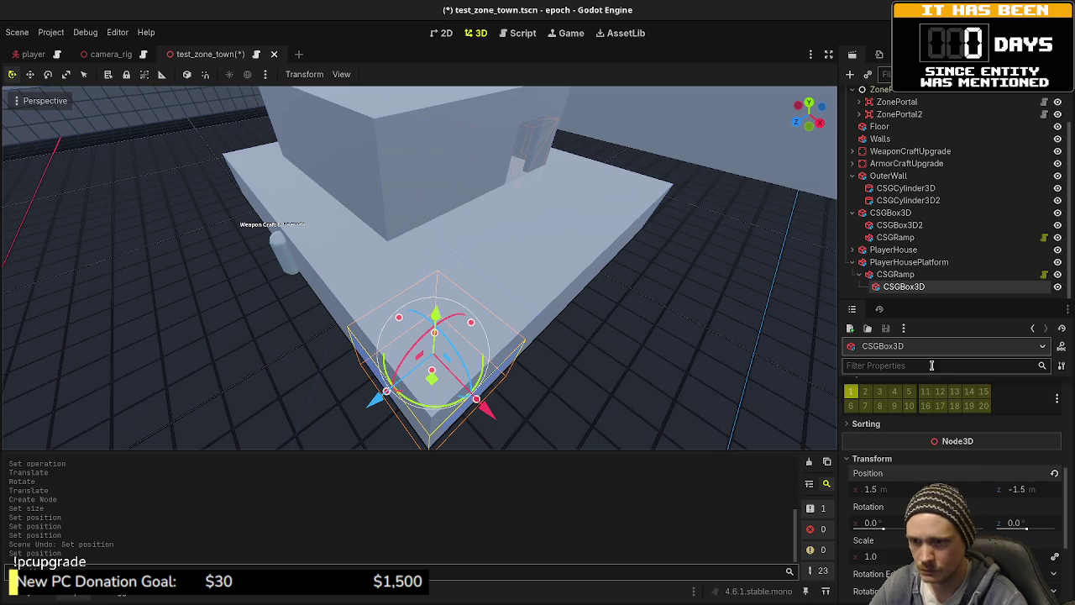
{"action": "scroll", "coordinate": [954, 471], "scroll_direction": "down", "scroll_amount": 2}
{"action": "scroll", "coordinate": [954, 471], "scroll_direction": "up", "scroll_amount": 6}
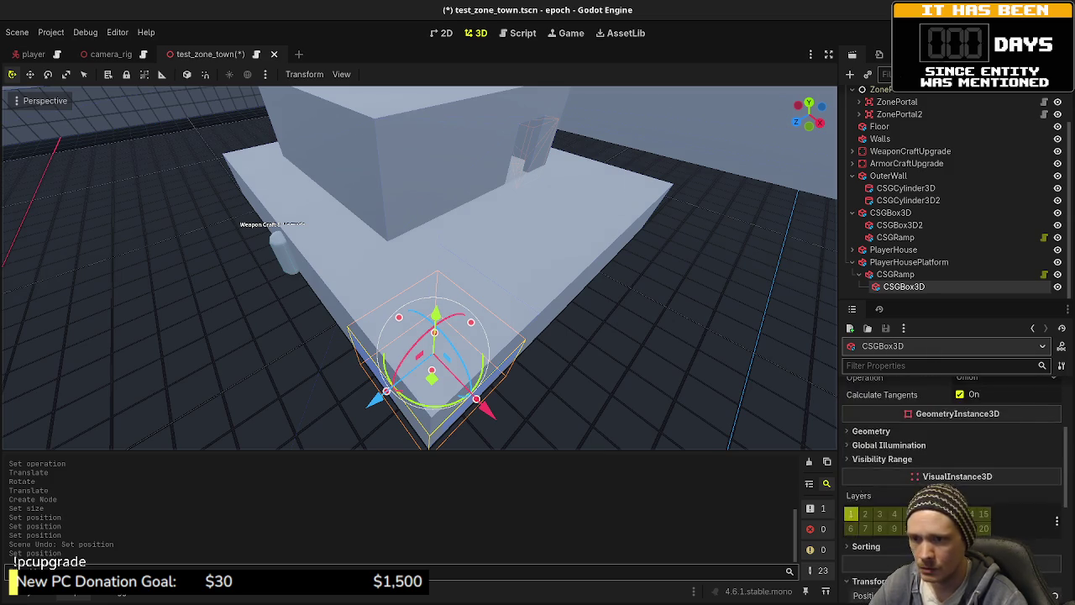
{"action": "left_click", "coordinate": [1004, 460]}
{"action": "left_click", "coordinate": [978, 504]}
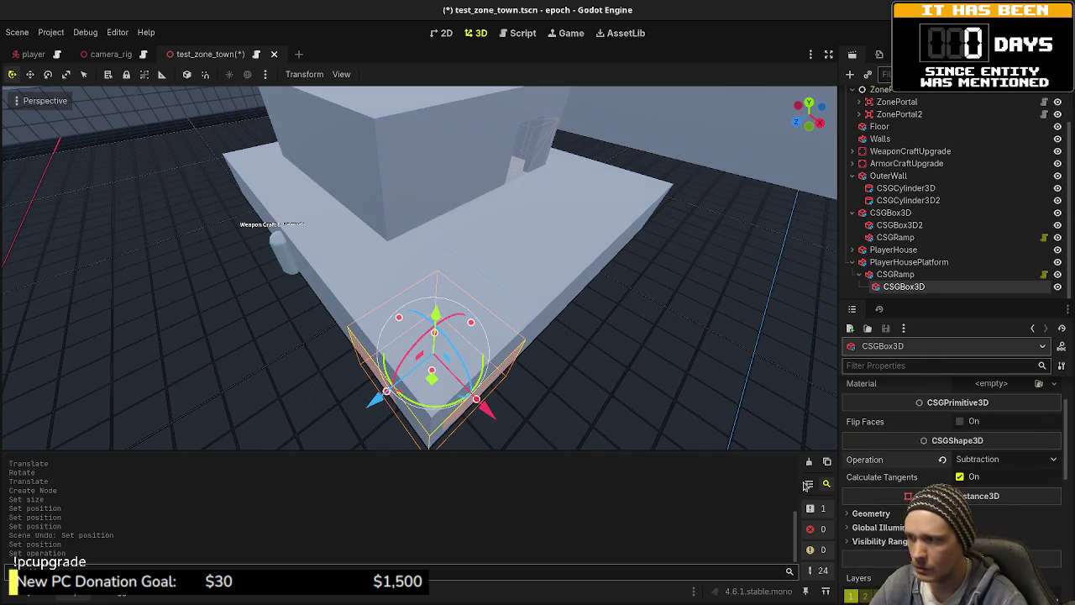
{"action": "mouse_move", "coordinate": [655, 361]}
{"action": "left_mouse_down"}
{"action": "mouse_move", "coordinate": [616, 361]}
{"action": "mouse_move", "coordinate": [578, 332]}
{"action": "left_mouse_up"}
{"action": "scroll", "coordinate": [954, 456], "scroll_direction": "down", "scroll_amount": 5}
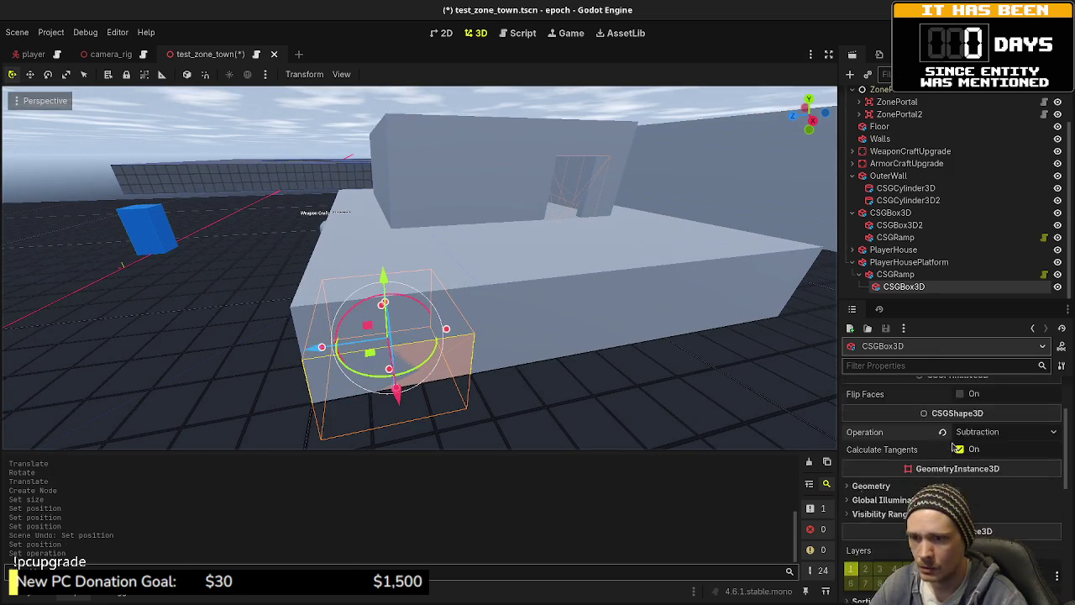
- Set the box's Y position to 1.0 and place it under PlayerHousePlatform before CSGRamp
{"action": "left_click", "coordinate": [961, 451]}
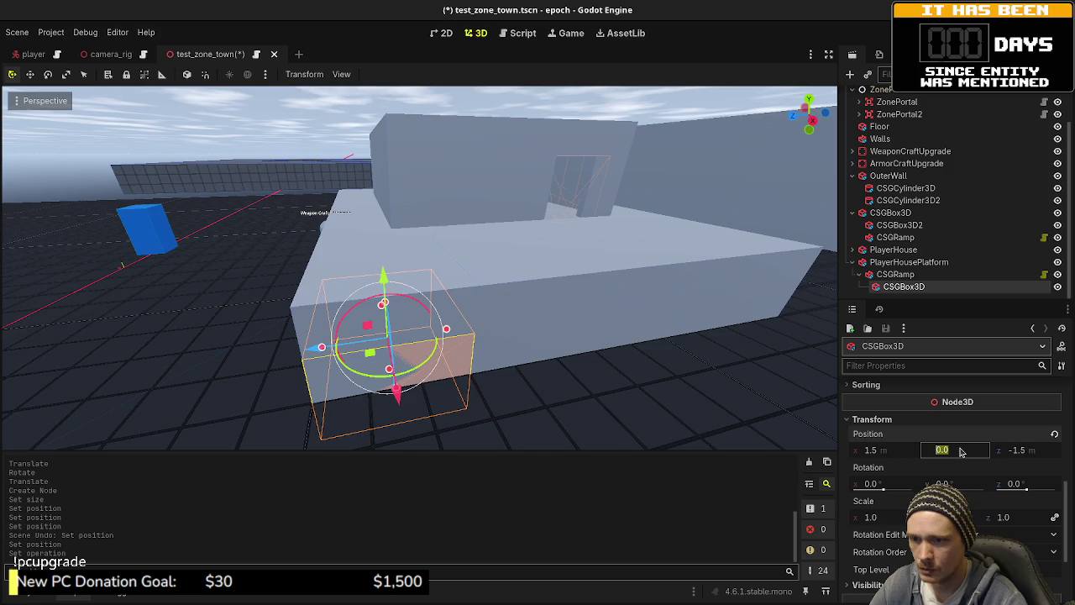
{"action": "key", "text": "Return"}
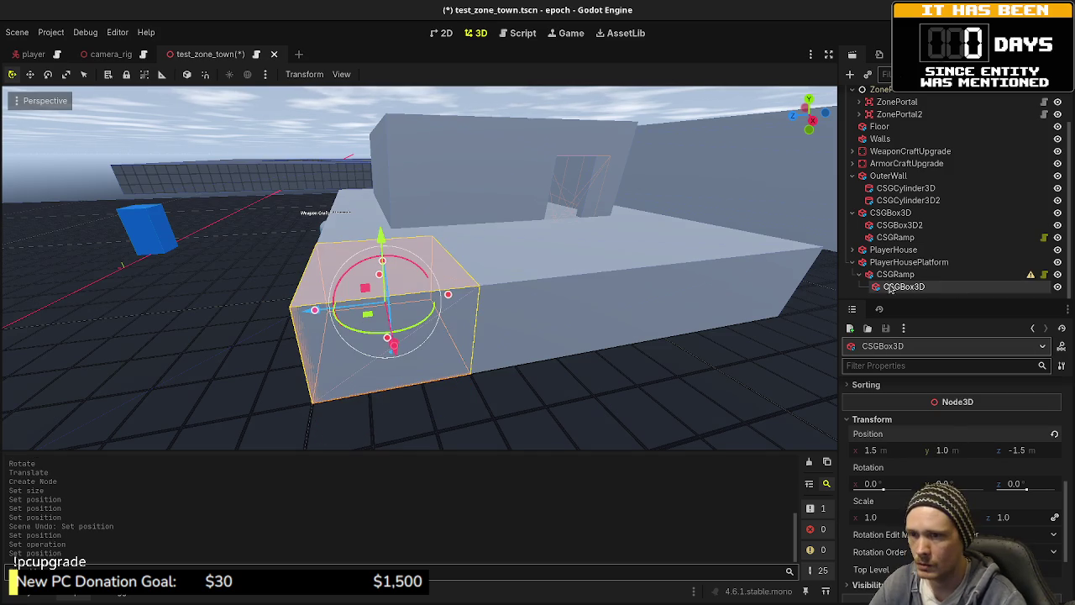
{"action": "left_click_drag", "start_coordinate": [899, 286], "coordinate": [891, 262]}
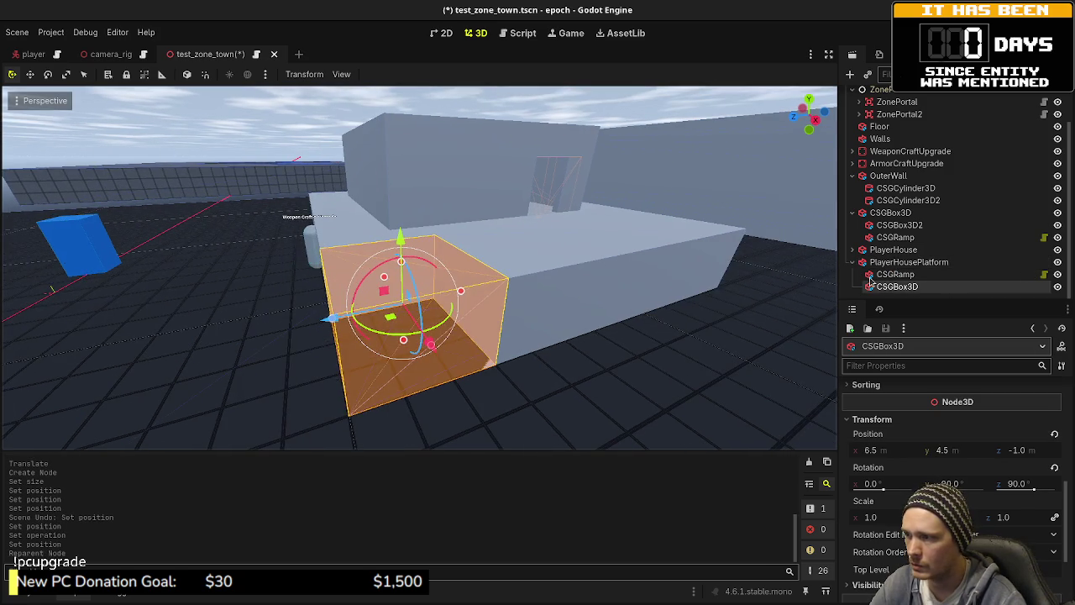
{"action": "left_click", "coordinate": [896, 275]}
{"action": "left_click_drag", "start_coordinate": [882, 279], "coordinate": [883, 294]}
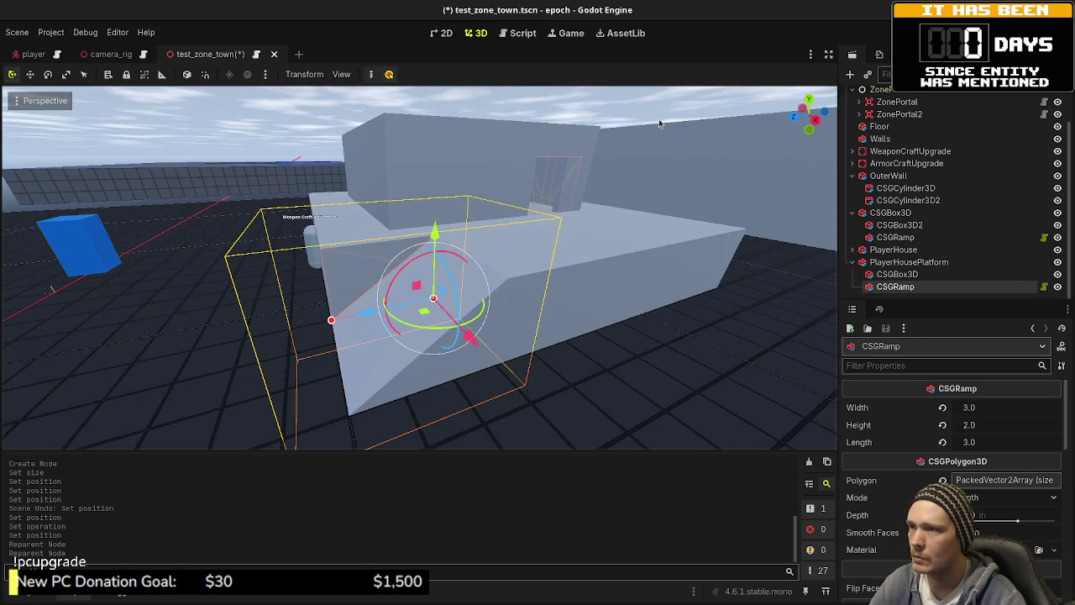
{"action": "left_click", "coordinate": [545, 249]}
{"action": "scroll", "coordinate": [548, 326], "scroll_direction": "up", "scroll_amount": 3}
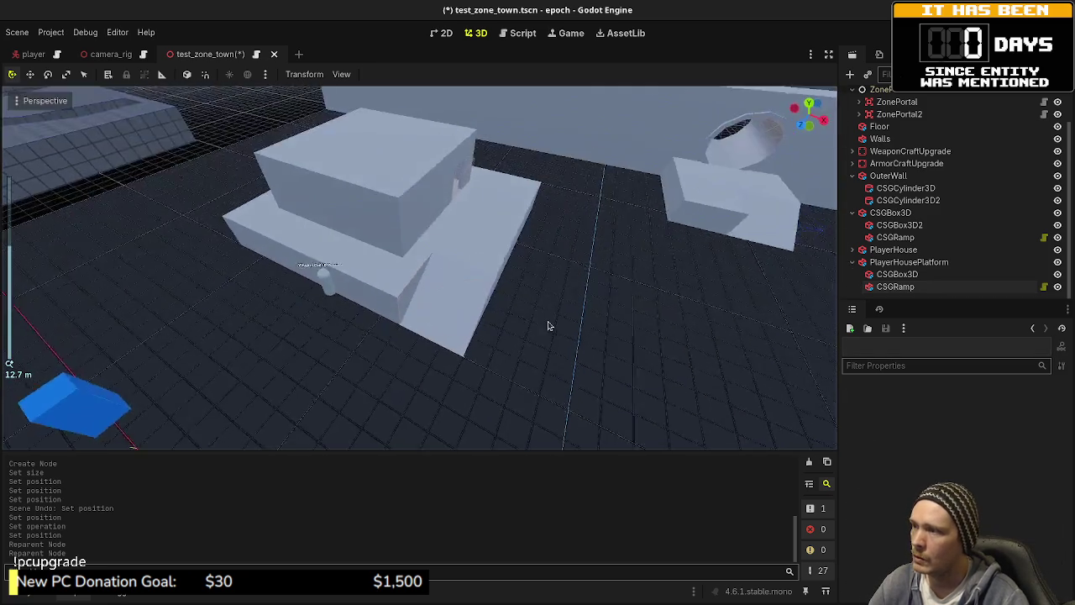
{"action": "scroll", "coordinate": [555, 288], "scroll_direction": "up", "scroll_amount": 2}
{"action": "scroll", "coordinate": [507, 308], "scroll_direction": "down", "scroll_amount": 3}
{"action": "scroll", "coordinate": [553, 328], "scroll_direction": "up", "scroll_amount": 3}
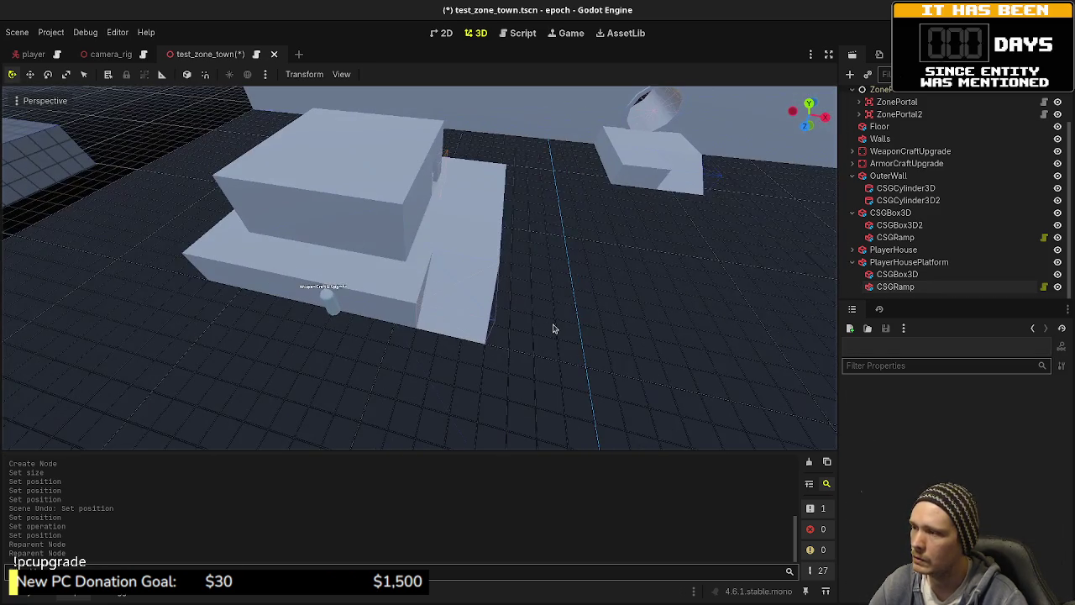
{"action": "scroll", "coordinate": [559, 336], "scroll_direction": "up", "scroll_amount": 2}
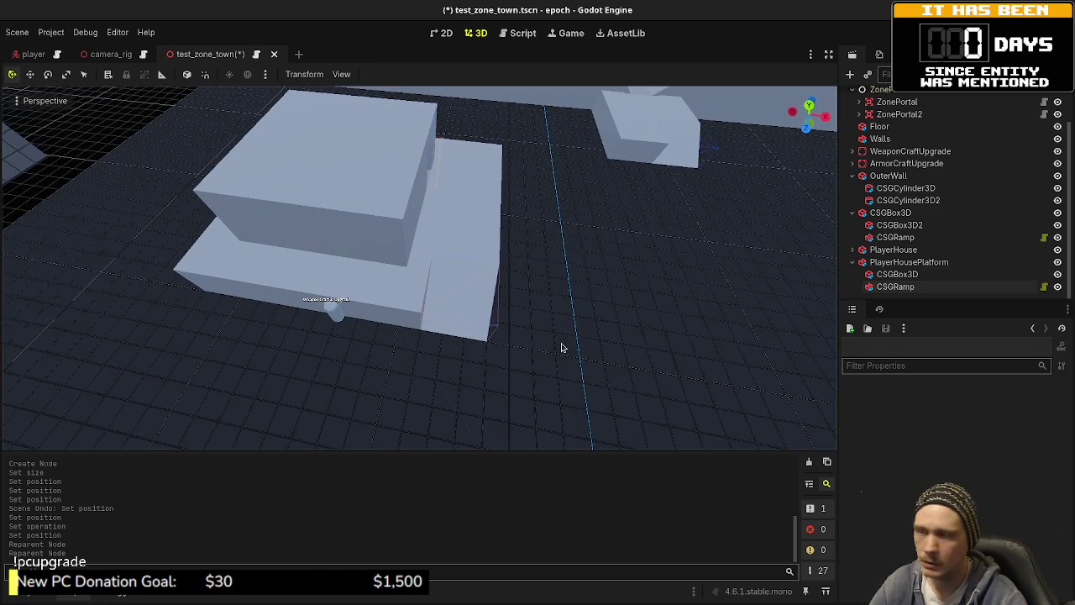
{"action": "scroll", "coordinate": [554, 355], "scroll_direction": "up", "scroll_amount": 1}
{"action": "mouse_move", "coordinate": [554, 356]}
{"action": "left_mouse_down"}
{"action": "mouse_move", "coordinate": [533, 364]}
{"action": "mouse_move", "coordinate": [410, 290]}
{"action": "mouse_move", "coordinate": [456, 295]}
{"action": "left_mouse_up"}
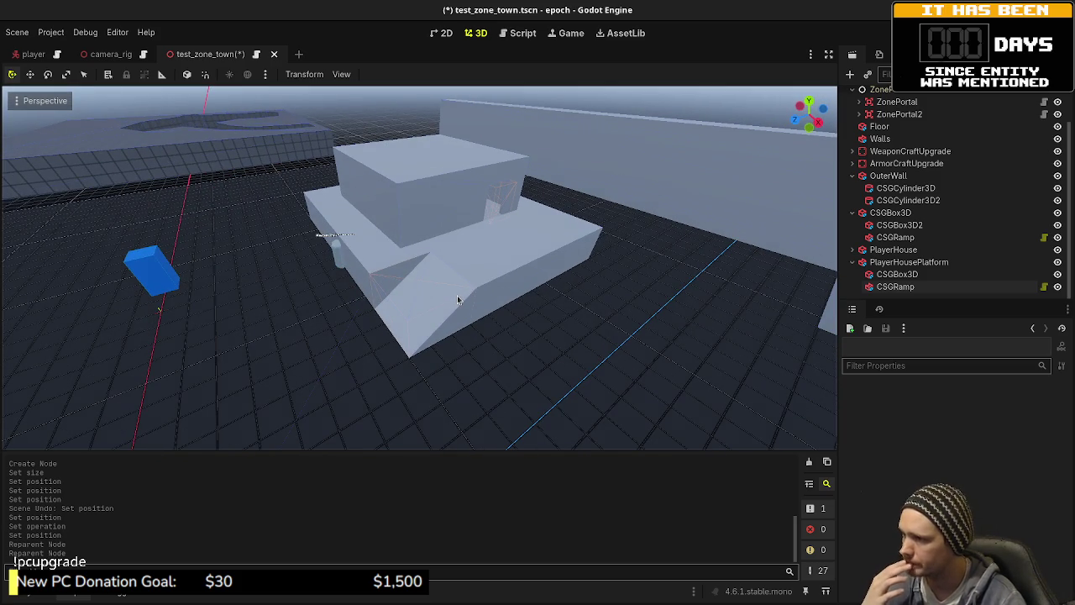
{"action": "mouse_move", "coordinate": [457, 299]}
{"action": "left_mouse_down"}
{"action": "mouse_move", "coordinate": [563, 317]}
{"action": "mouse_move", "coordinate": [546, 324]}
{"action": "left_mouse_up"}
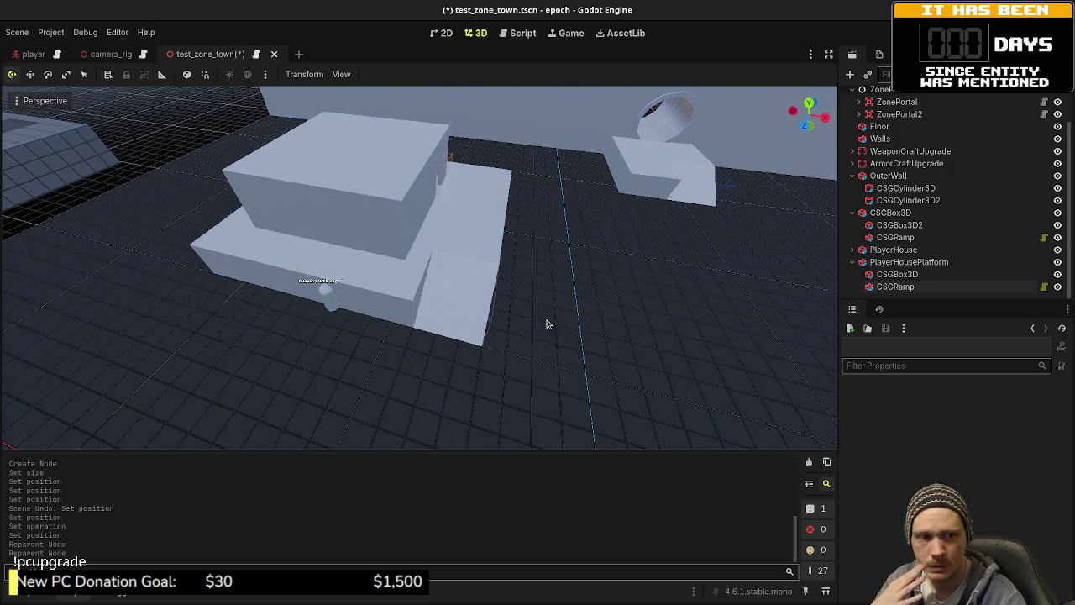
- In top view, move the cutter box and ramp right beside the platform
{"action": "left_click", "coordinate": [374, 297]}
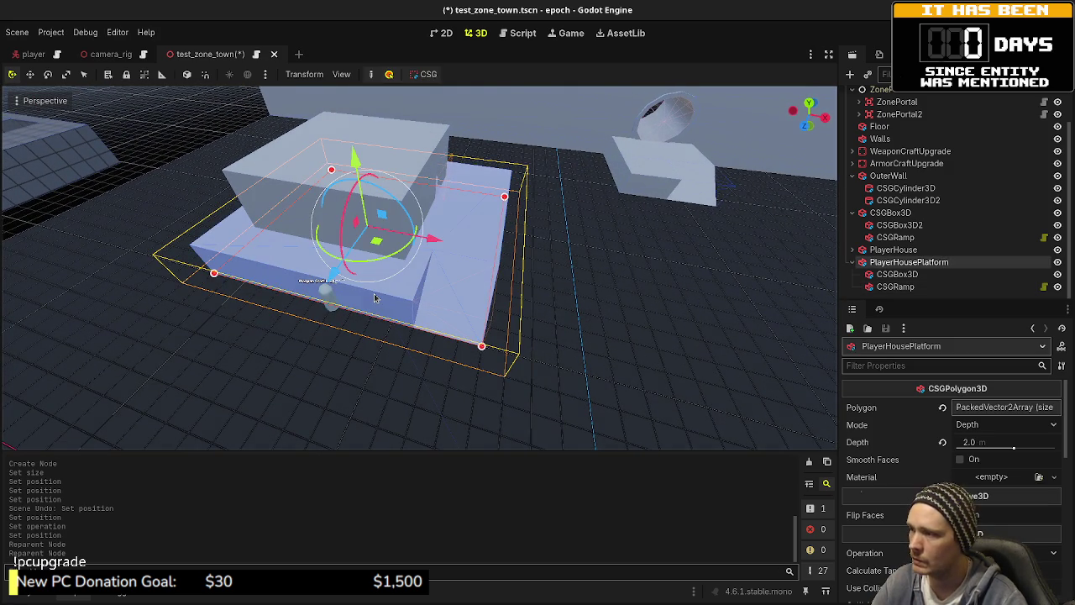
{"action": "key", "text": "KP_7"}
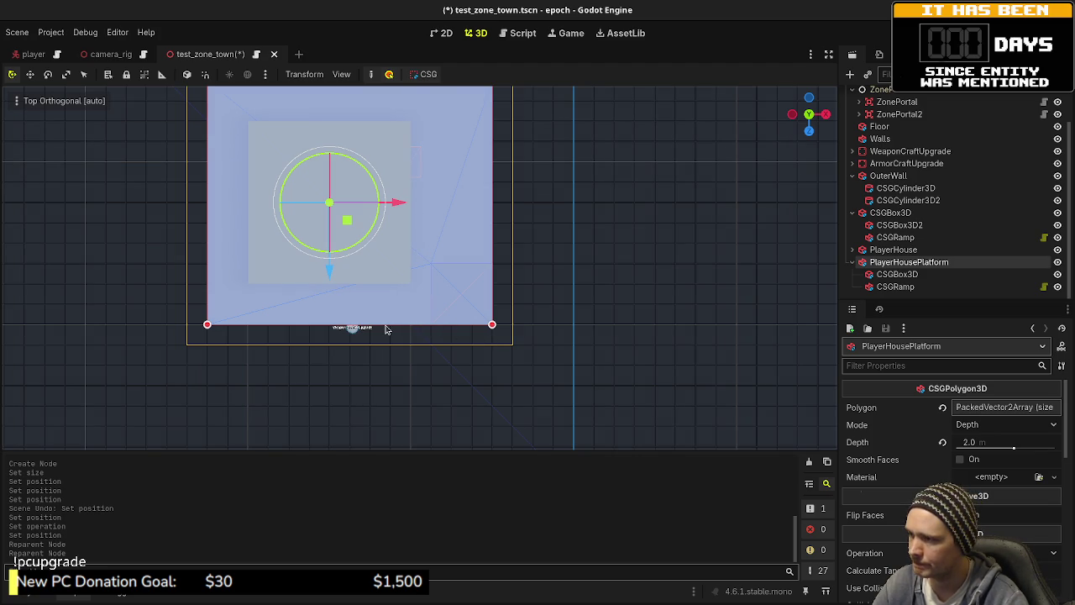
{"action": "left_click", "coordinate": [895, 274]}
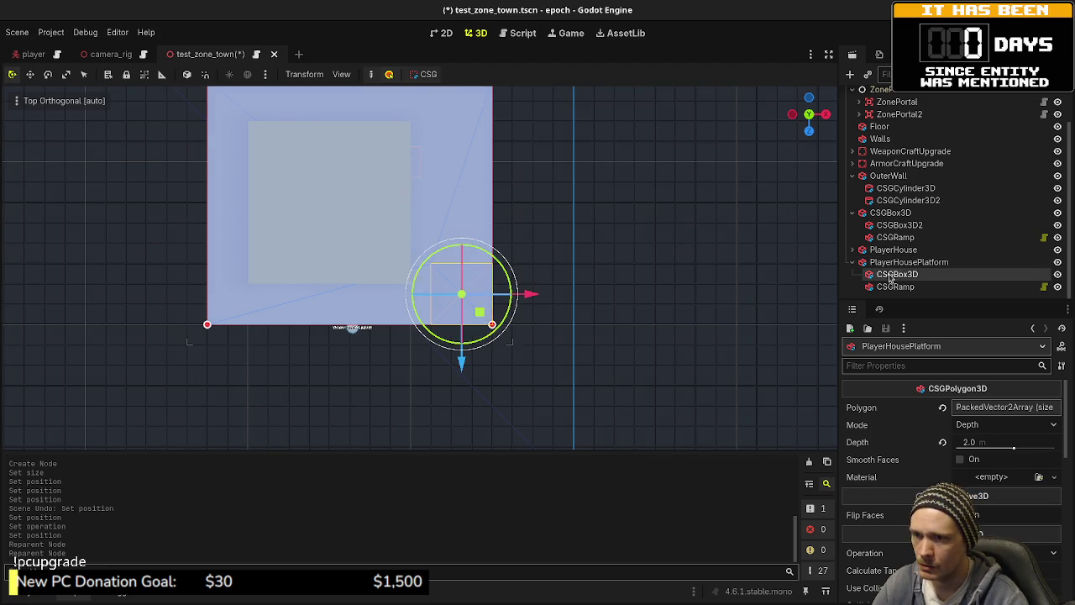
{"action": "left_click", "coordinate": [896, 286], "text": "shift"}
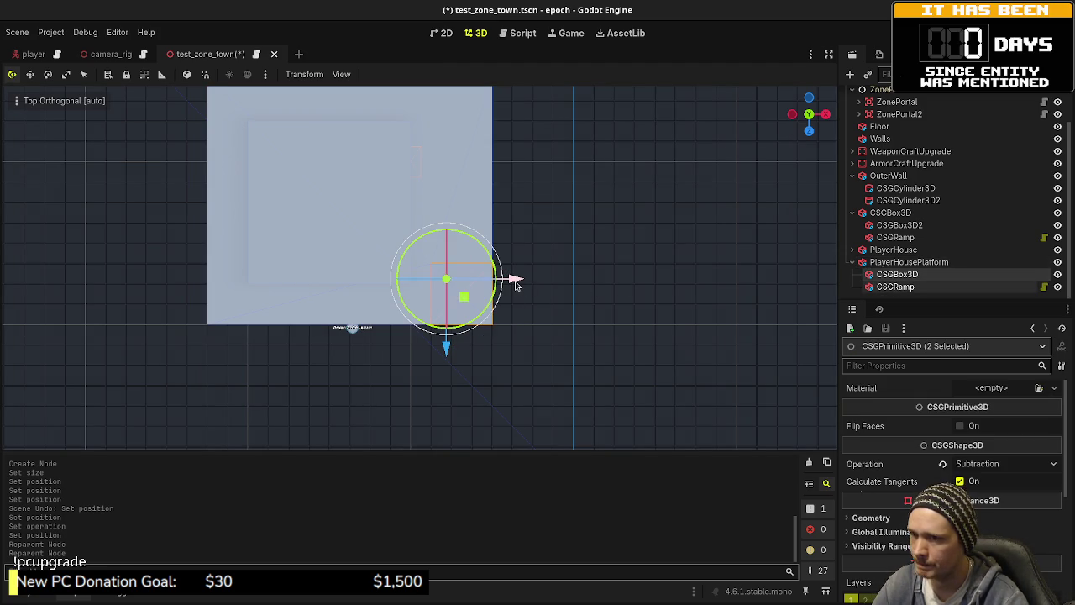
{"action": "left_click_drag", "start_coordinate": [515, 284], "coordinate": [609, 293]}
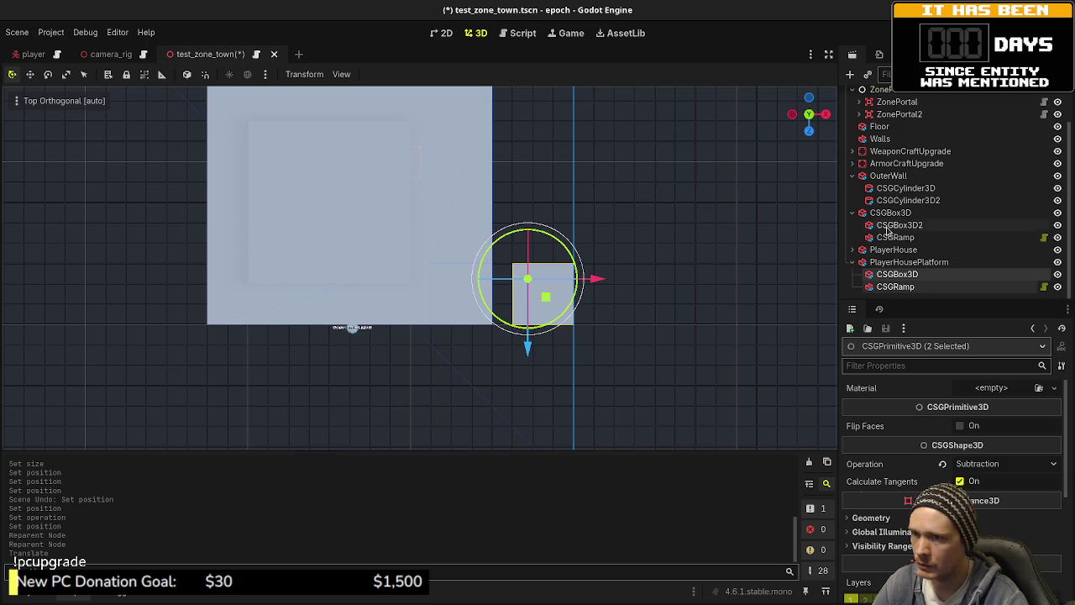
- Add a vertex to the platform outline and slide it to chamfer the lower-right corner
{"action": "left_click", "coordinate": [895, 263]}
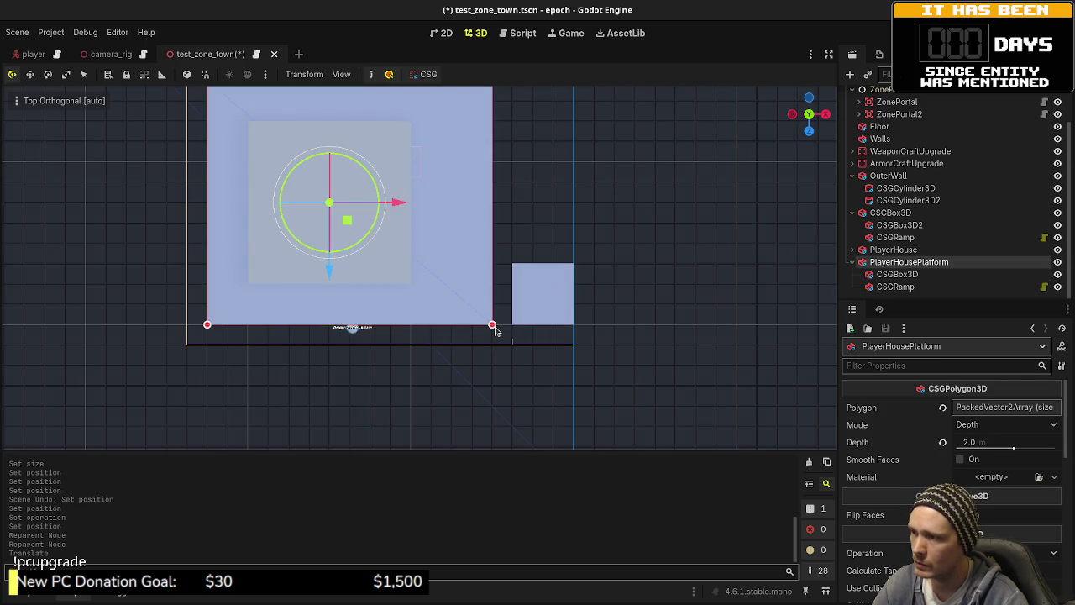
{"action": "mouse_move", "coordinate": [492, 328]}
{"action": "left_mouse_down"}
{"action": "mouse_move", "coordinate": [494, 266]}
{"action": "mouse_move", "coordinate": [444, 294]}
{"action": "mouse_move", "coordinate": [451, 327]}
{"action": "left_mouse_up"}
{"action": "key", "text": "g"}
{"action": "left_click", "coordinate": [435, 287]}
{"action": "key", "text": "ctrl+z"}
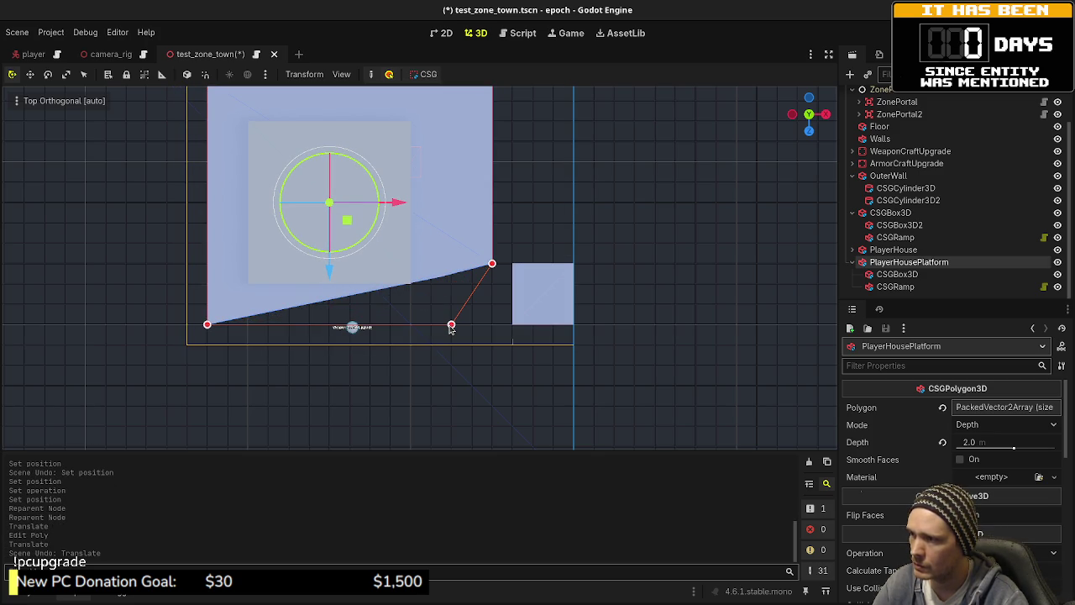
{"action": "left_click_drag", "start_coordinate": [446, 331], "coordinate": [433, 328]}
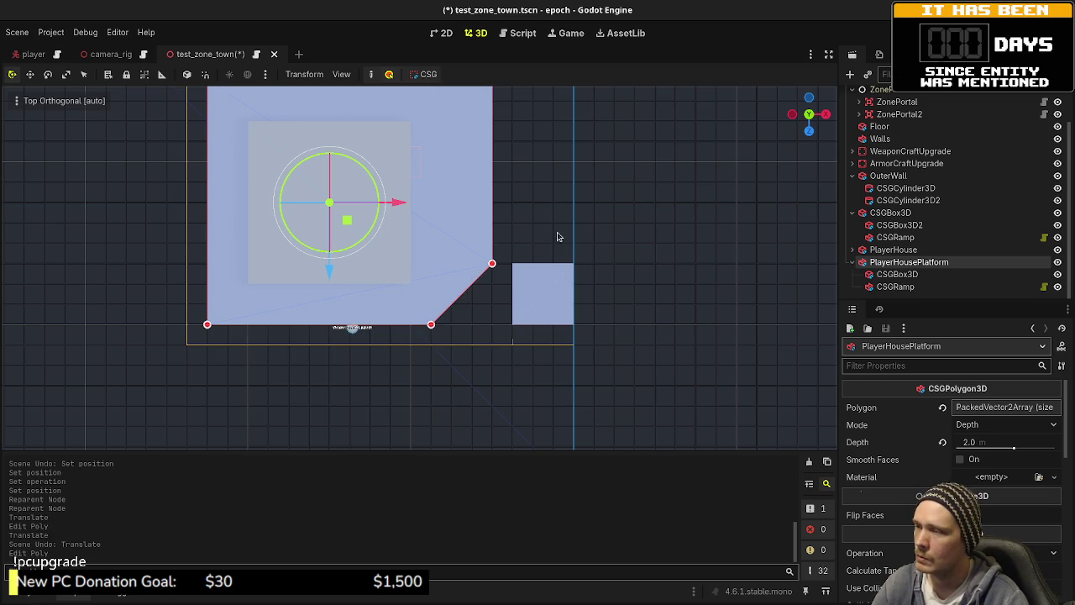
{"action": "left_click", "coordinate": [913, 276]}
- Parent the cutter box under CSGRamp and rotate the ramp 90 degrees
{"action": "left_click", "coordinate": [901, 291]}
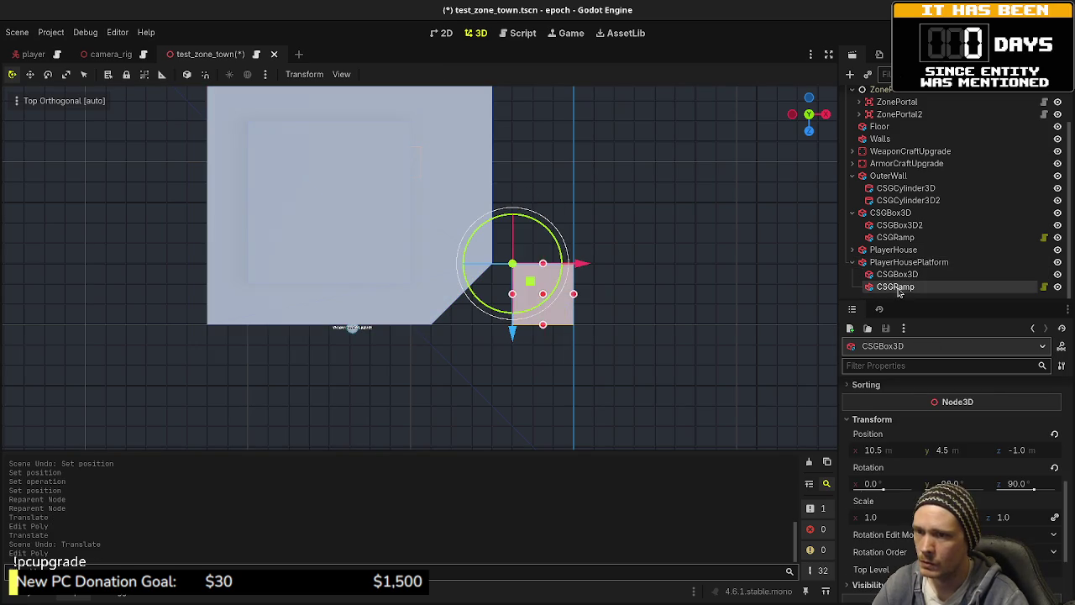
{"action": "left_click", "coordinate": [899, 280]}
{"action": "left_click", "coordinate": [896, 287], "text": "shift"}
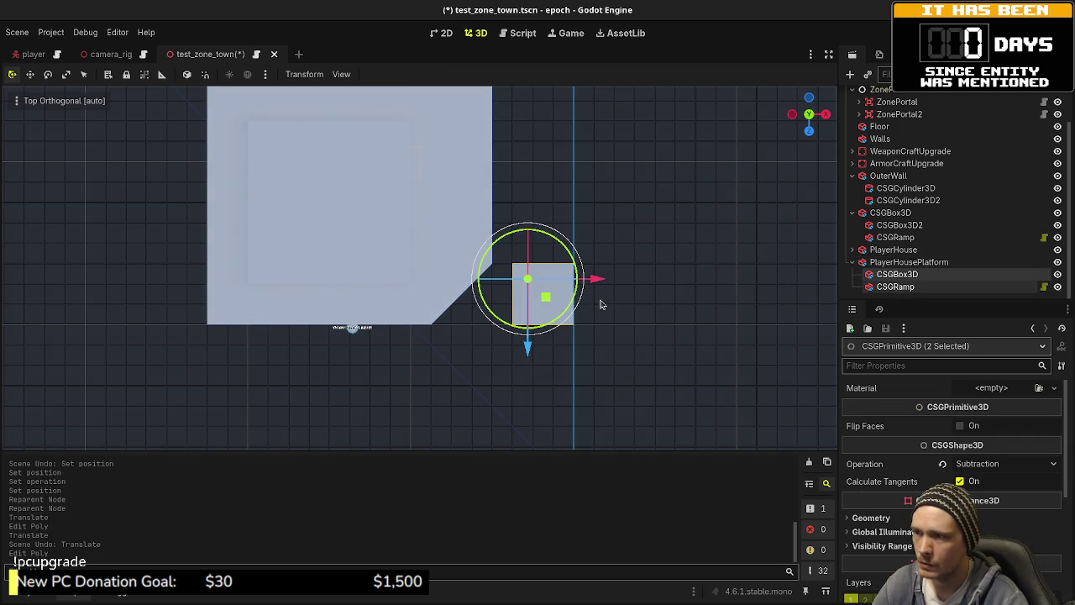
{"action": "key", "text": "r"}
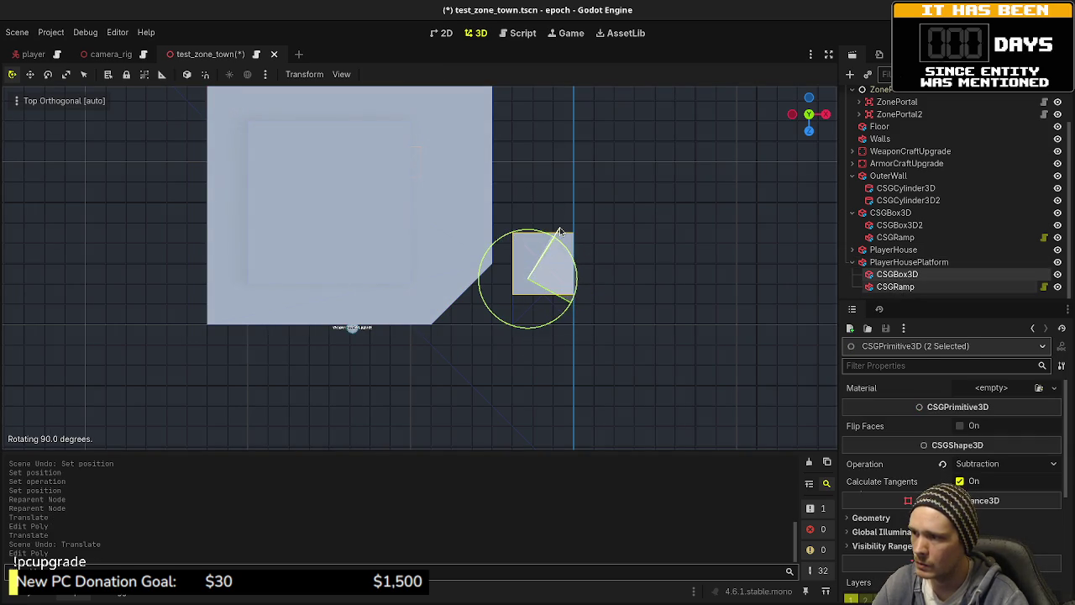
{"action": "left_click", "coordinate": [547, 294]}
{"action": "key", "text": "ctrl+z"}
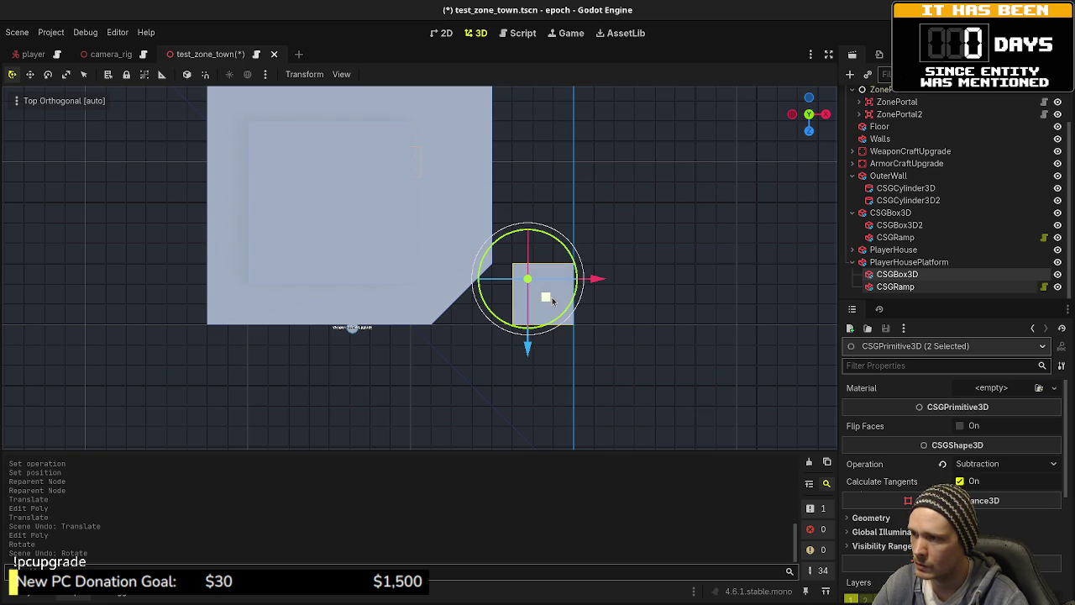
{"action": "left_click", "coordinate": [892, 286]}
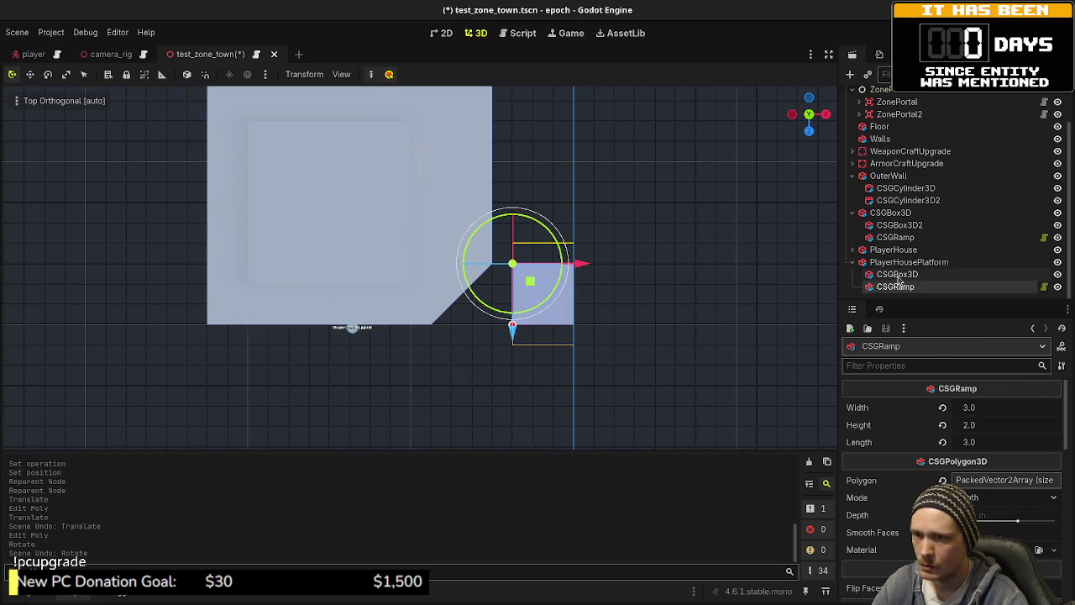
{"action": "left_click", "coordinate": [897, 275]}
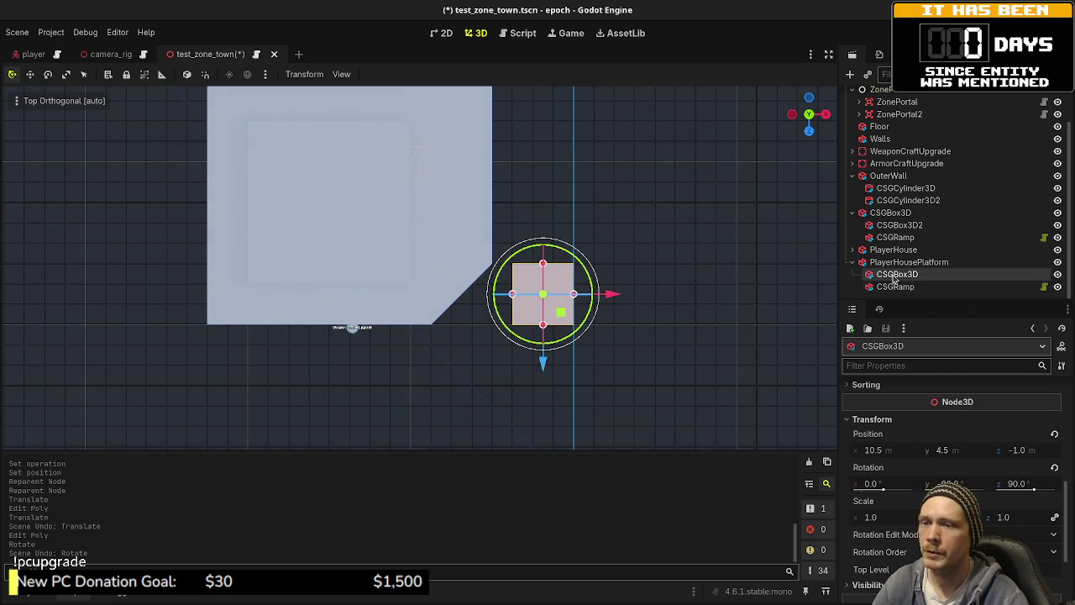
{"action": "left_click_drag", "start_coordinate": [895, 275], "coordinate": [895, 286]}
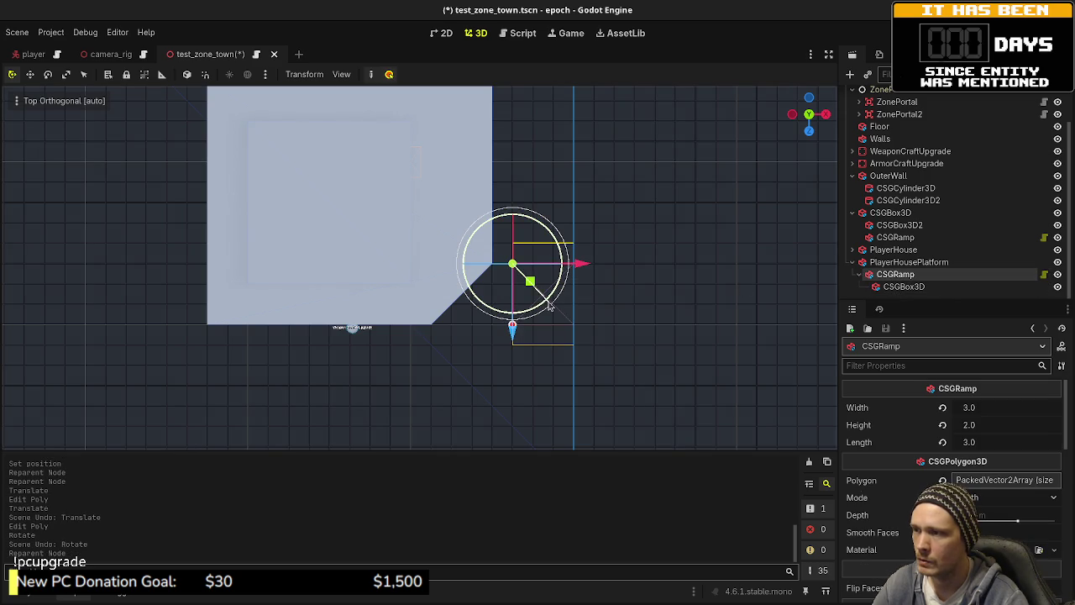
{"action": "left_click_drag", "start_coordinate": [549, 307], "coordinate": [548, 230]}
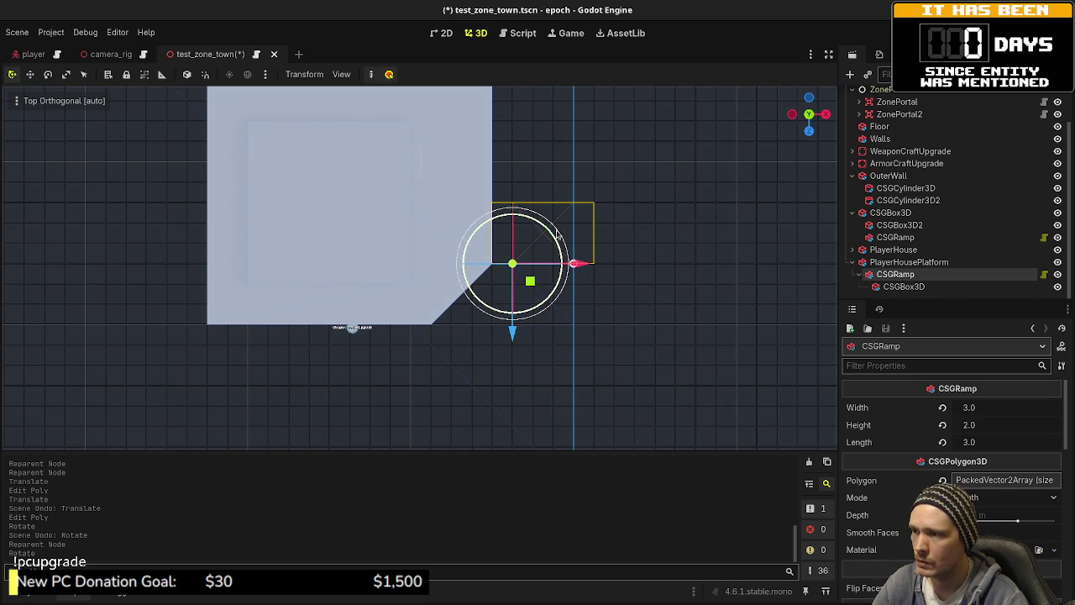
- Return the box under PlayerHousePlatform and move both cutters 1 m along negative X
{"action": "left_click_drag", "start_coordinate": [904, 286], "coordinate": [896, 264]}
{"action": "mouse_move", "coordinate": [588, 278]}
{"action": "left_mouse_down"}
{"action": "mouse_move", "coordinate": [582, 329]}
{"action": "mouse_move", "coordinate": [569, 315]}
{"action": "mouse_move", "coordinate": [578, 305]}
{"action": "left_mouse_up"}
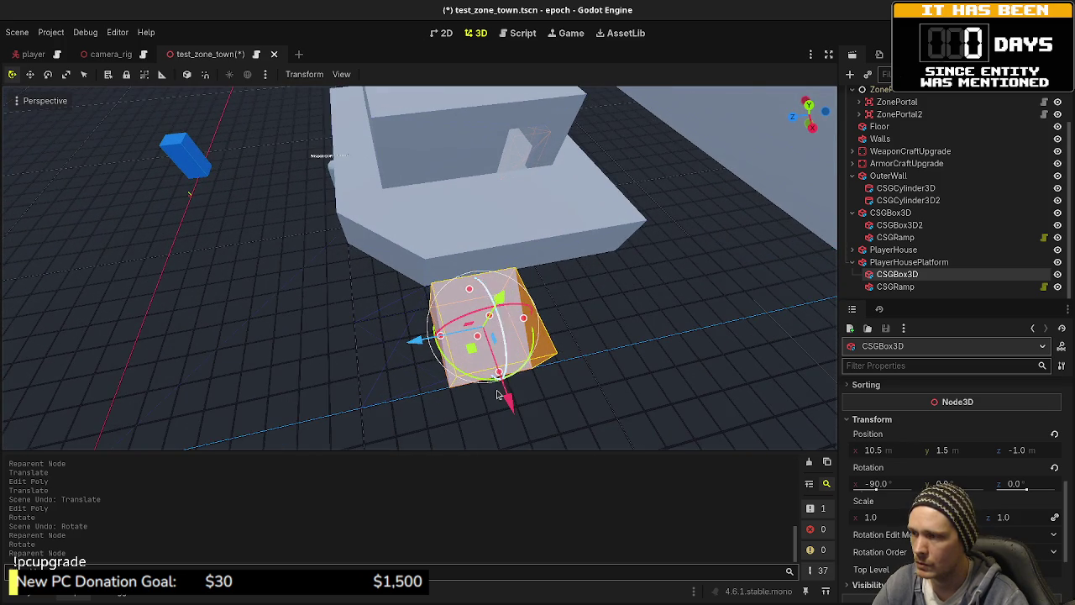
{"action": "left_click_drag", "start_coordinate": [511, 402], "coordinate": [502, 375]}
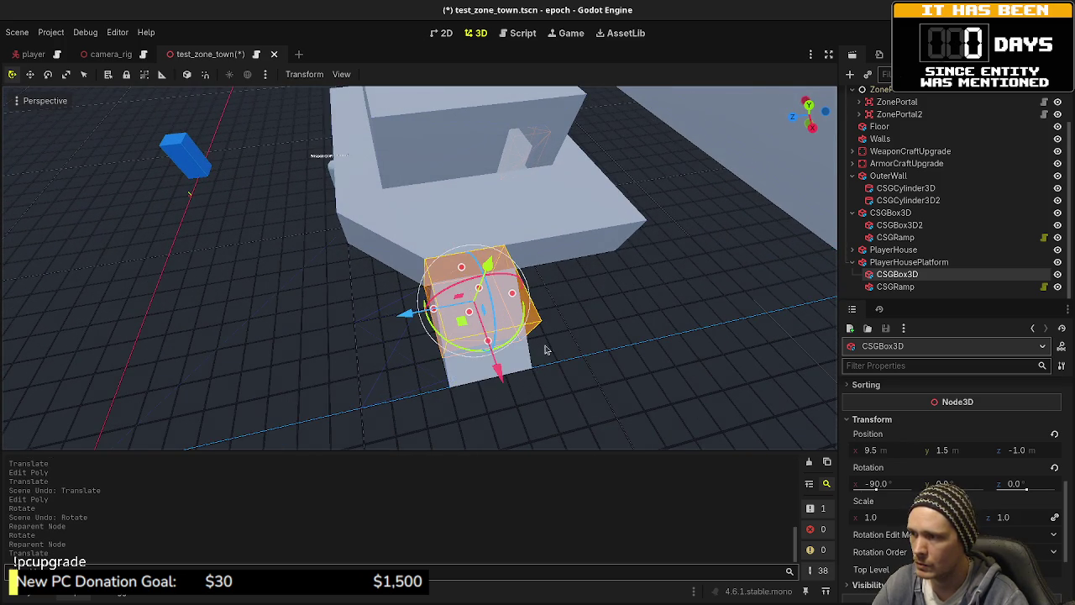
{"action": "key", "text": "ctrl+z"}
{"action": "left_click", "coordinate": [896, 287]}
{"action": "left_click", "coordinate": [895, 274], "text": "ctrl"}
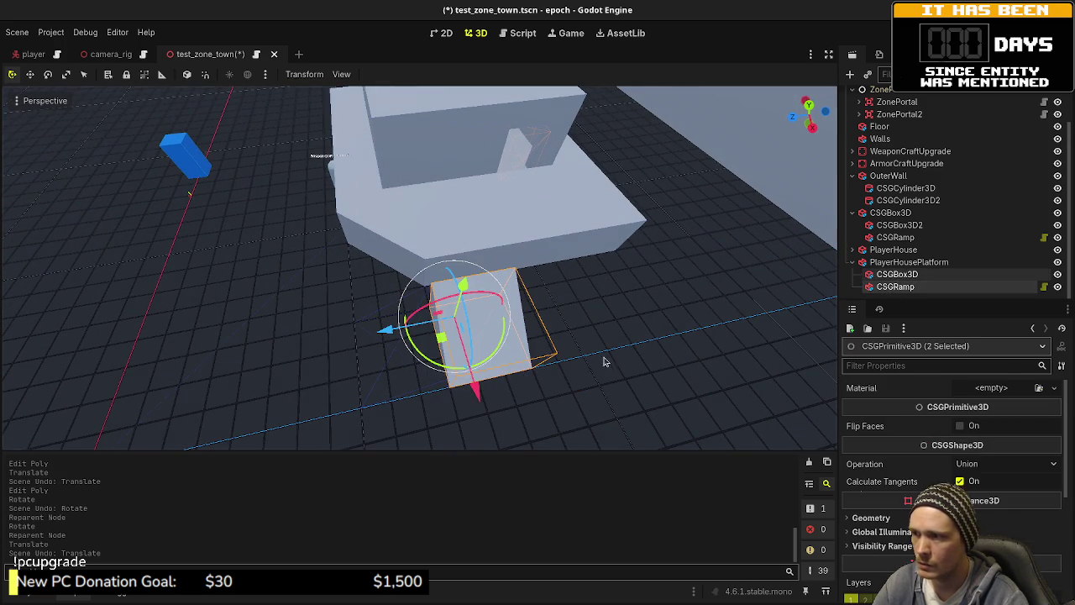
{"action": "left_click_drag", "start_coordinate": [475, 389], "coordinate": [472, 378]}
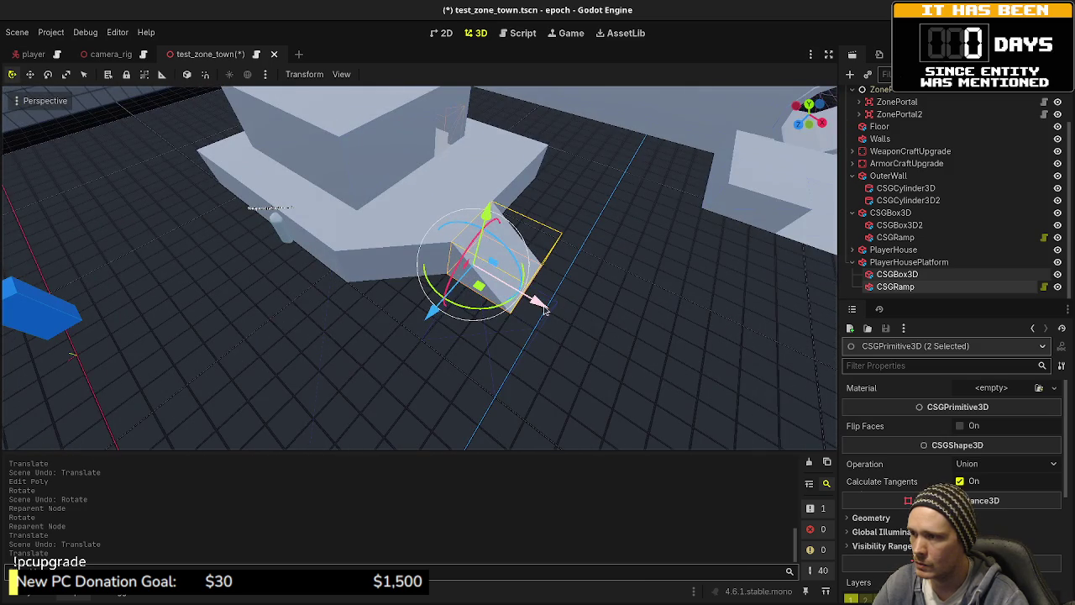
{"action": "mouse_move", "coordinate": [538, 300]}
{"action": "left_mouse_down"}
{"action": "mouse_move", "coordinate": [499, 298]}
{"action": "mouse_move", "coordinate": [514, 300]}
{"action": "mouse_move", "coordinate": [499, 288]}
{"action": "mouse_move", "coordinate": [552, 300]}
{"action": "left_mouse_up"}
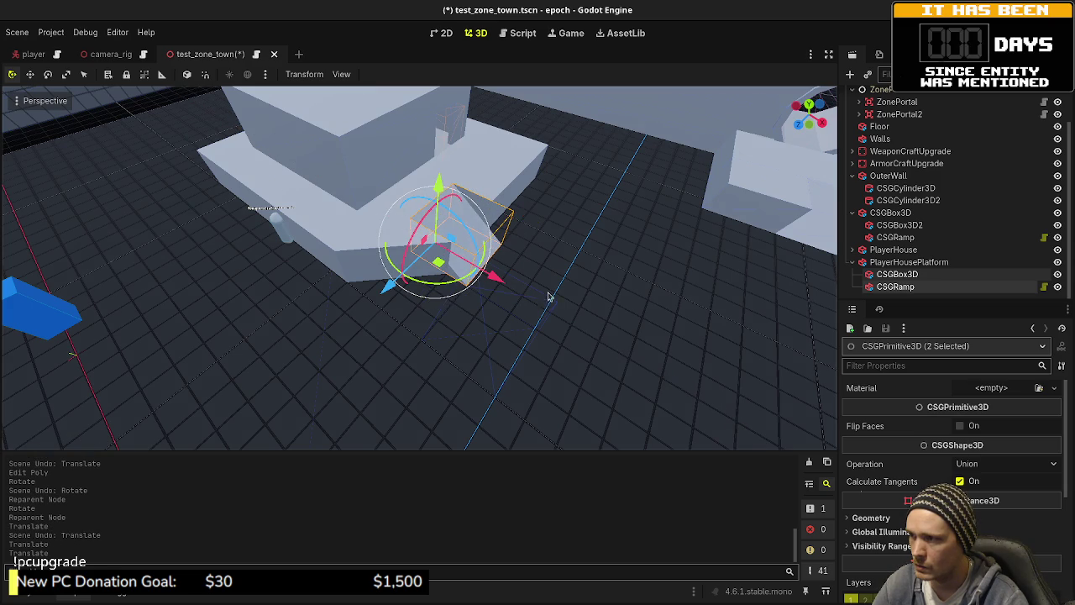
- Orbit the view to inspect the player house from a low angle
{"action": "left_click", "coordinate": [641, 99]}
{"action": "mouse_move", "coordinate": [531, 246]}
{"action": "left_mouse_down"}
{"action": "mouse_move", "coordinate": [324, 202]}
{"action": "mouse_move", "coordinate": [345, 206]}
{"action": "mouse_move", "coordinate": [331, 216]}
{"action": "mouse_move", "coordinate": [432, 221]}
{"action": "mouse_move", "coordinate": [388, 263]}
{"action": "mouse_move", "coordinate": [443, 293]}
{"action": "mouse_move", "coordinate": [458, 281]}
{"action": "mouse_move", "coordinate": [384, 318]}
{"action": "mouse_move", "coordinate": [369, 277]}
{"action": "left_mouse_up"}
{"action": "left_click", "coordinate": [893, 249]}
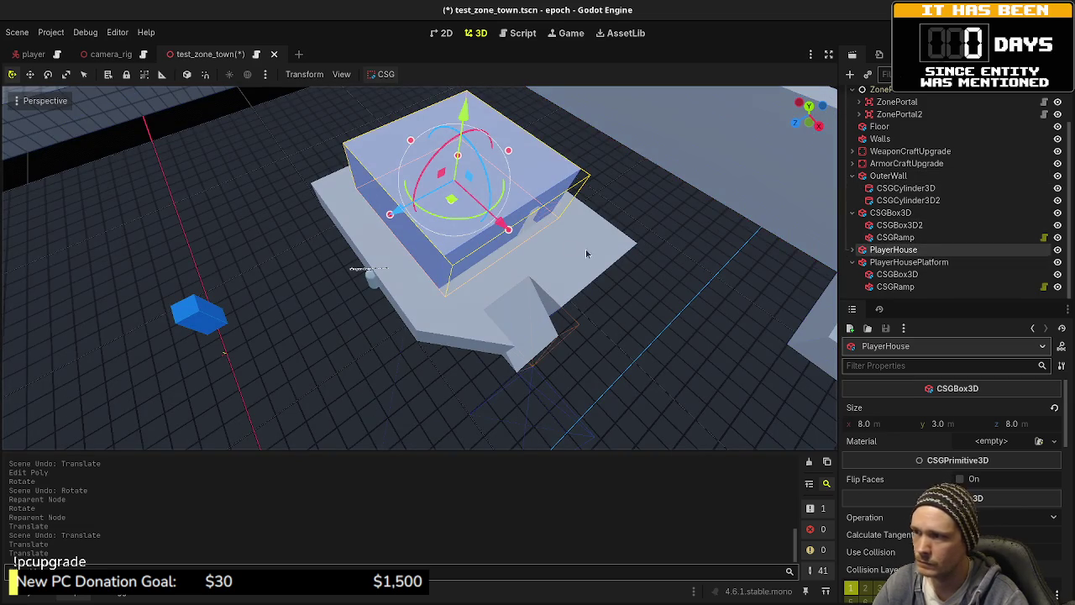
{"action": "left_click_drag", "start_coordinate": [501, 222], "coordinate": [499, 216]}
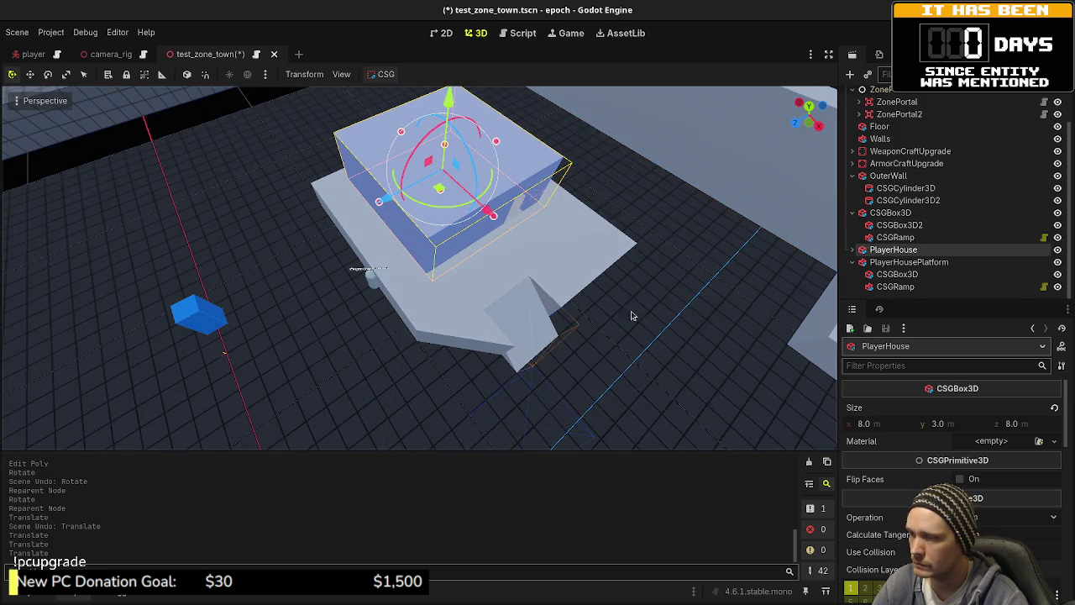
{"action": "left_click_drag", "start_coordinate": [631, 317], "coordinate": [503, 269]}
- Move the ramp and box cutters another 1 m along negative X and save the scene
{"action": "left_click", "coordinate": [896, 286]}
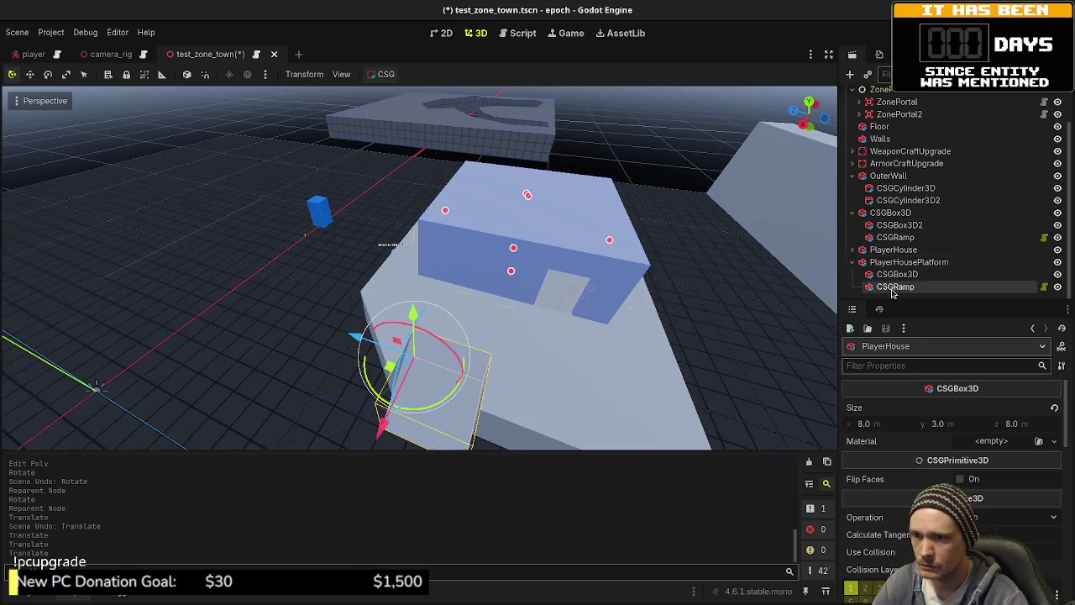
{"action": "left_click", "coordinate": [897, 274], "text": "ctrl"}
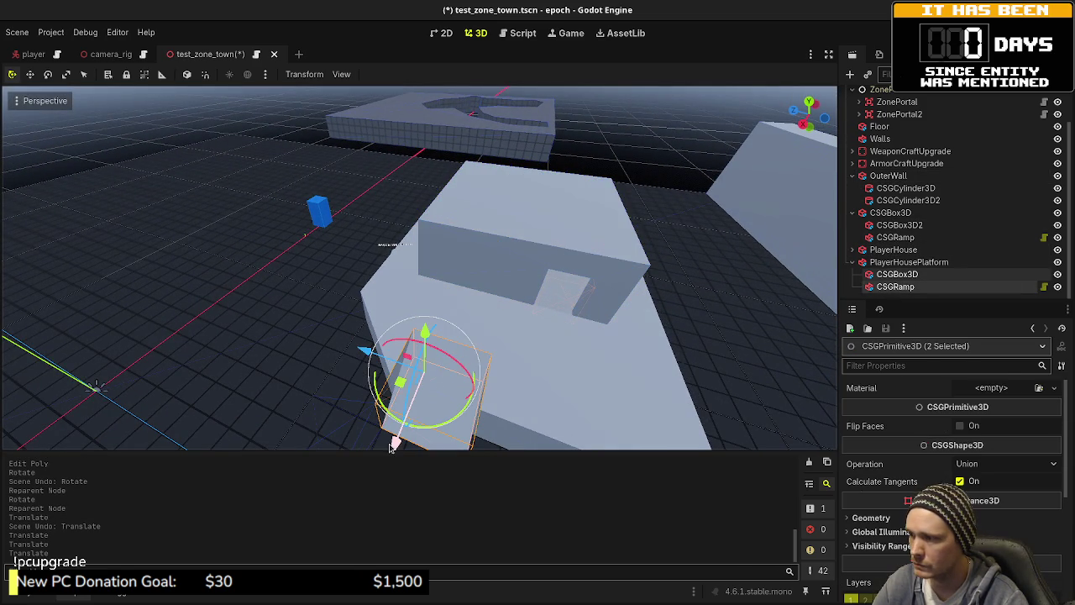
{"action": "left_click_drag", "start_coordinate": [388, 441], "coordinate": [613, 319]}
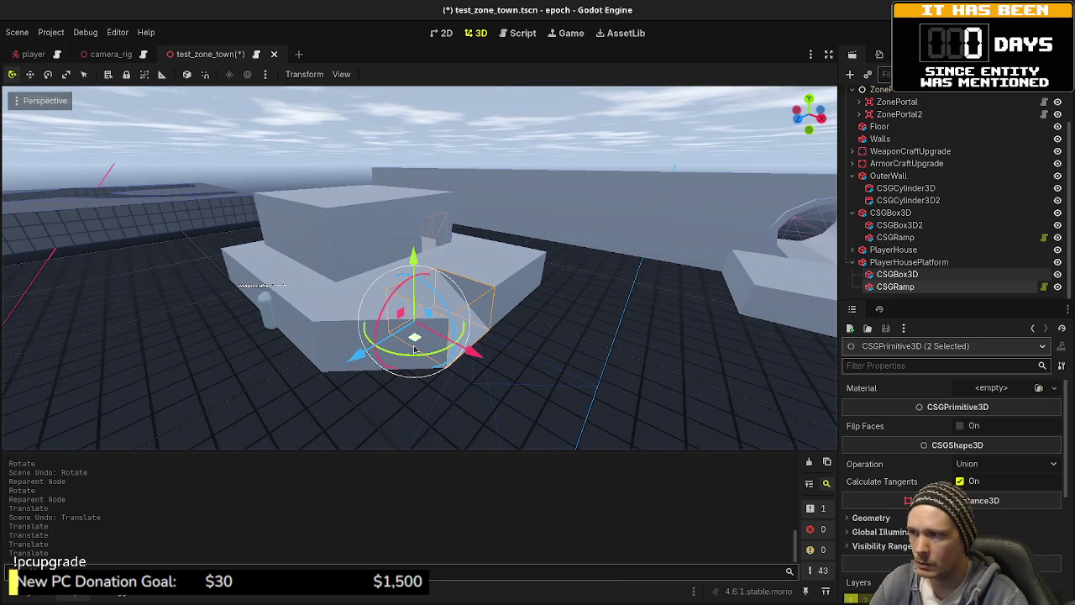
{"action": "left_click", "coordinate": [330, 319]}
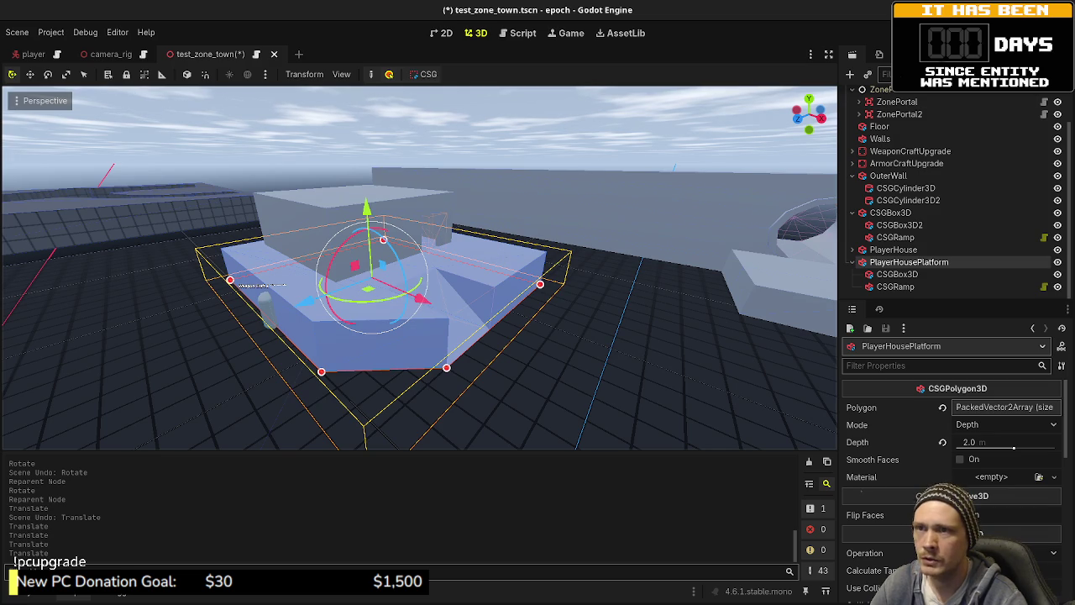
{"action": "key", "text": "ctrl+s"}
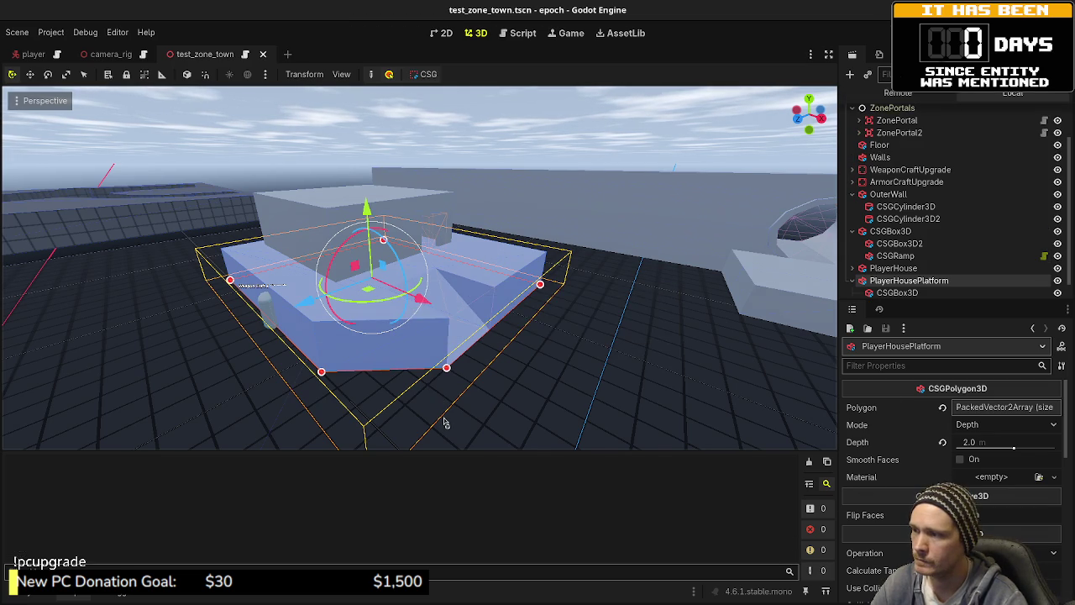